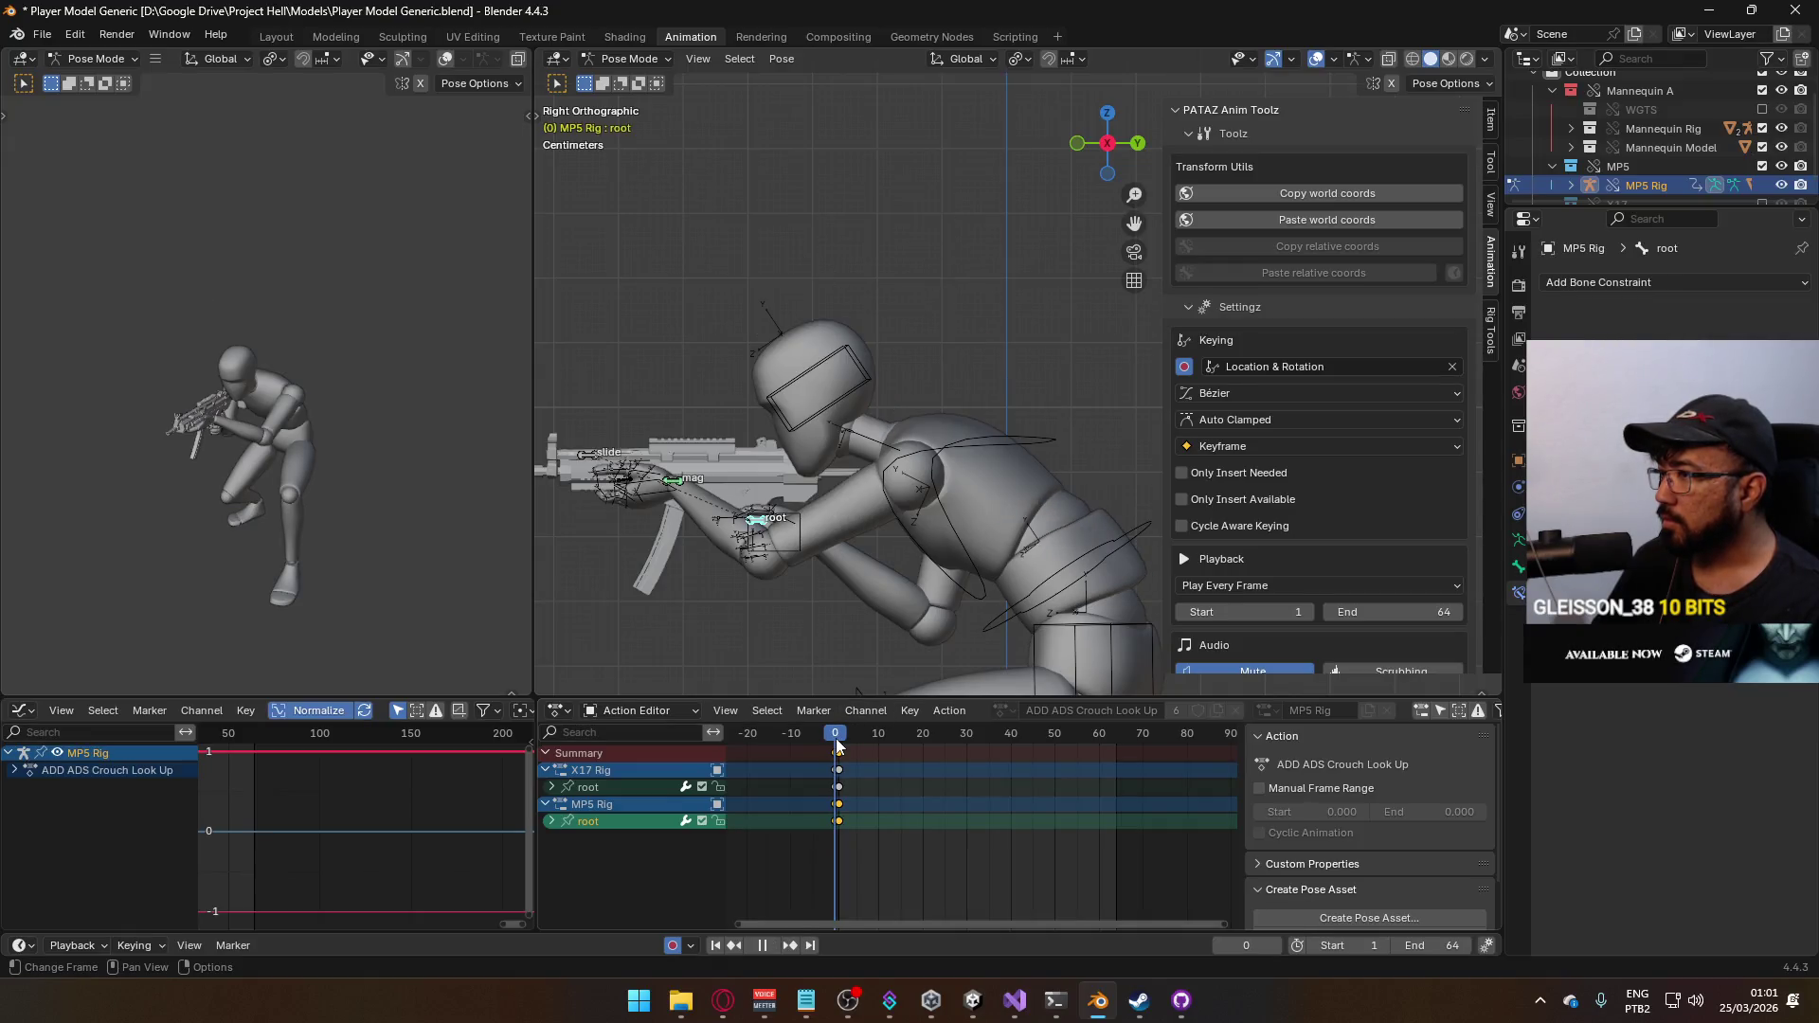
Preview the ADD ADS Crouch Look Up action and nudge the selected bone into place
key(space)
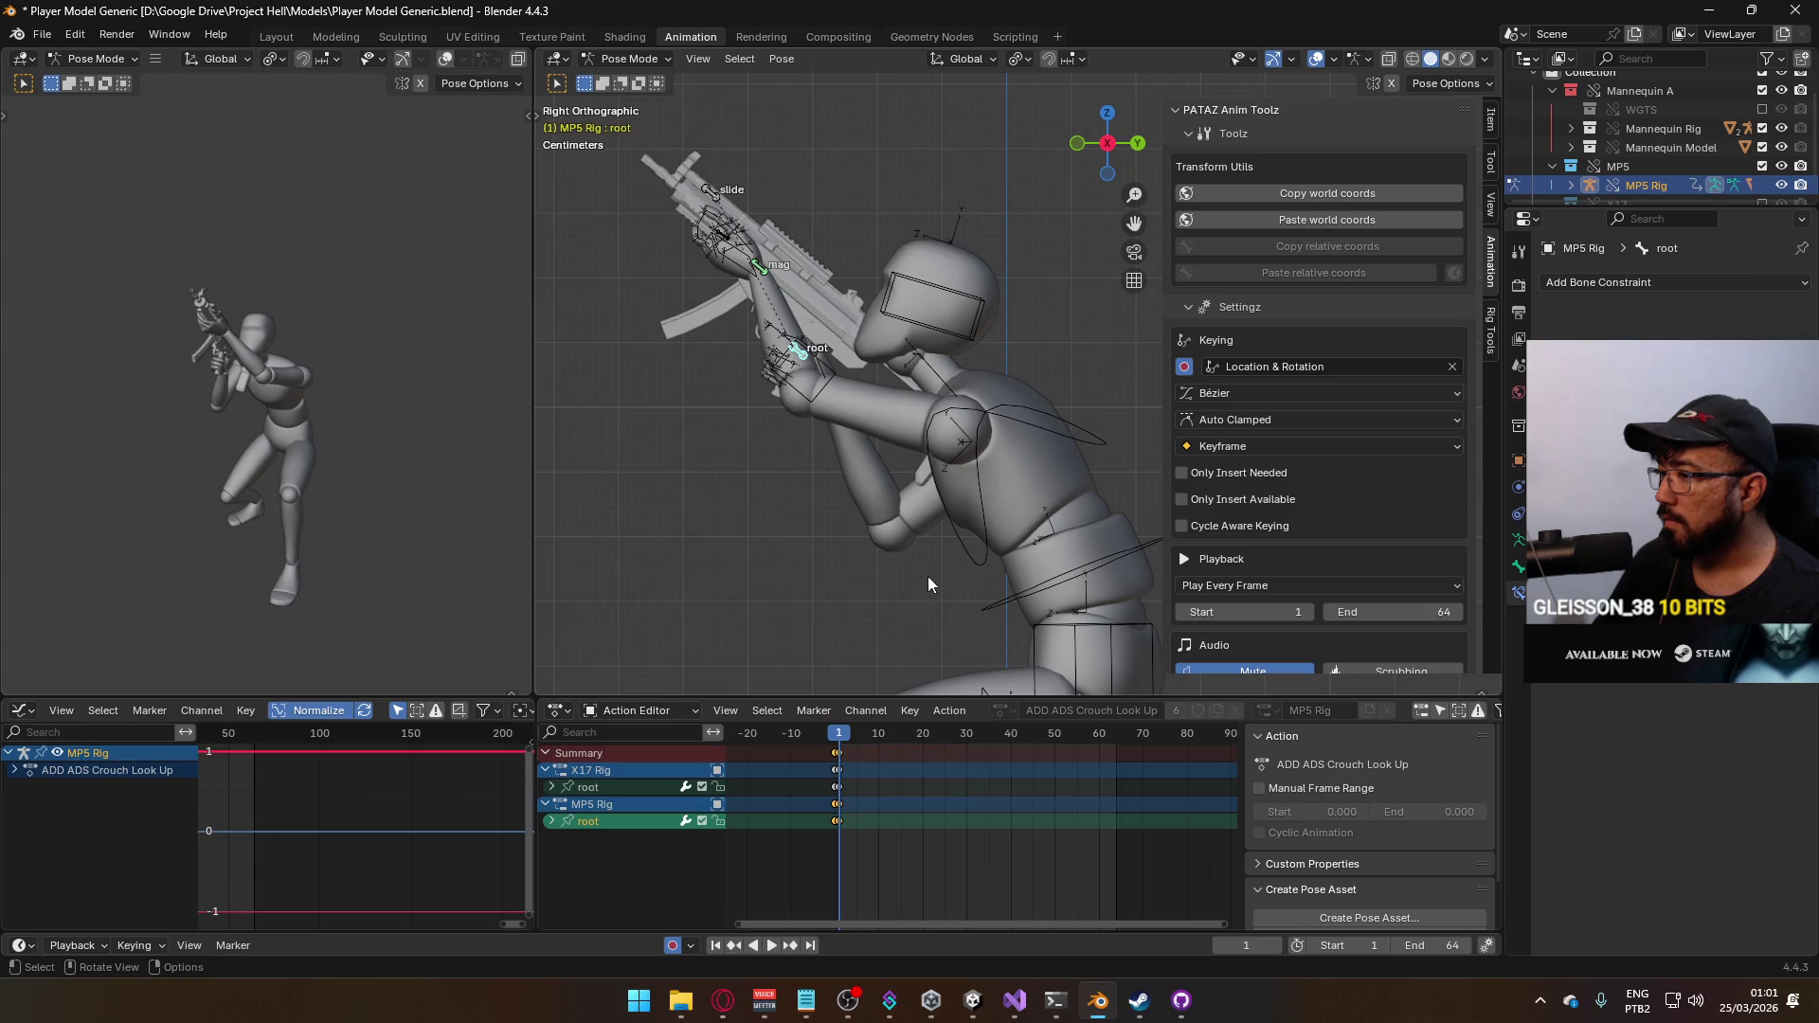
key(g)
click(933, 575)
key(space)
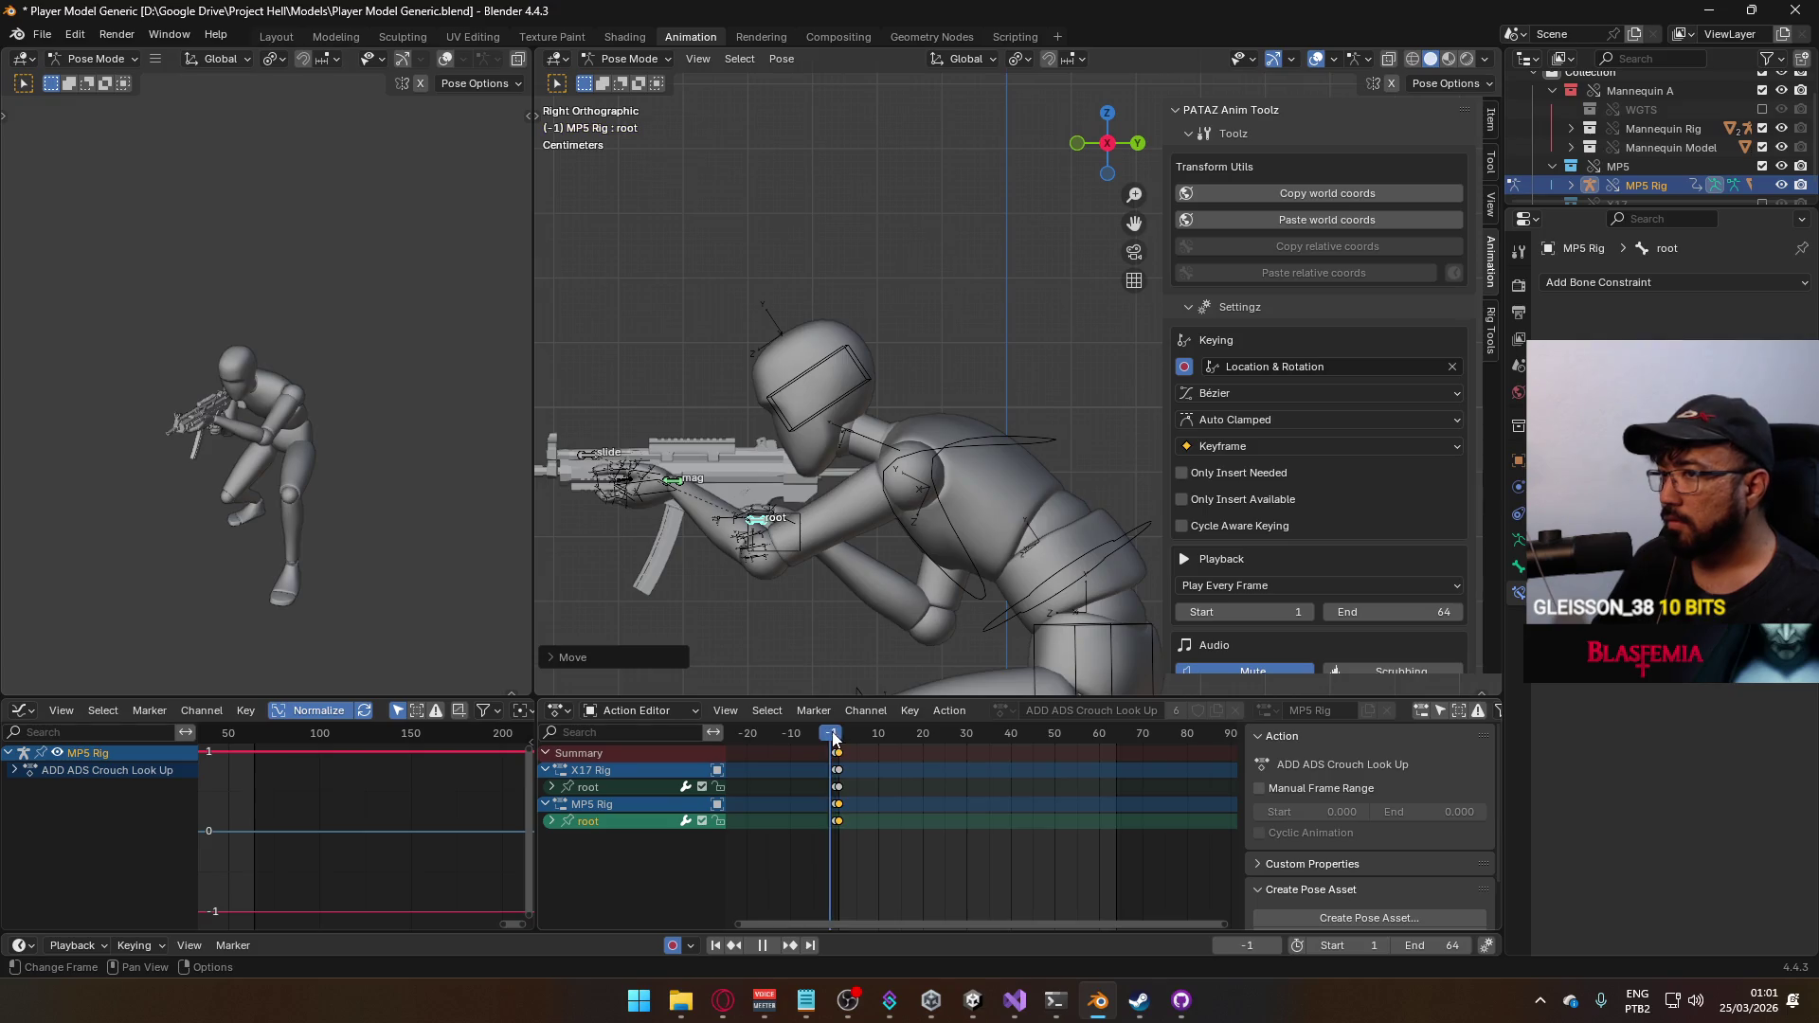
key(Escape)
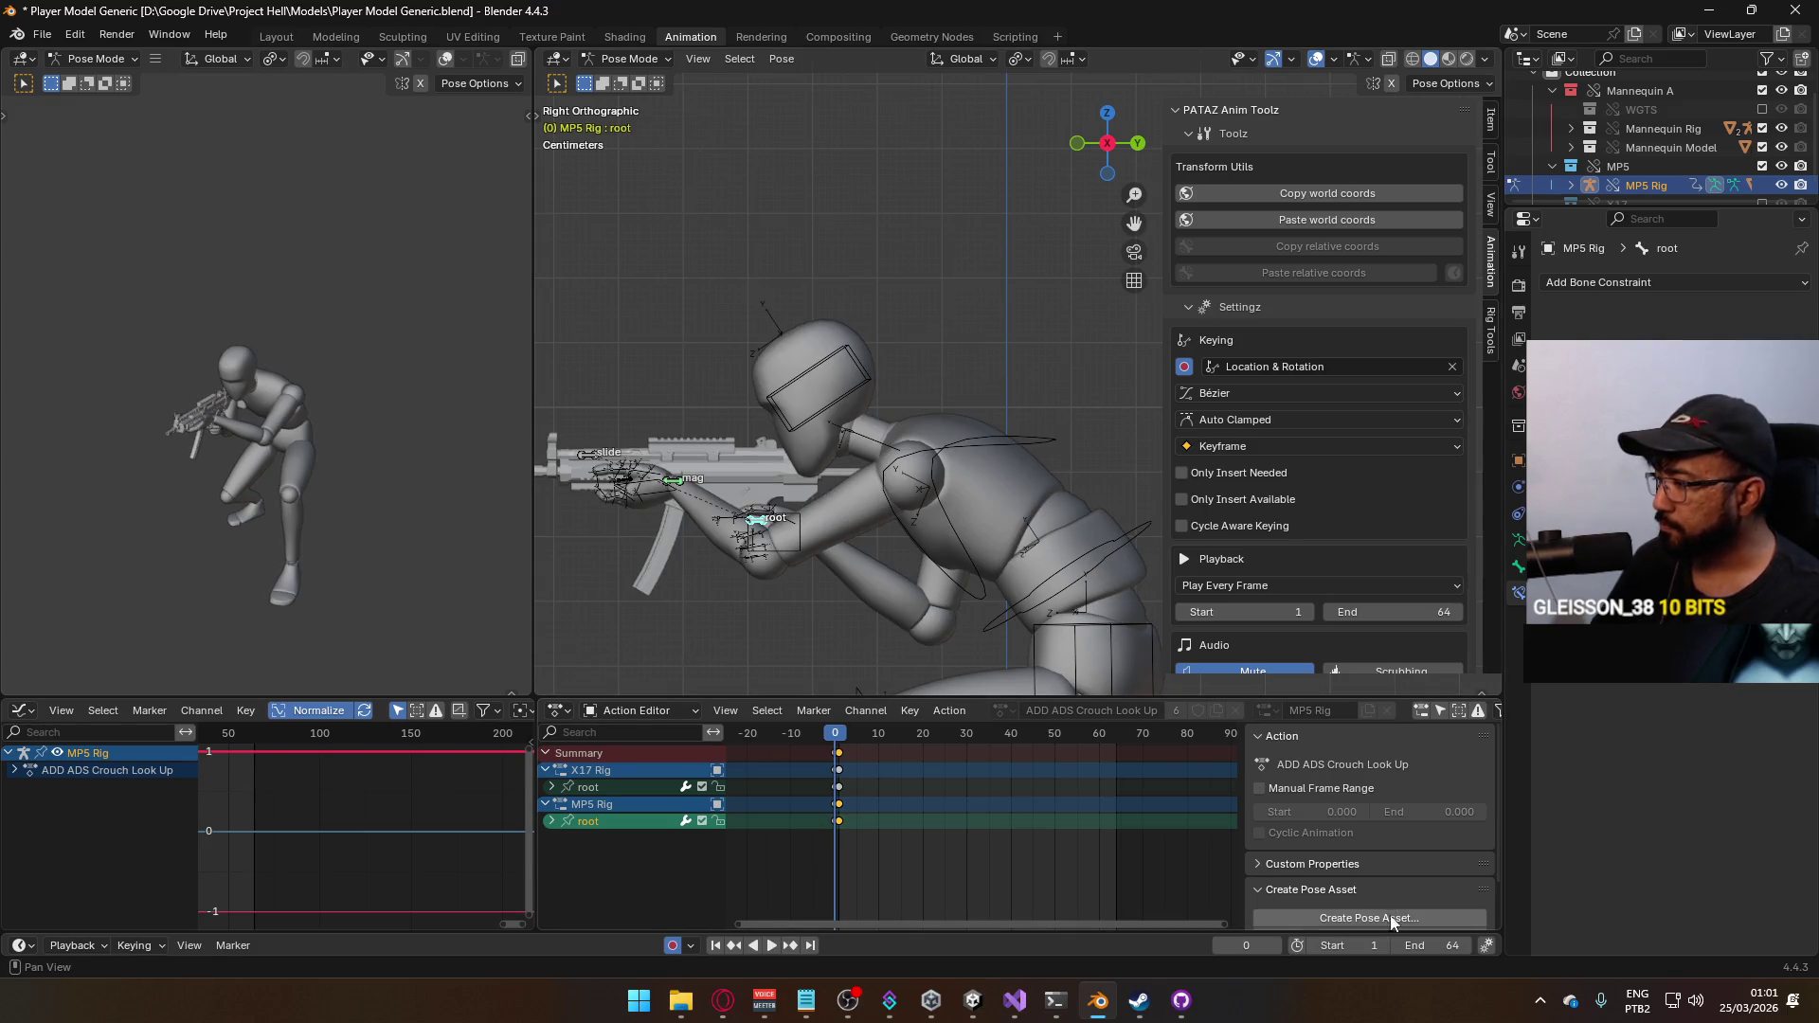
text(0)
Set the scene frame range to Start 0, End 10, then leave pose mode
click(1431, 945)
text(10)
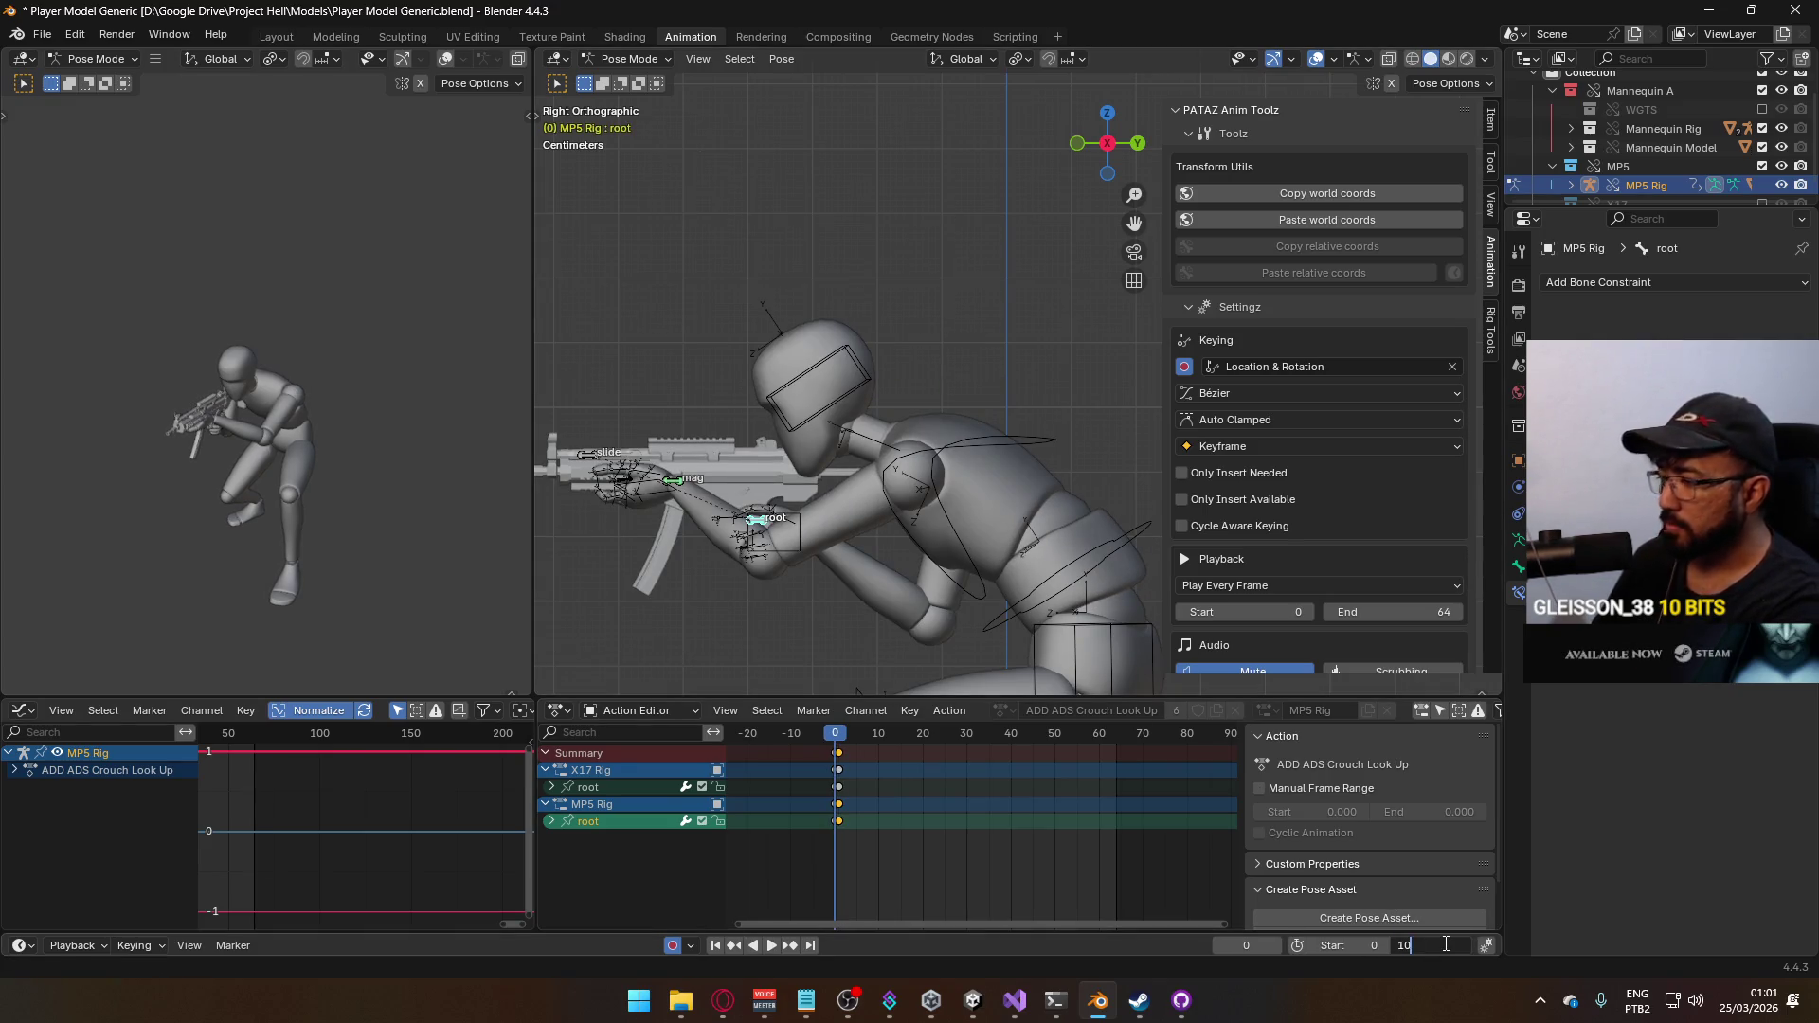
key(Return)
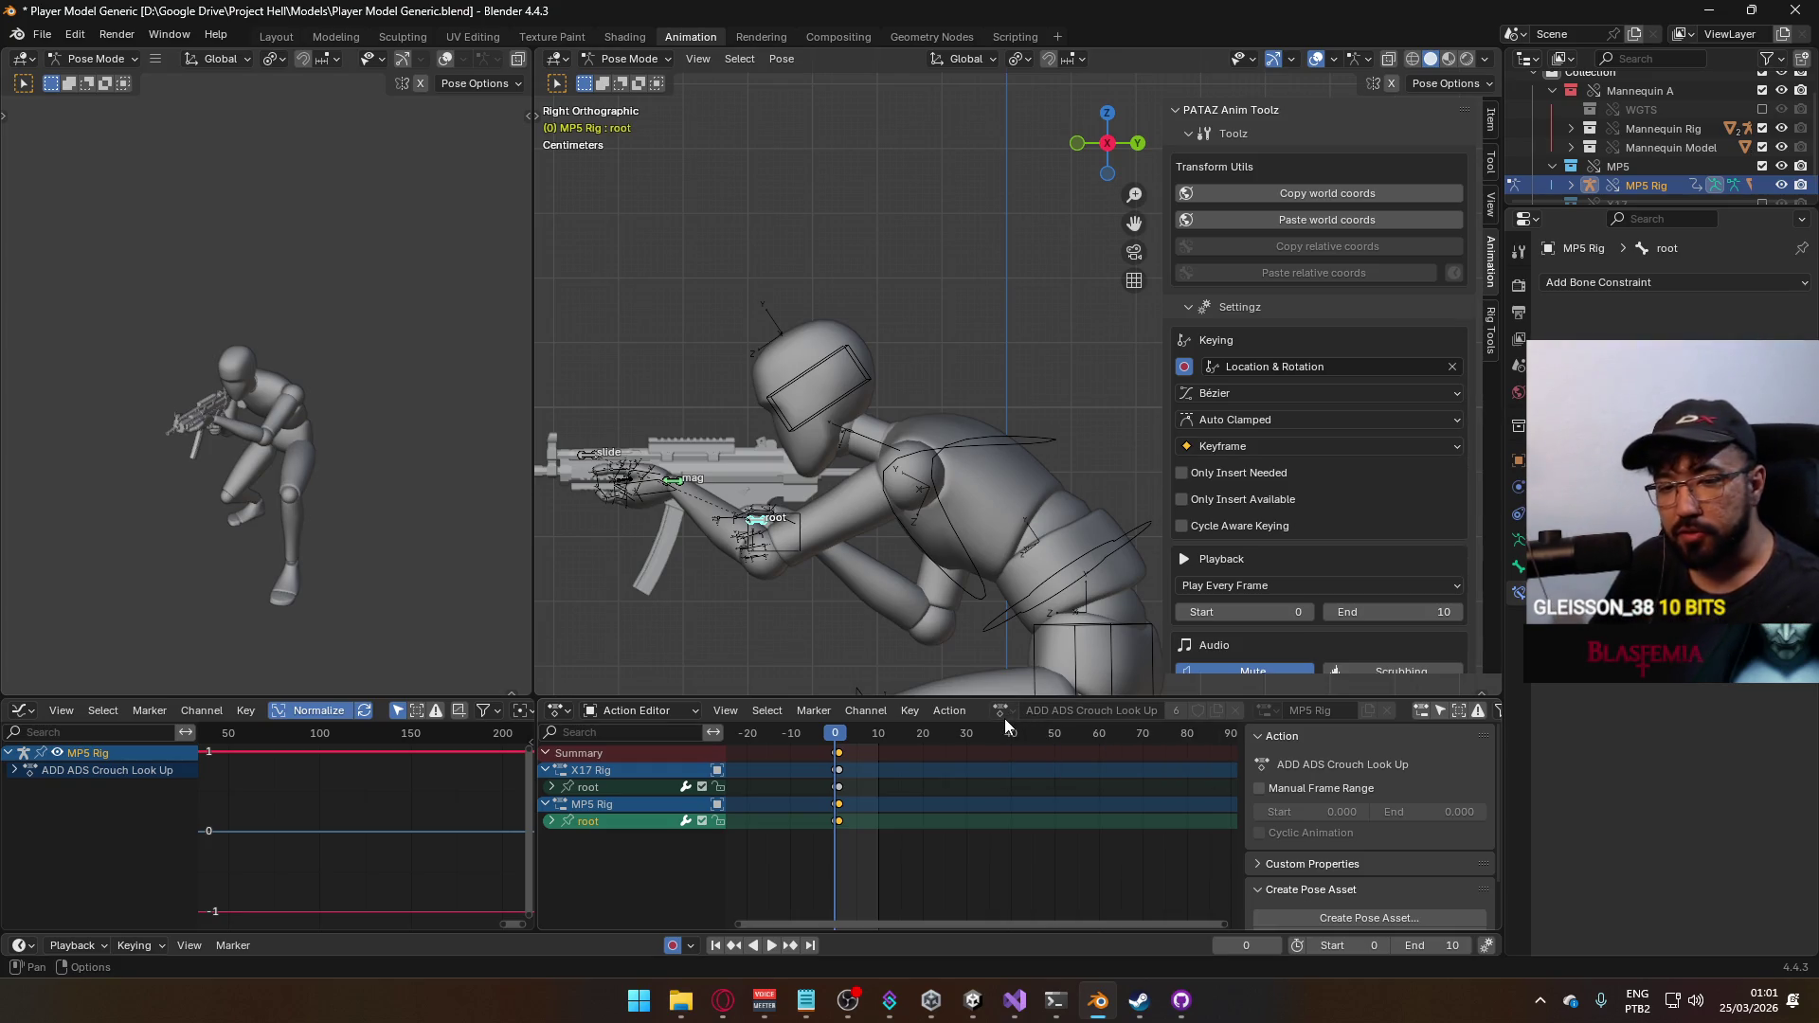
click(630, 58)
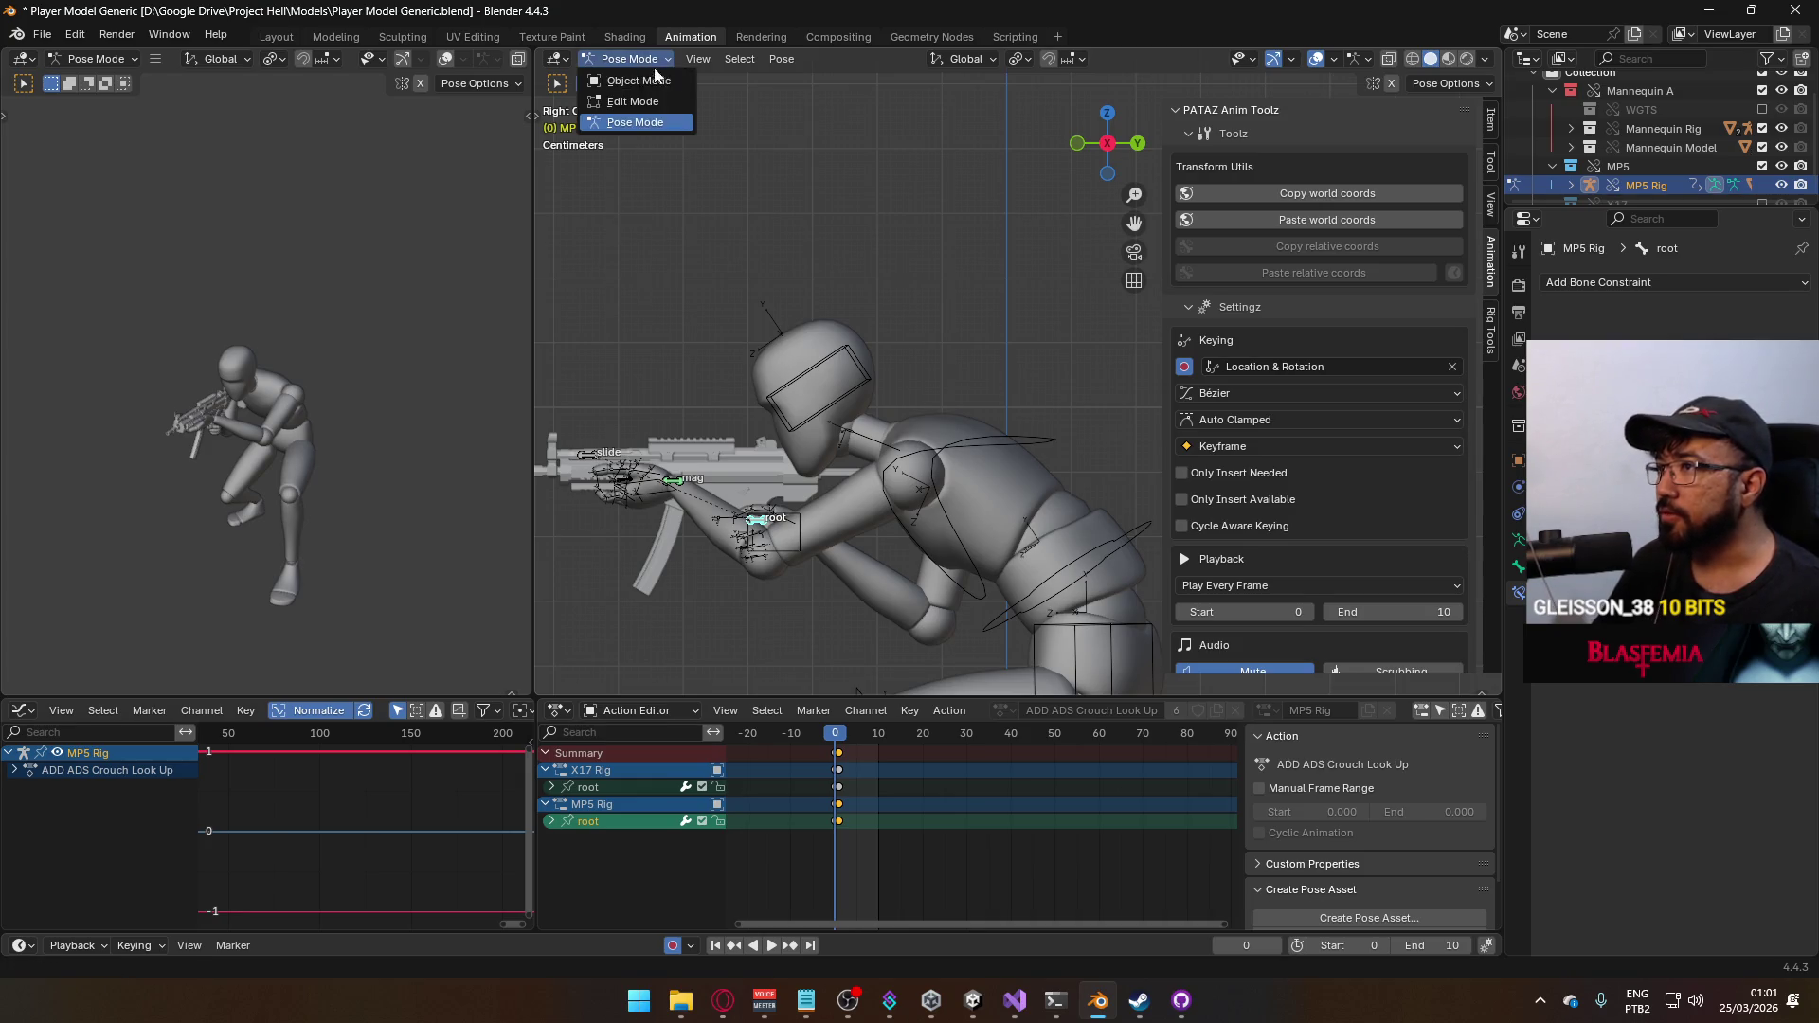
scroll(922, 598, down, 3)
Select the mannequin mesh with its armature, preview the animation and save the blend file
click(1006, 504)
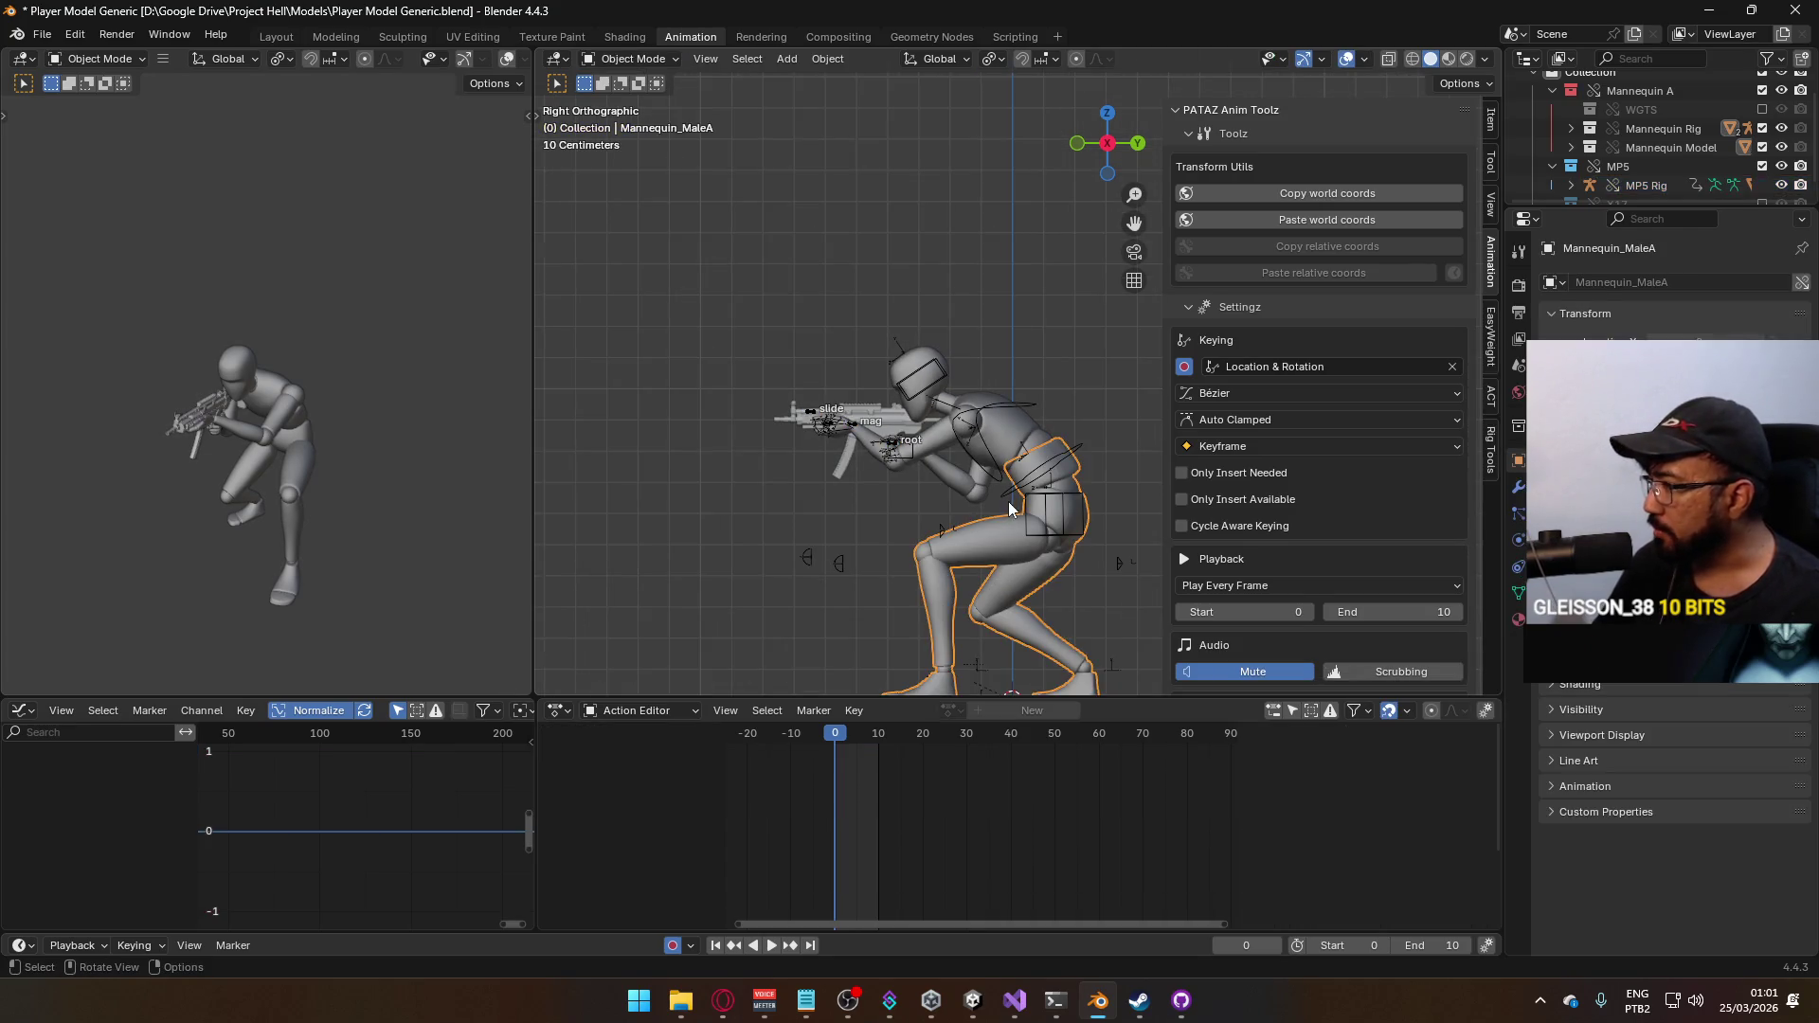
shift+click(1011, 416)
key(space)
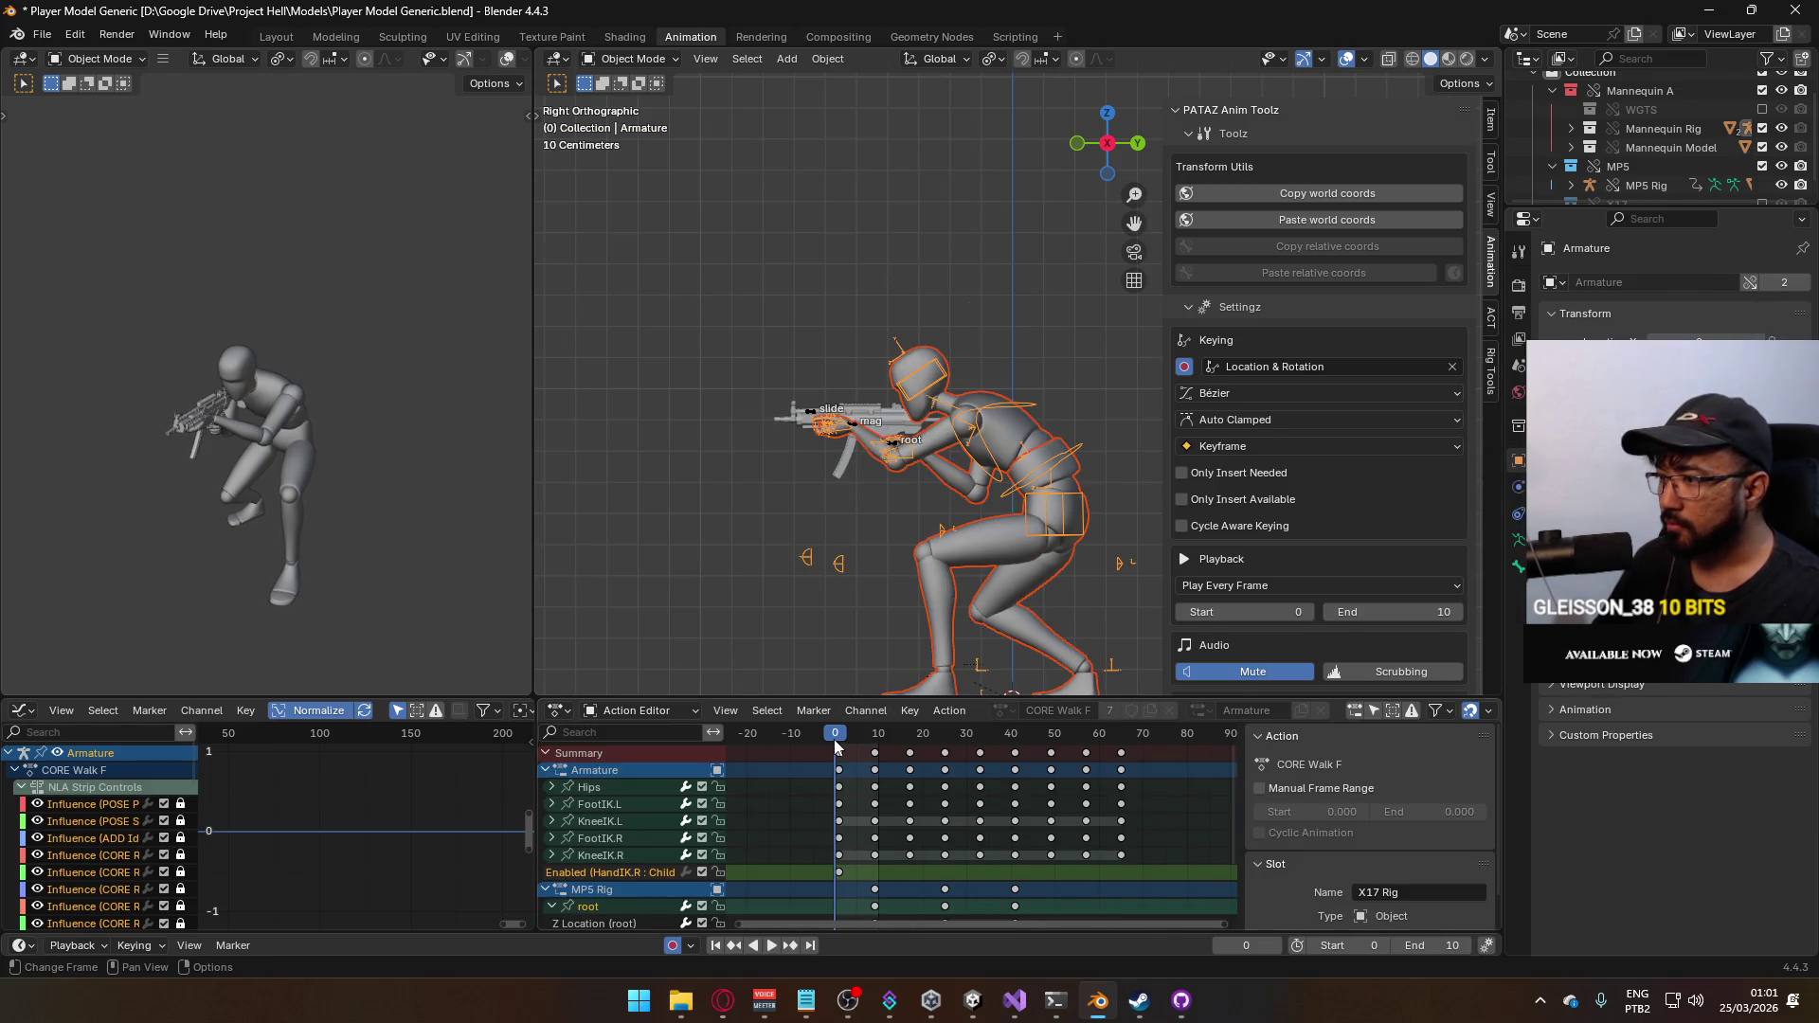
key(ctrl+s)
Browse the FBX export folder via File > Export > FBX, then close without exporting
click(43, 34)
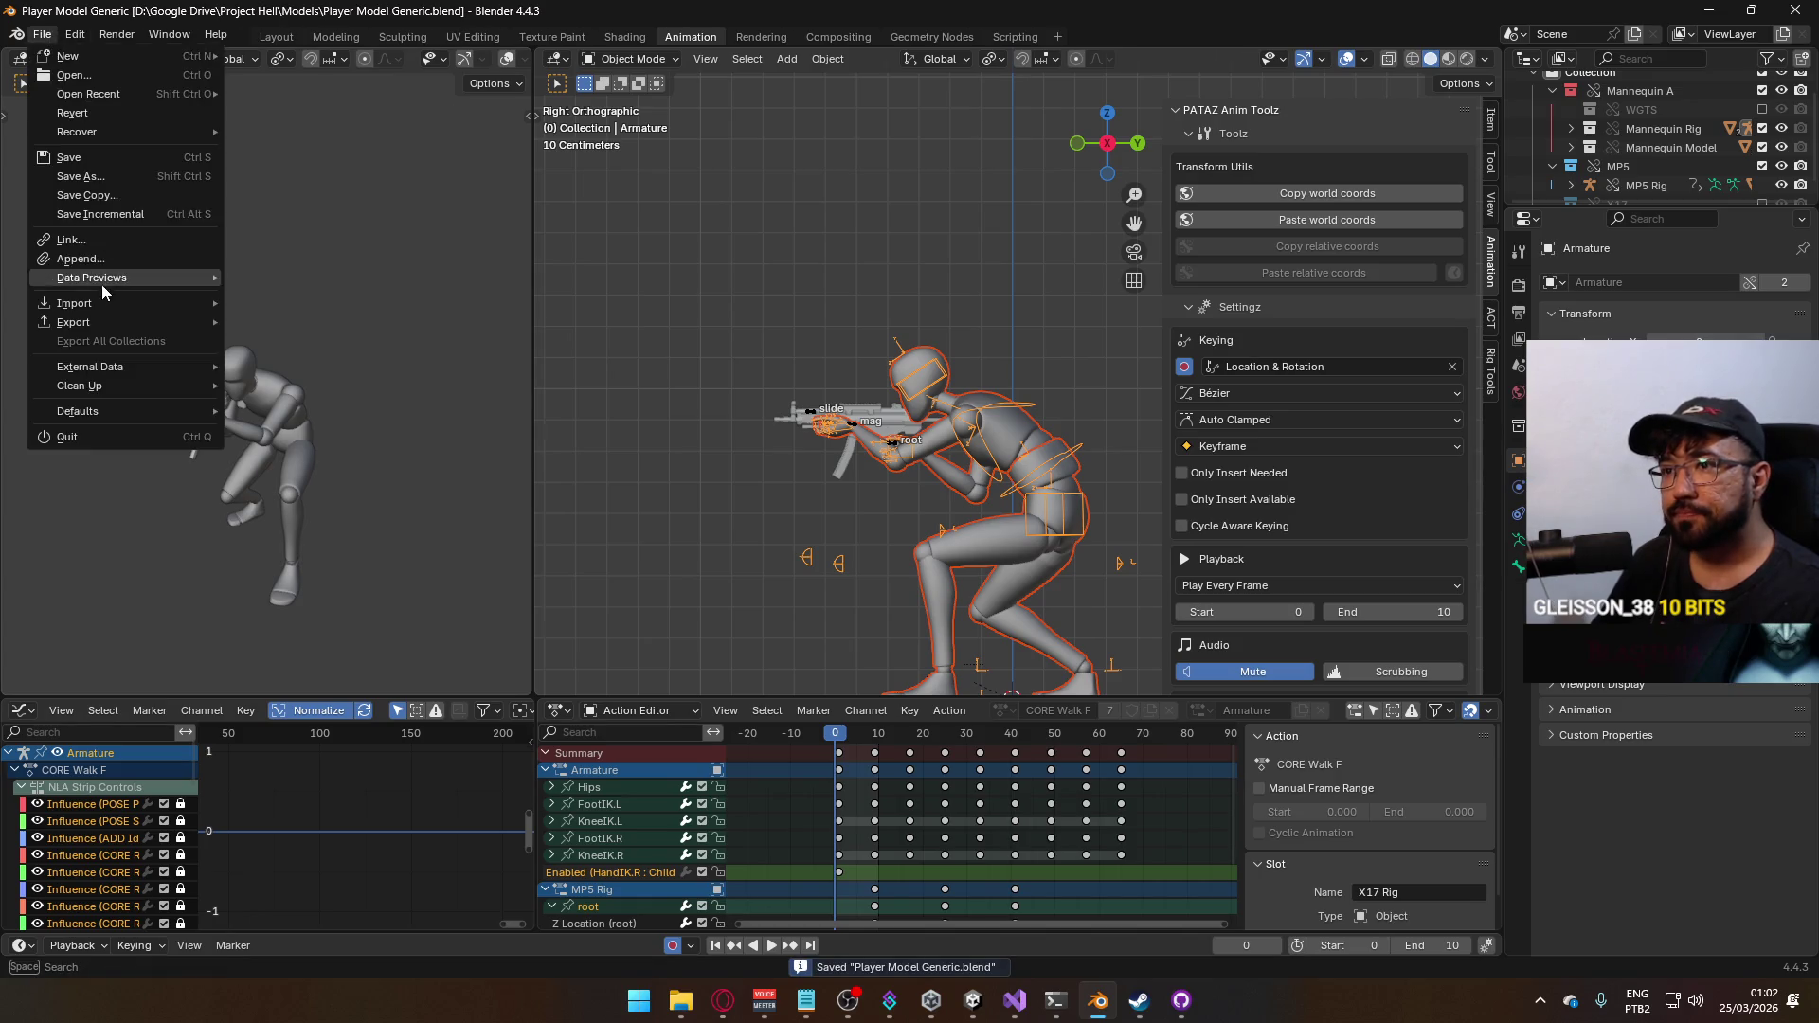
click(357, 492)
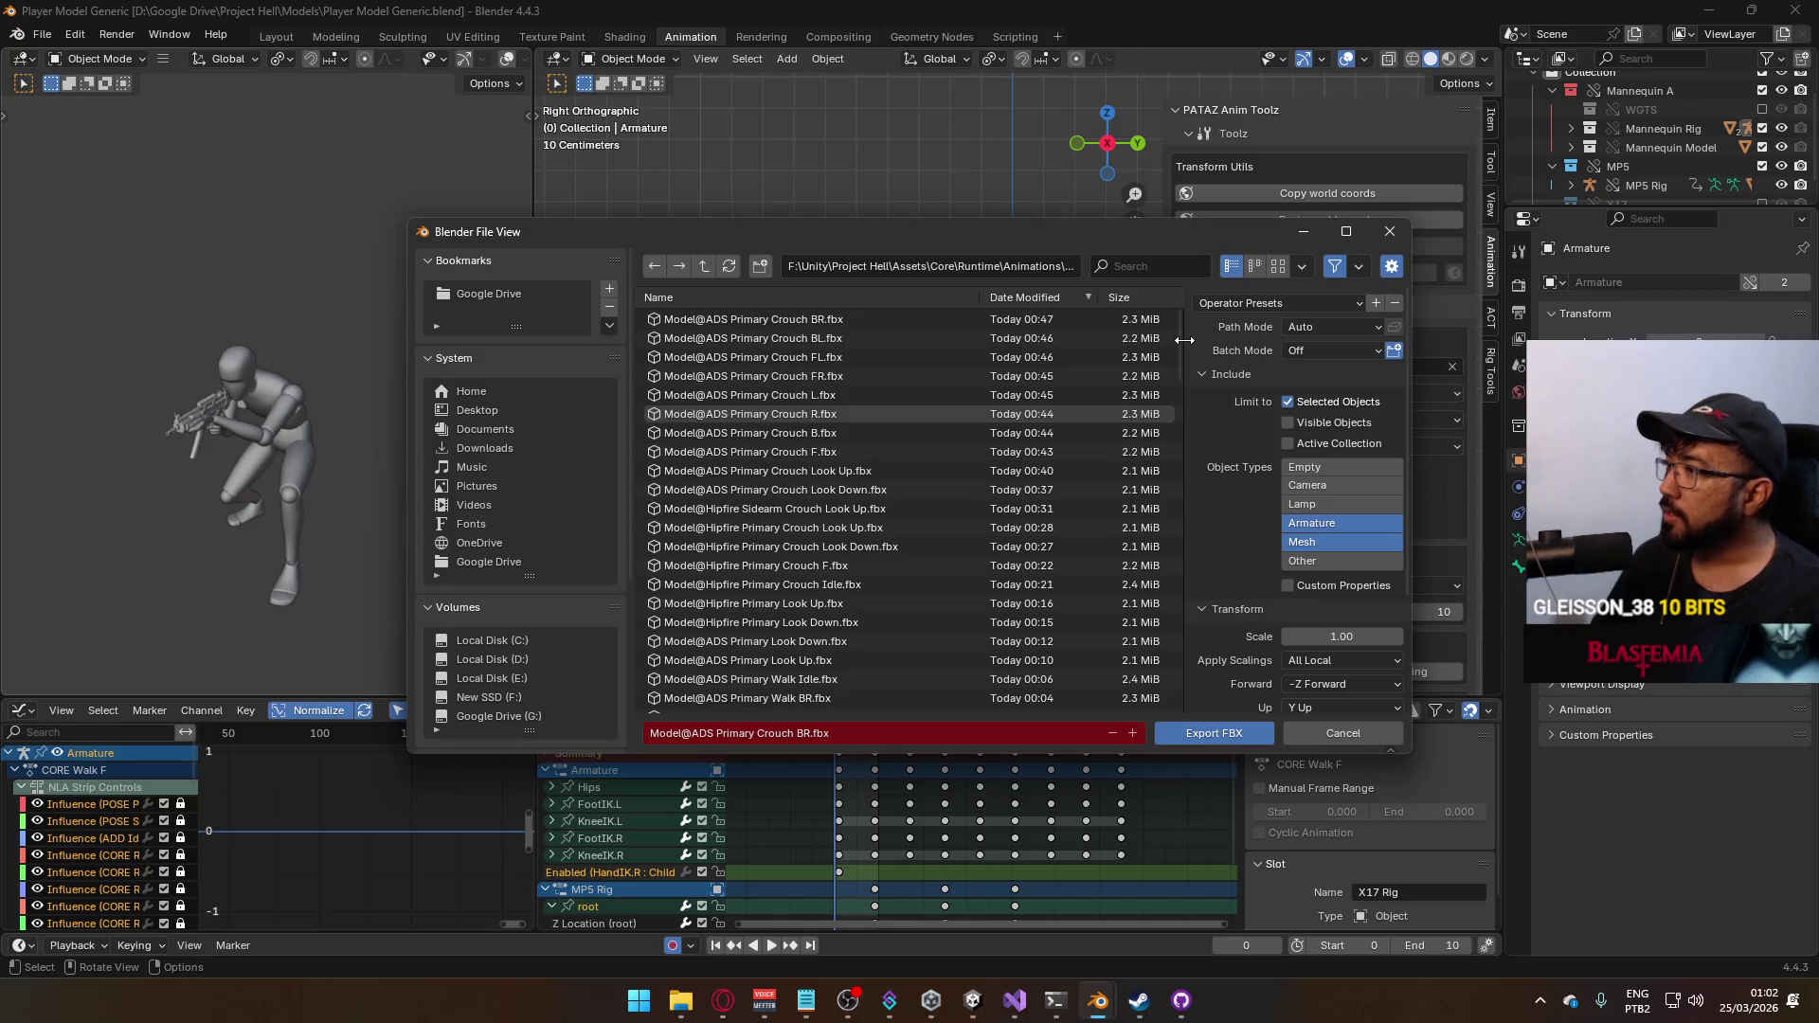
scroll(1178, 339, down, 2)
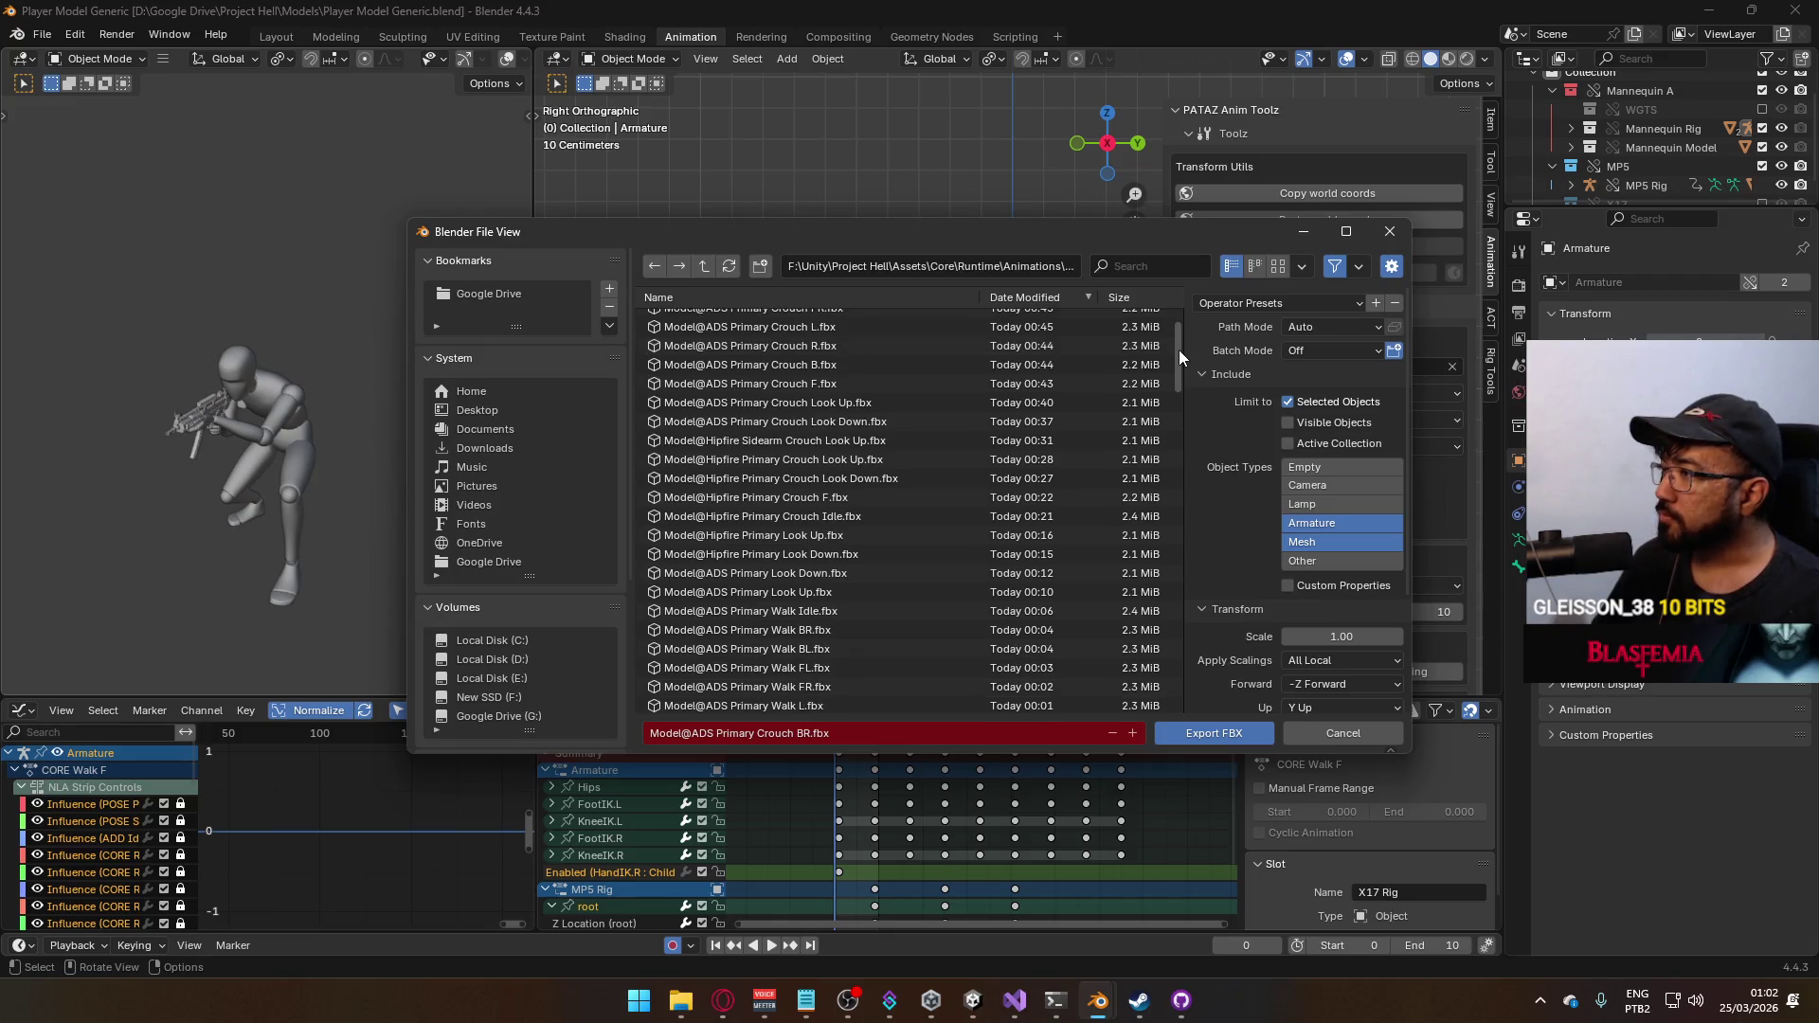
scroll(1181, 342, up, 2)
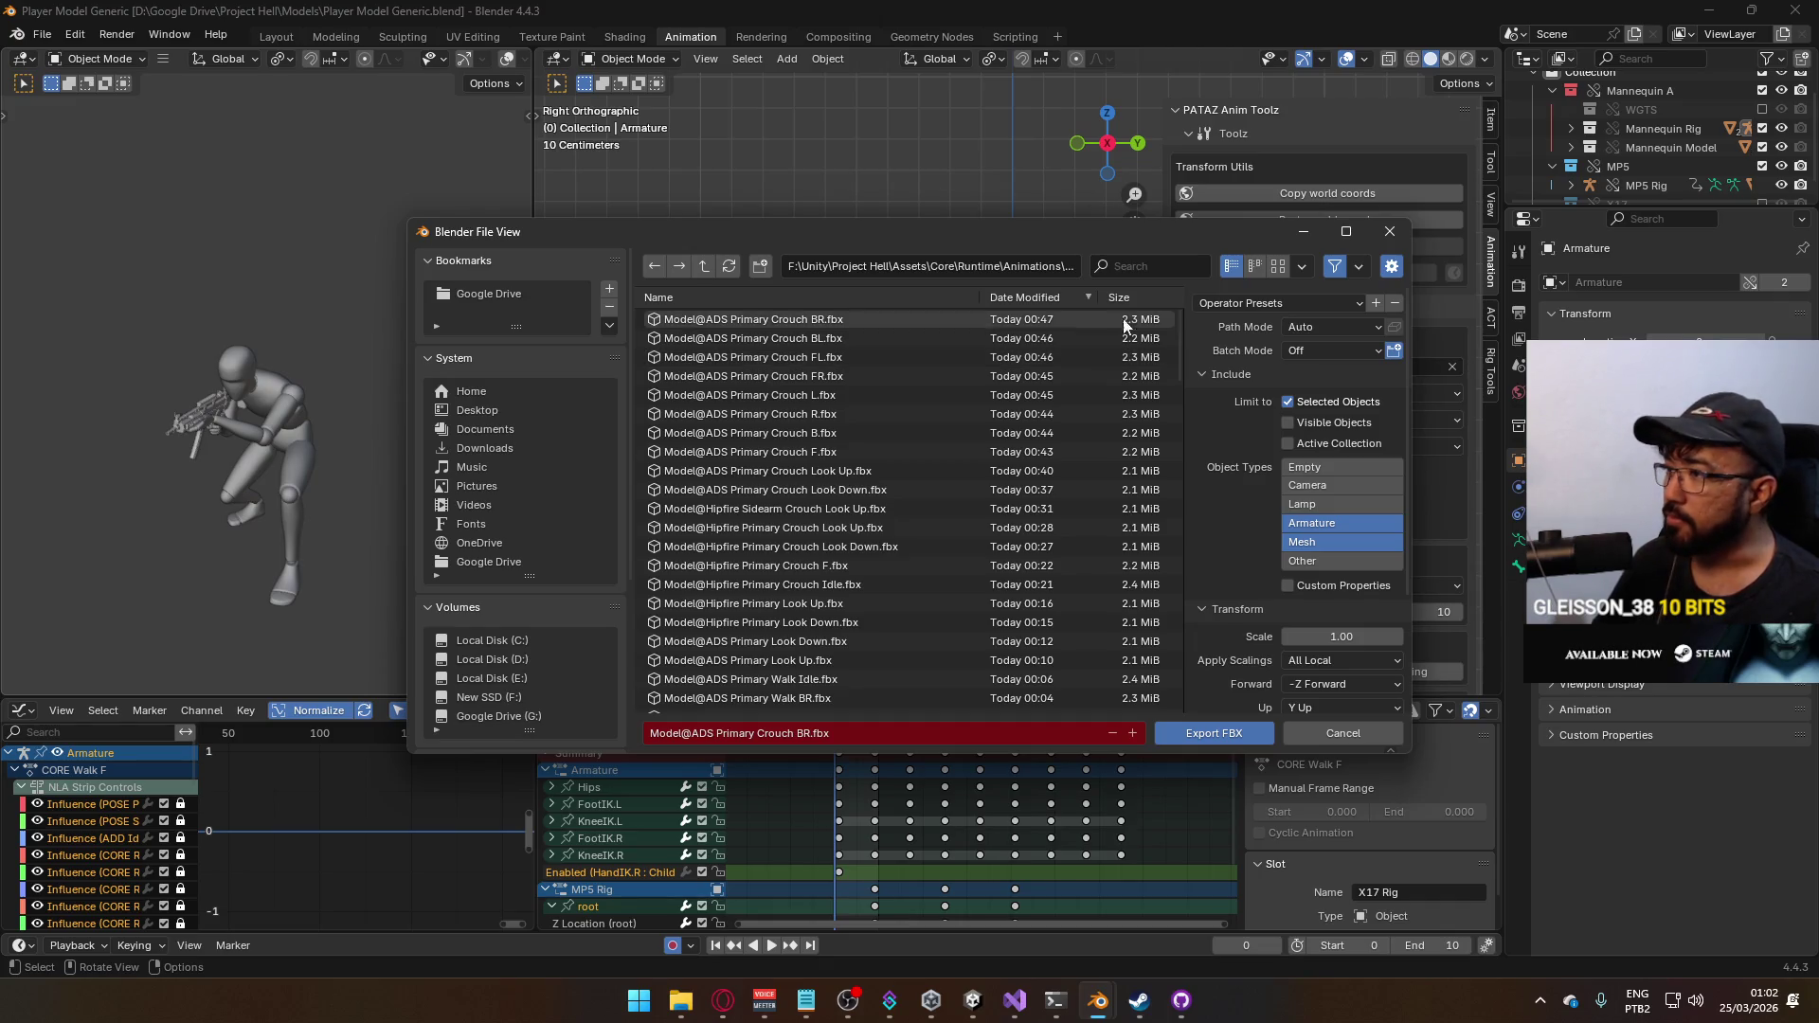
click(1163, 264)
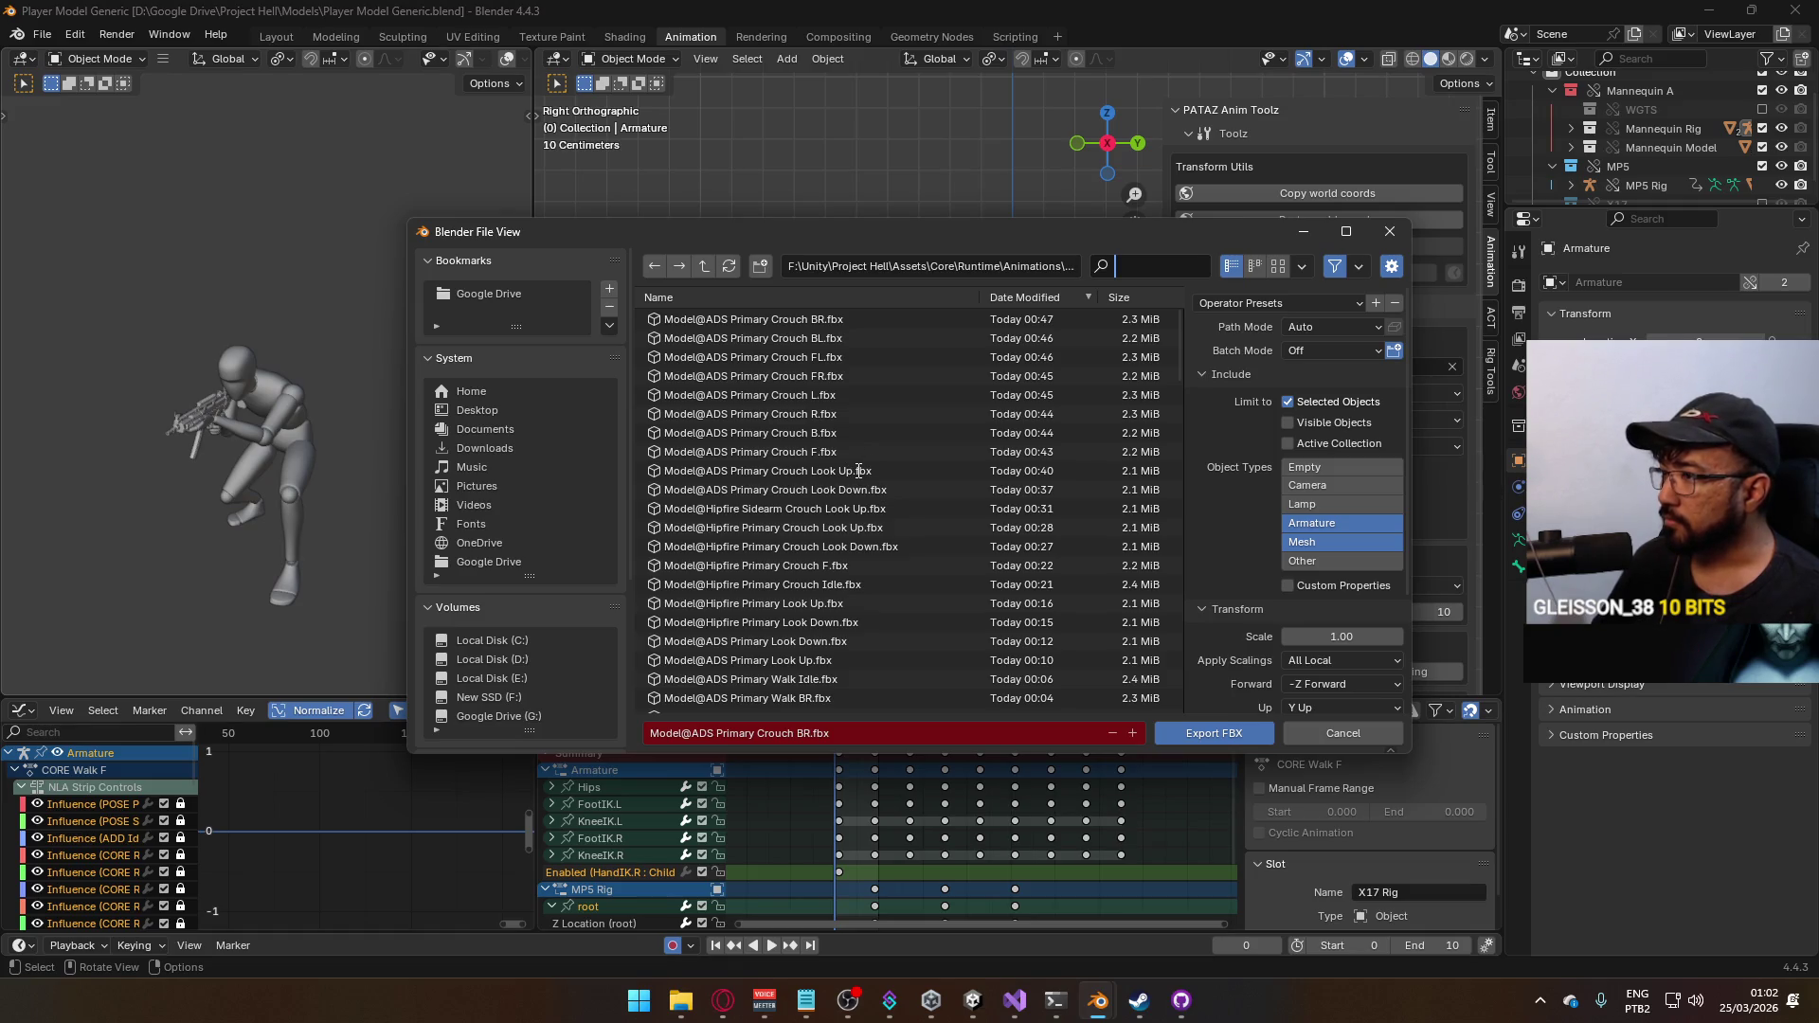
click(1389, 230)
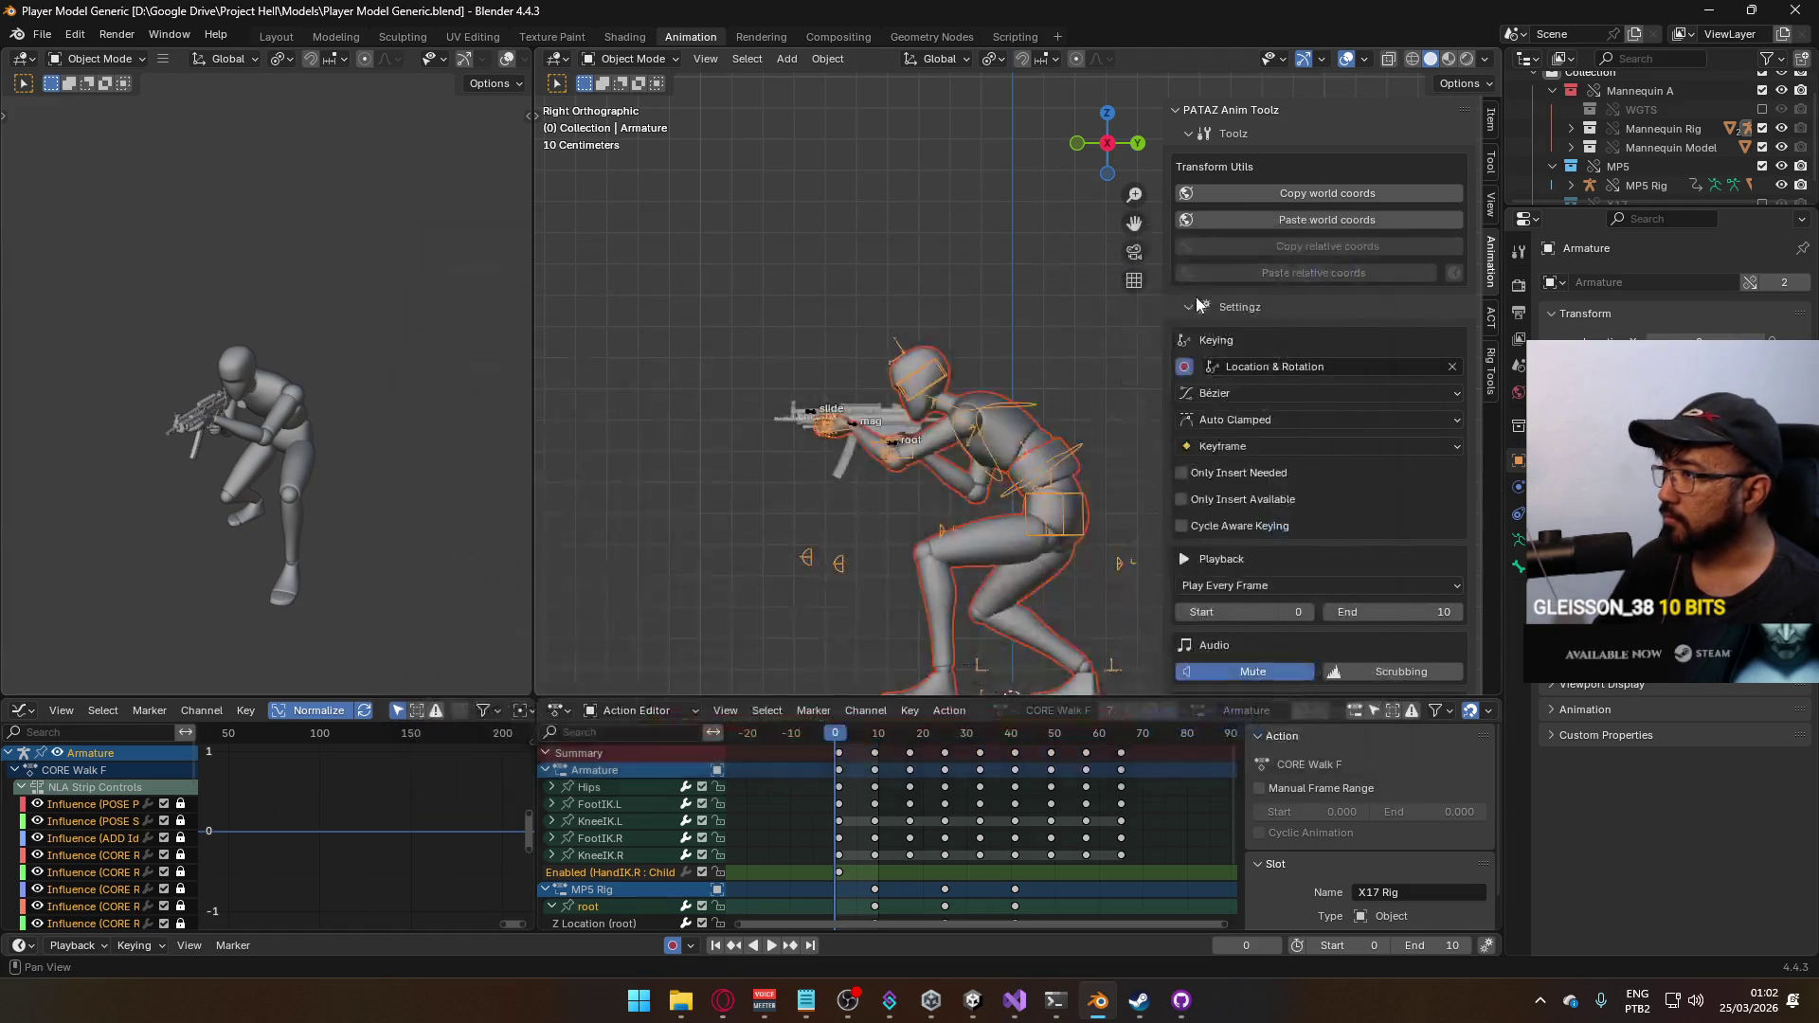
scroll(1279, 470, down, 3)
scroll(1392, 526, down, 3)
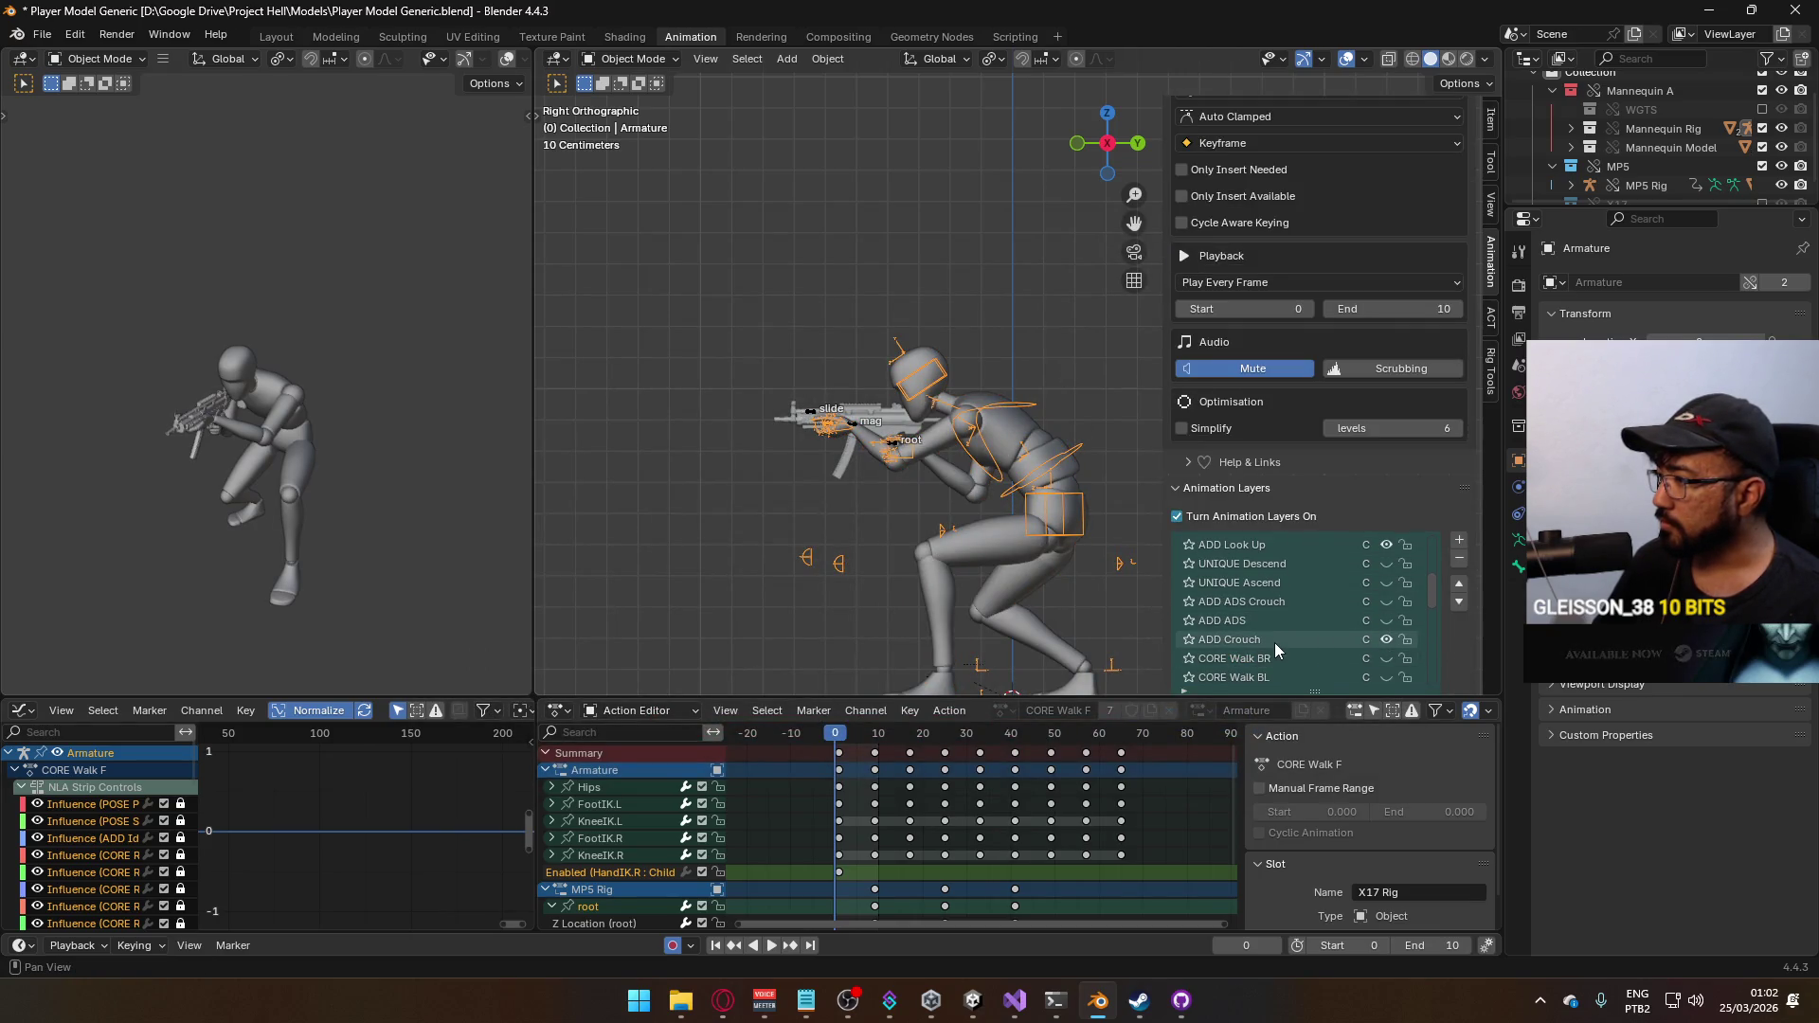
Make ADD Crouch the active animation layer, scrub the frames and select the mannequin mesh
click(1225, 641)
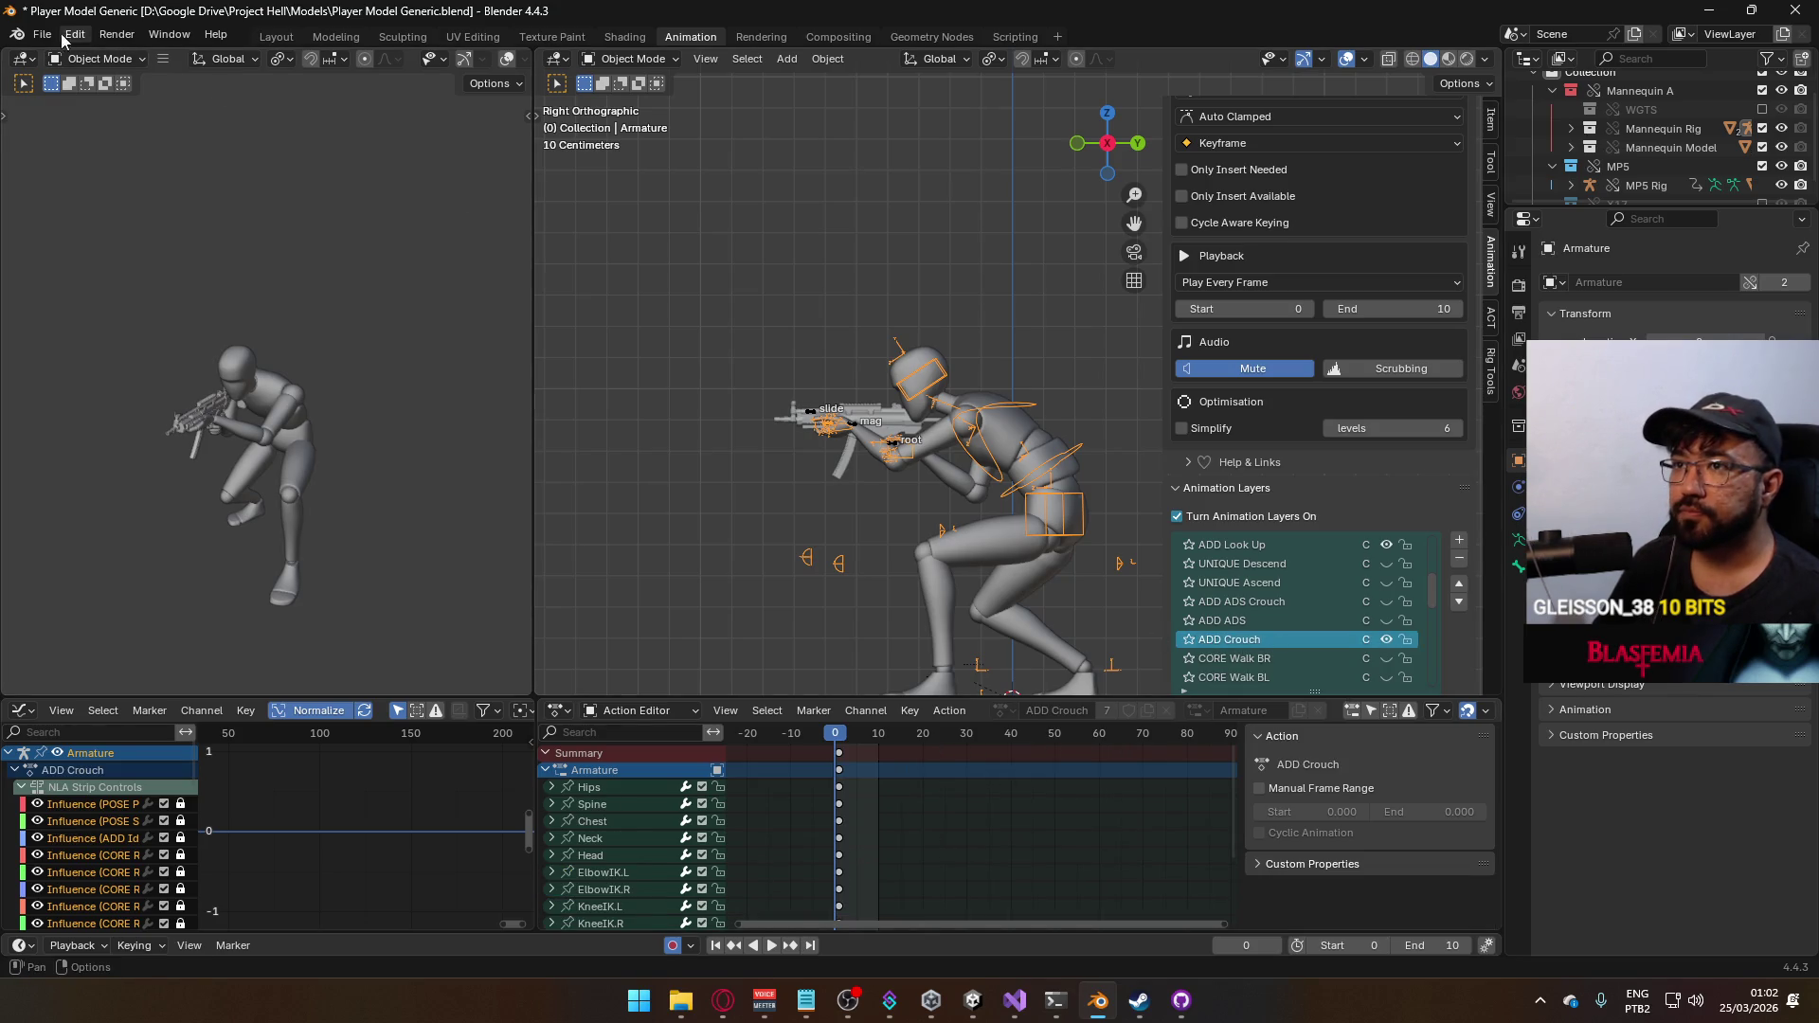
drag(846, 722, 836, 728)
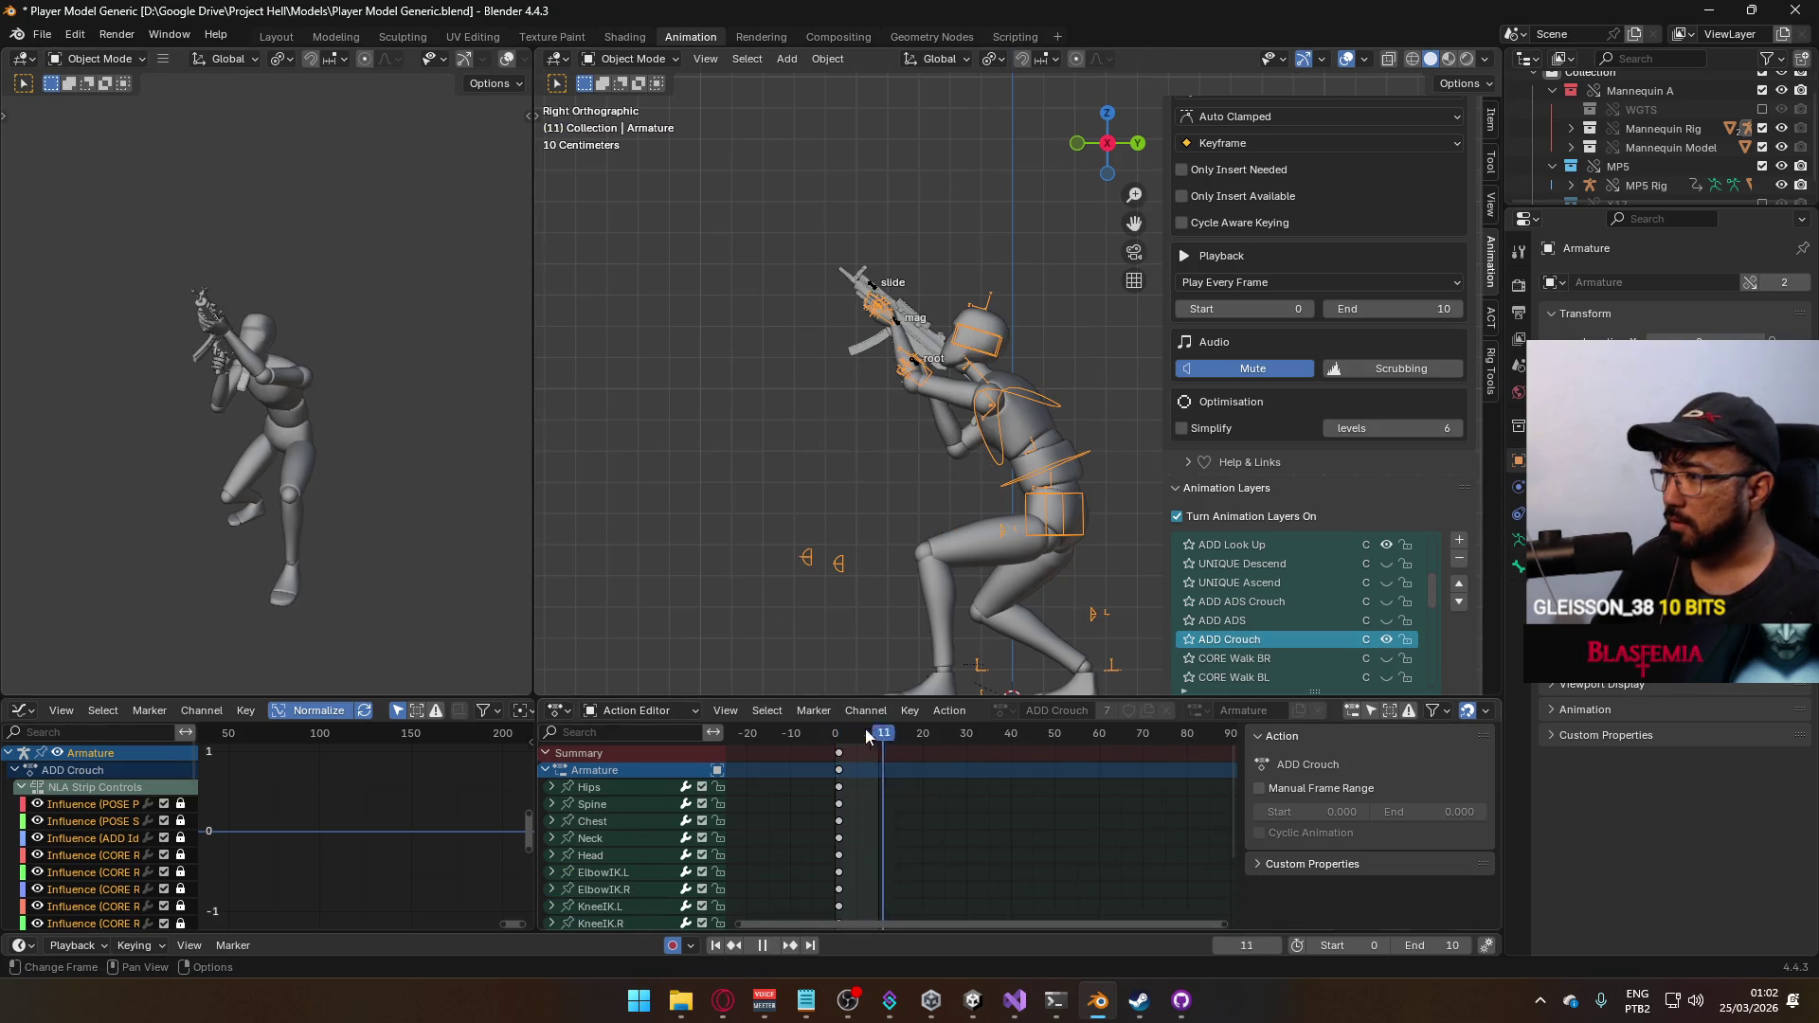
click(1063, 468)
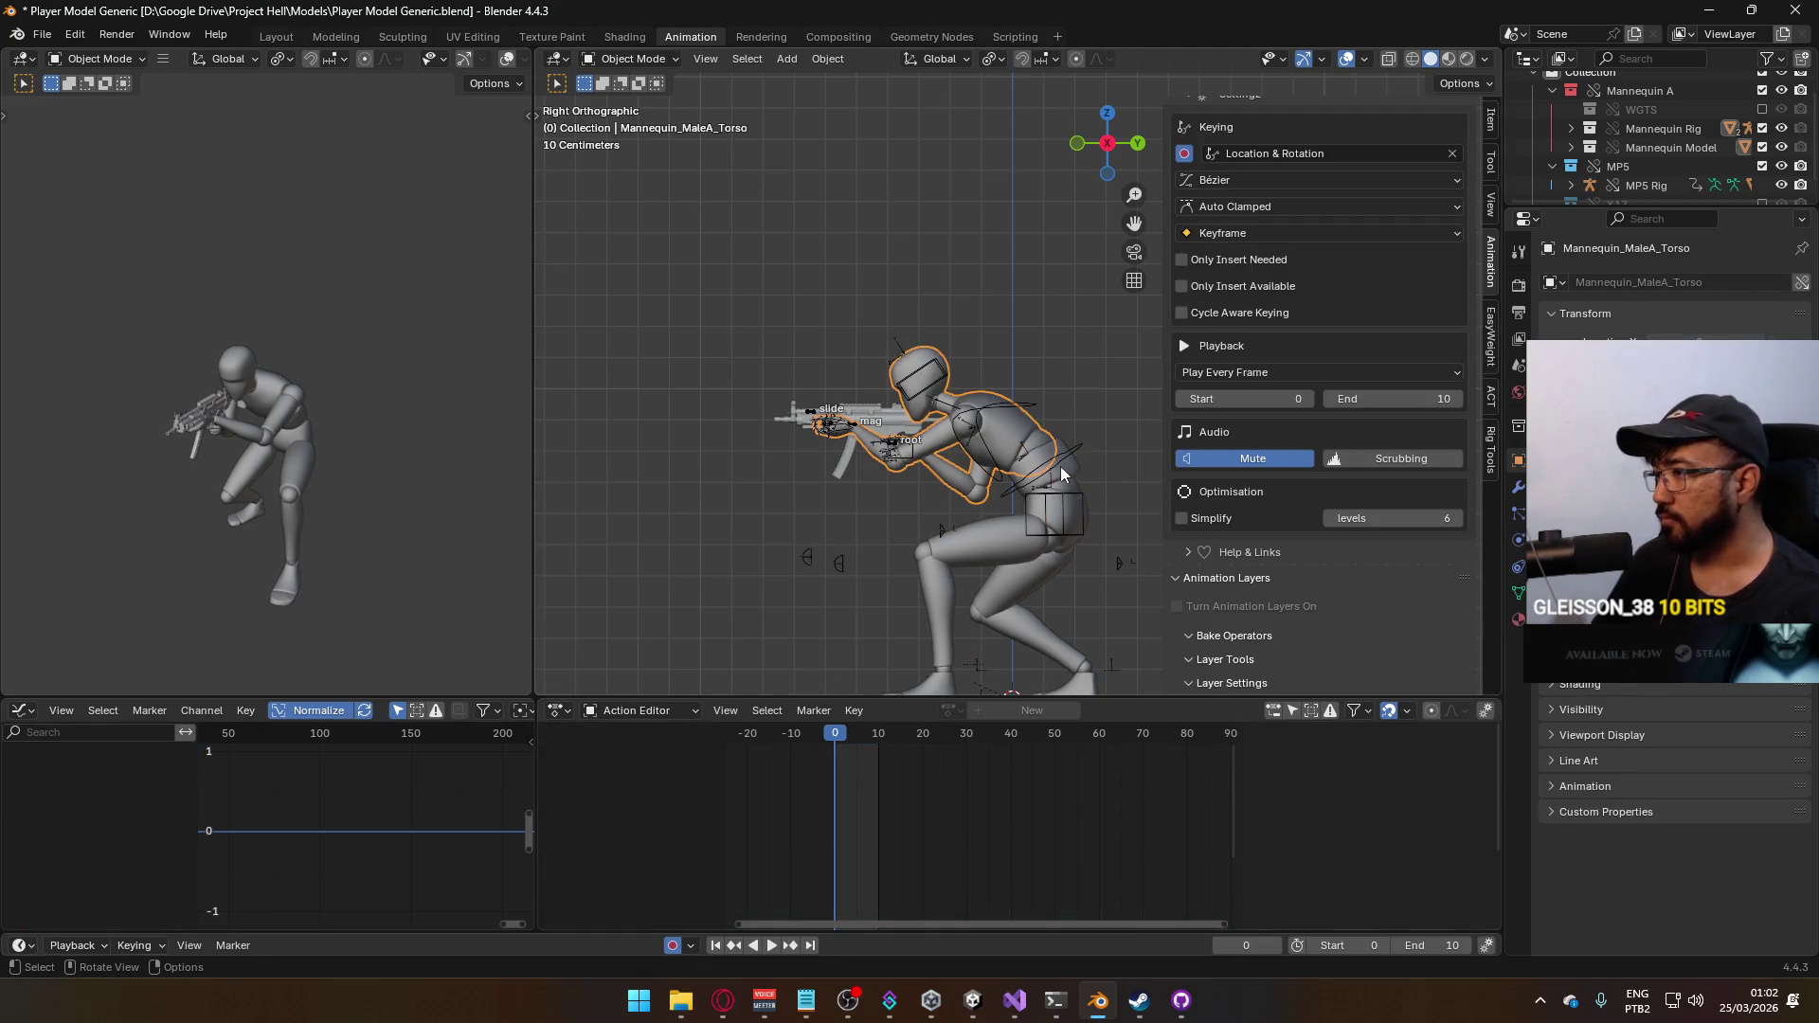
Export the armature as FBX over Model@ADS Primary Crouch Look Up.fbx
click(44, 33)
mouse_move(72, 323)
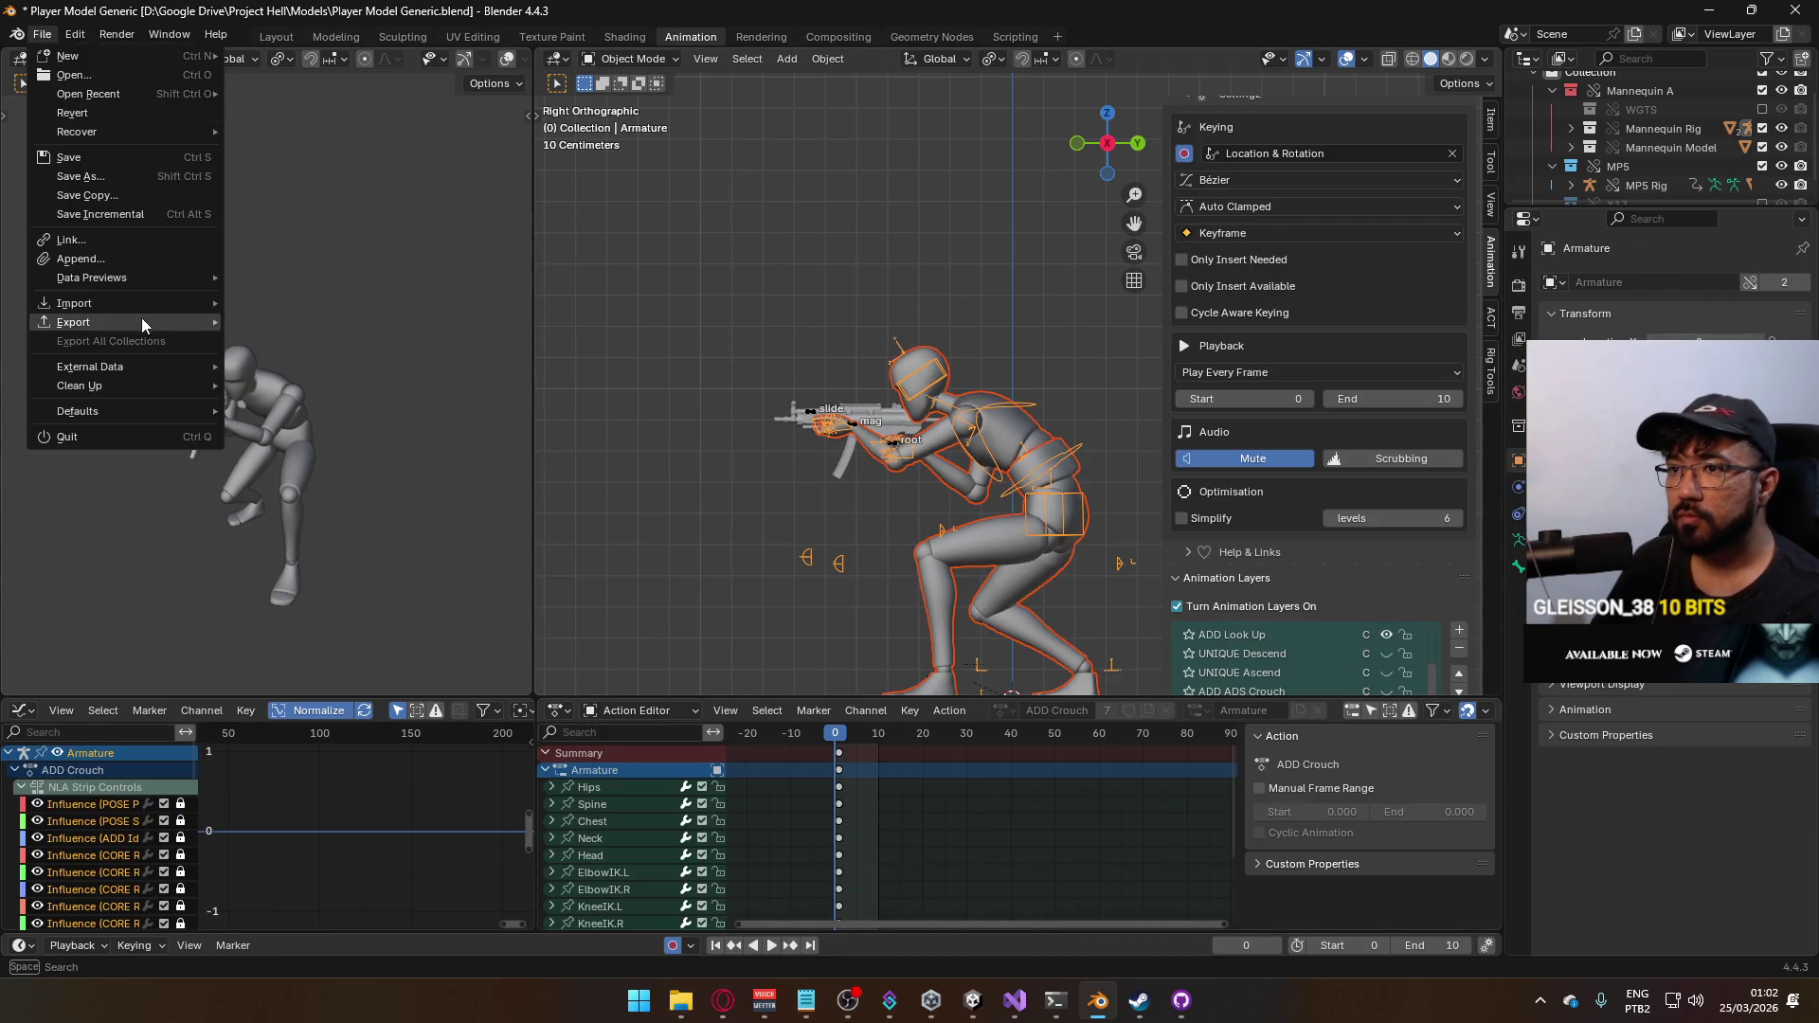
click(356, 477)
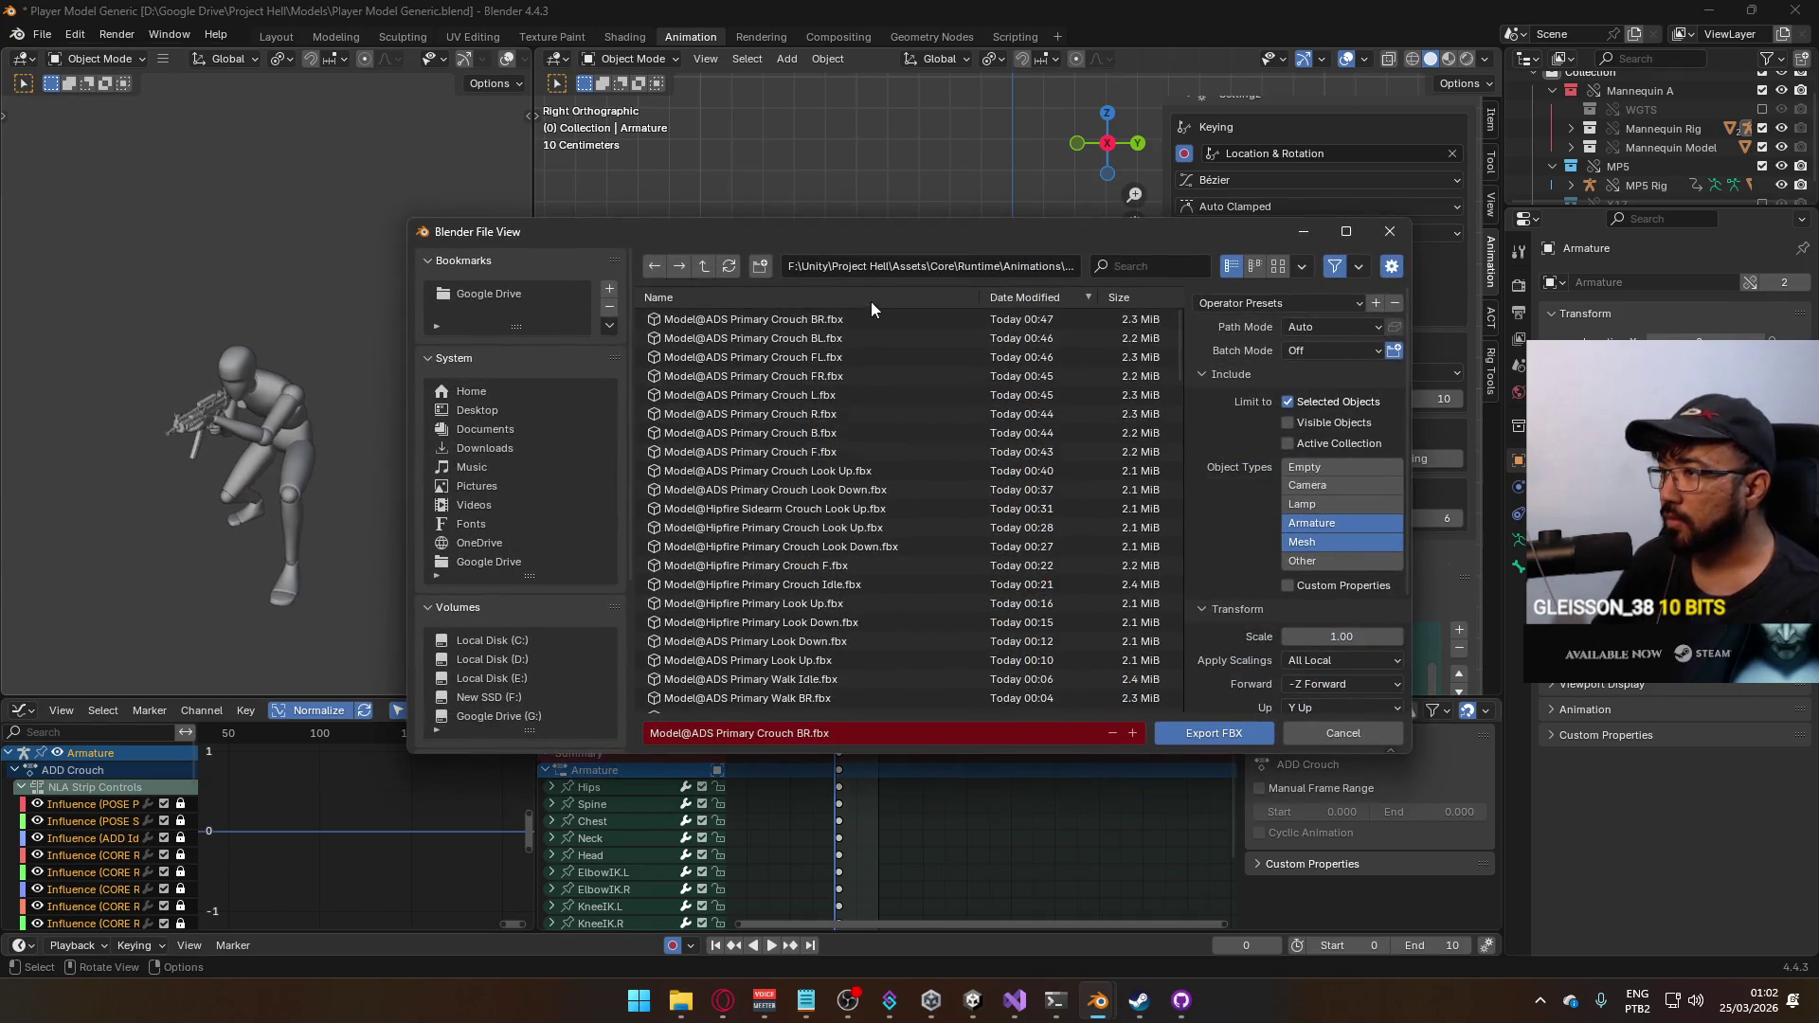
click(871, 471)
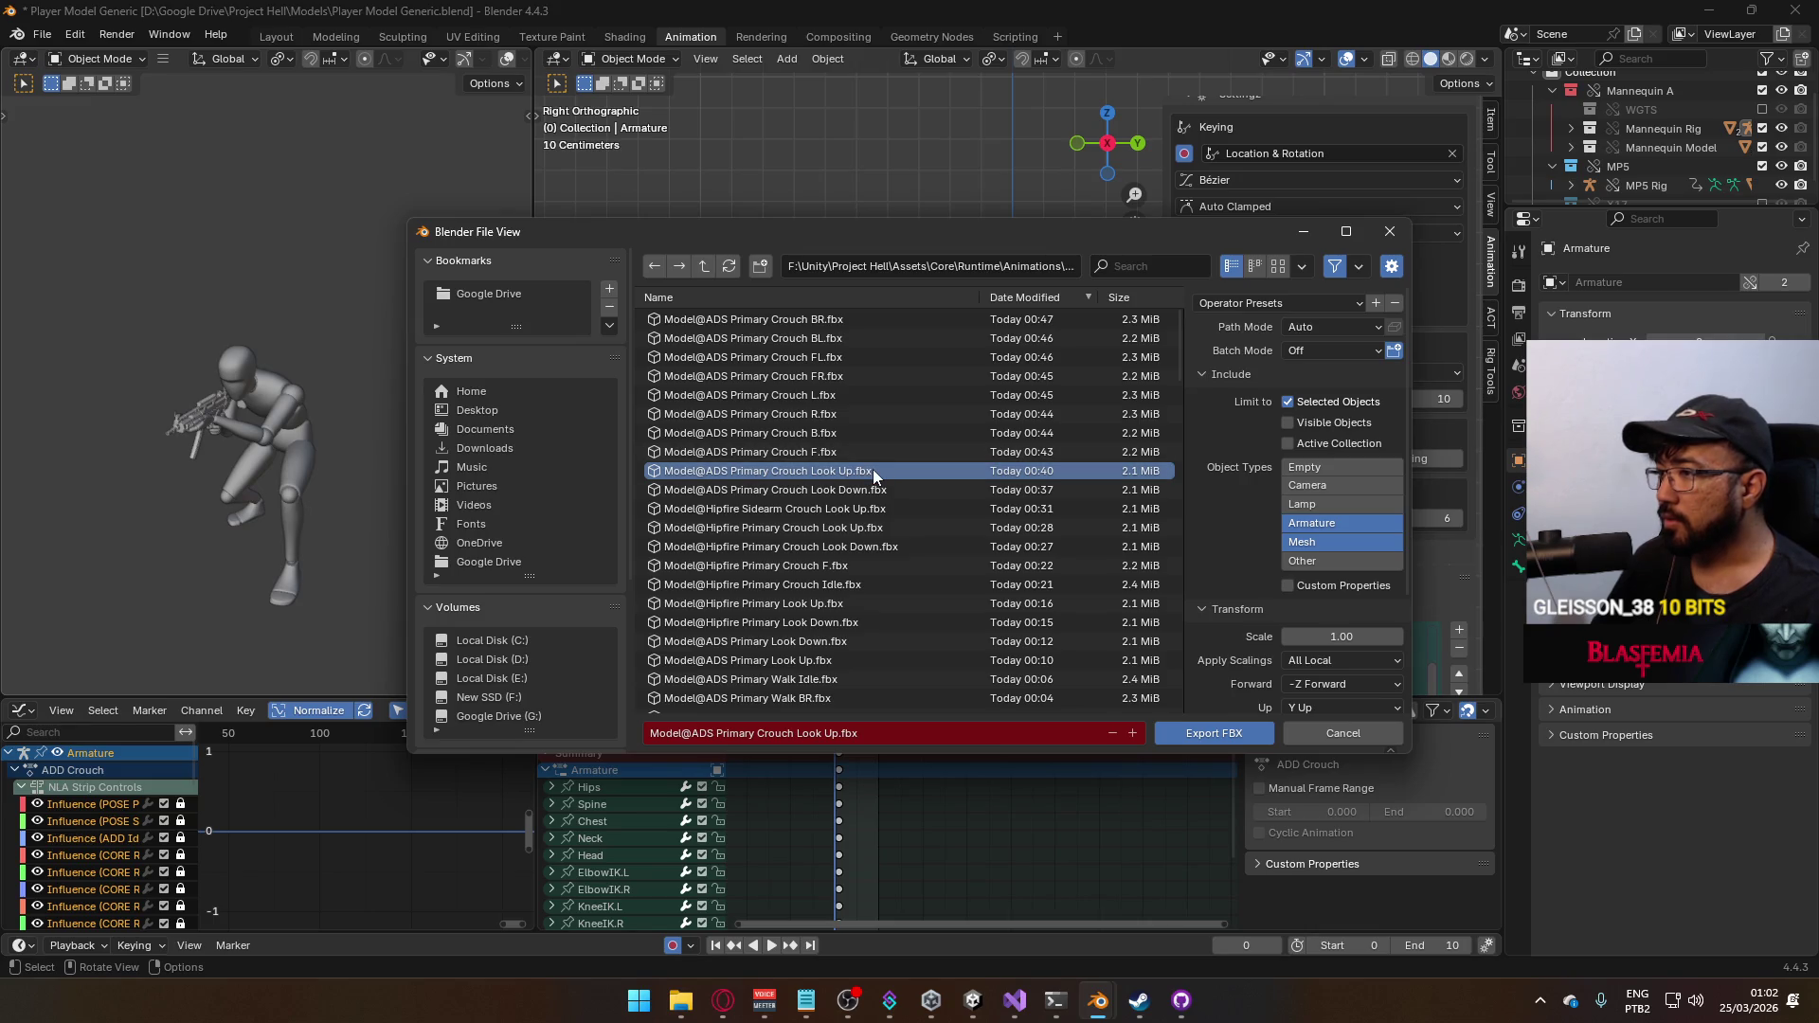
double_click(847, 470)
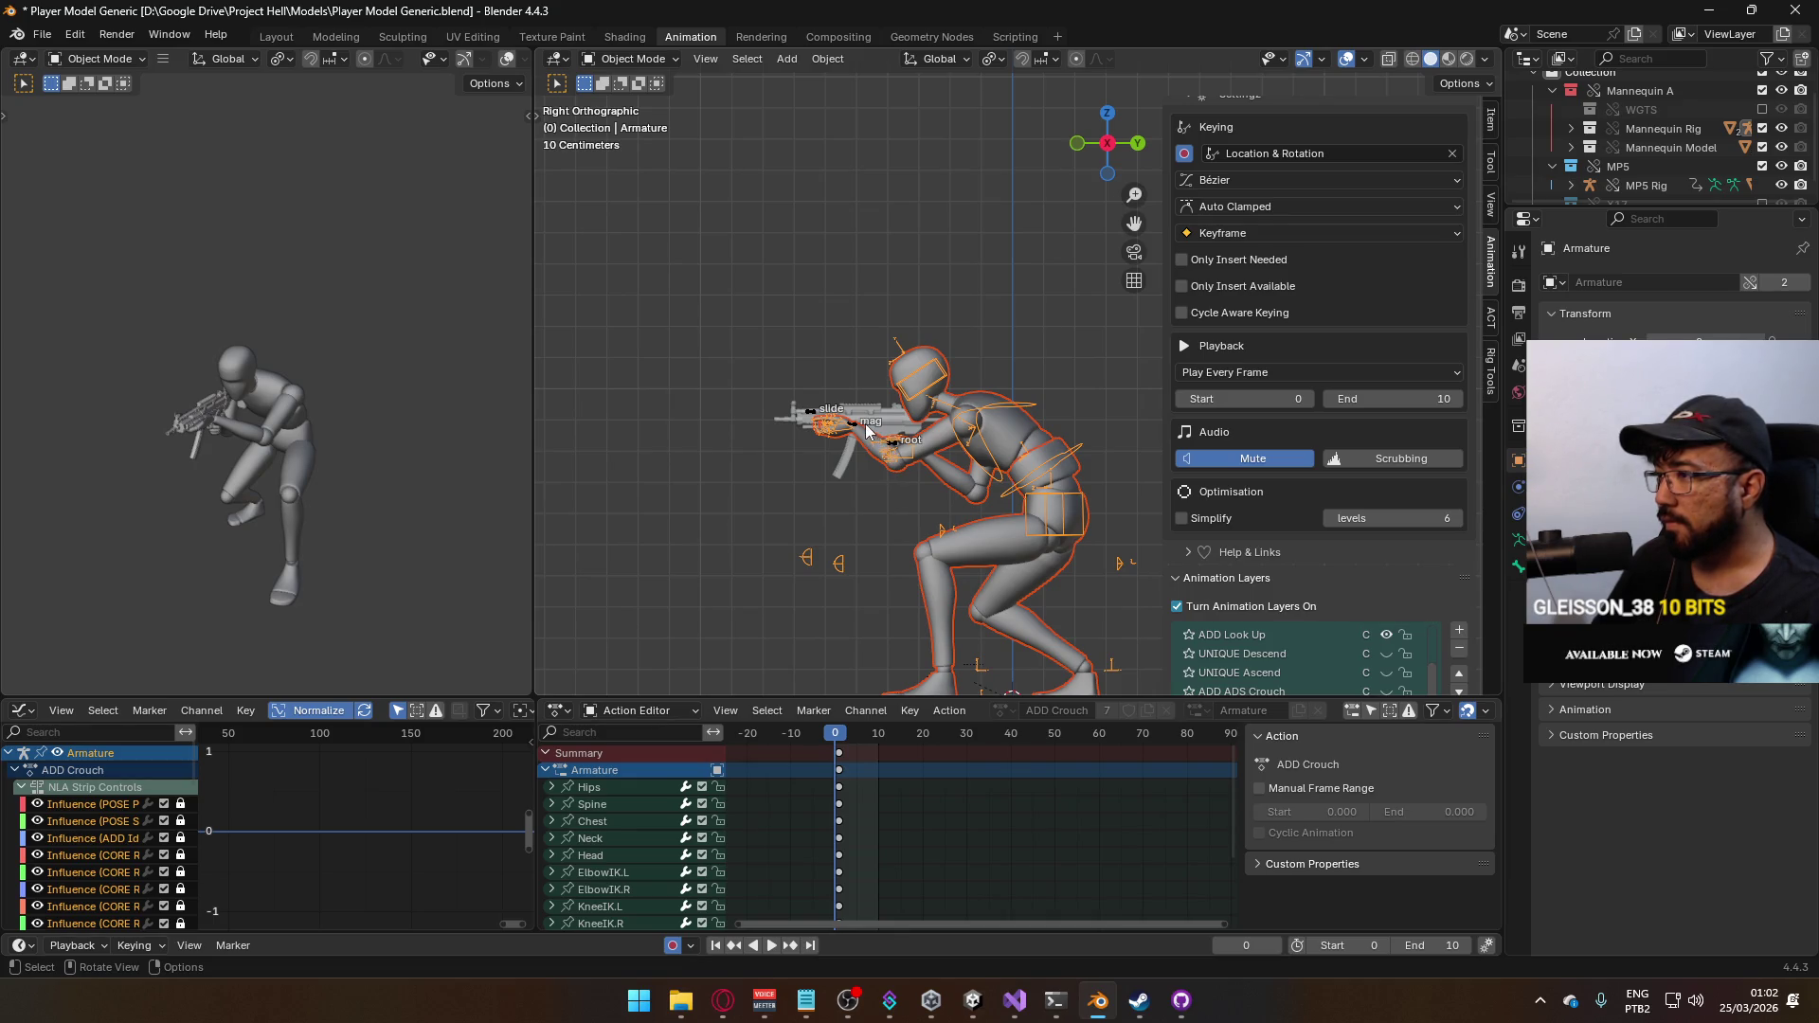
scroll(1321, 427, down, 2)
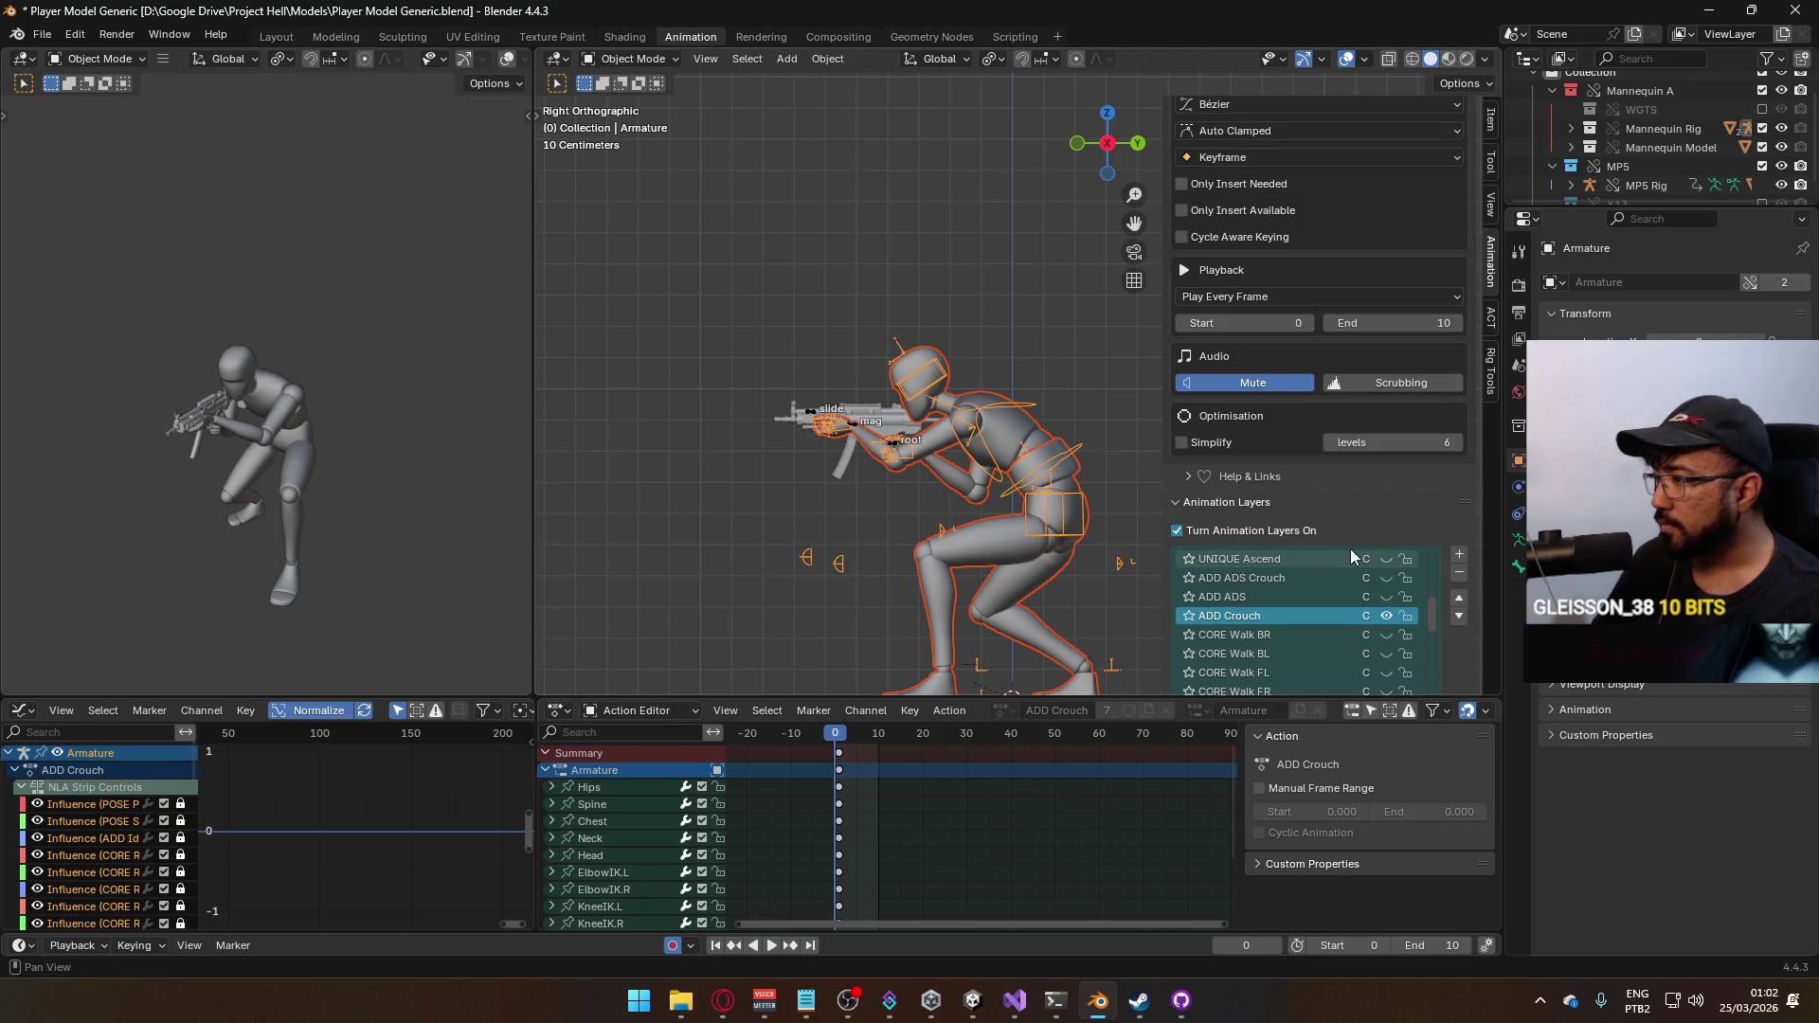
scroll(1279, 625, up, 4)
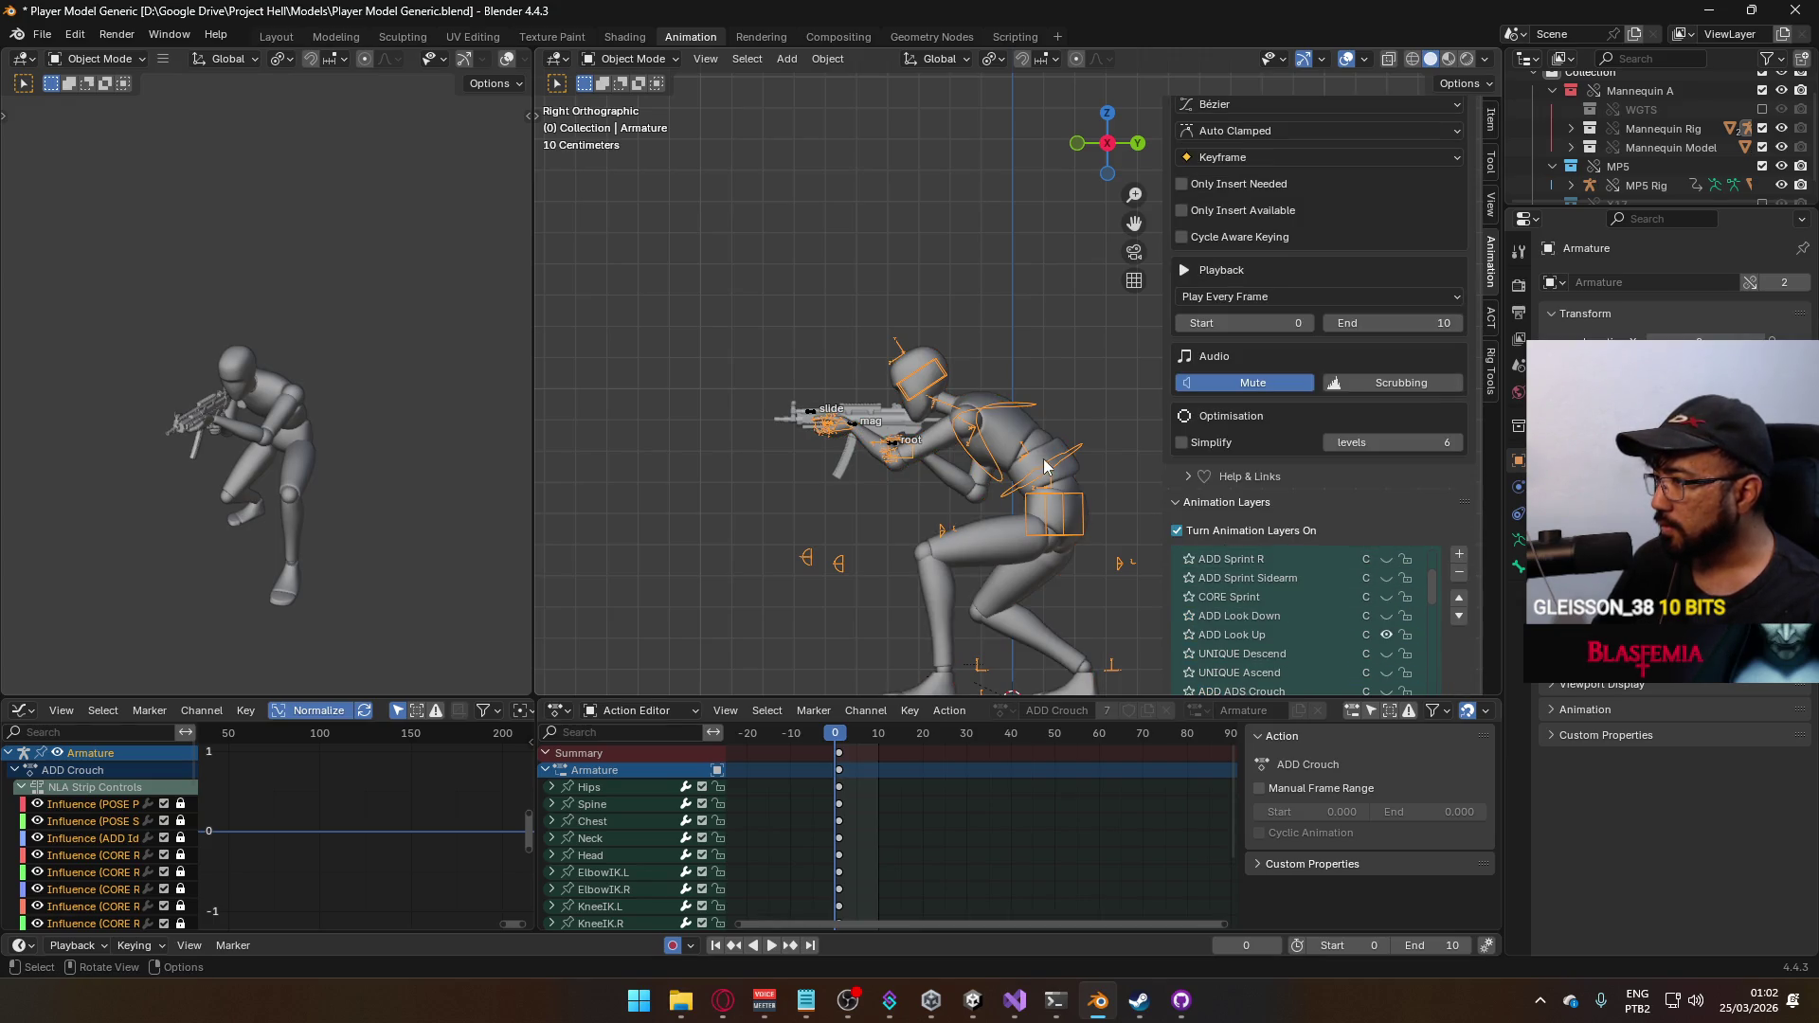
scroll(1355, 597, up, 2)
scroll(1364, 604, down, 2)
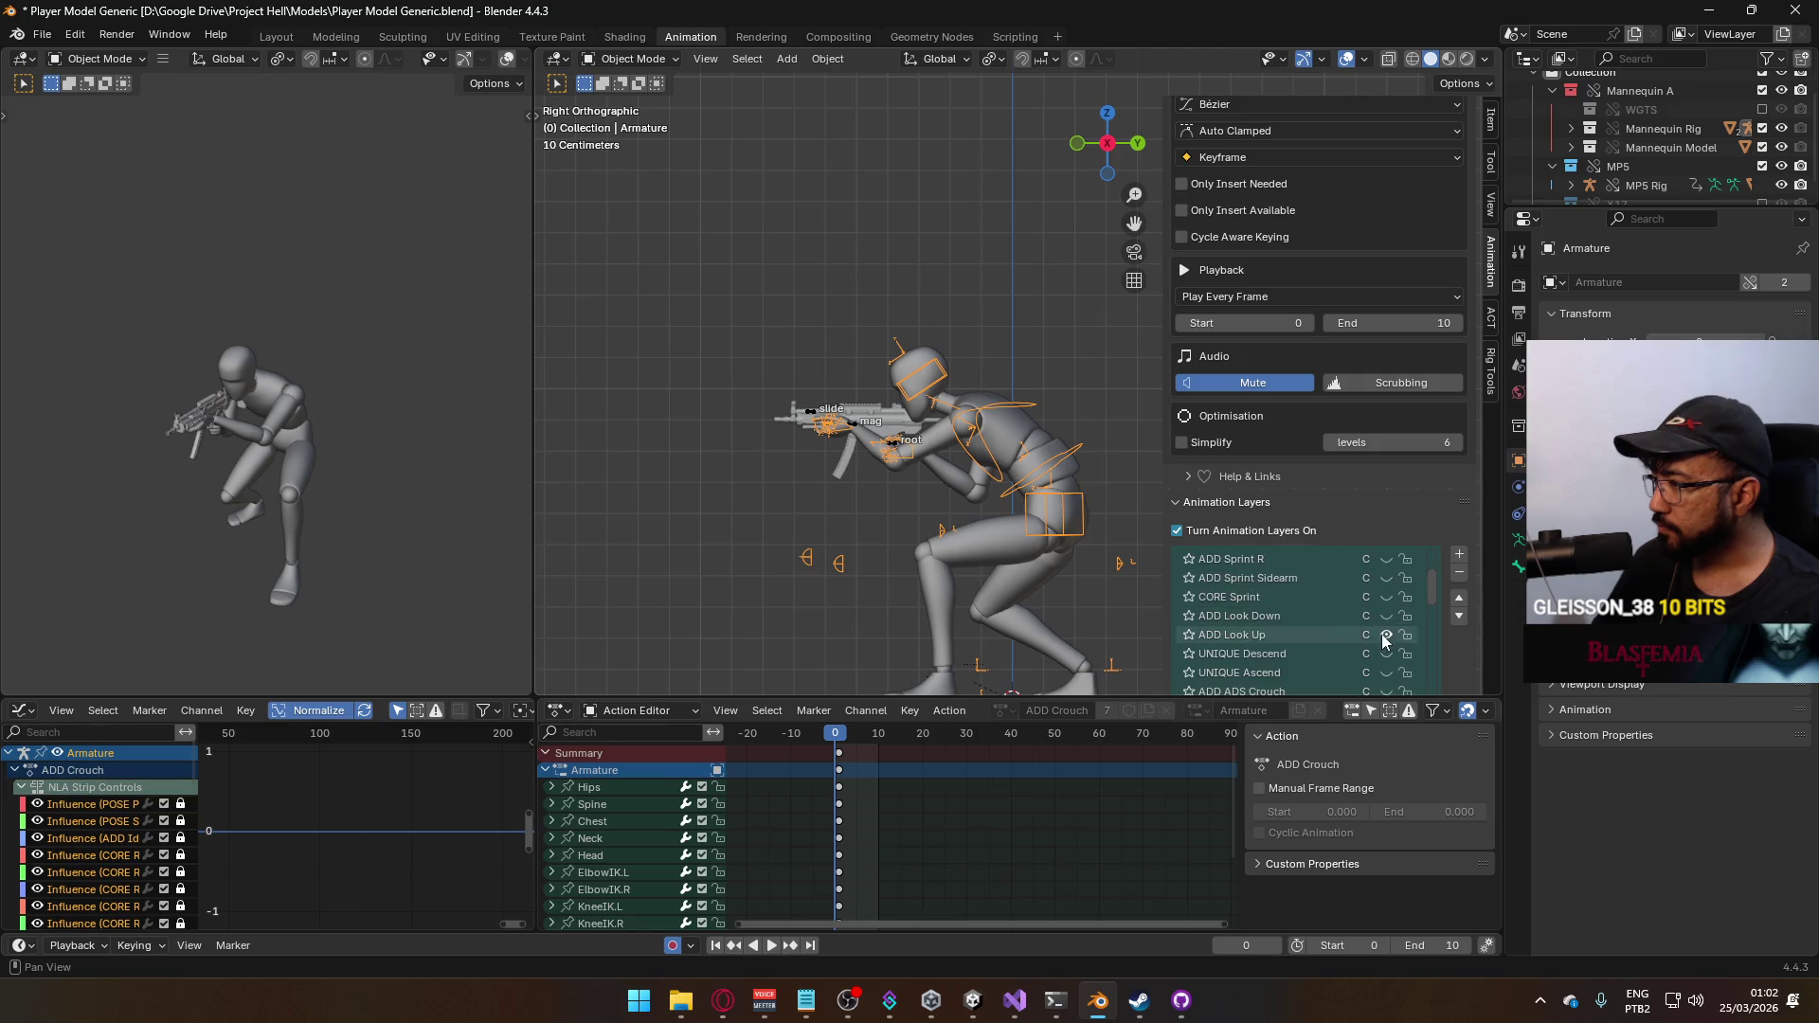
Toggle a look layer's visibility and make the MP5 weapon rig the active object
click(1385, 616)
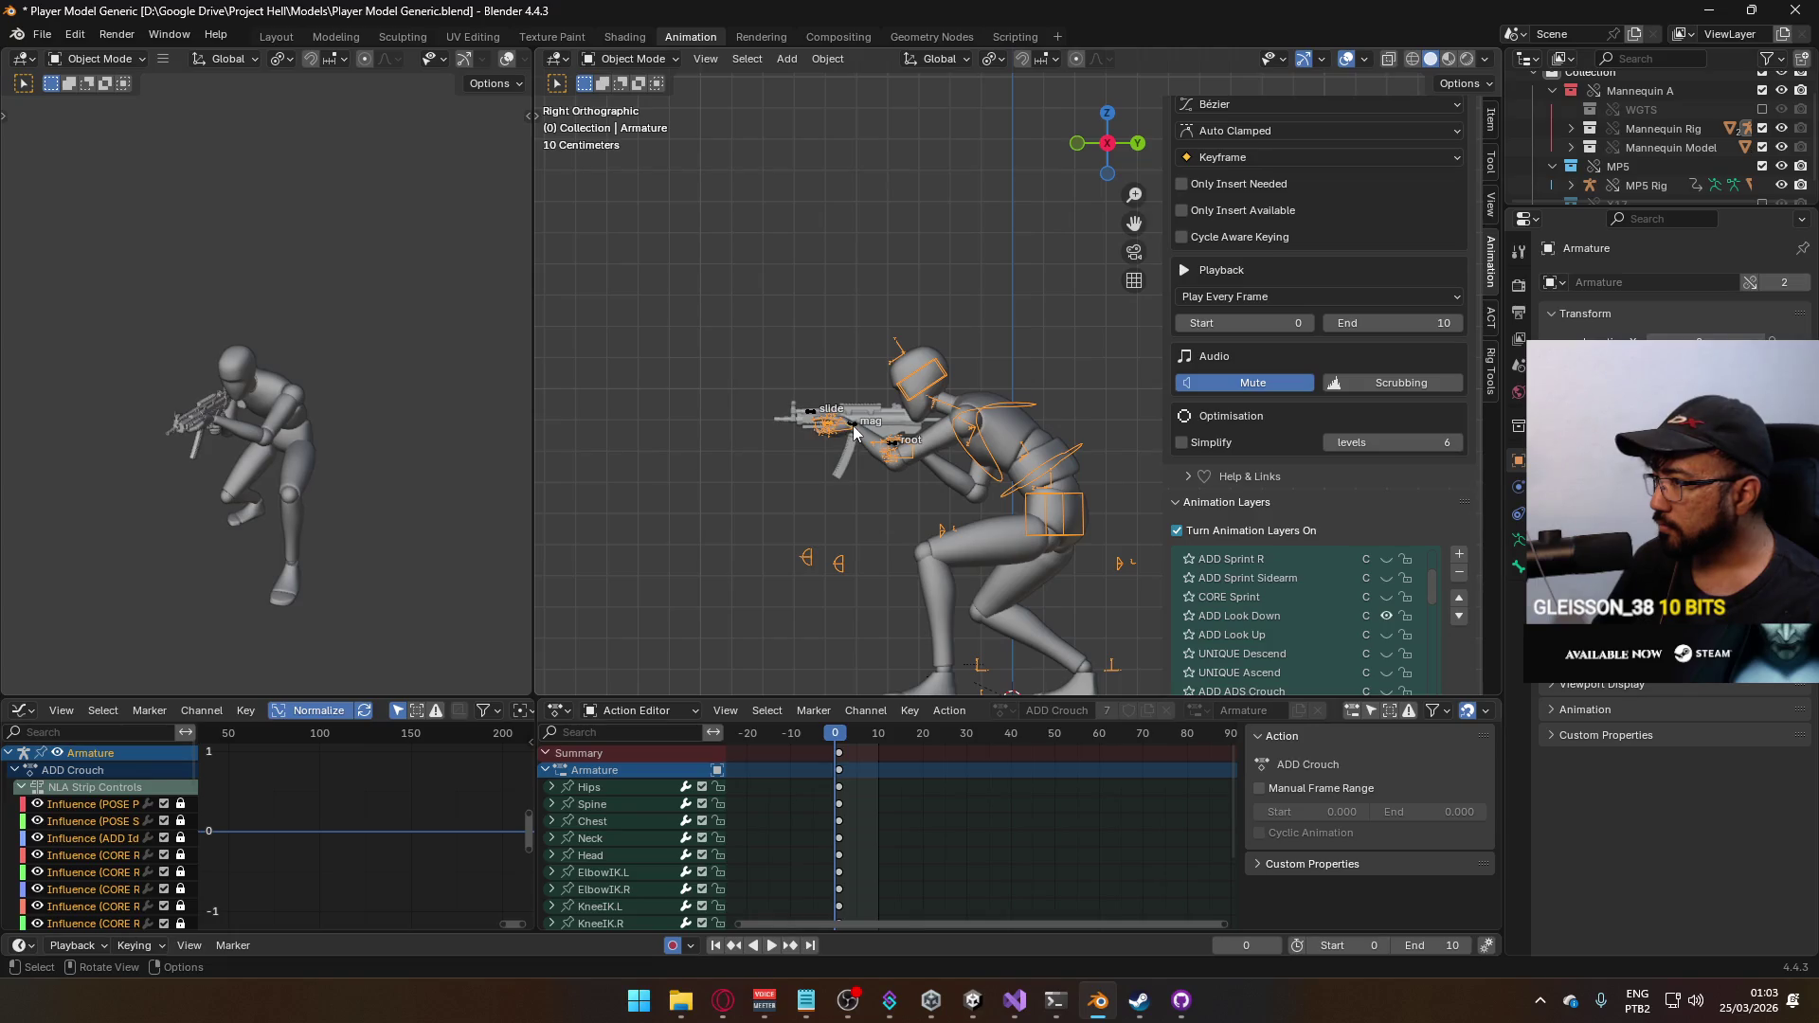
click(854, 435)
click(1385, 653)
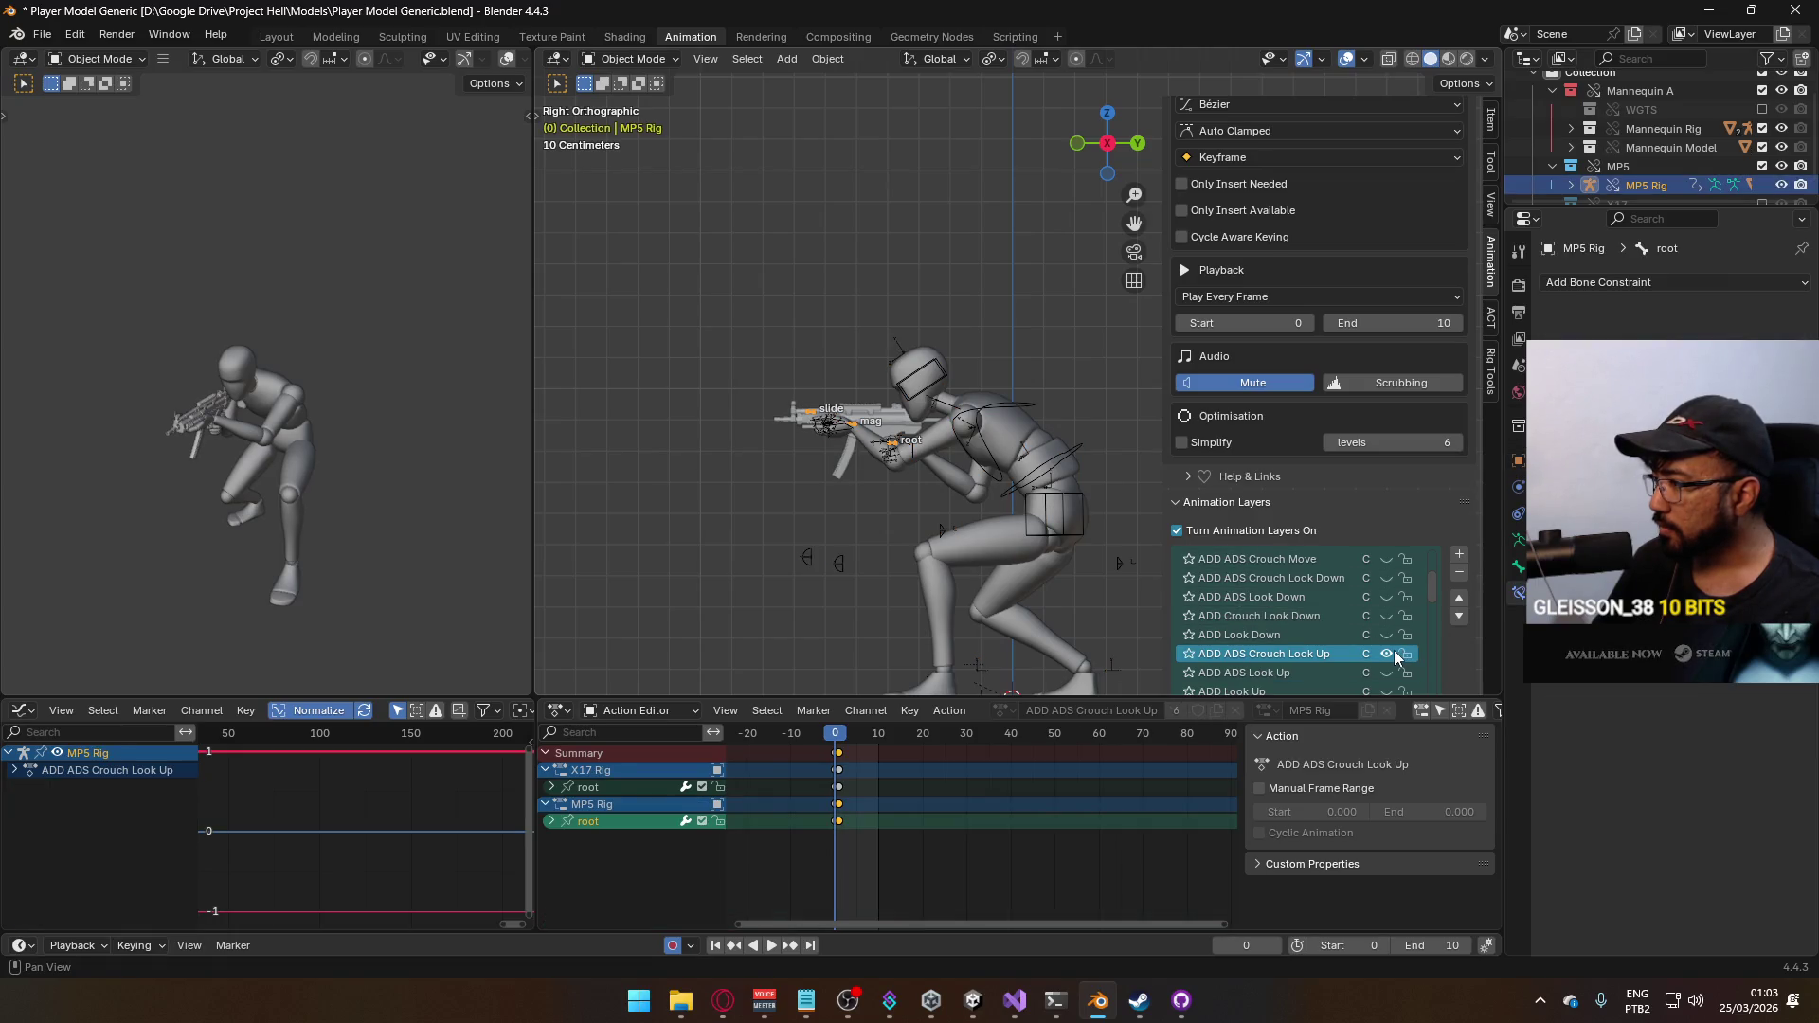
scroll(1389, 632, down, 5)
scroll(1388, 621, down, 4)
scroll(1389, 623, down, 4)
scroll(1389, 632, up, 3)
scroll(1389, 630, up, 3)
scroll(1387, 627, up, 3)
scroll(1385, 627, up, 3)
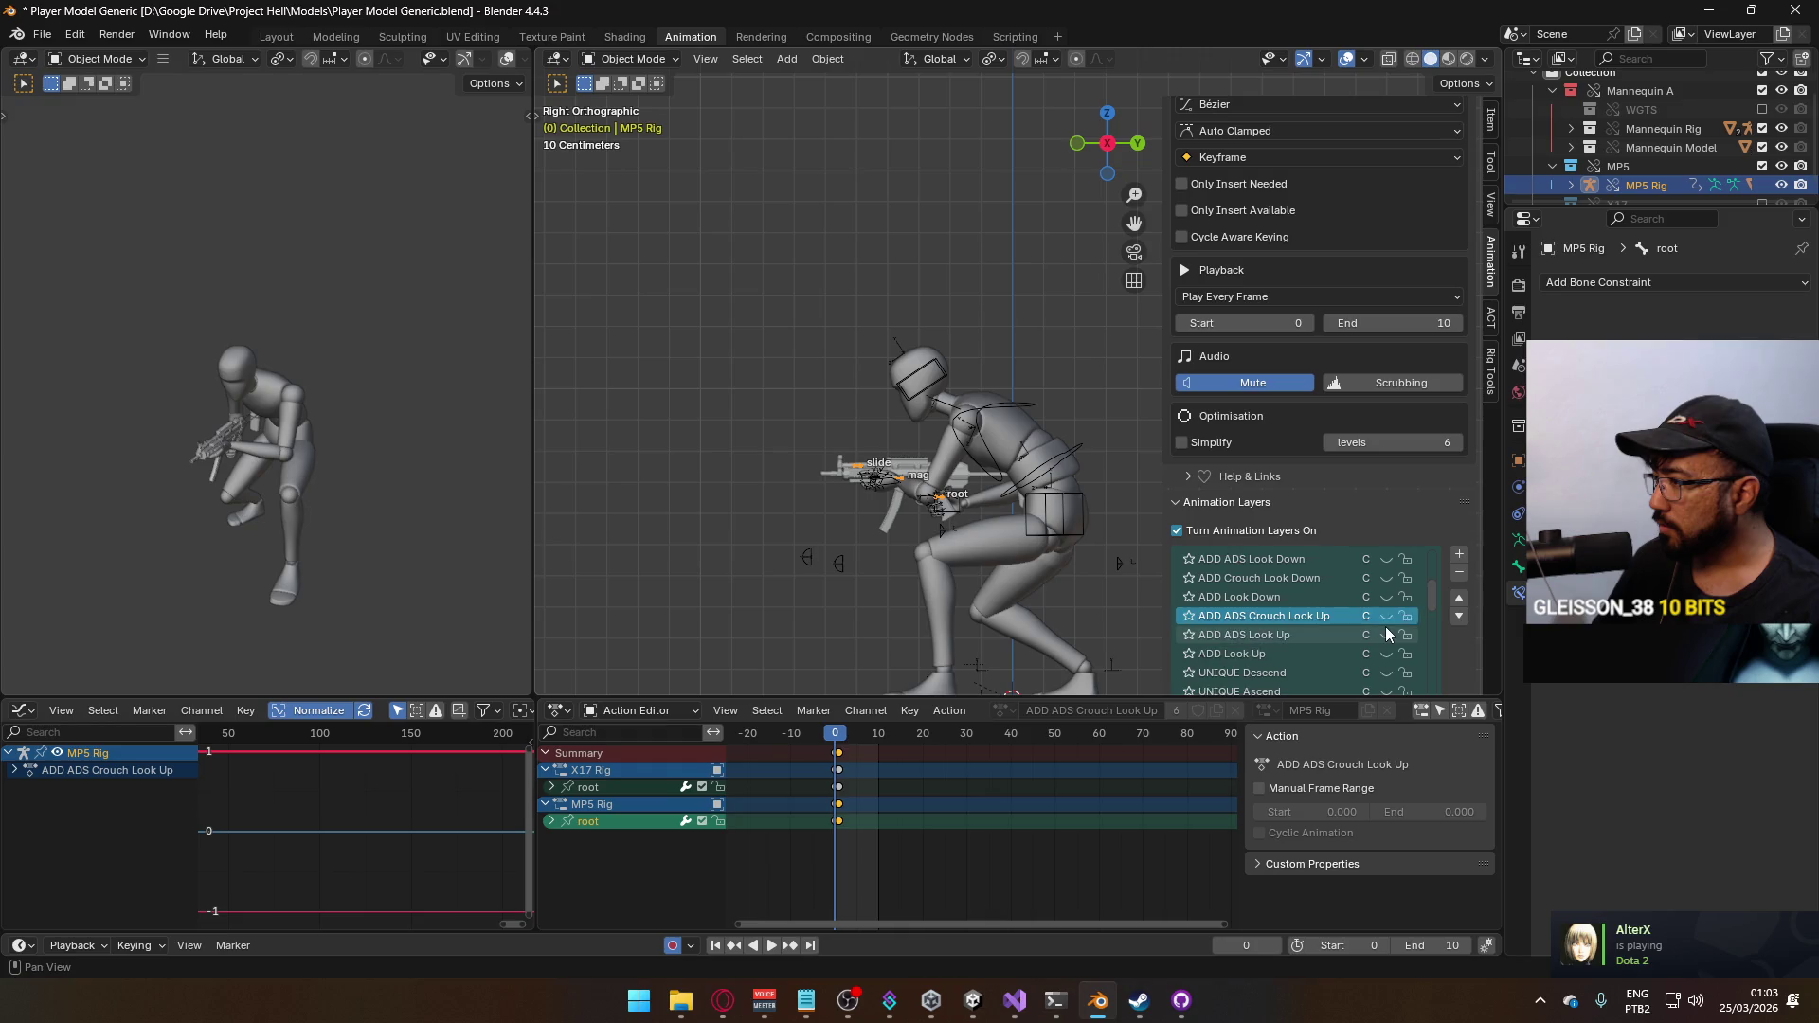
scroll(1386, 627, up, 3)
scroll(1383, 628, up, 3)
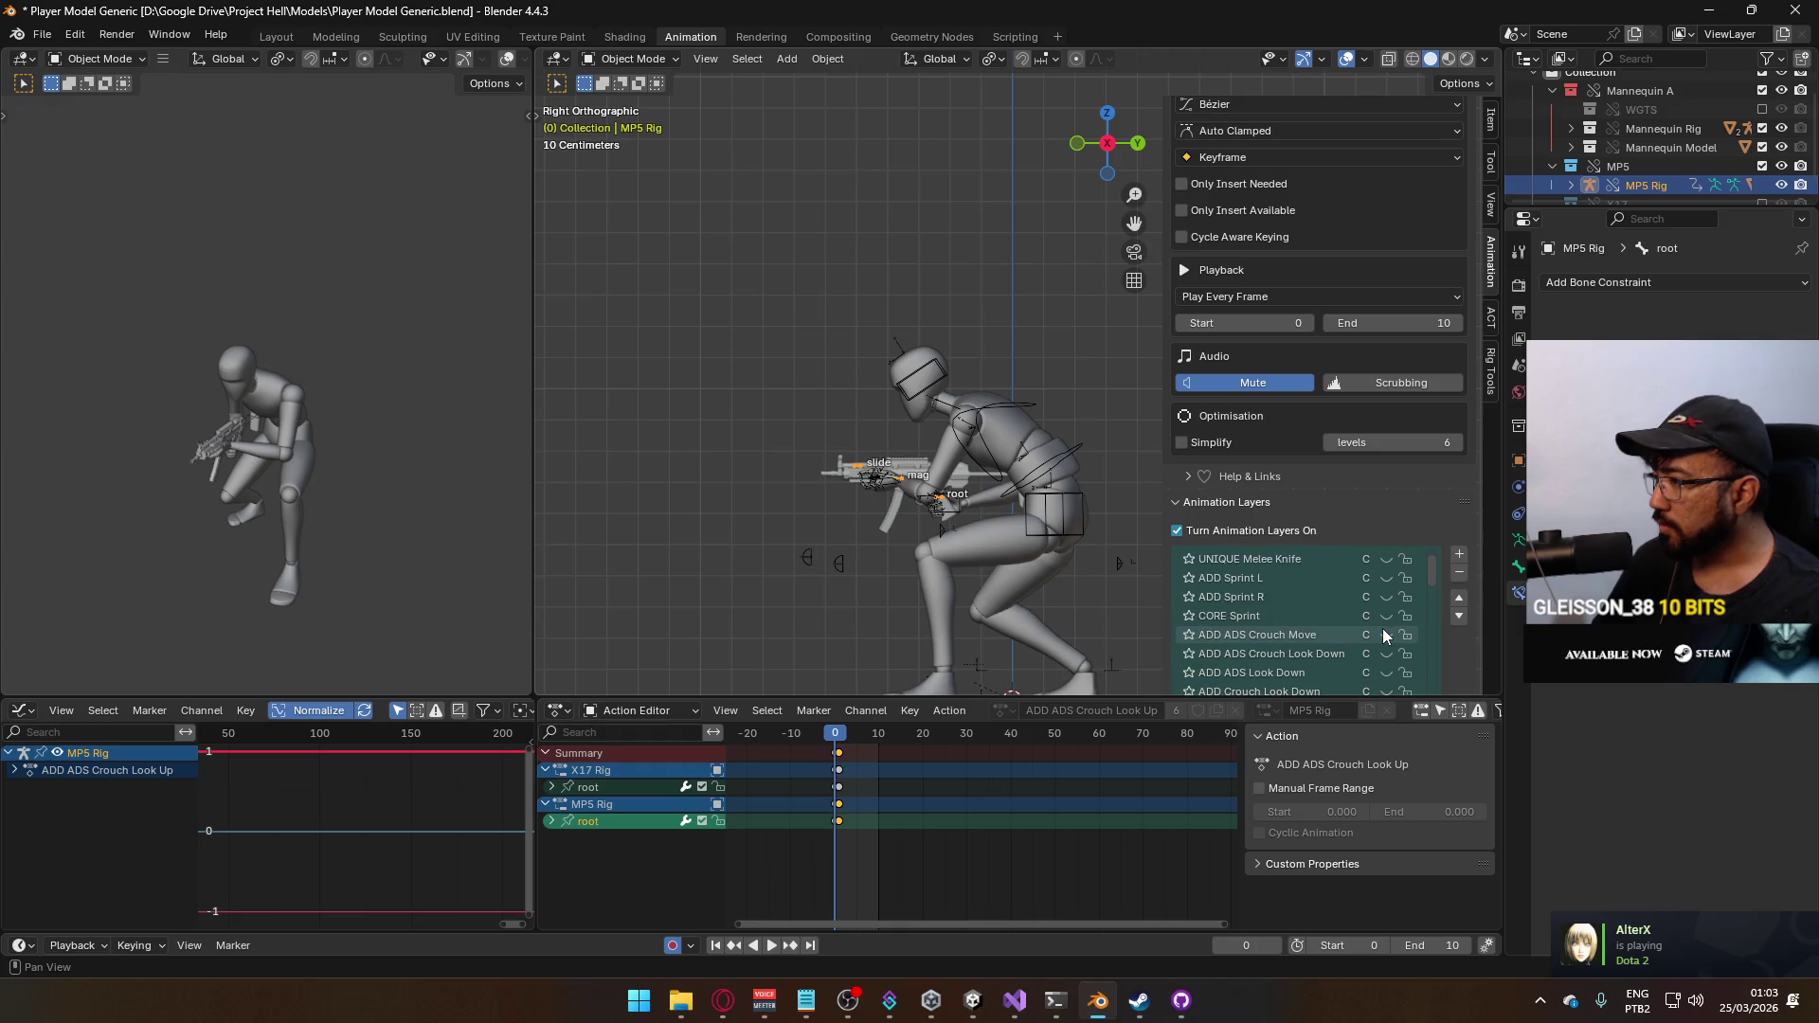
scroll(1374, 631, down, 1)
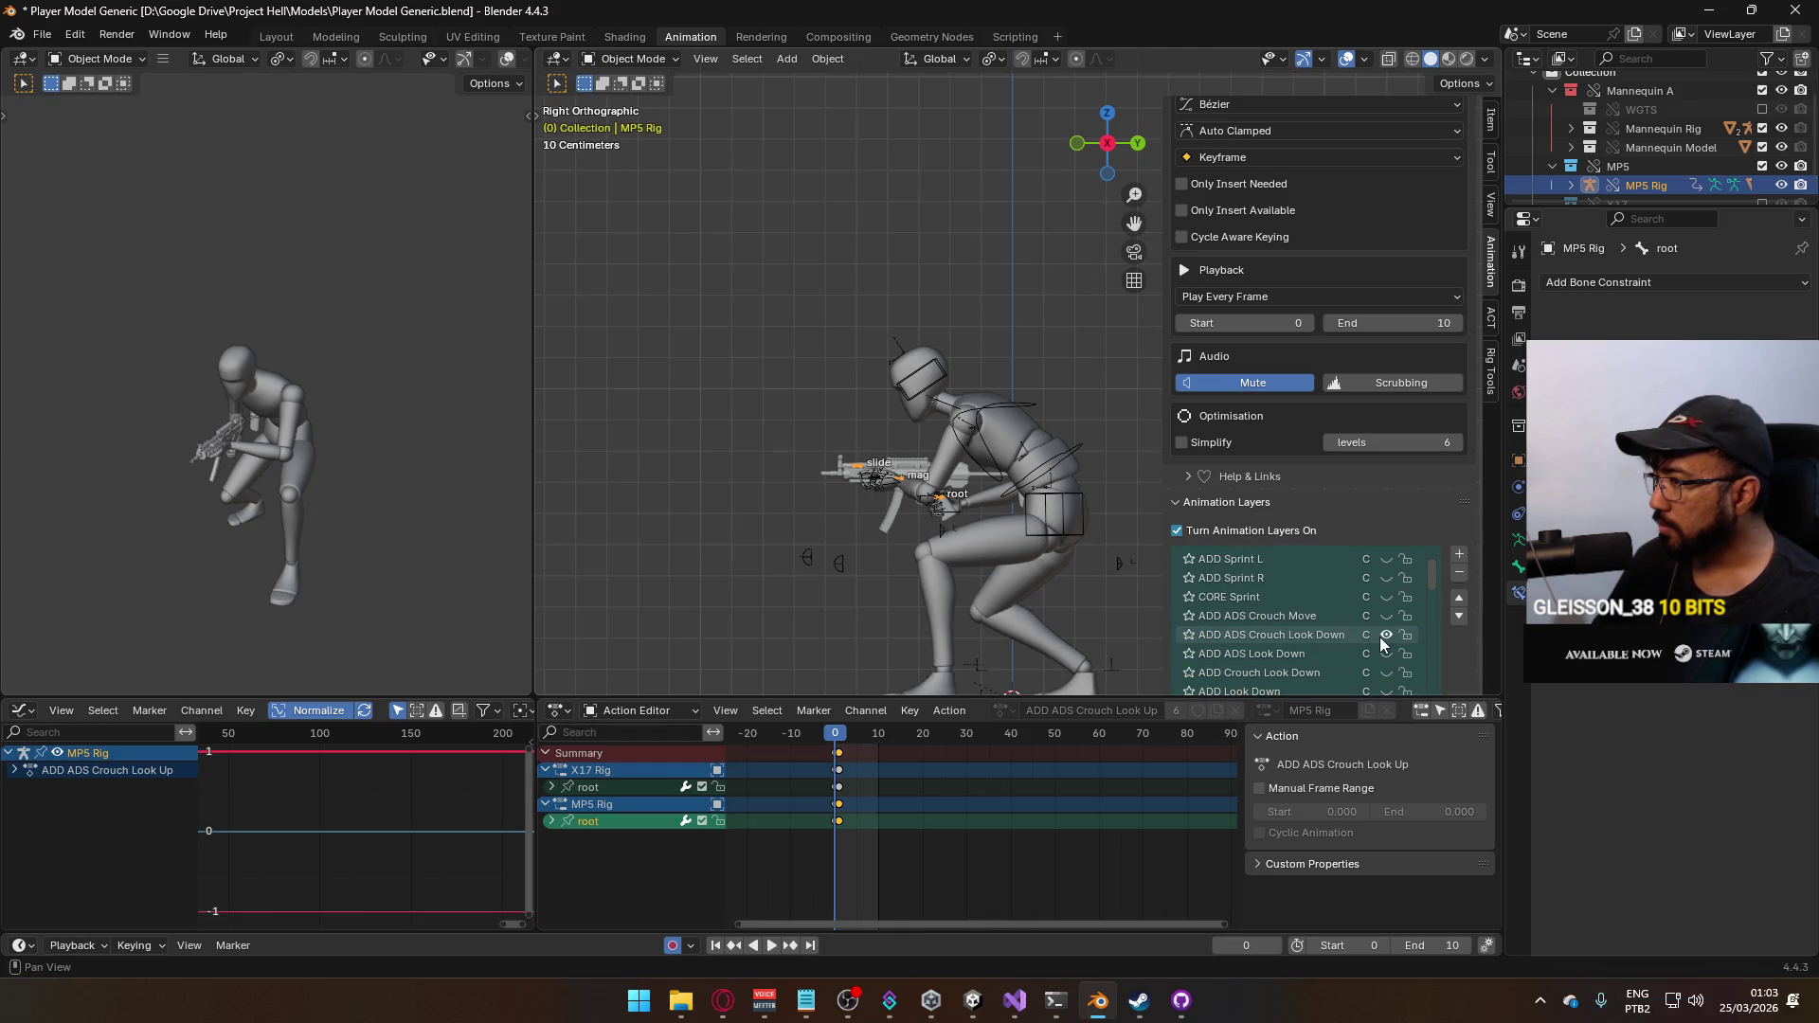
Make ADD ADS Crouch Look Down the active layer and preview its animation
click(1278, 635)
key(space)
key(Escape)
click(632, 59)
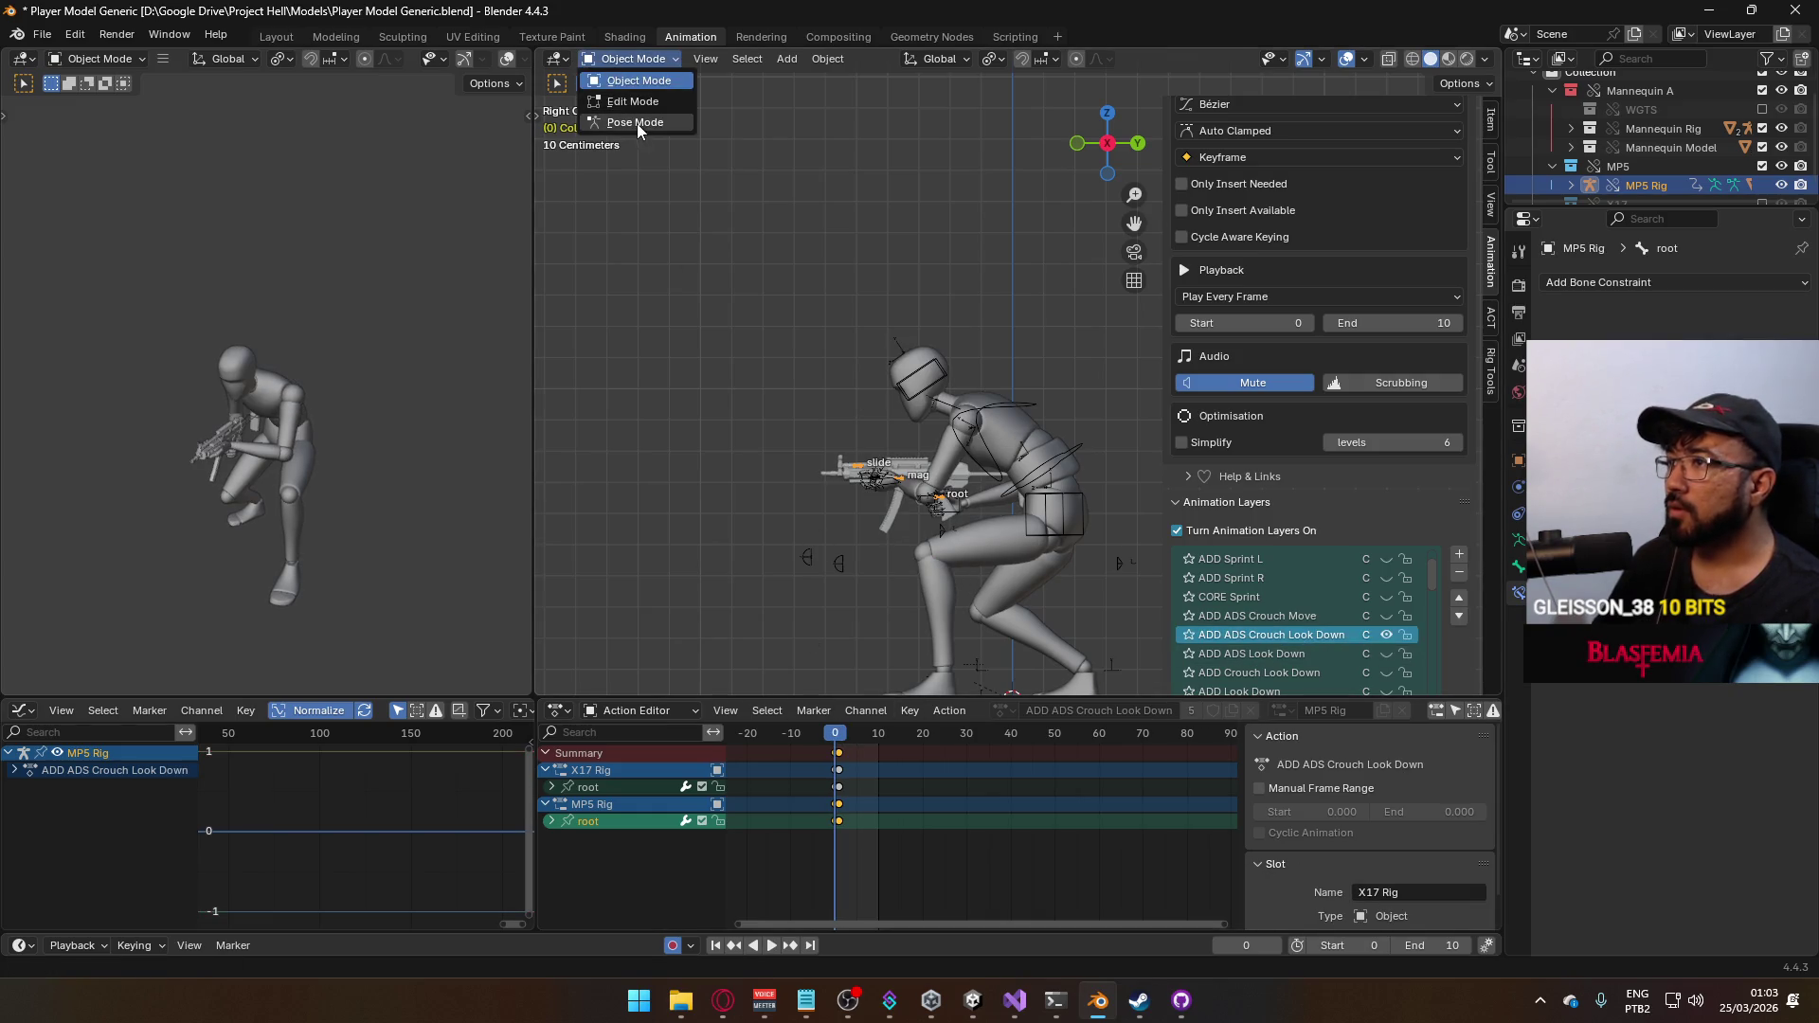
Put the MP5 rig in pose mode, preview from frame 0 and set the current frame to 1
click(637, 123)
scroll(1394, 383, up, 3)
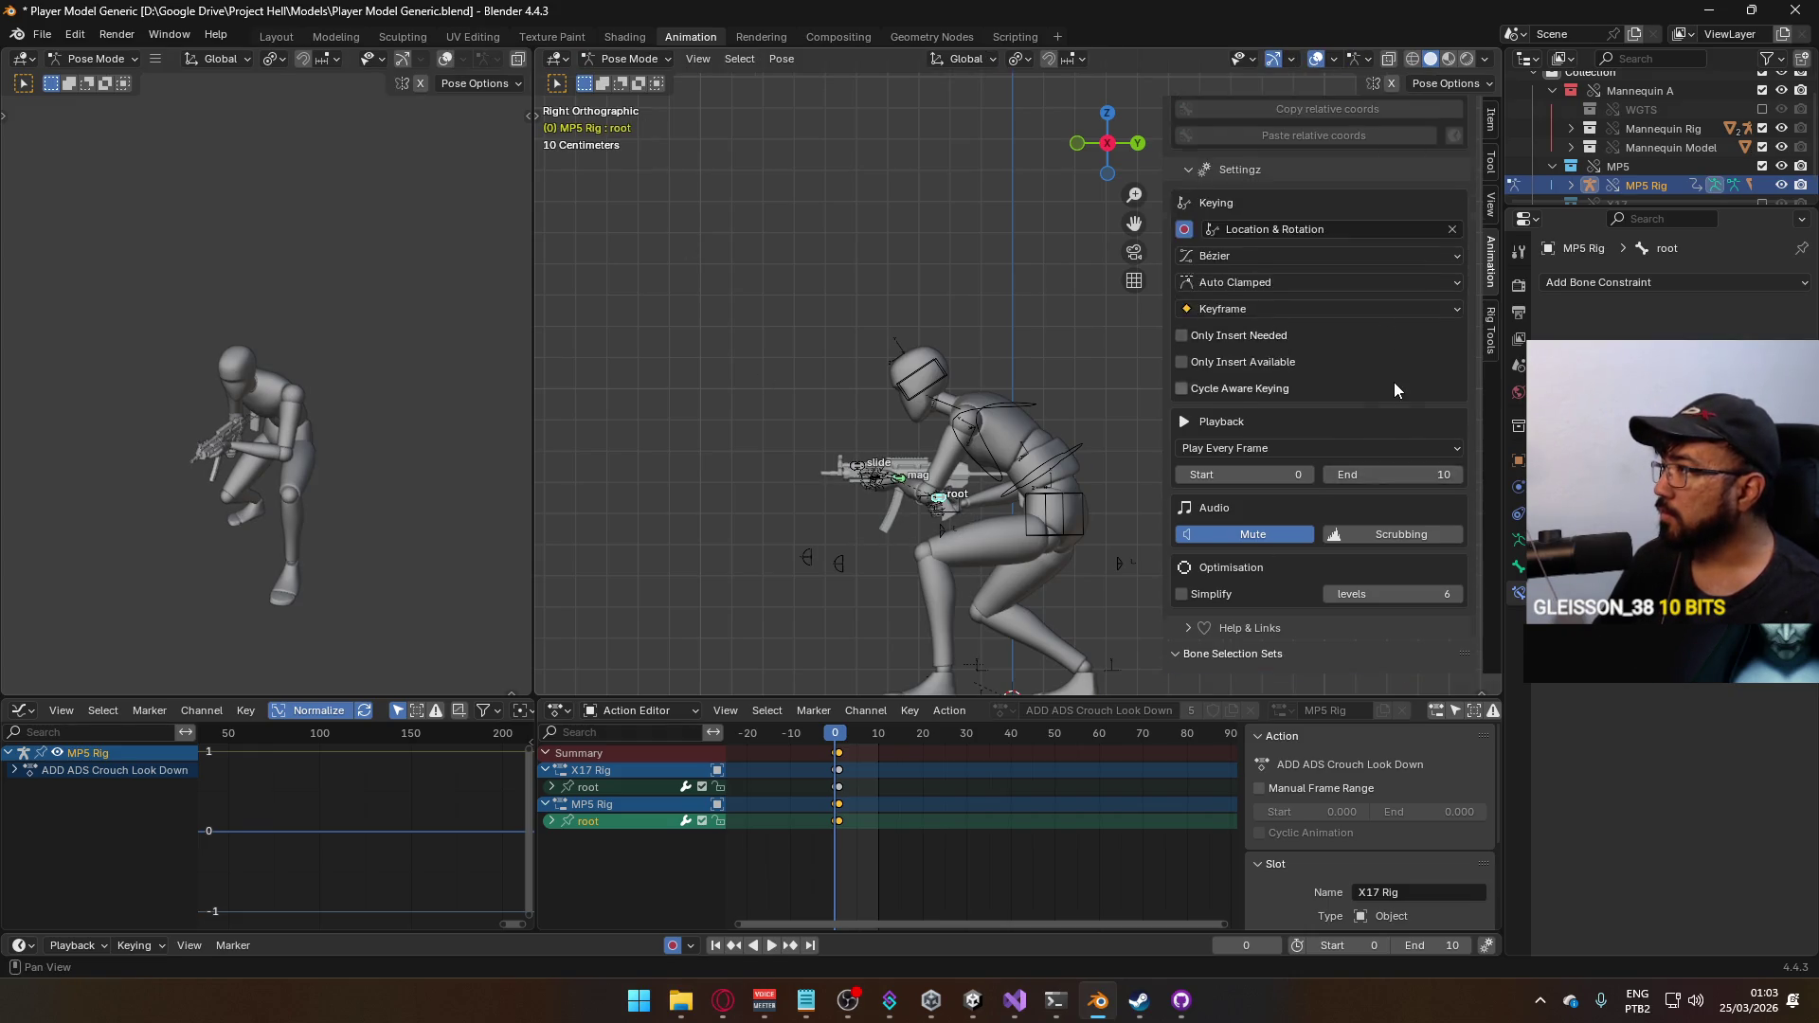
scroll(1394, 382, up, 2)
click(1310, 220)
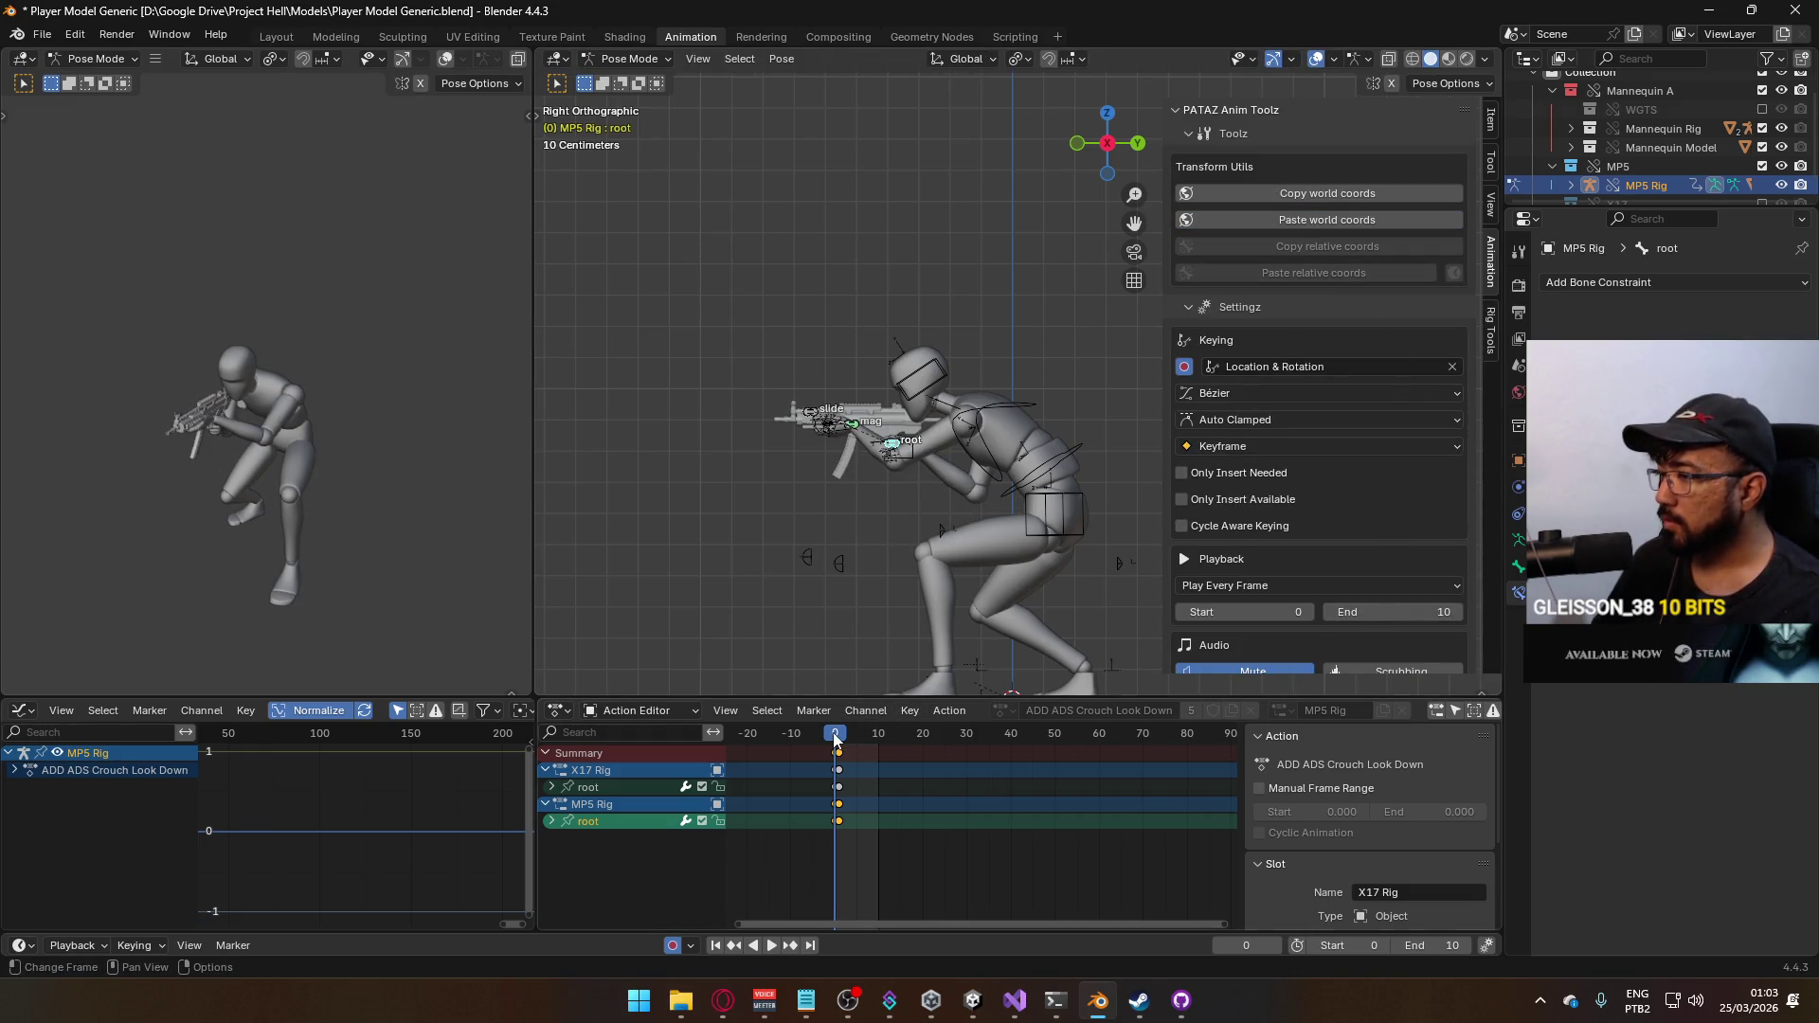
key(space)
drag(842, 738, 839, 740)
Move the root bone down to key the look-down pose at frame 1, comparing against frame 0
key(g)
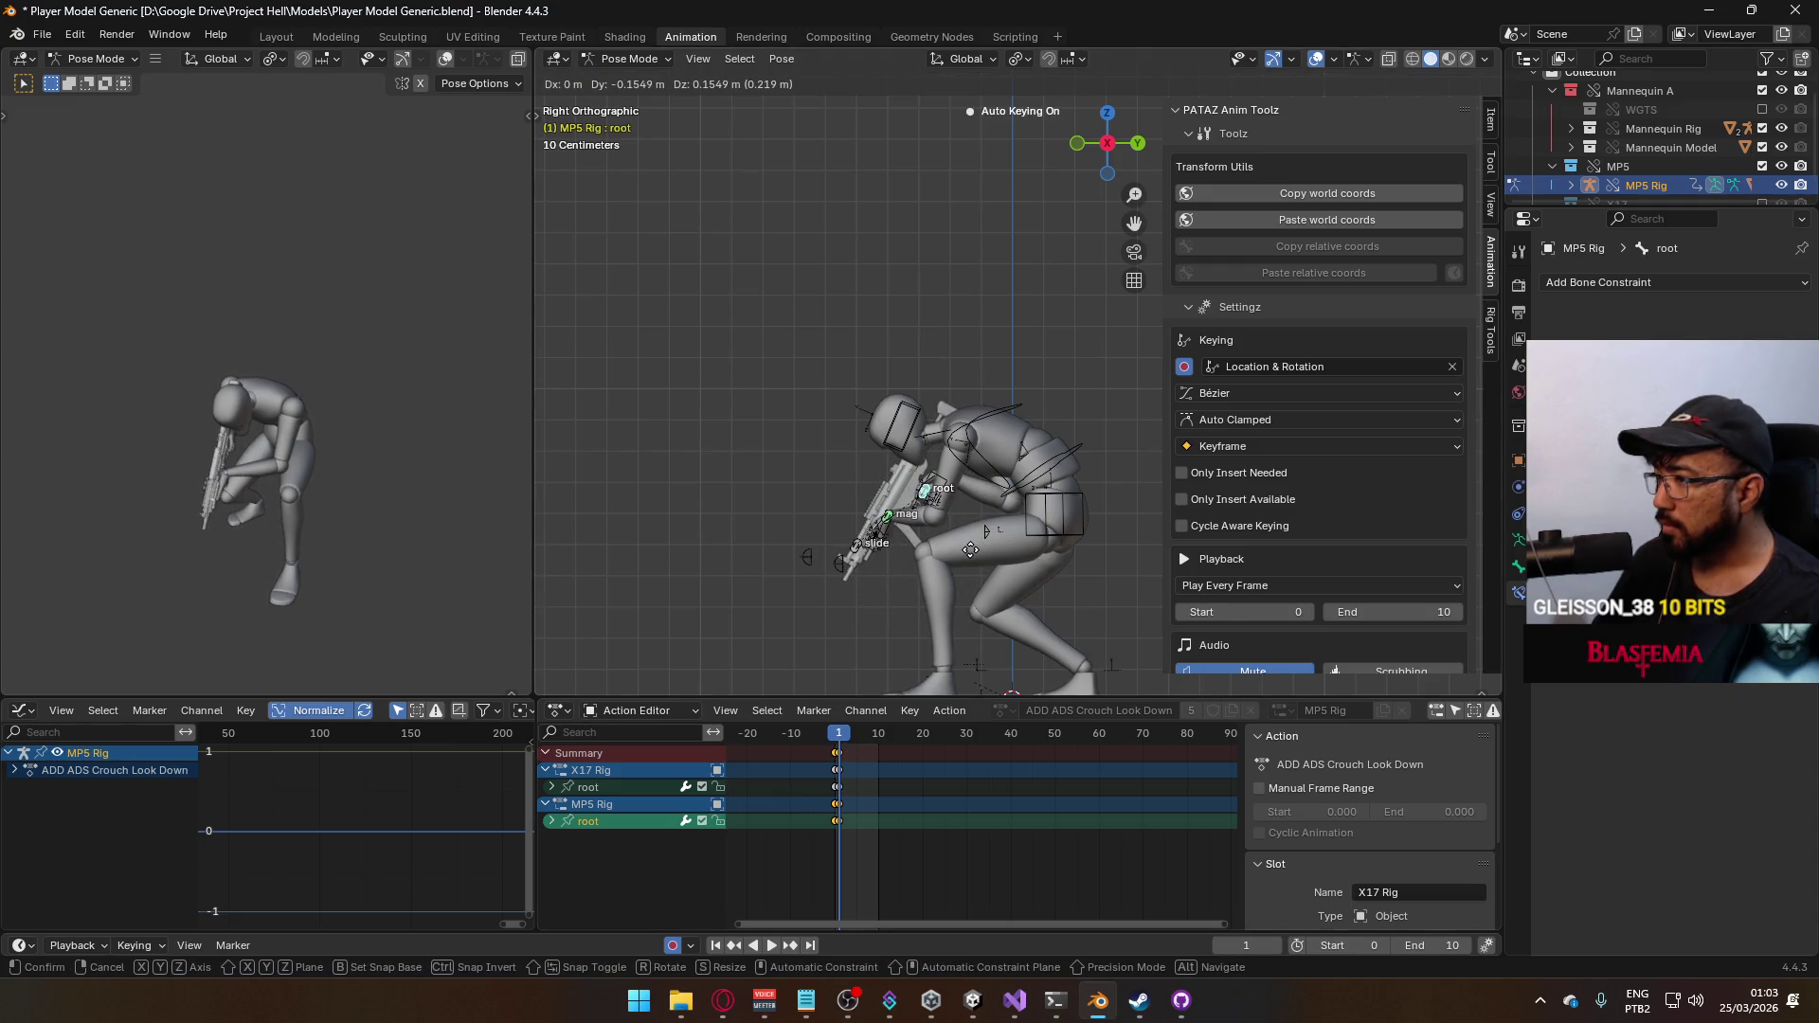
click(969, 551)
scroll(953, 540, up, 4)
key(g)
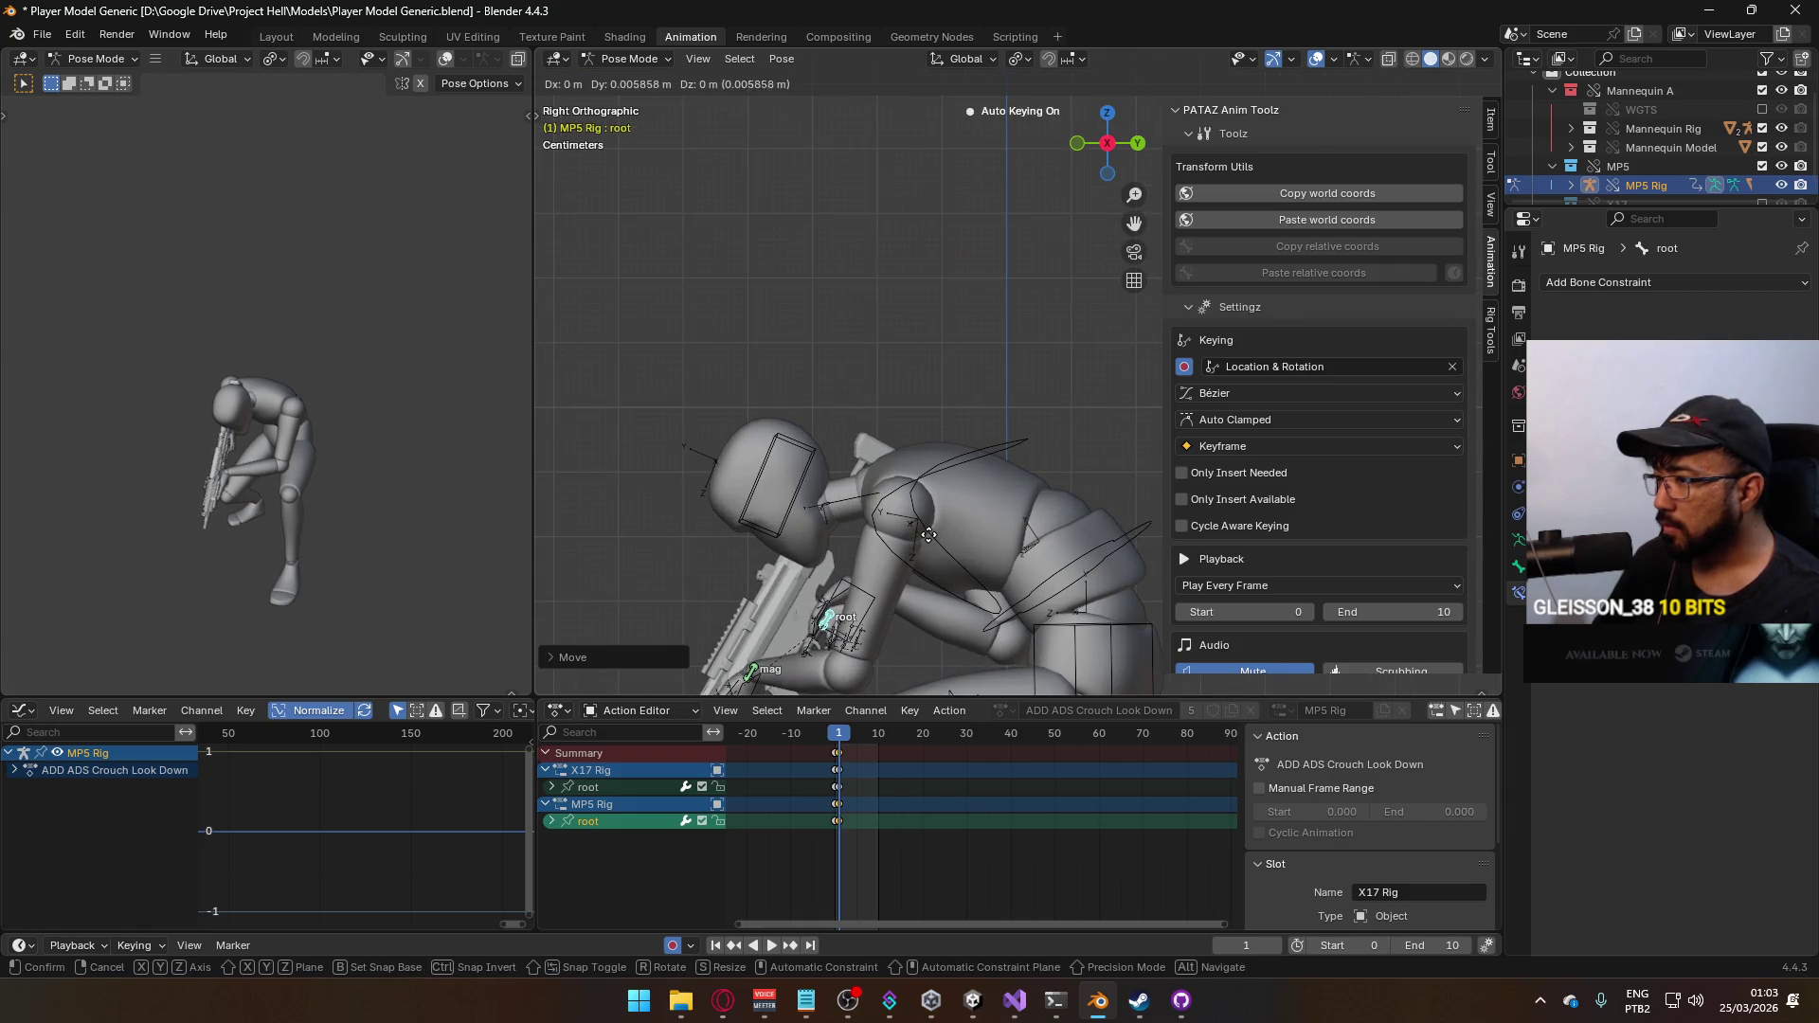
key(Return)
drag(836, 736, 839, 737)
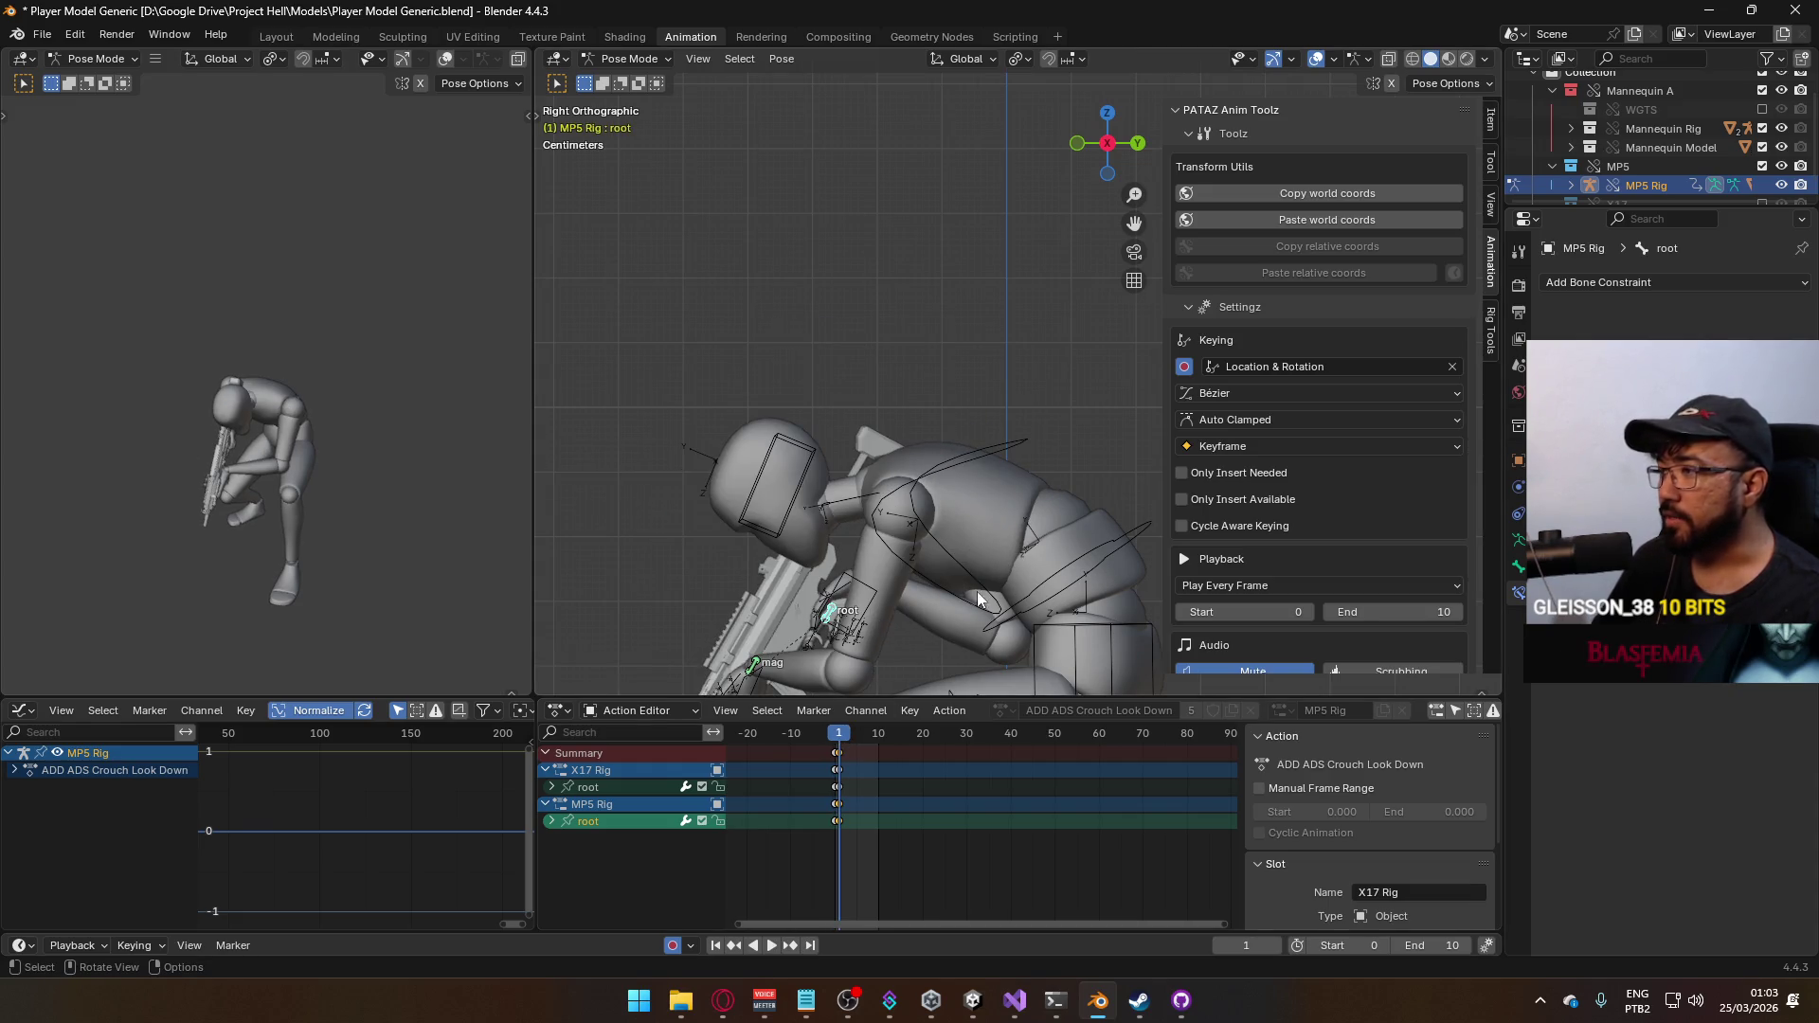
scroll(1349, 555, down, 3)
scroll(1349, 555, down, 3)
click(1388, 570)
scroll(1387, 568, down, 2)
scroll(1388, 571, down, 3)
scroll(1388, 569, down, 3)
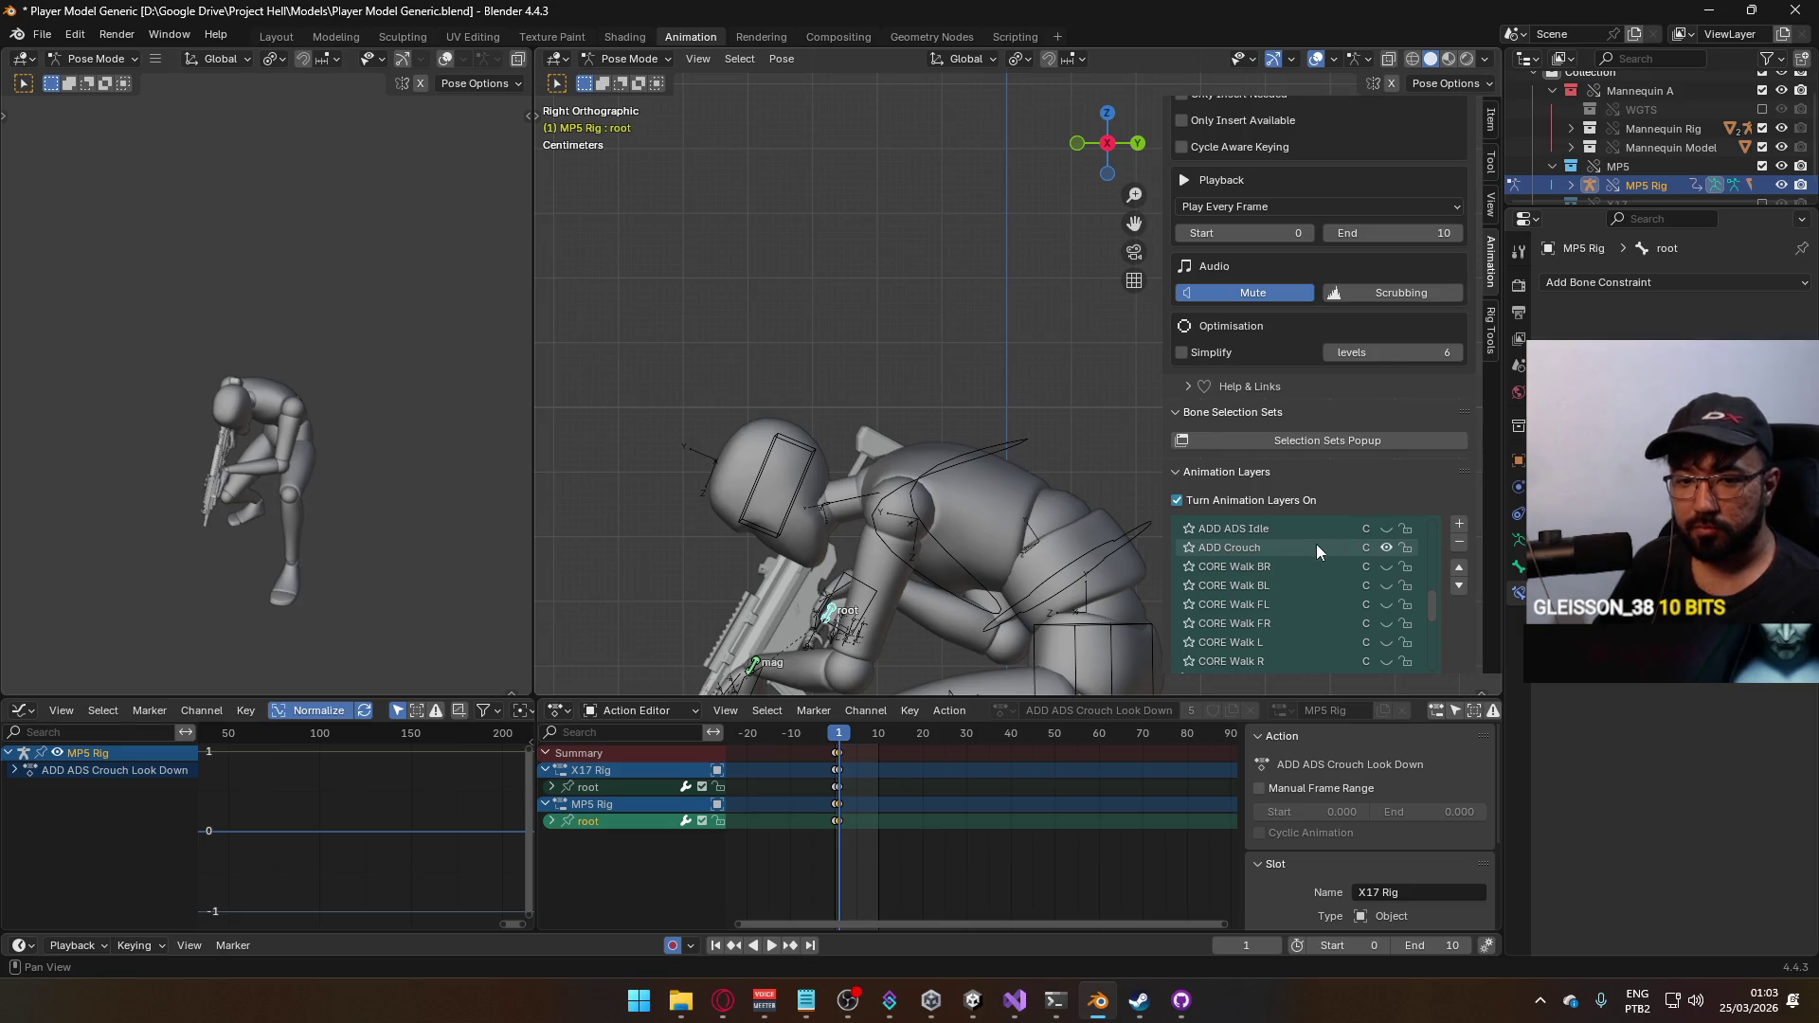
drag(1424, 602, 1405, 542)
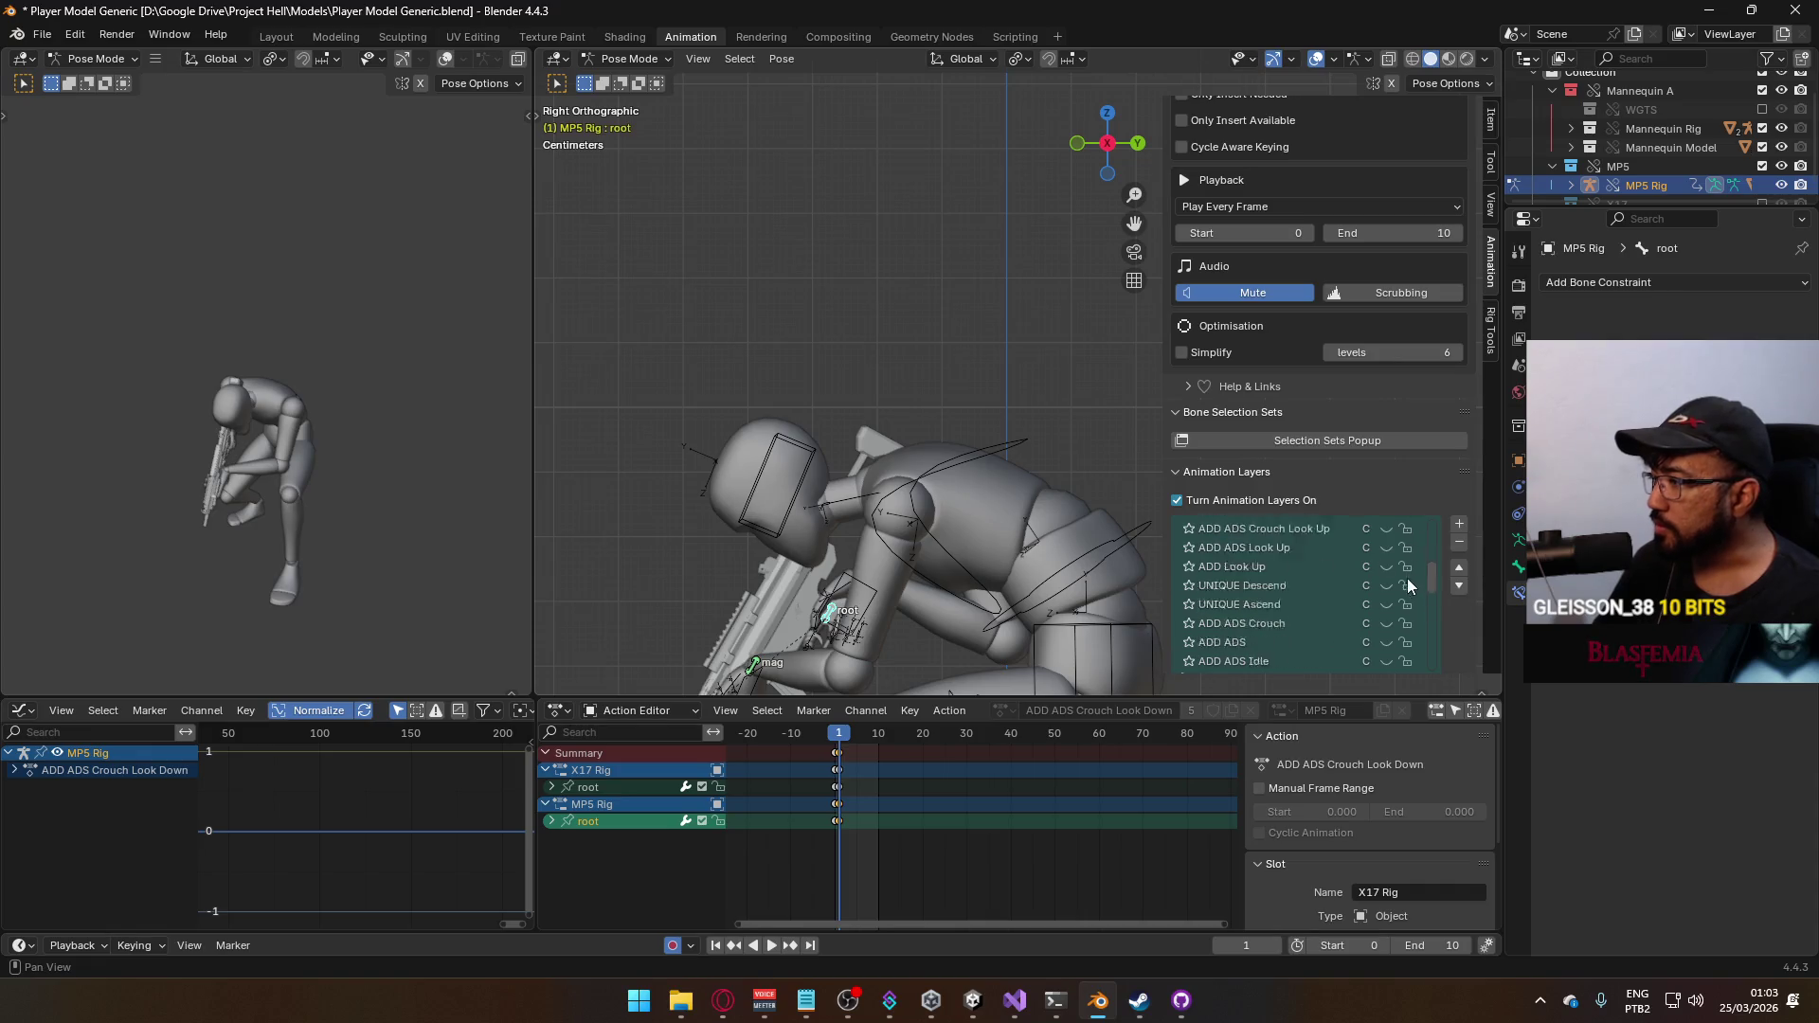
scroll(1405, 541, up, 3)
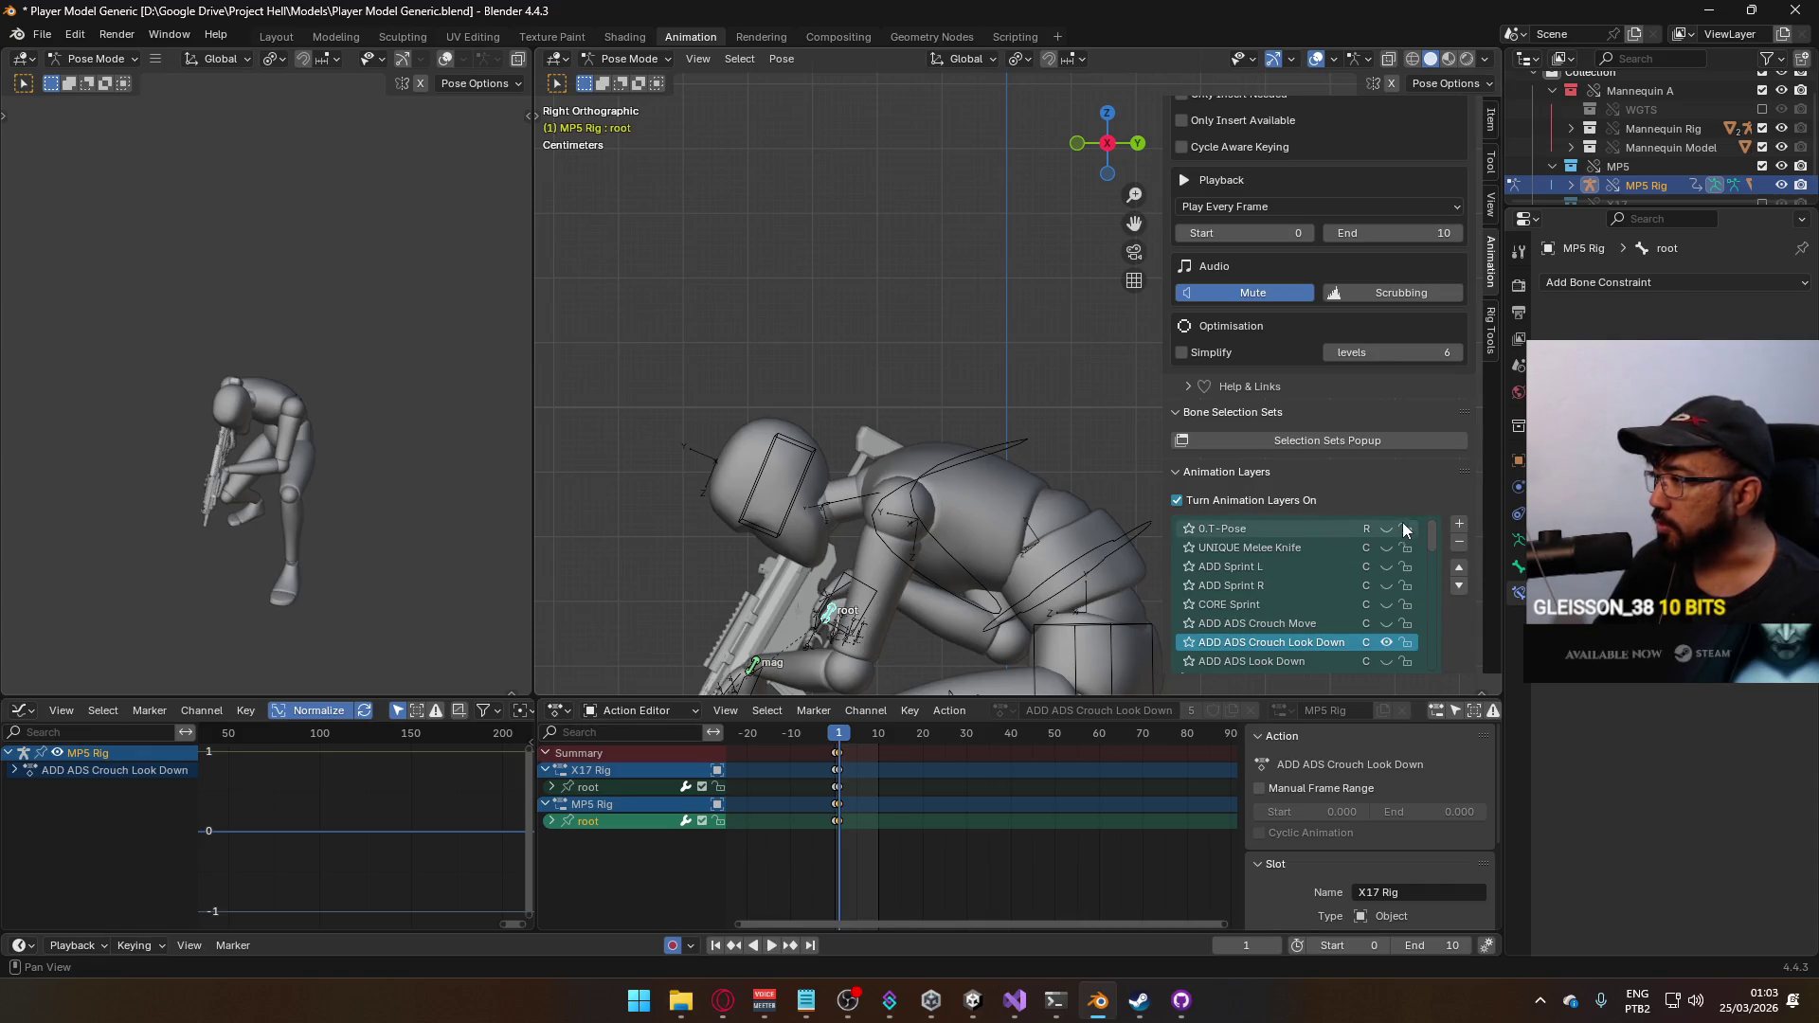
scroll(1052, 355, down, 4)
Return to object mode, scrub the timeline and make the mannequin's armature active
click(611, 62)
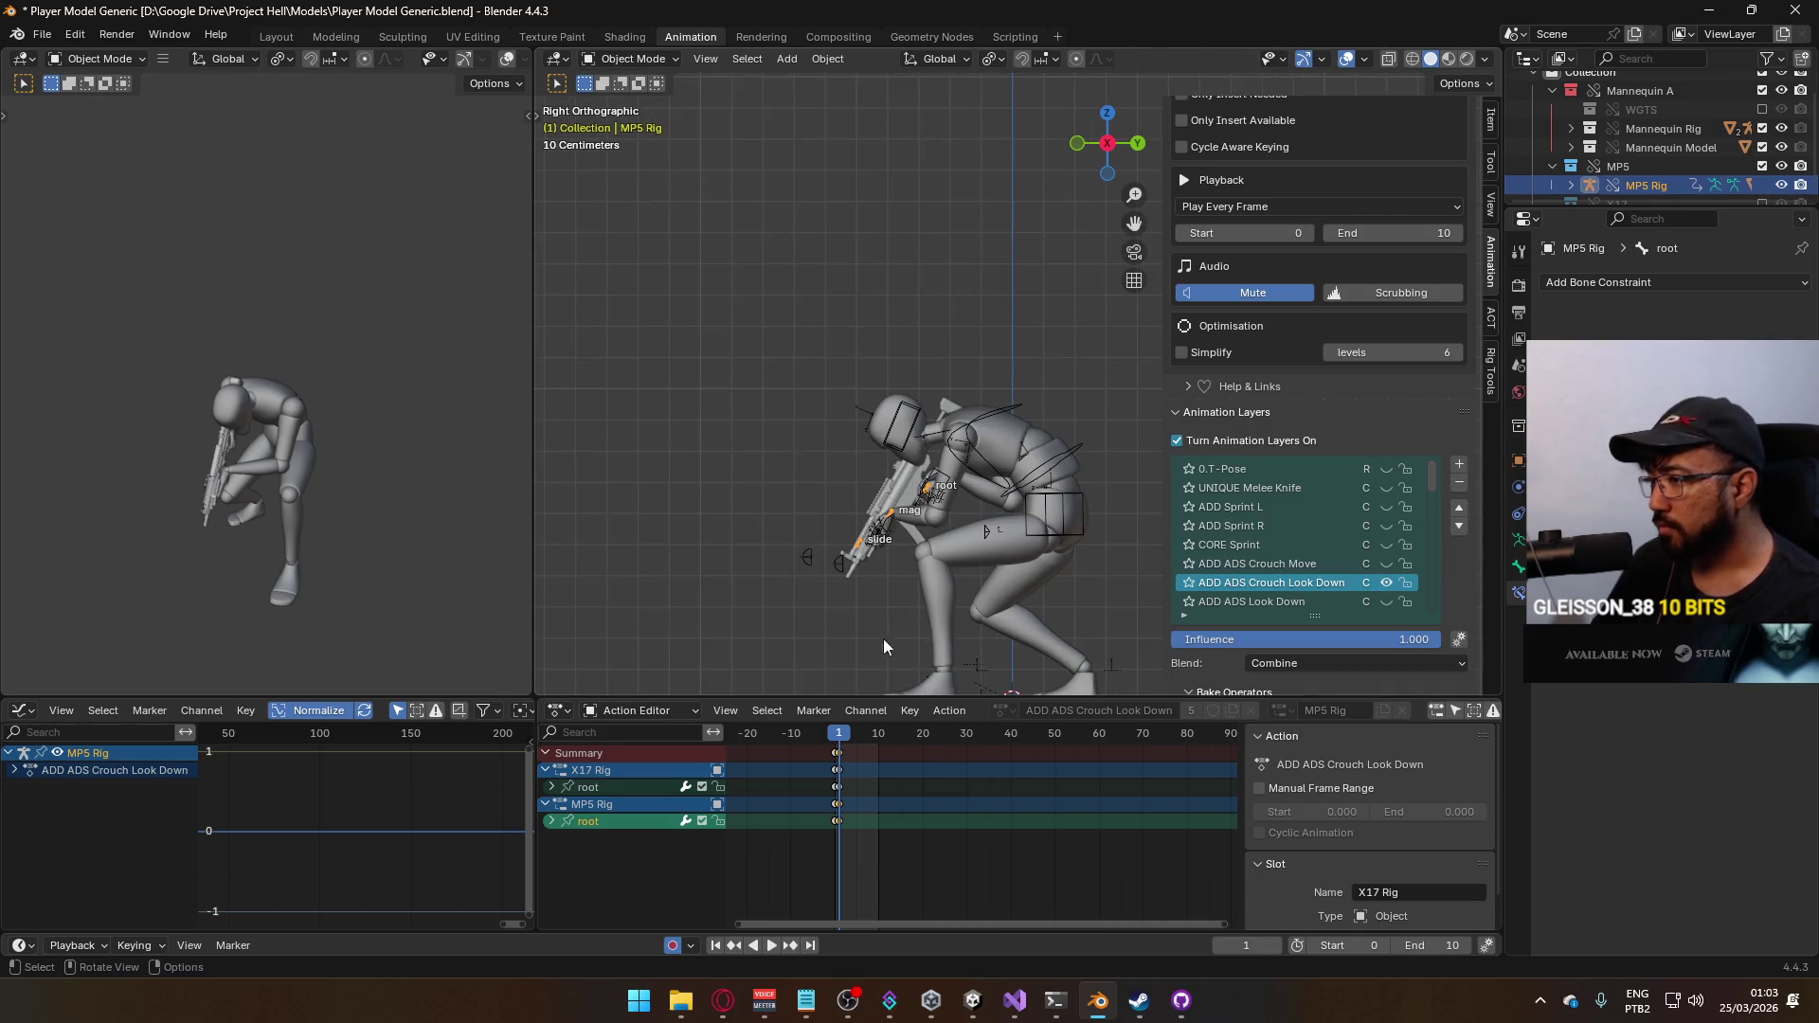
drag(879, 734, 836, 733)
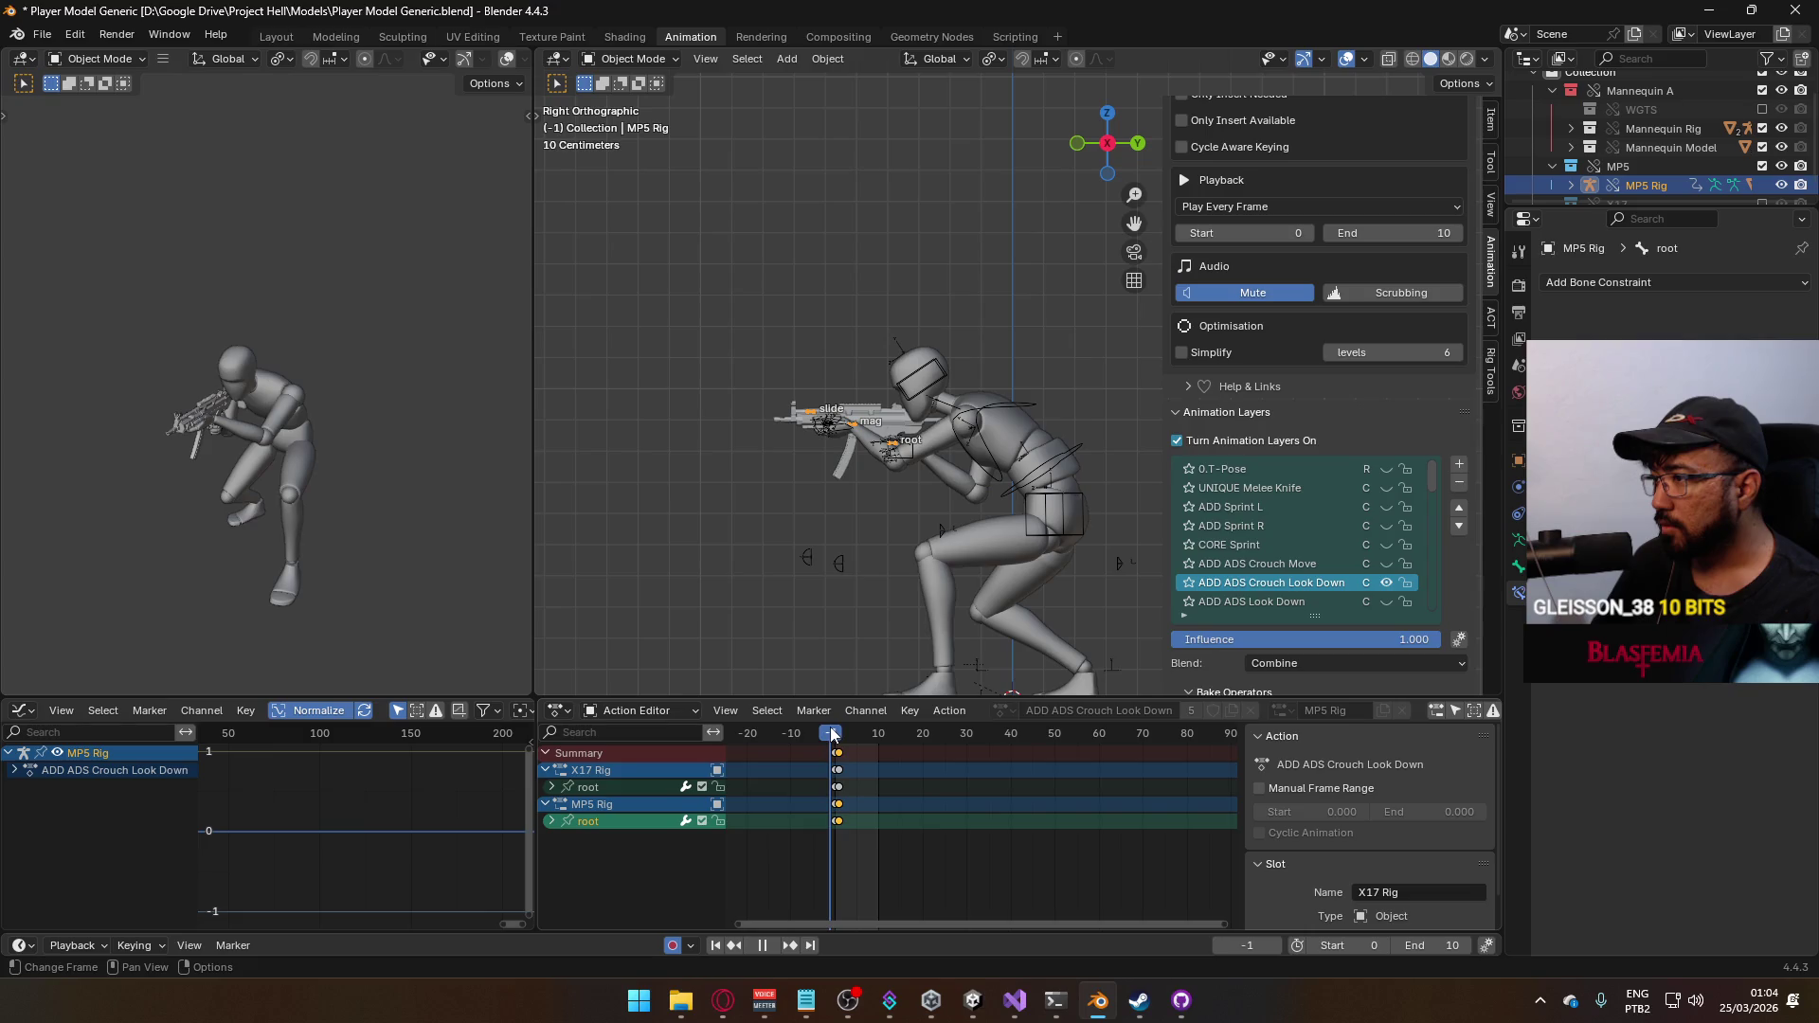
click(1053, 505)
click(1031, 424)
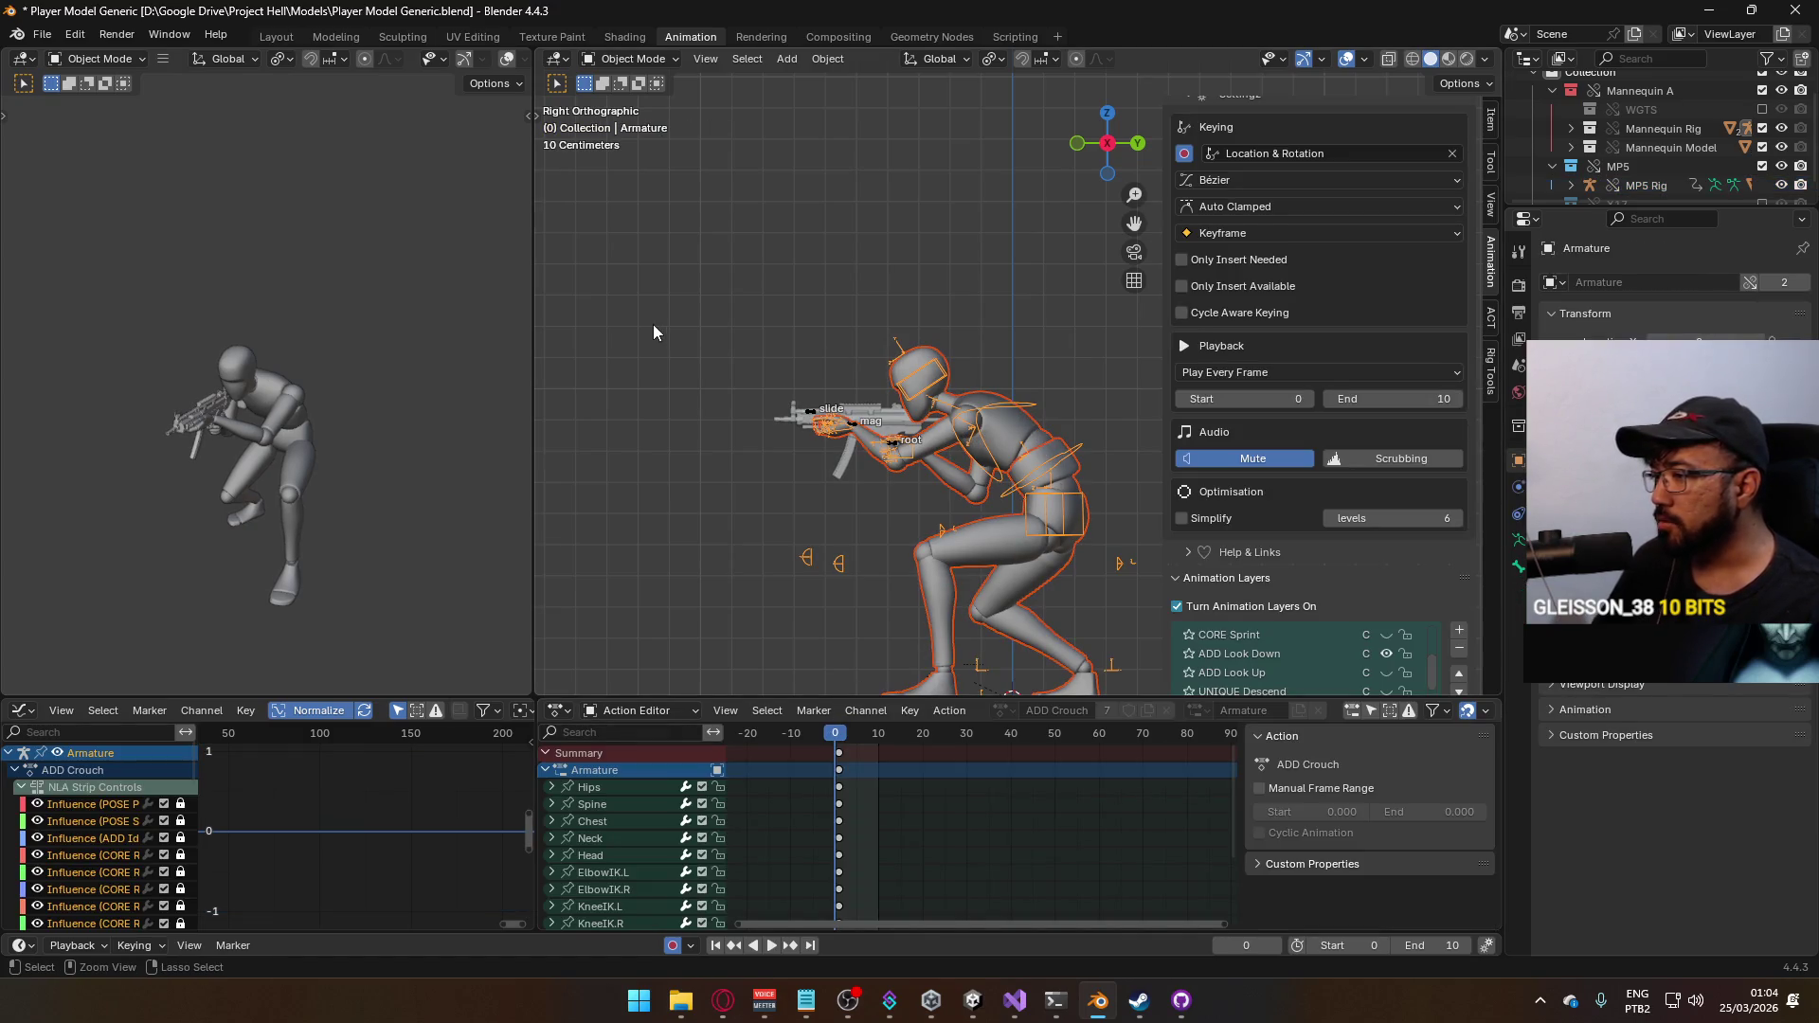
Save the blend file, play back the crouch animation and return to frame 0
key(ctrl+s)
key(space)
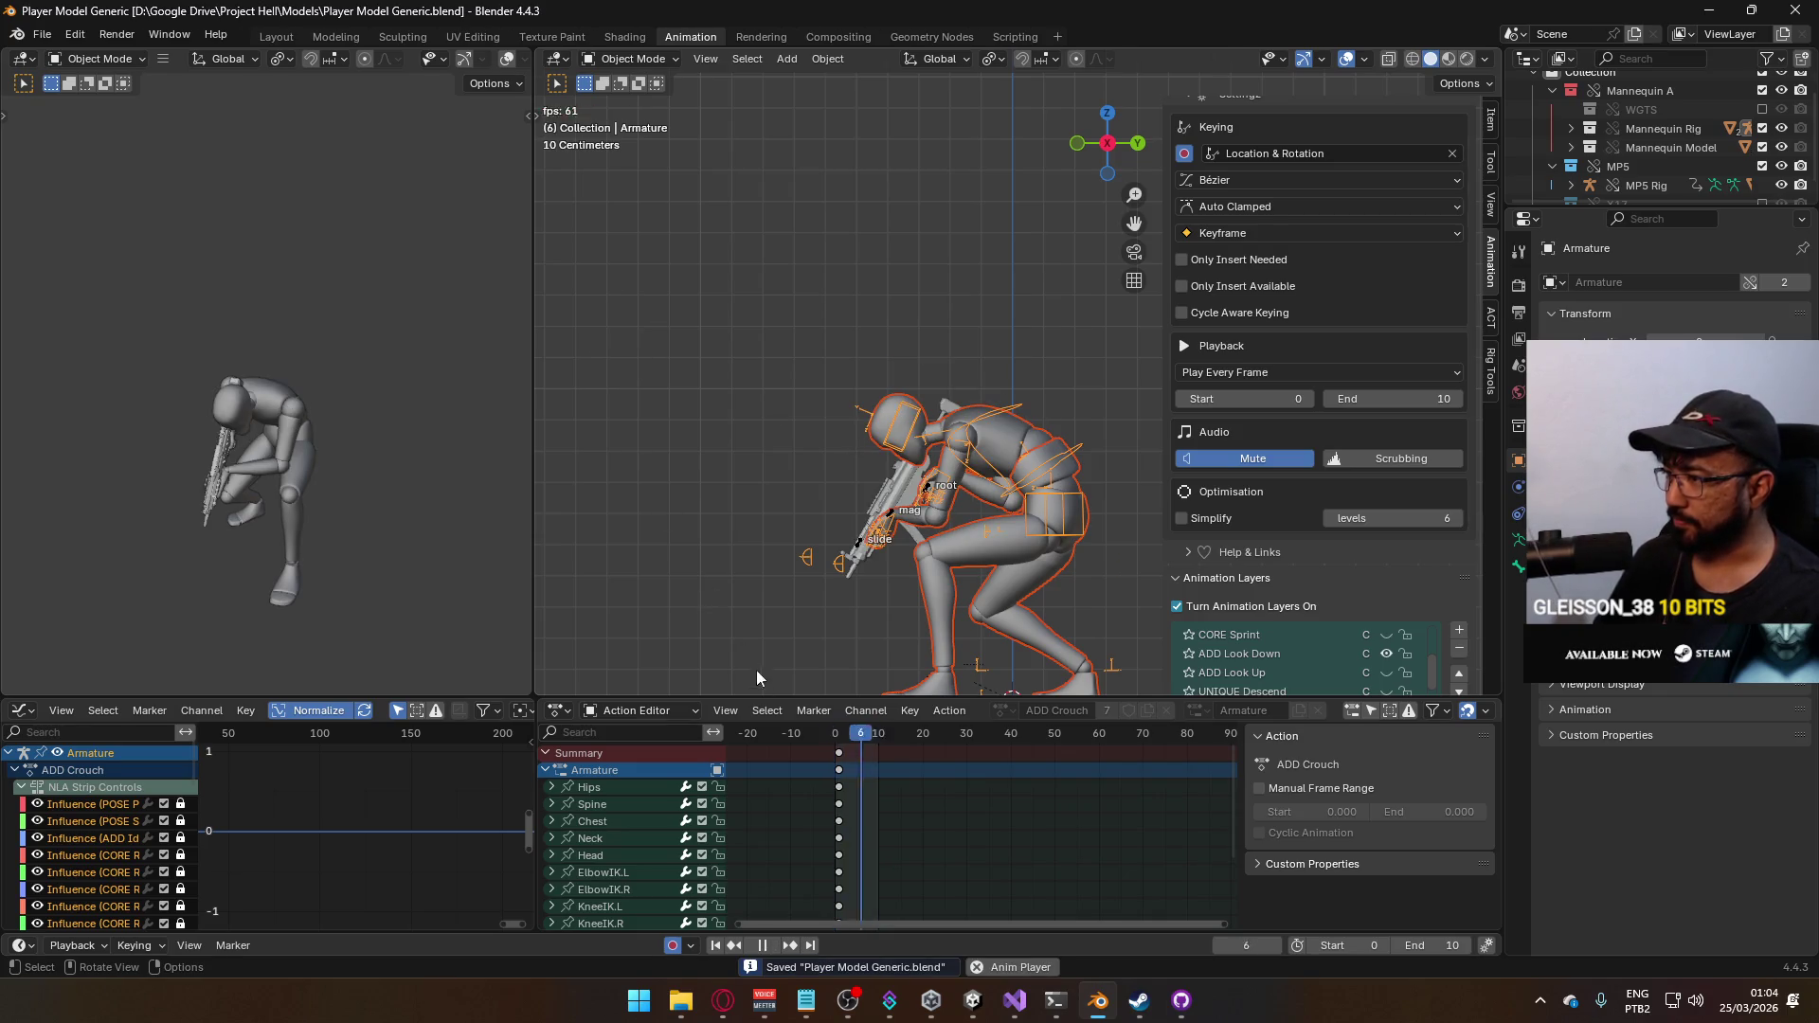
key(space)
click(838, 734)
key(shift+Left)
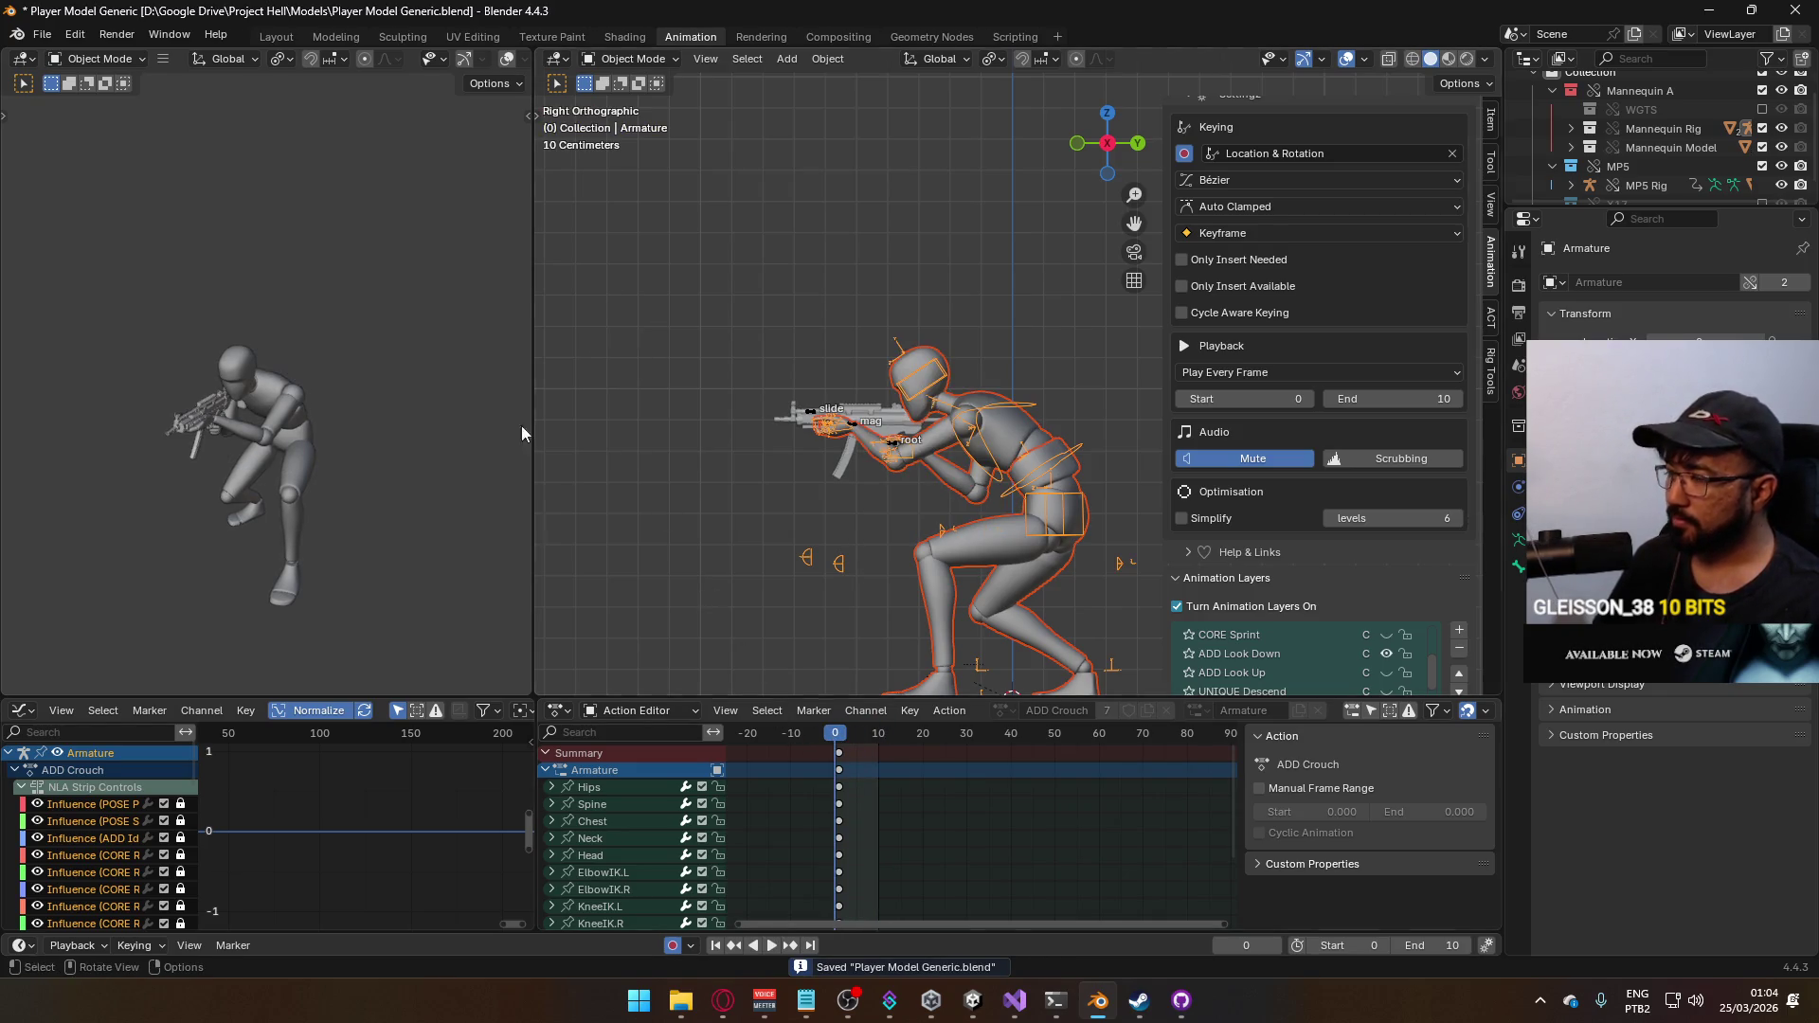
Export as FBX over Model@ADS Primary Crouch Look Down.fbx and bring up Unity
click(42, 33)
mouse_move(74, 321)
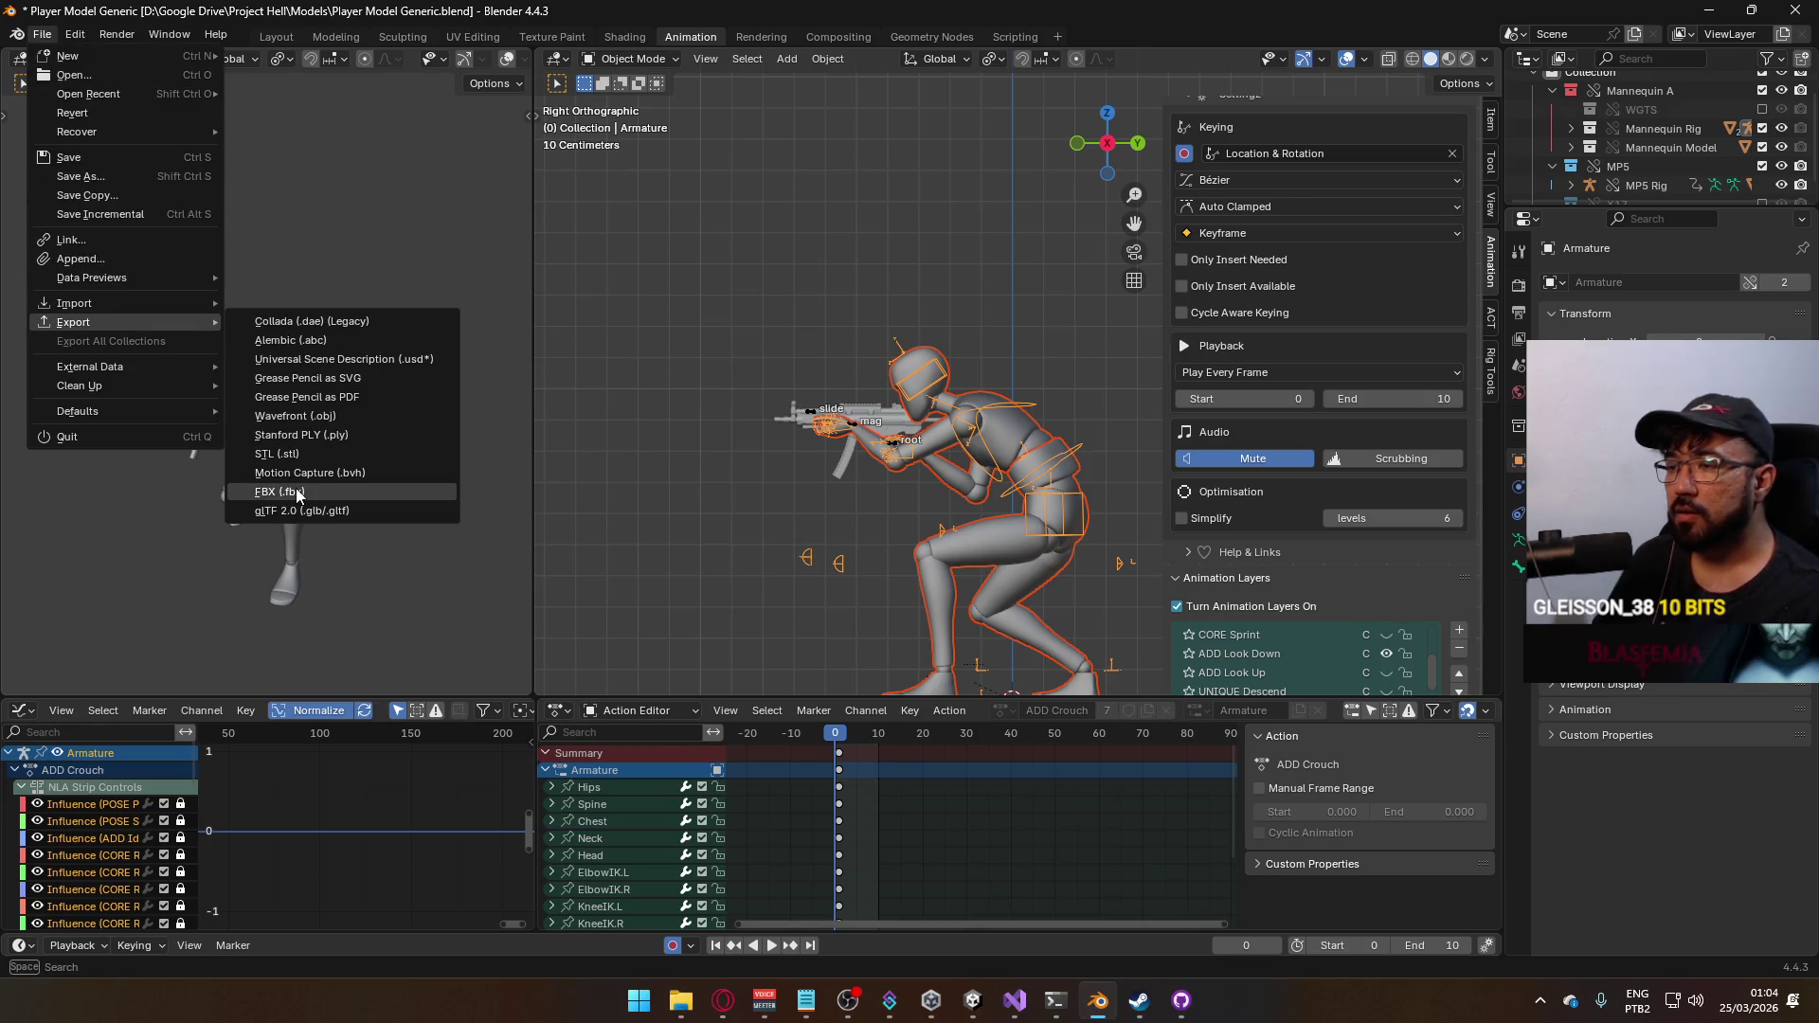
click(285, 493)
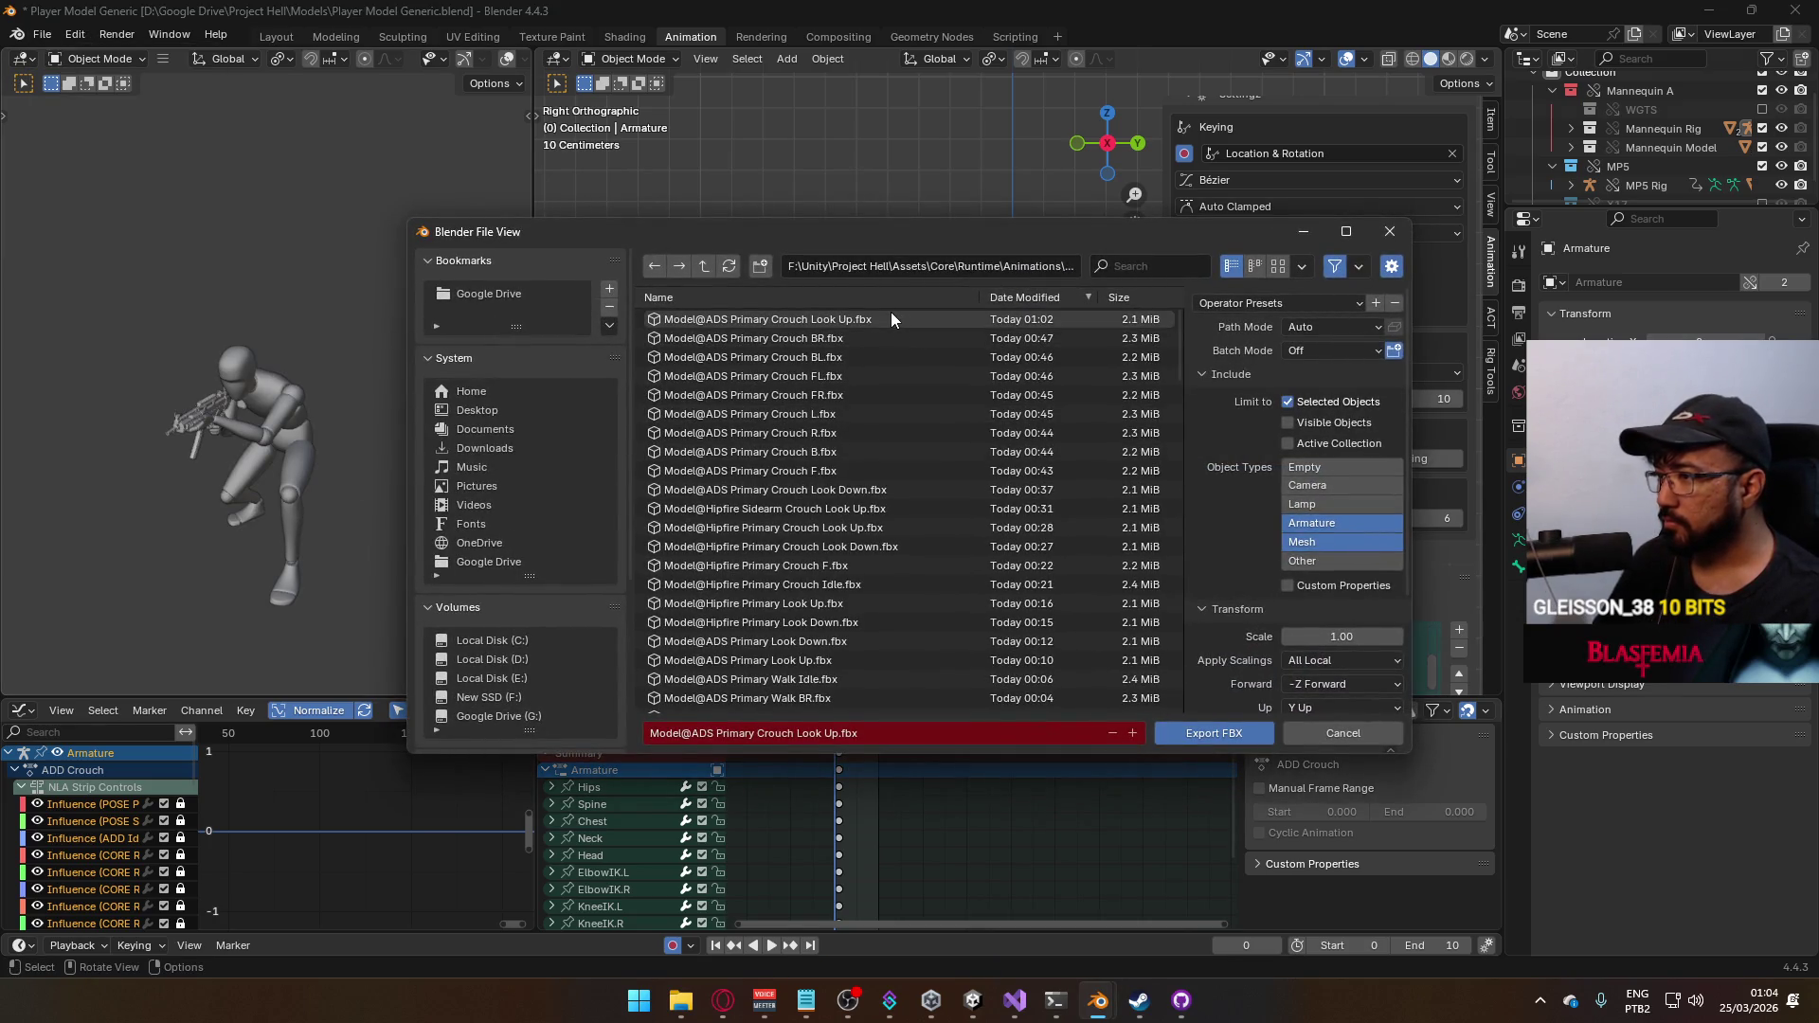
click(862, 493)
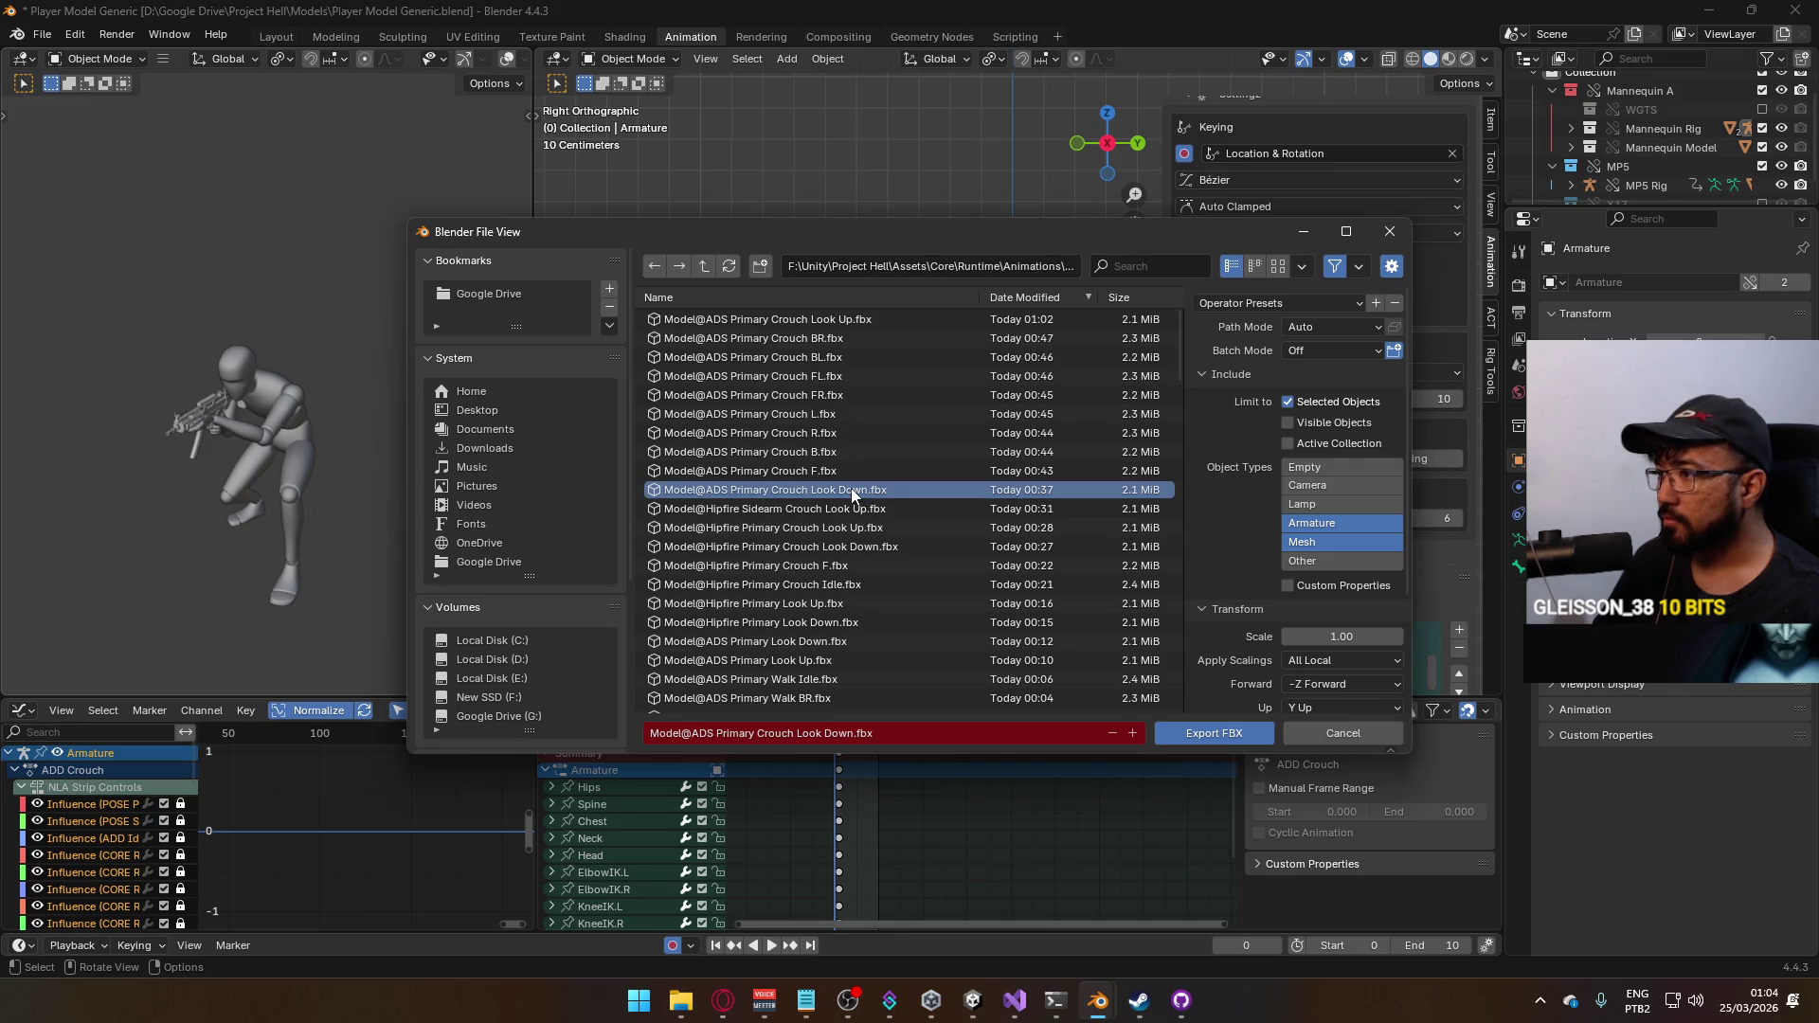
double_click(851, 488)
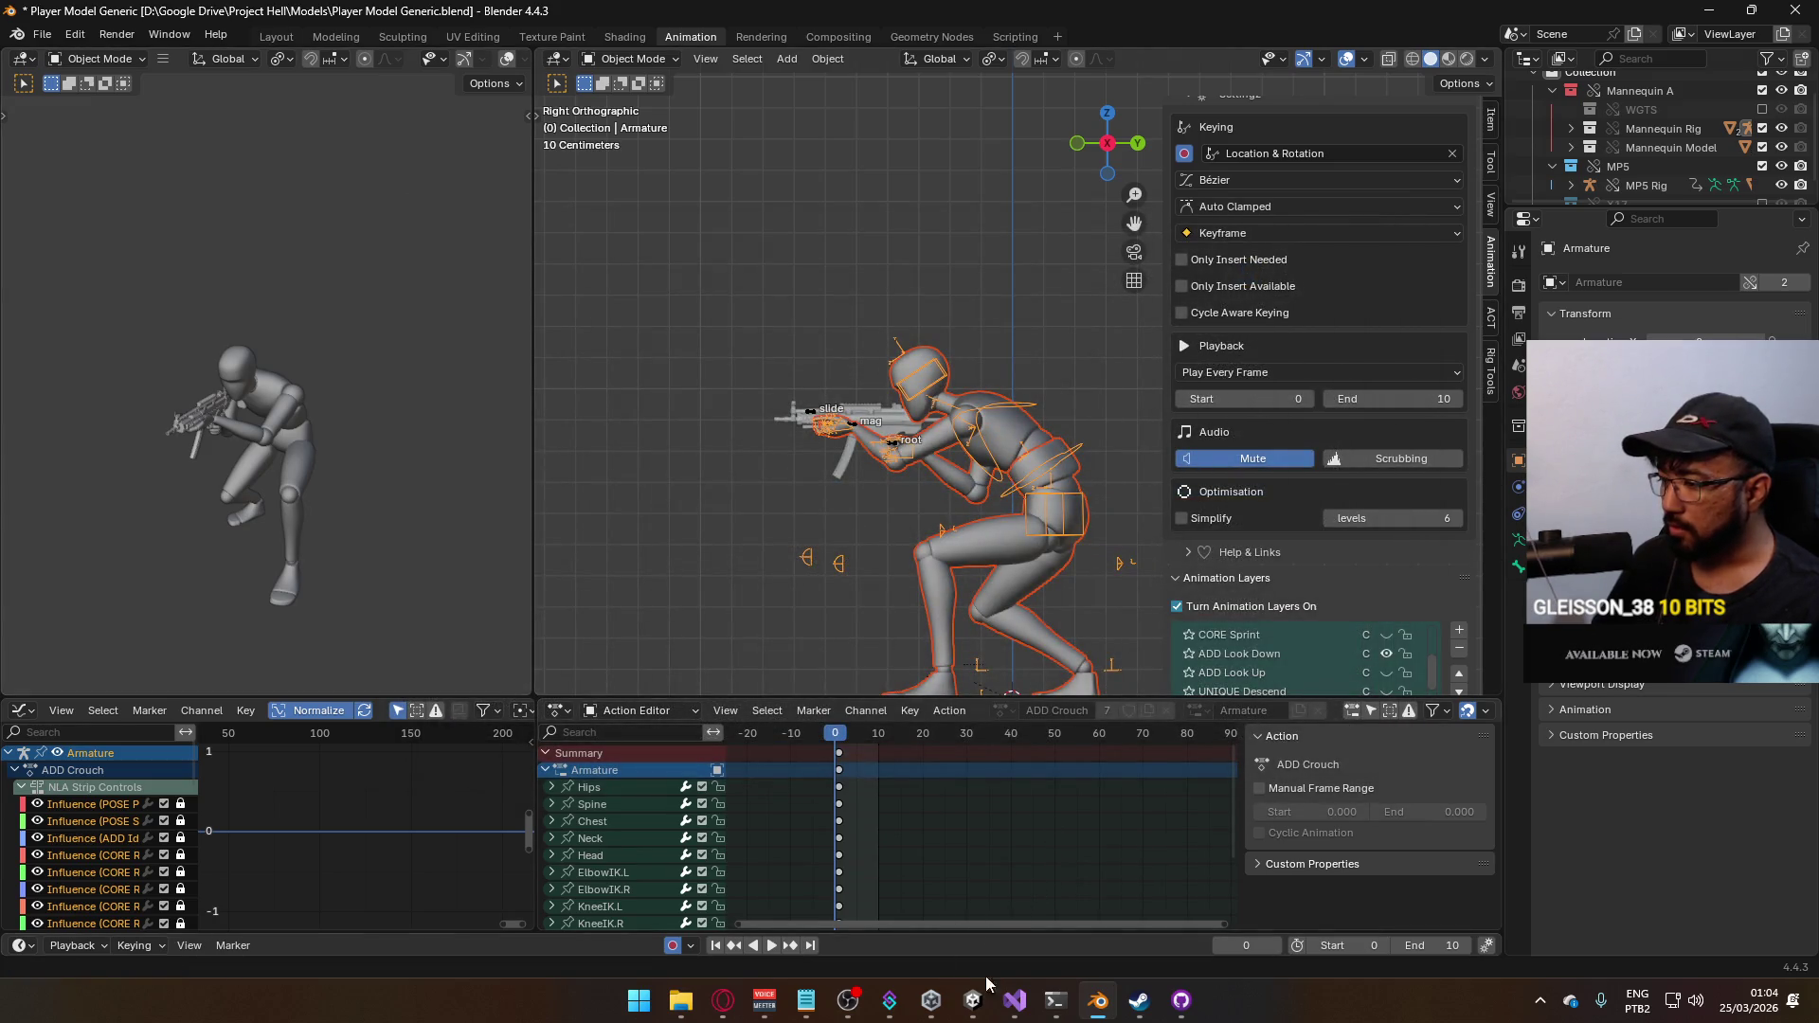
click(1540, 1003)
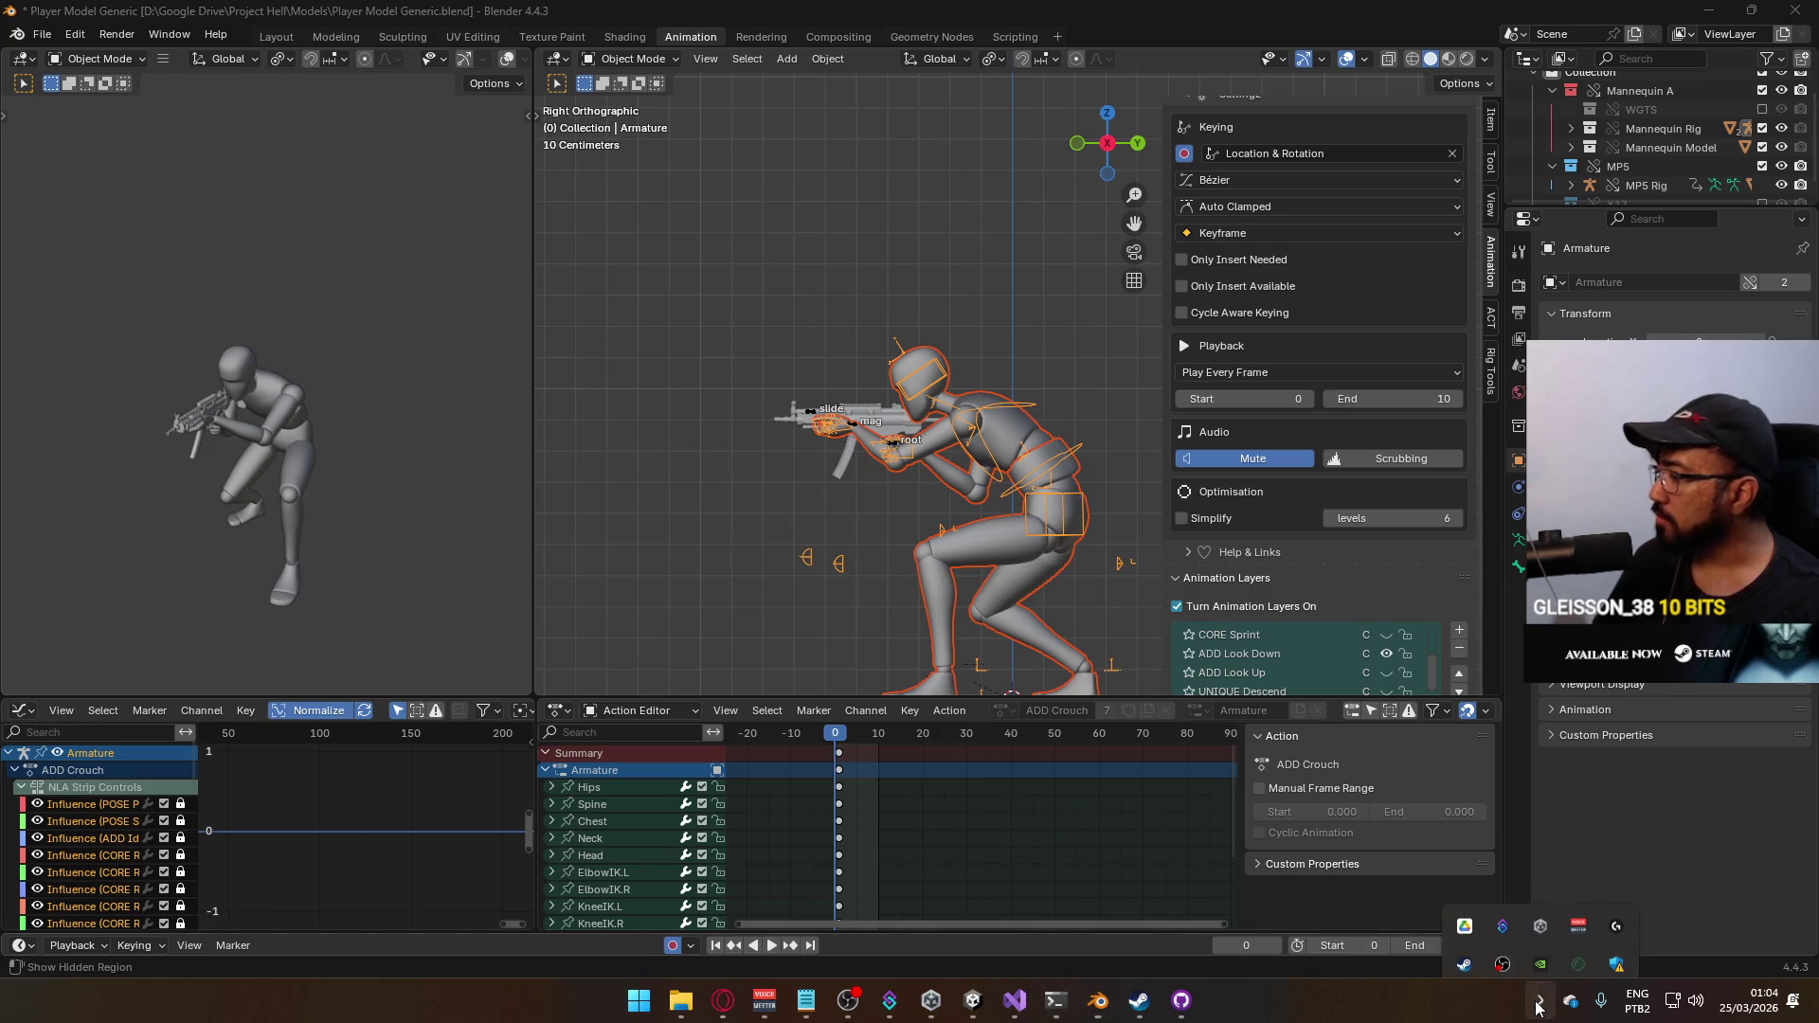
click(1540, 1004)
mouse_move(929, 1001)
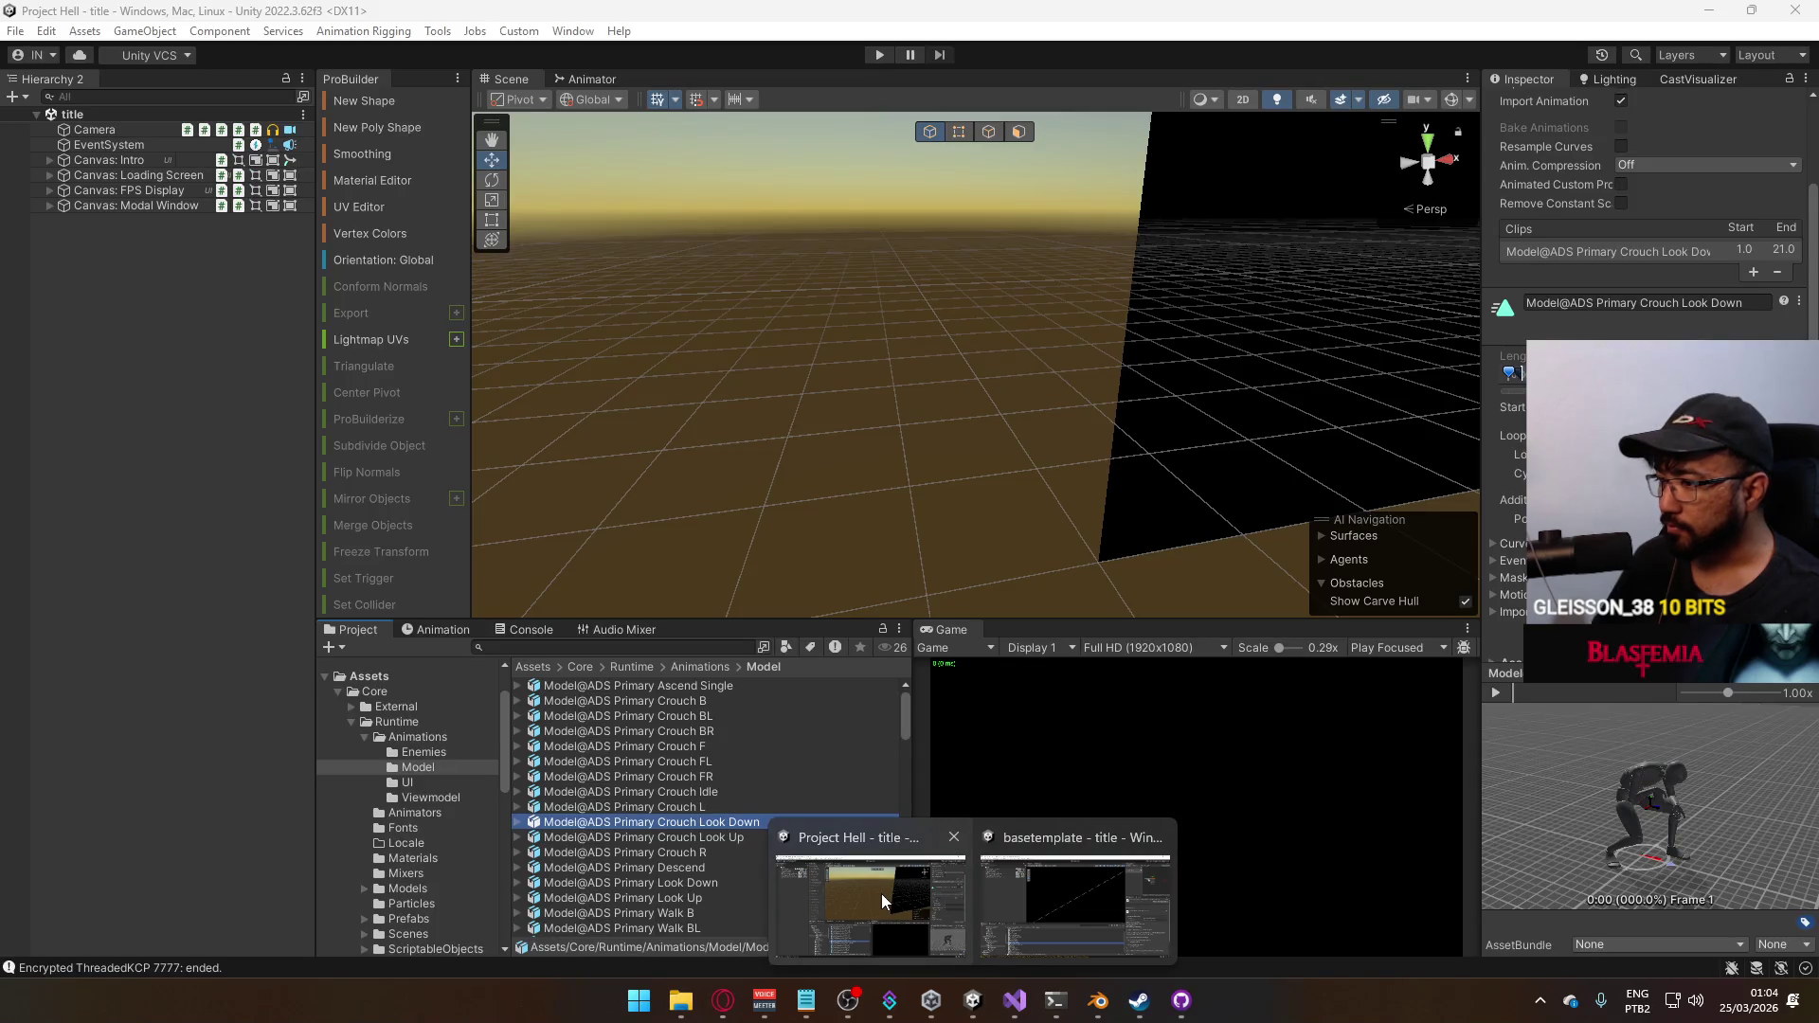
In Unity, set the ADS Primary Crouch Look Down clip's end frame to 10
click(881, 894)
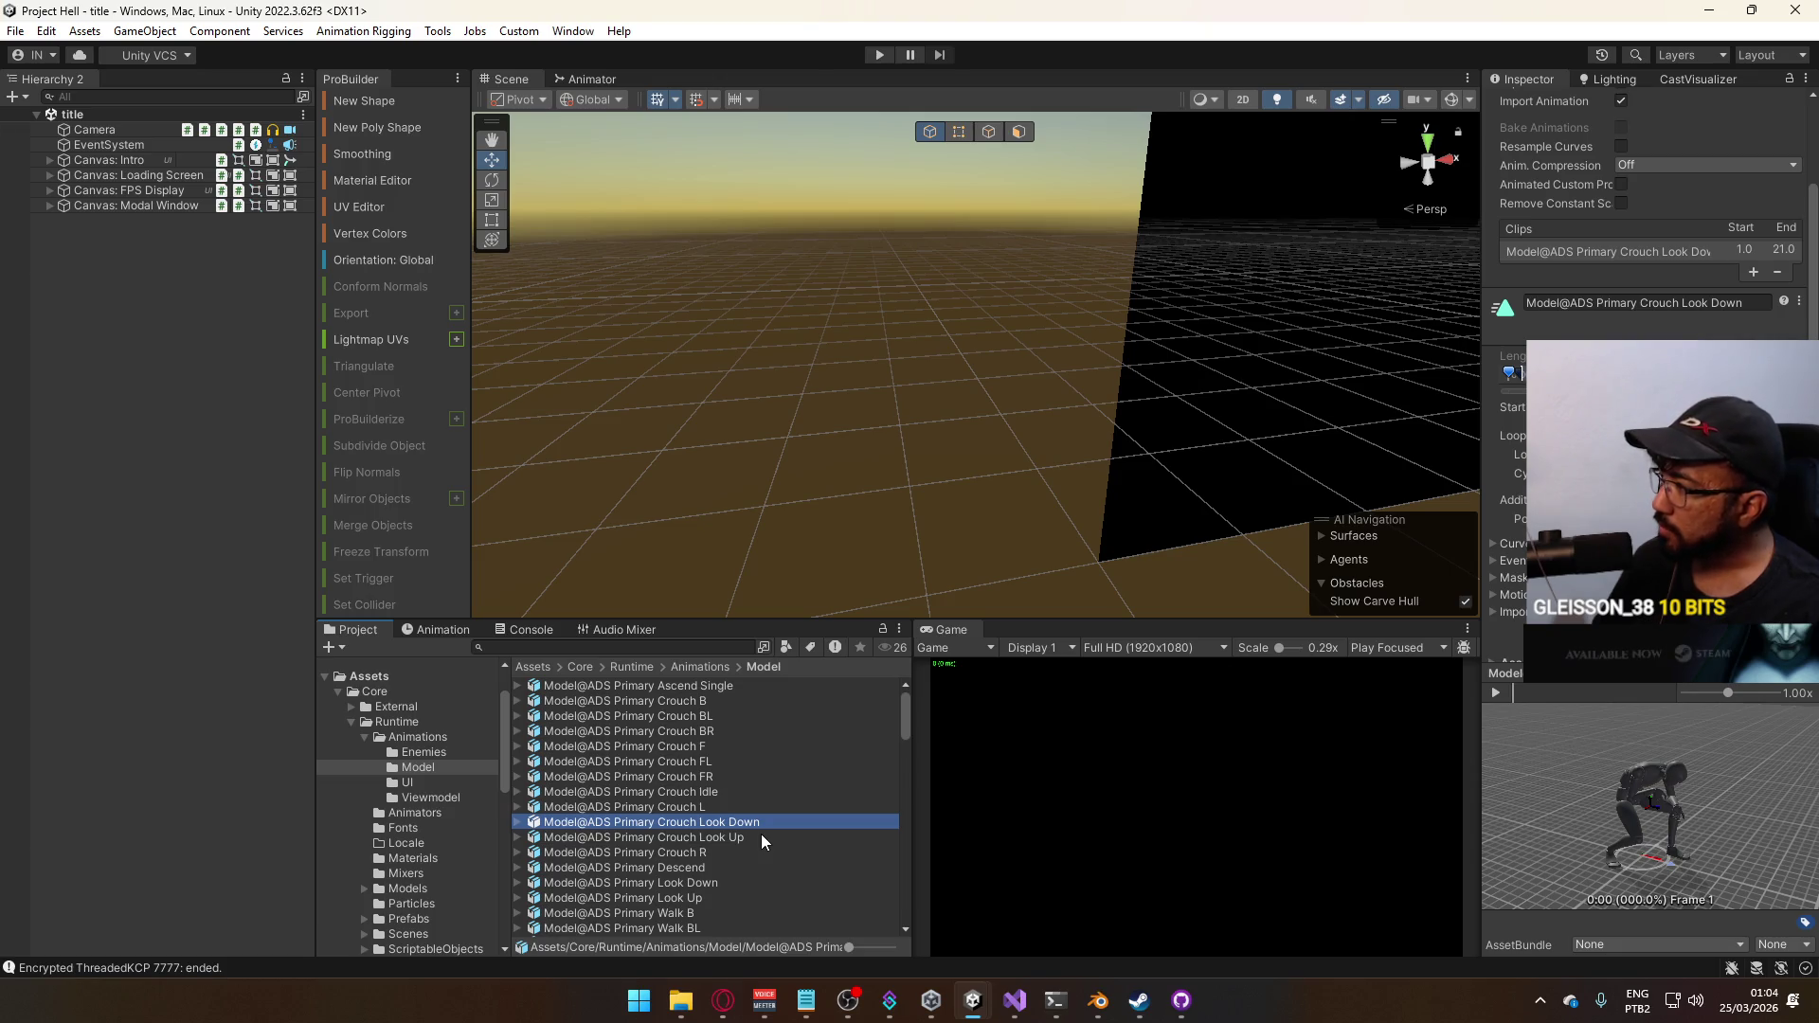
click(1784, 249)
text(10)
key(Return)
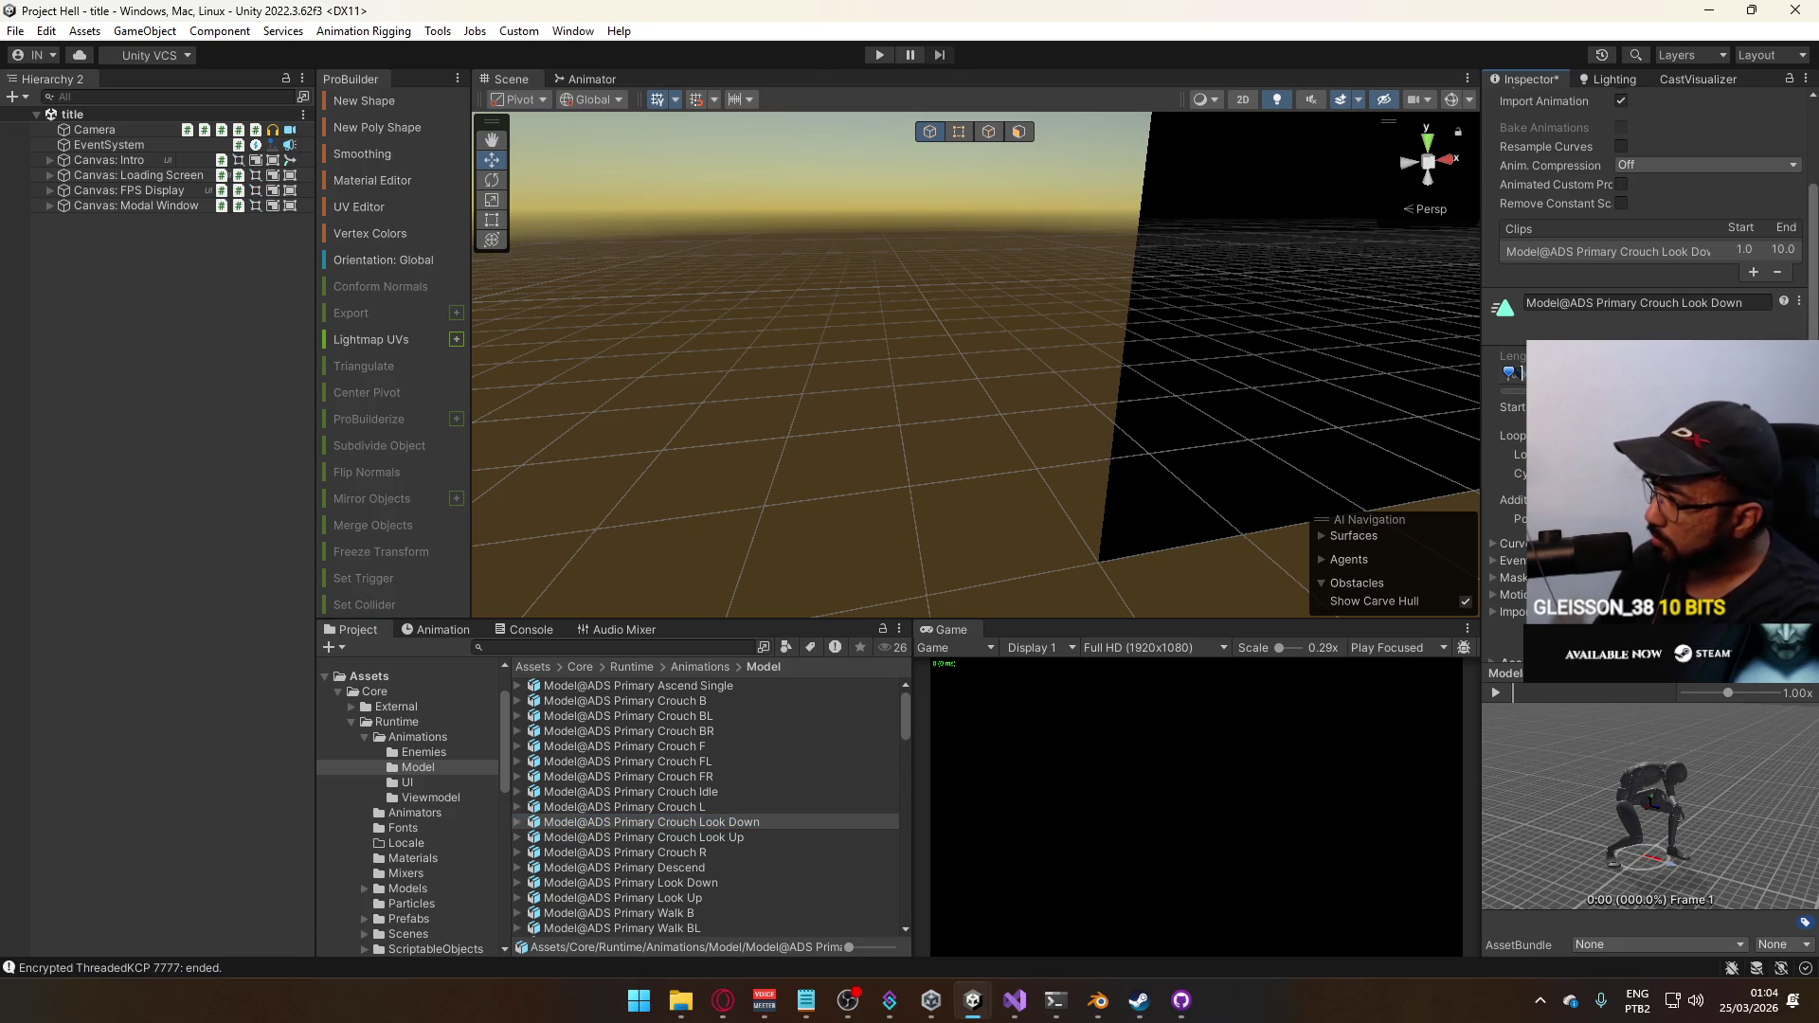
Set the Look Up clip's frame range likewise, check the Crouch Idle clip, and return to Blender
click(741, 838)
click(1744, 248)
text(0)
key(Return)
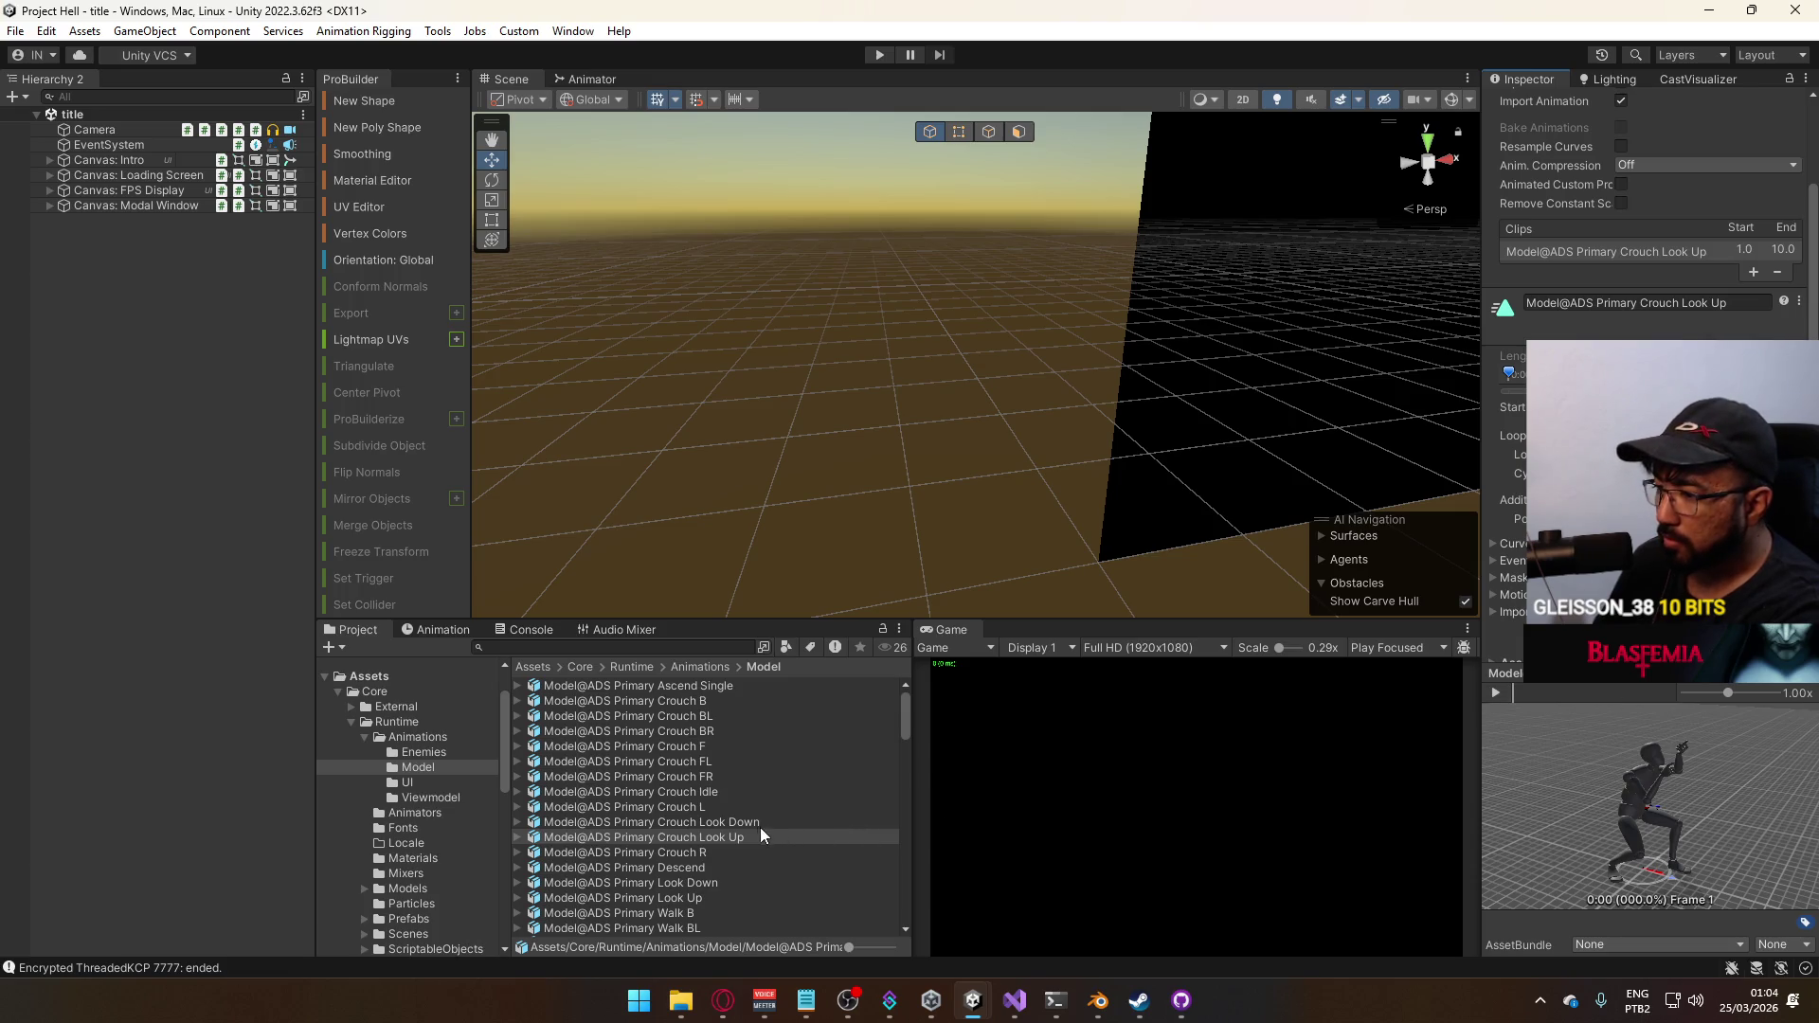
click(727, 793)
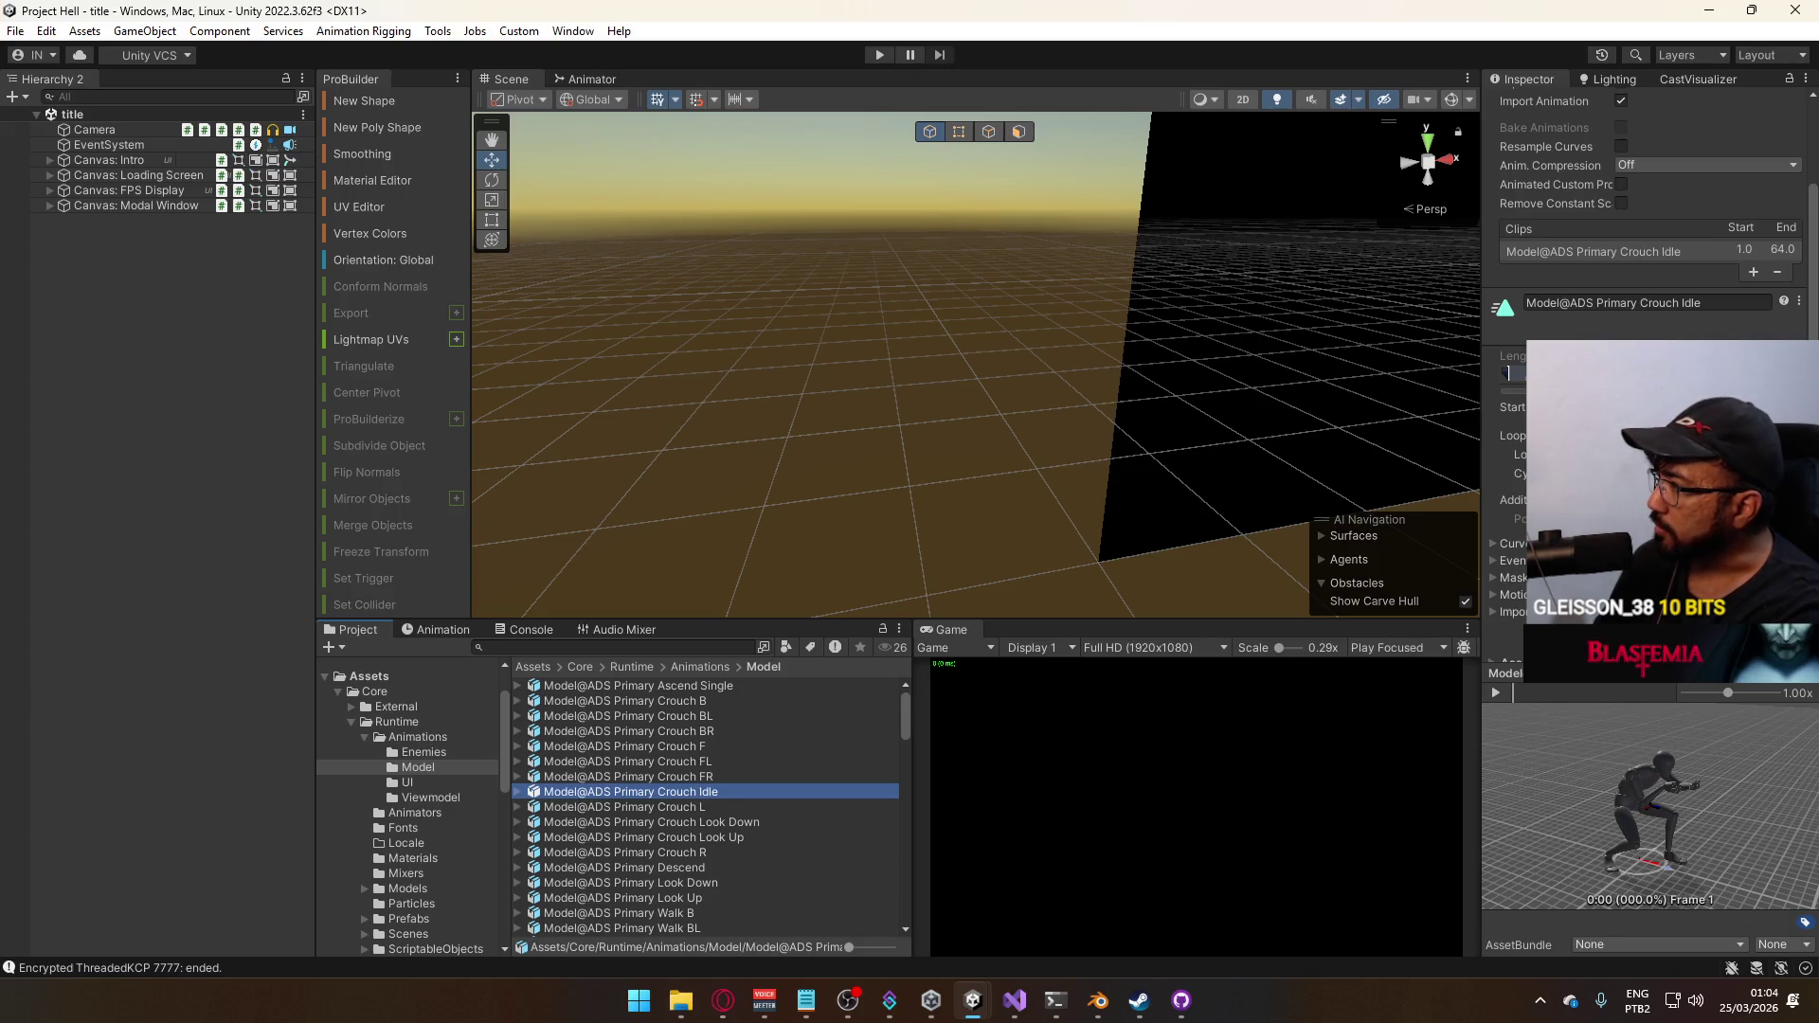
click(1097, 998)
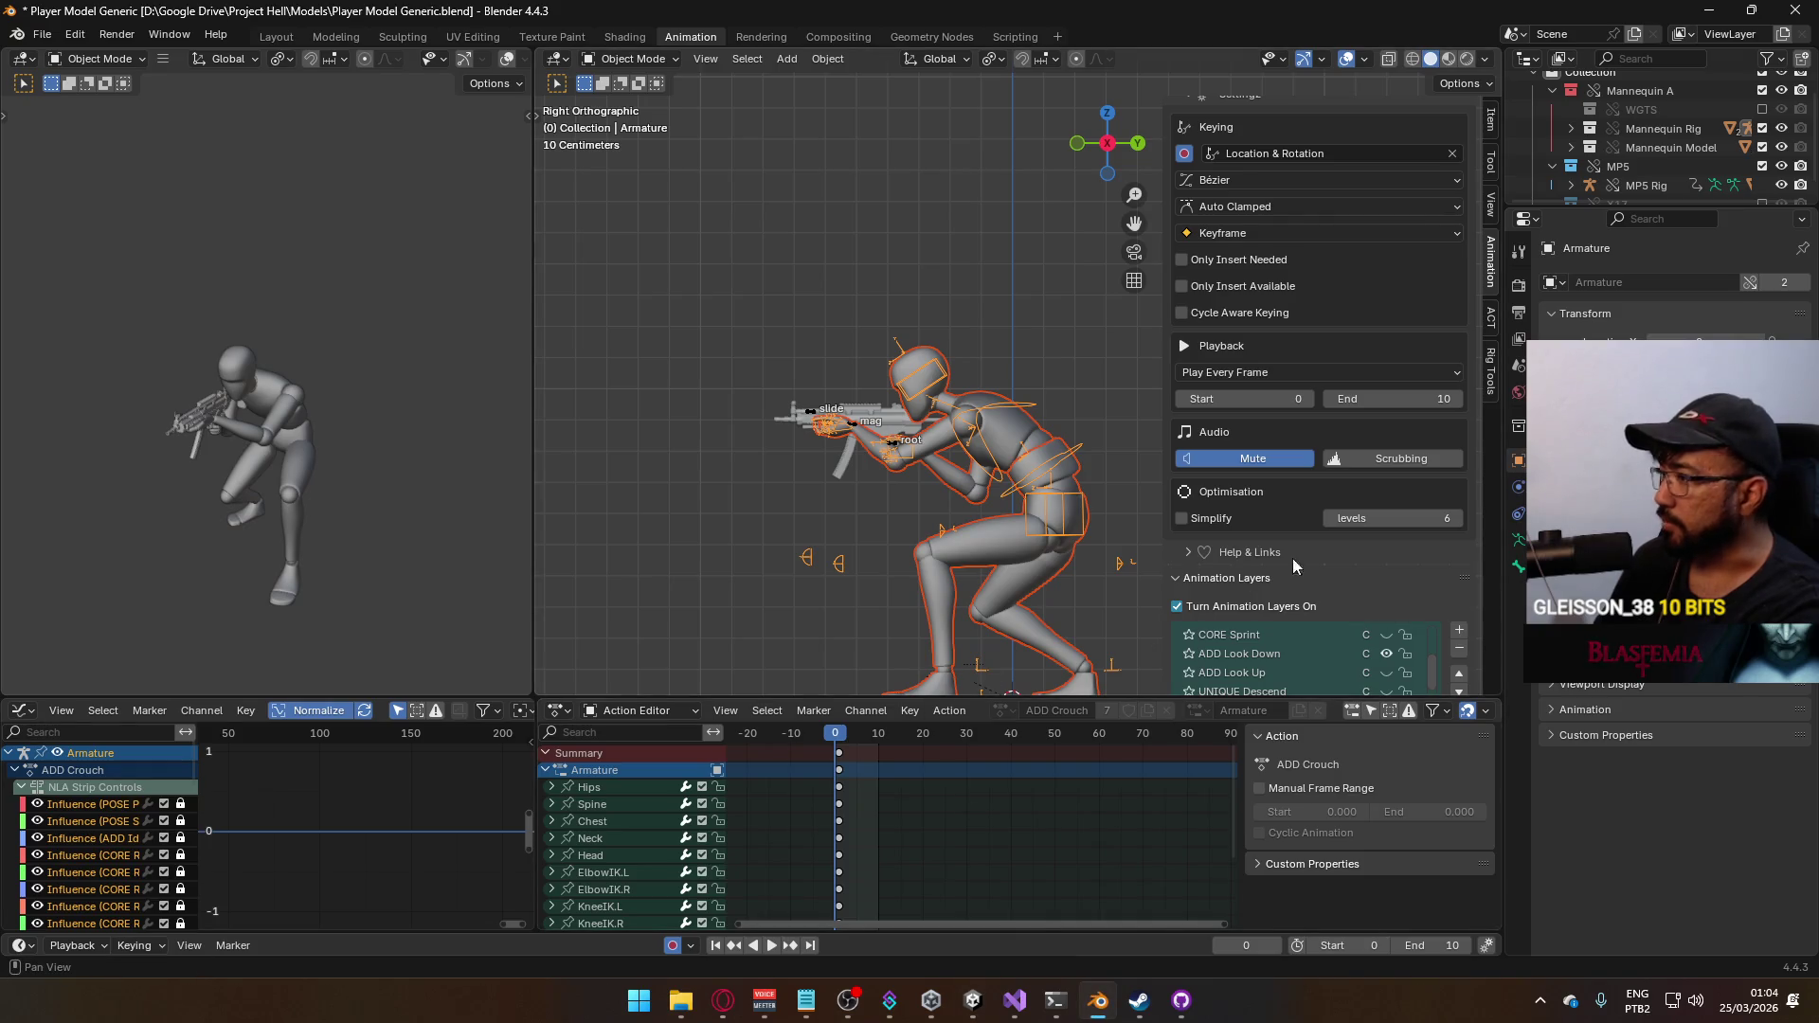
scroll(1273, 559, down, 2)
Turn off the ADD Look Down layer and export FBX over Model@ADS Primary Crouch Idle.fbx
click(1386, 522)
key(shift+r)
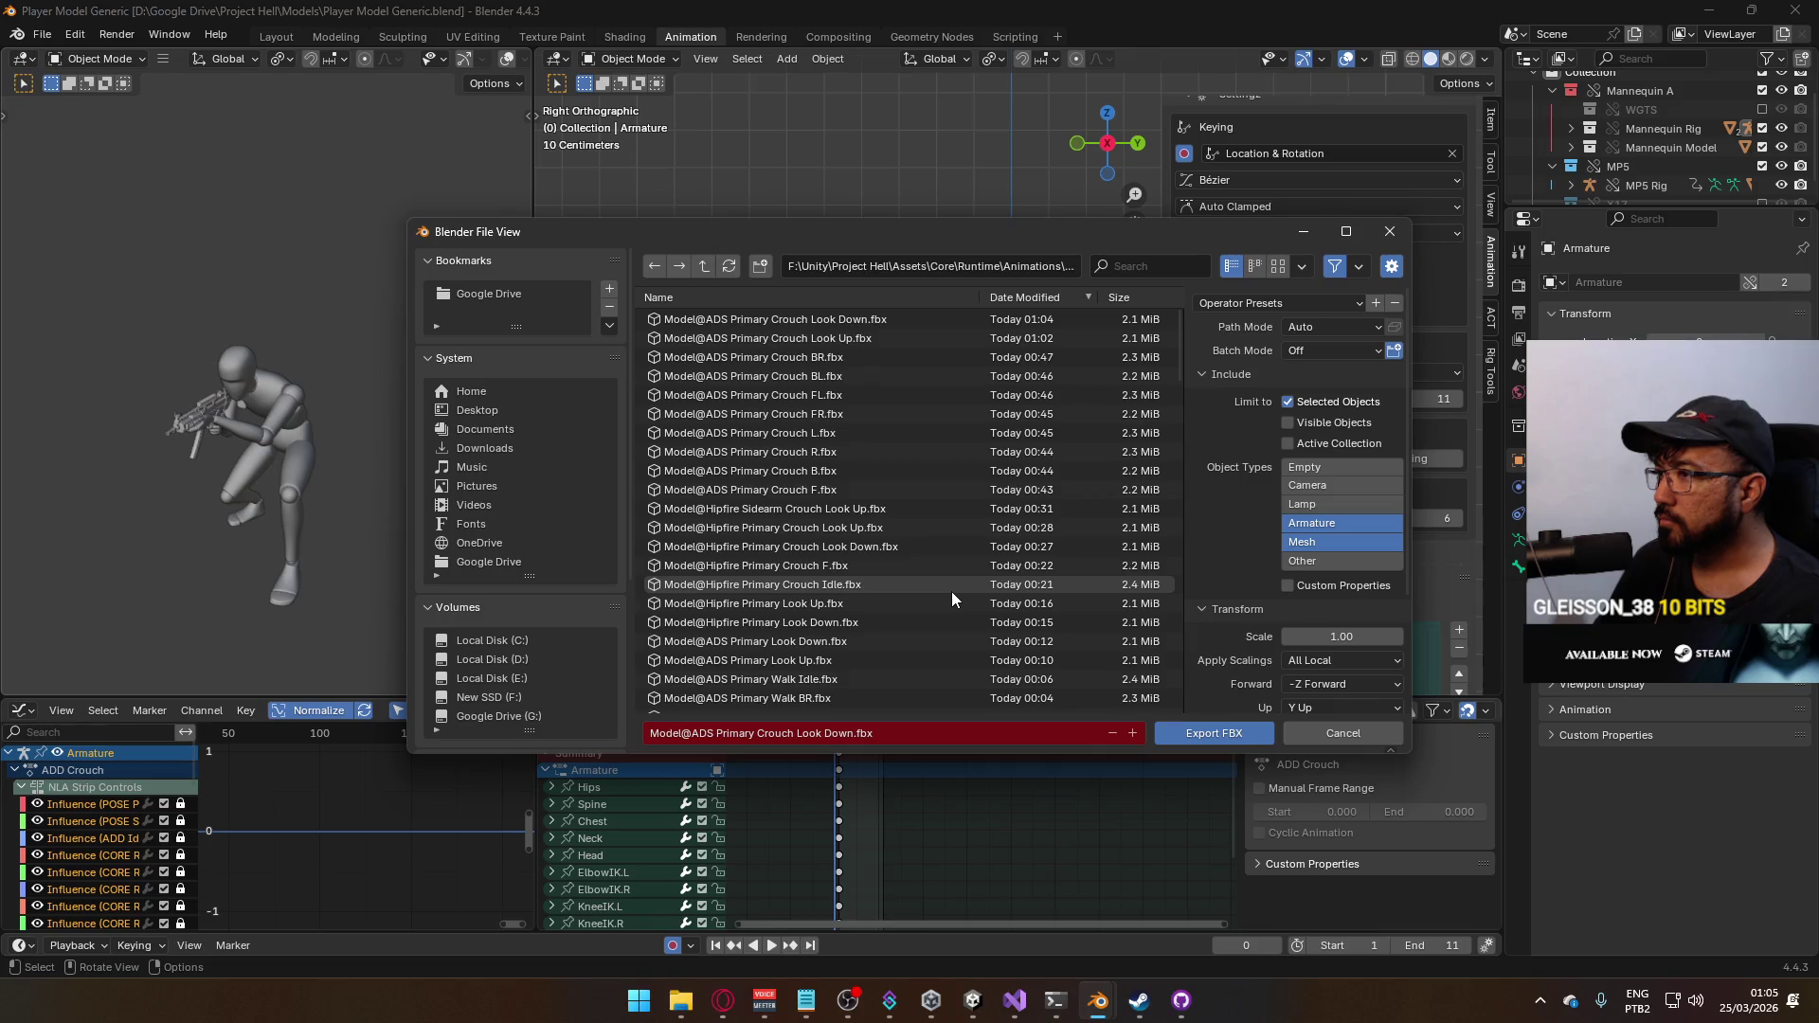
scroll(951, 599, down, 2)
scroll(951, 597, down, 2)
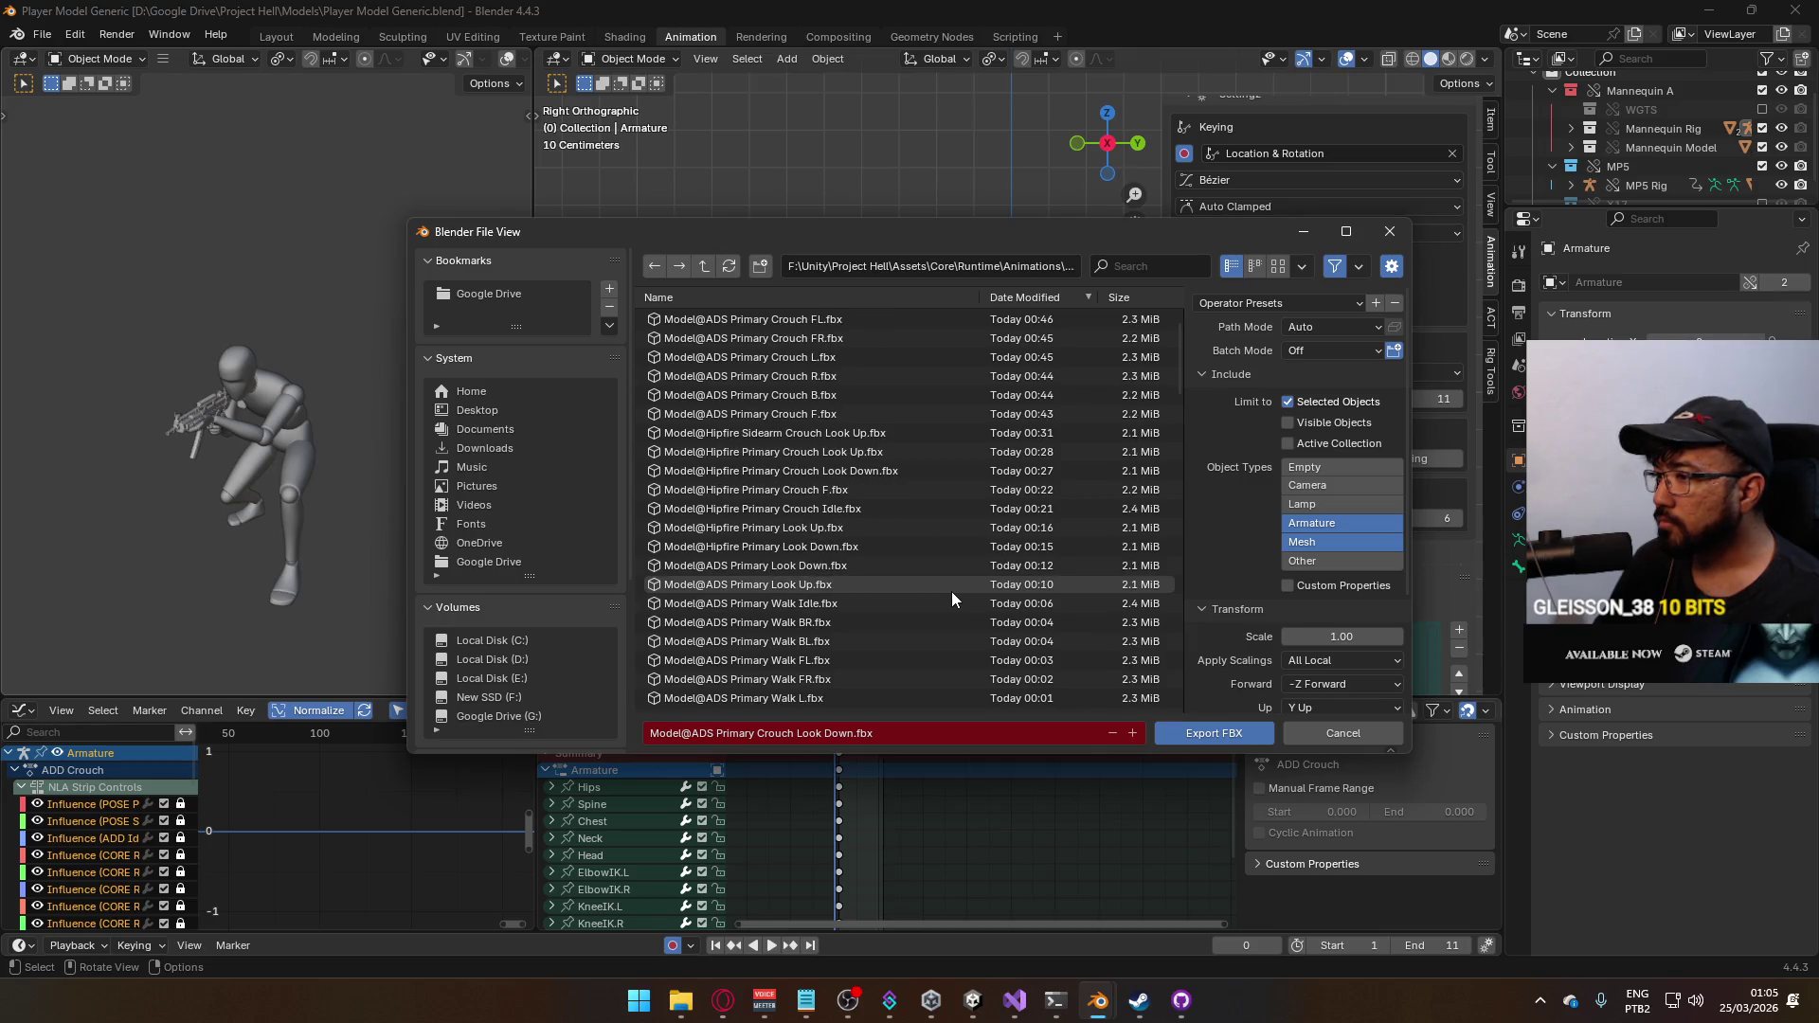
scroll(950, 599, down, 2)
scroll(950, 598, down, 1)
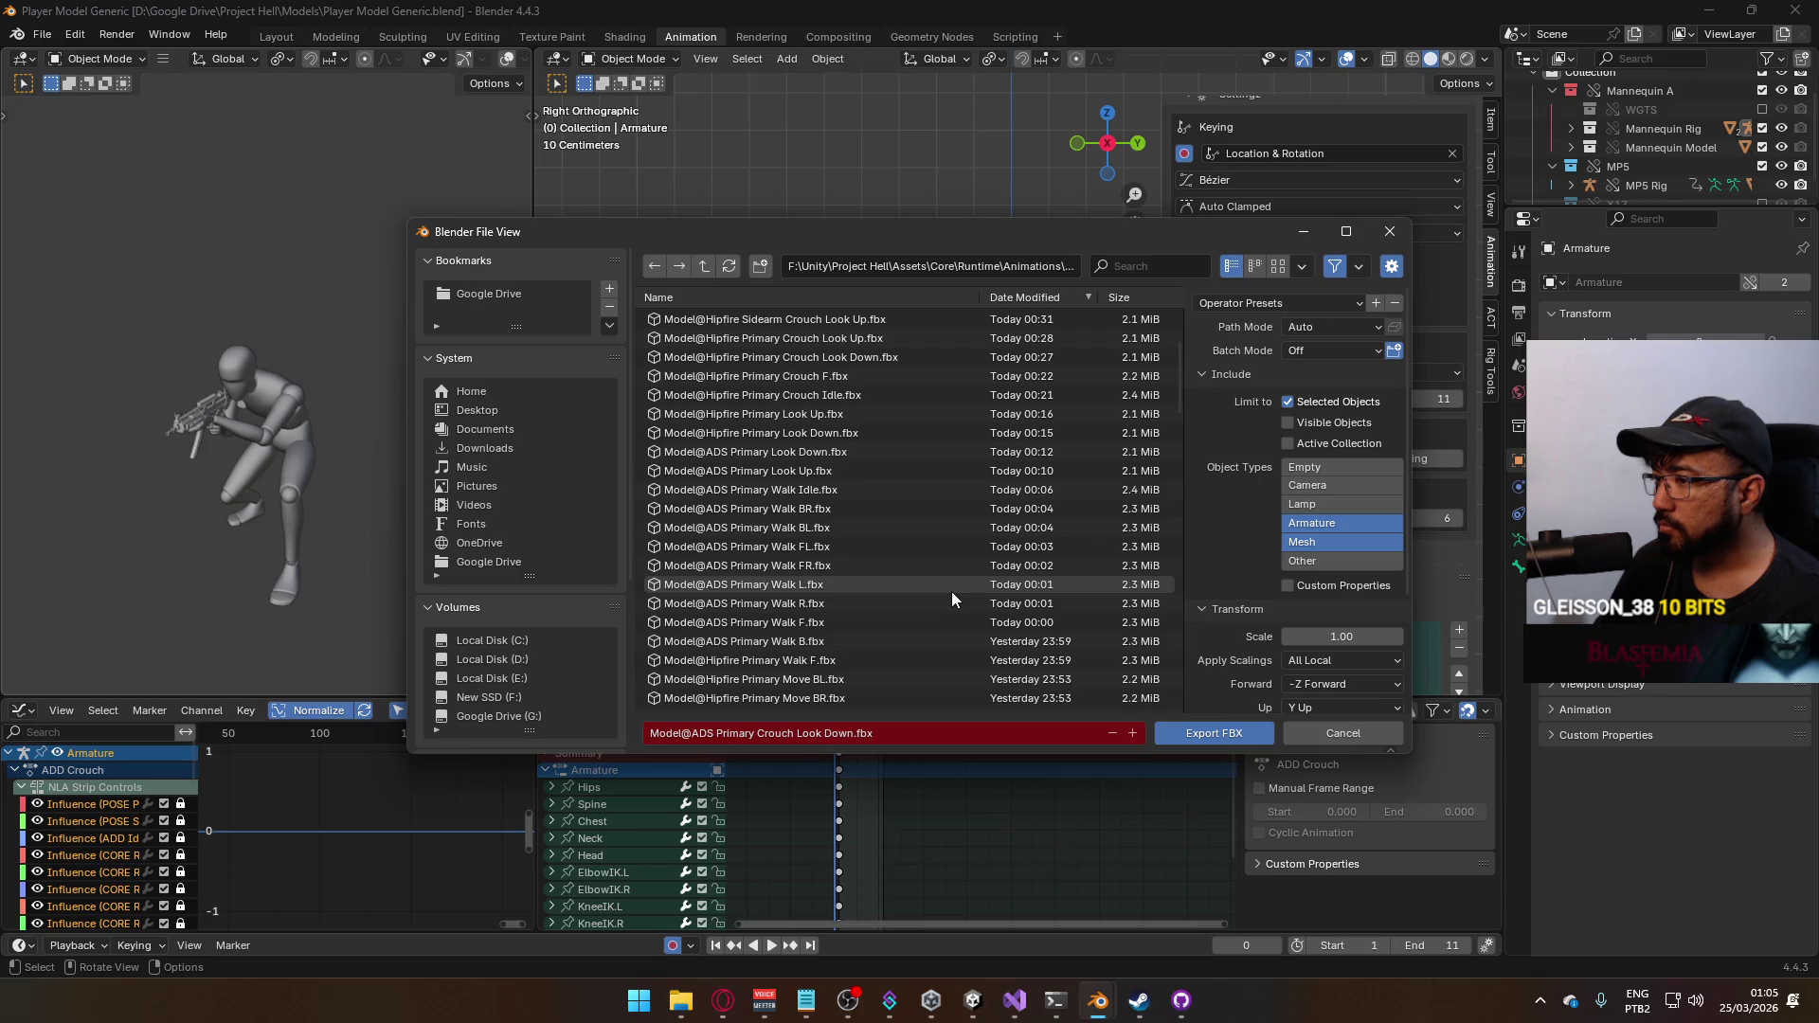
click(1127, 268)
text(ads primary)
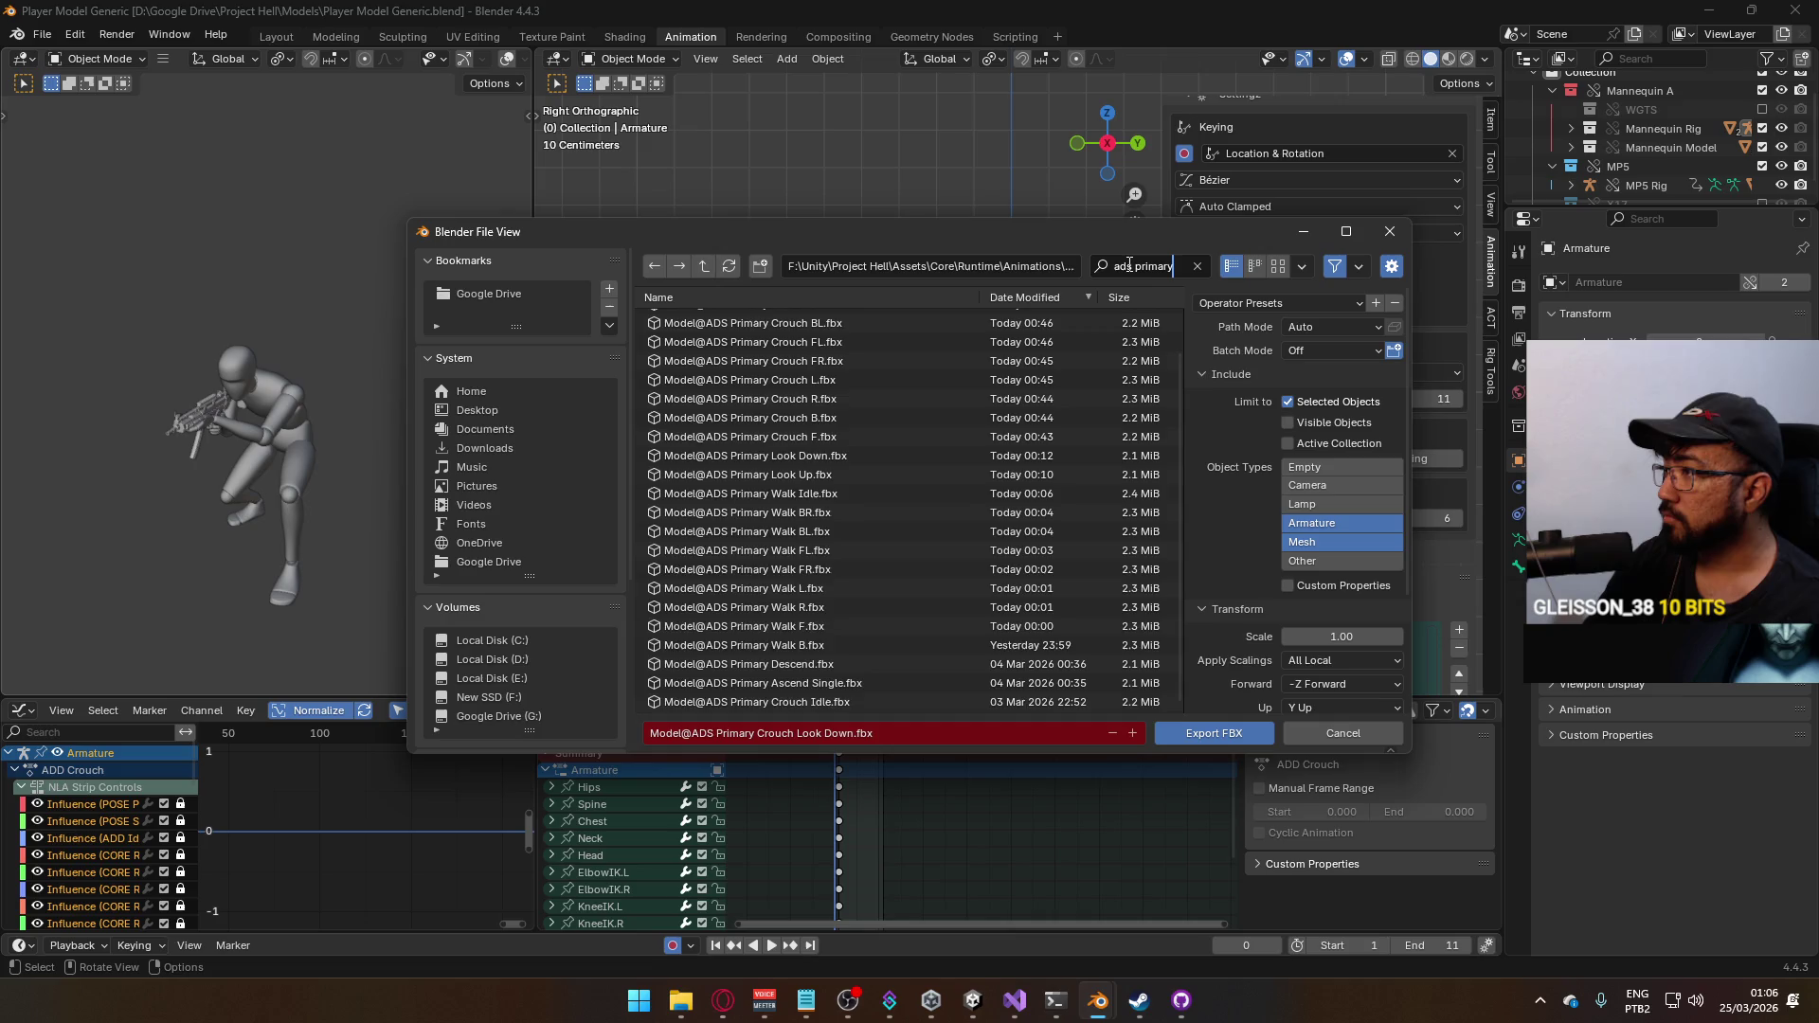
text( cro)
text(uch idle)
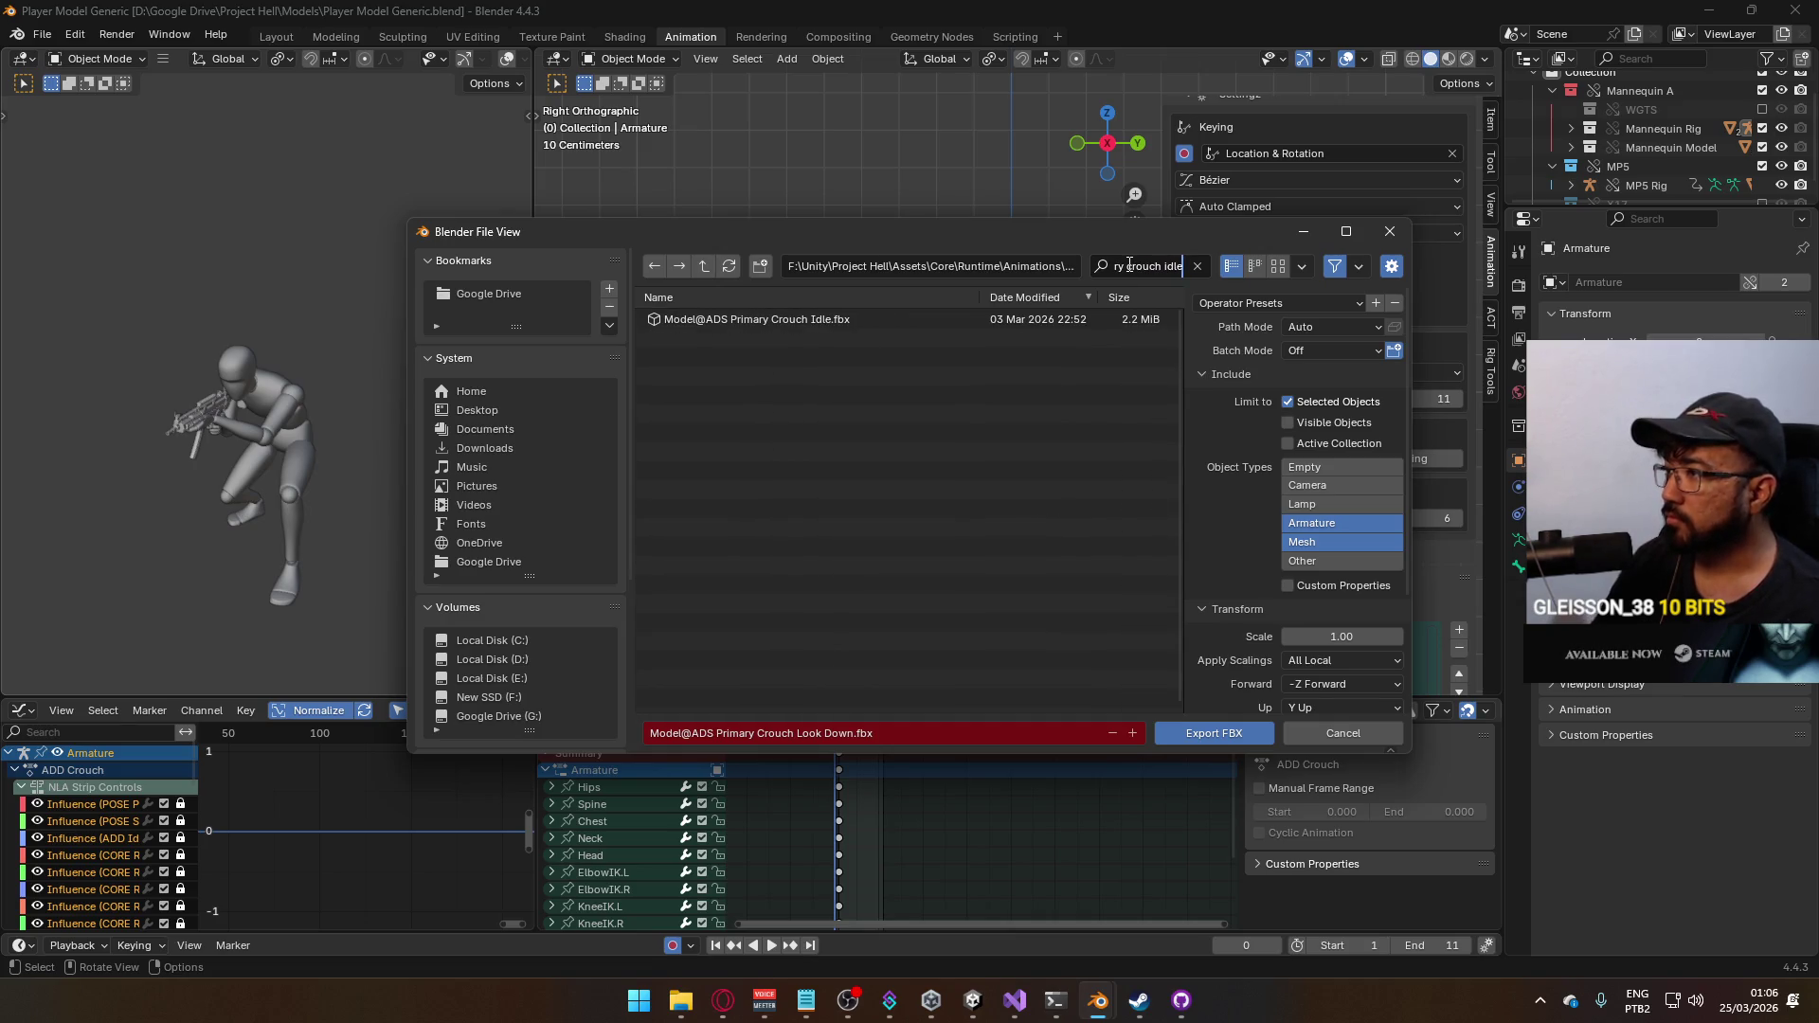
key(Return)
double_click(969, 324)
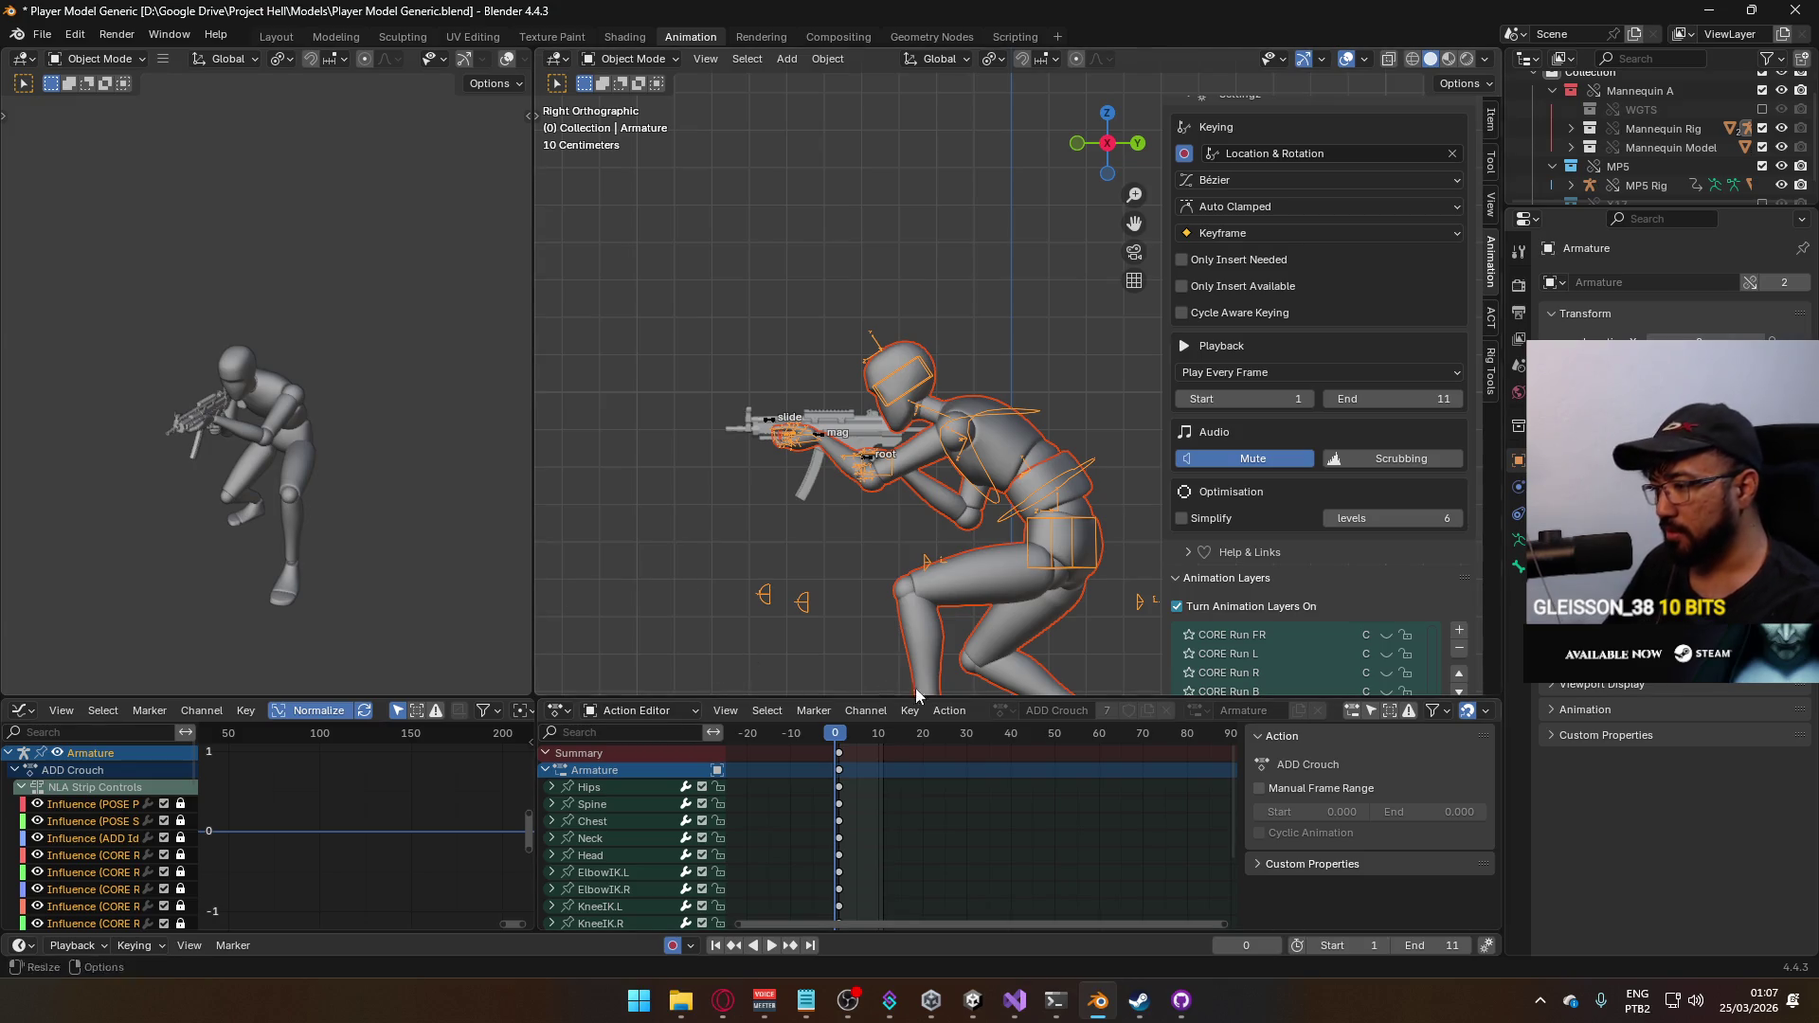
Save the blend file after the crouch idle export
key(ctrl+s)
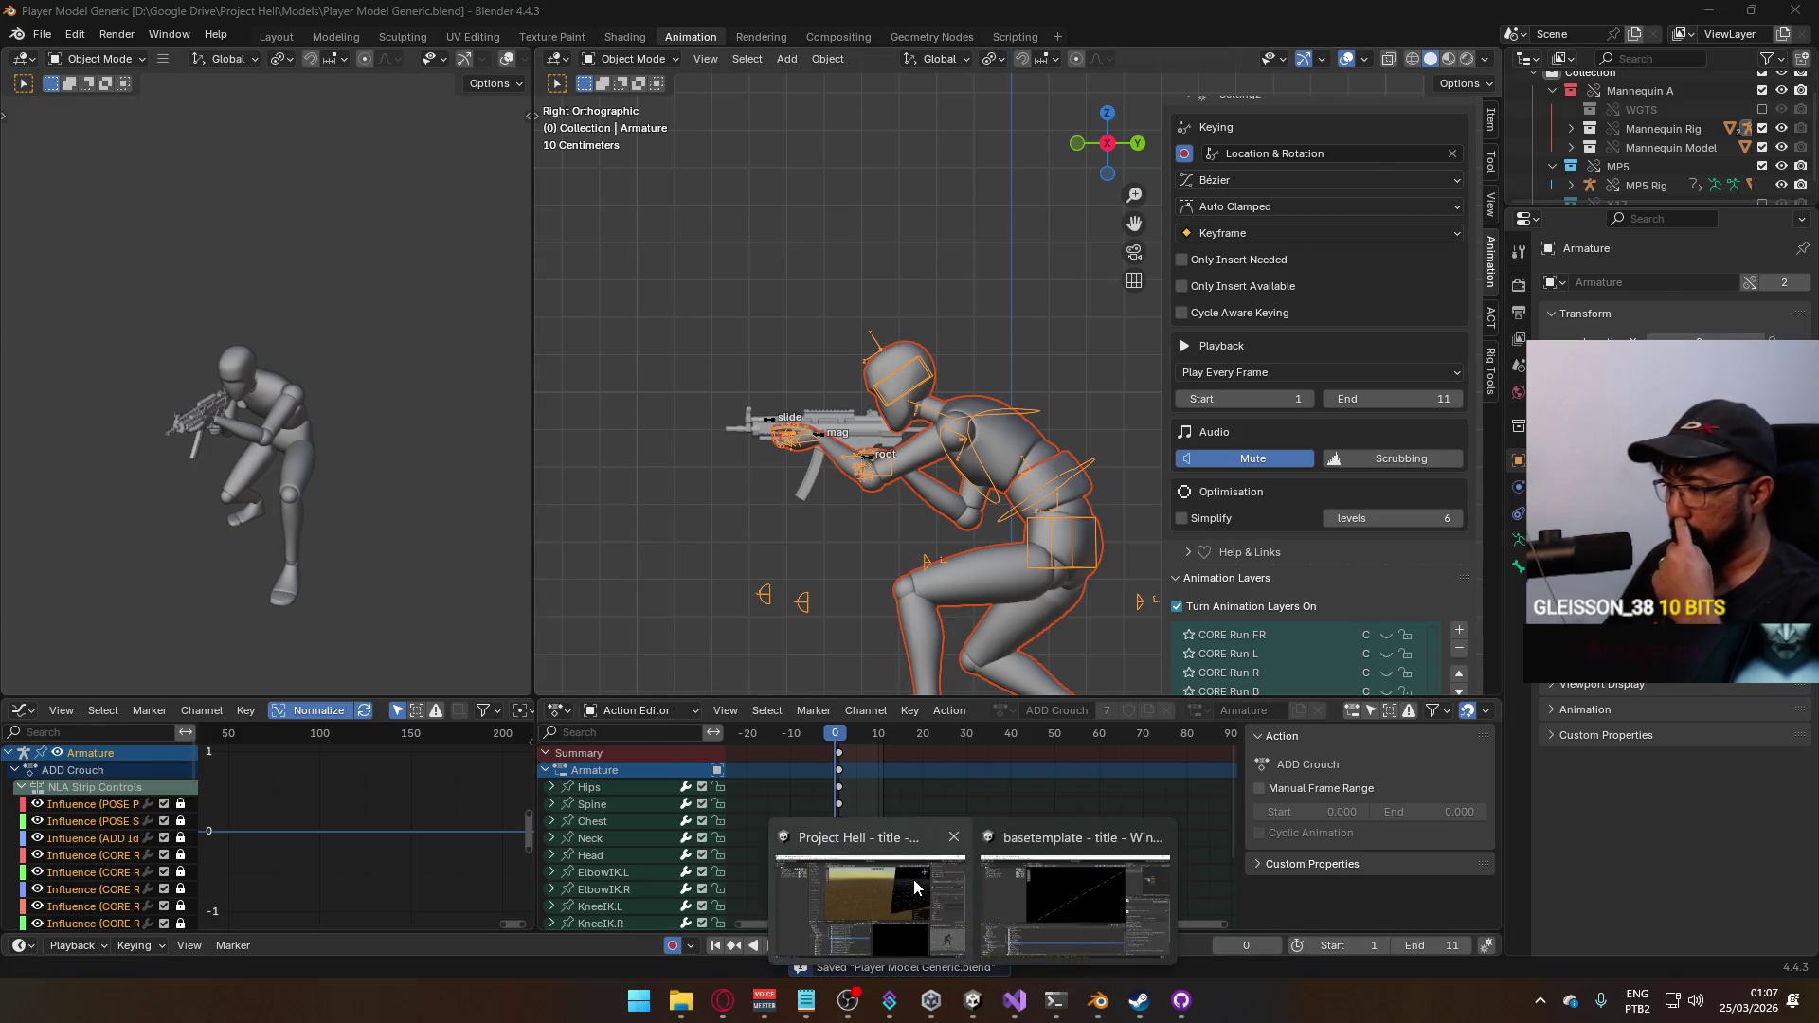
Confirm the ADS Primary Crouch Idle clip's new end frame of 10 in the Inspector
mouse_move(888, 1001)
click(916, 890)
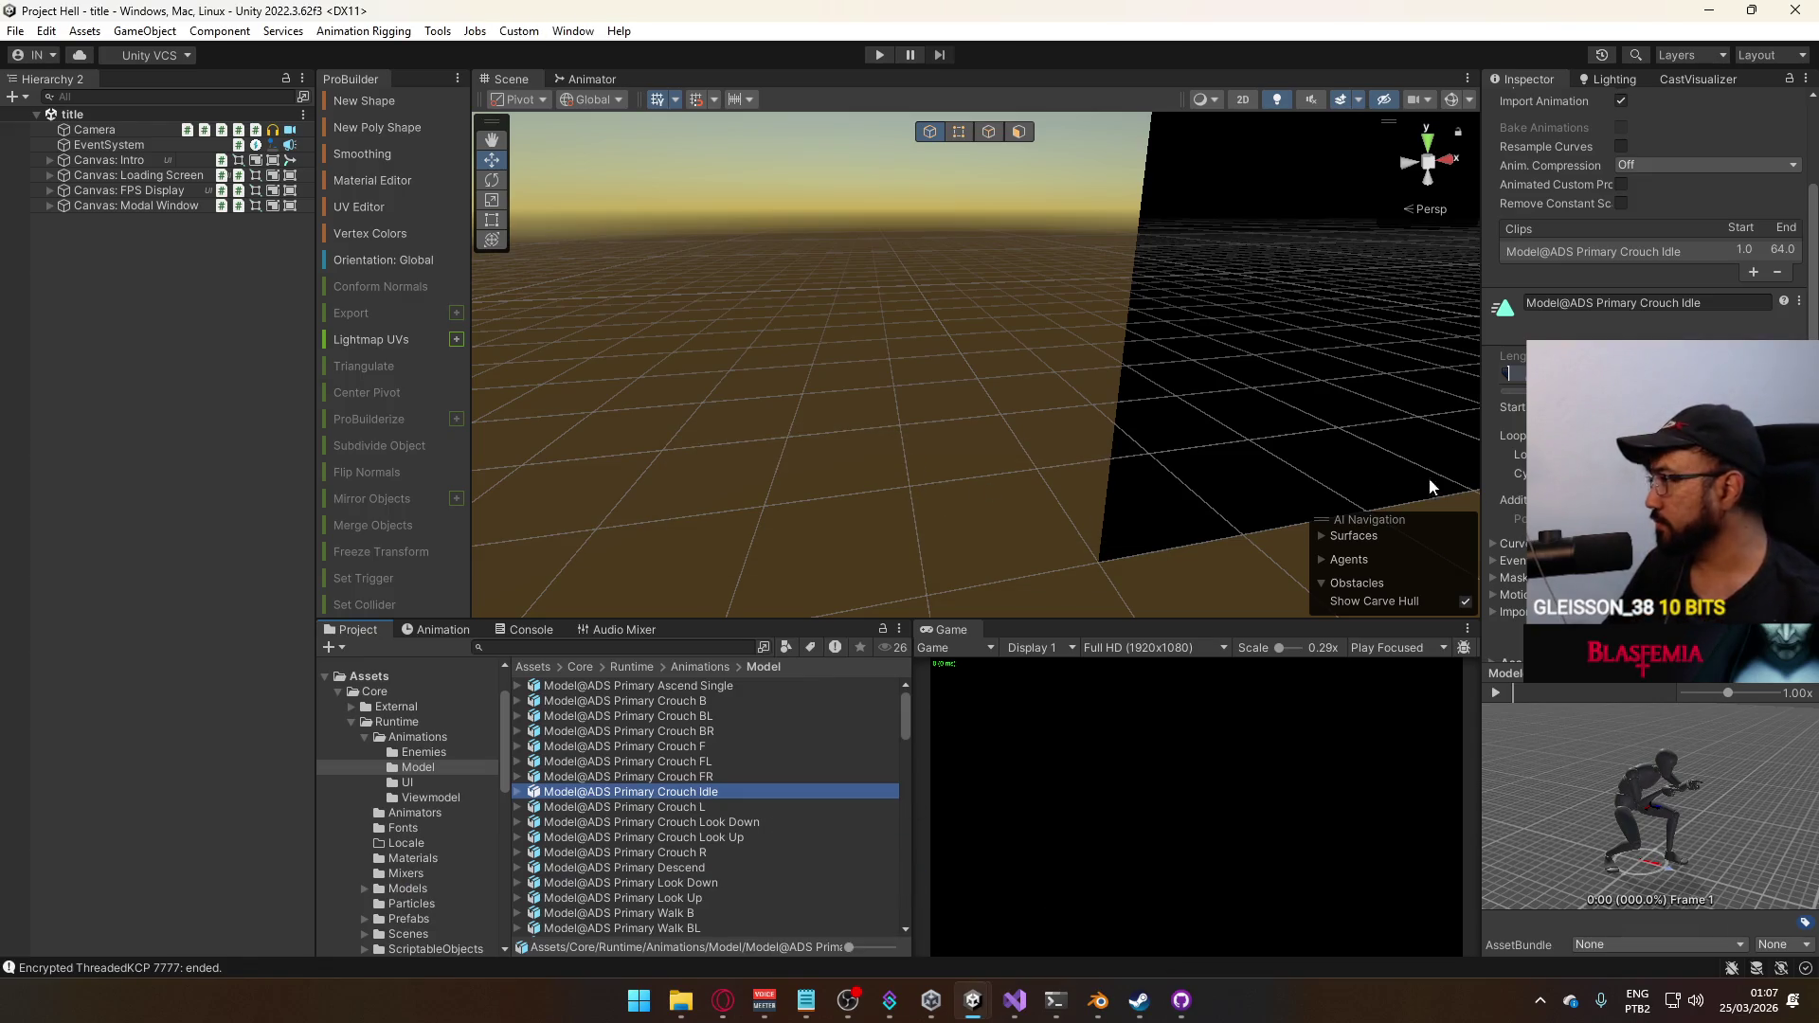
text(10)
key(Return)
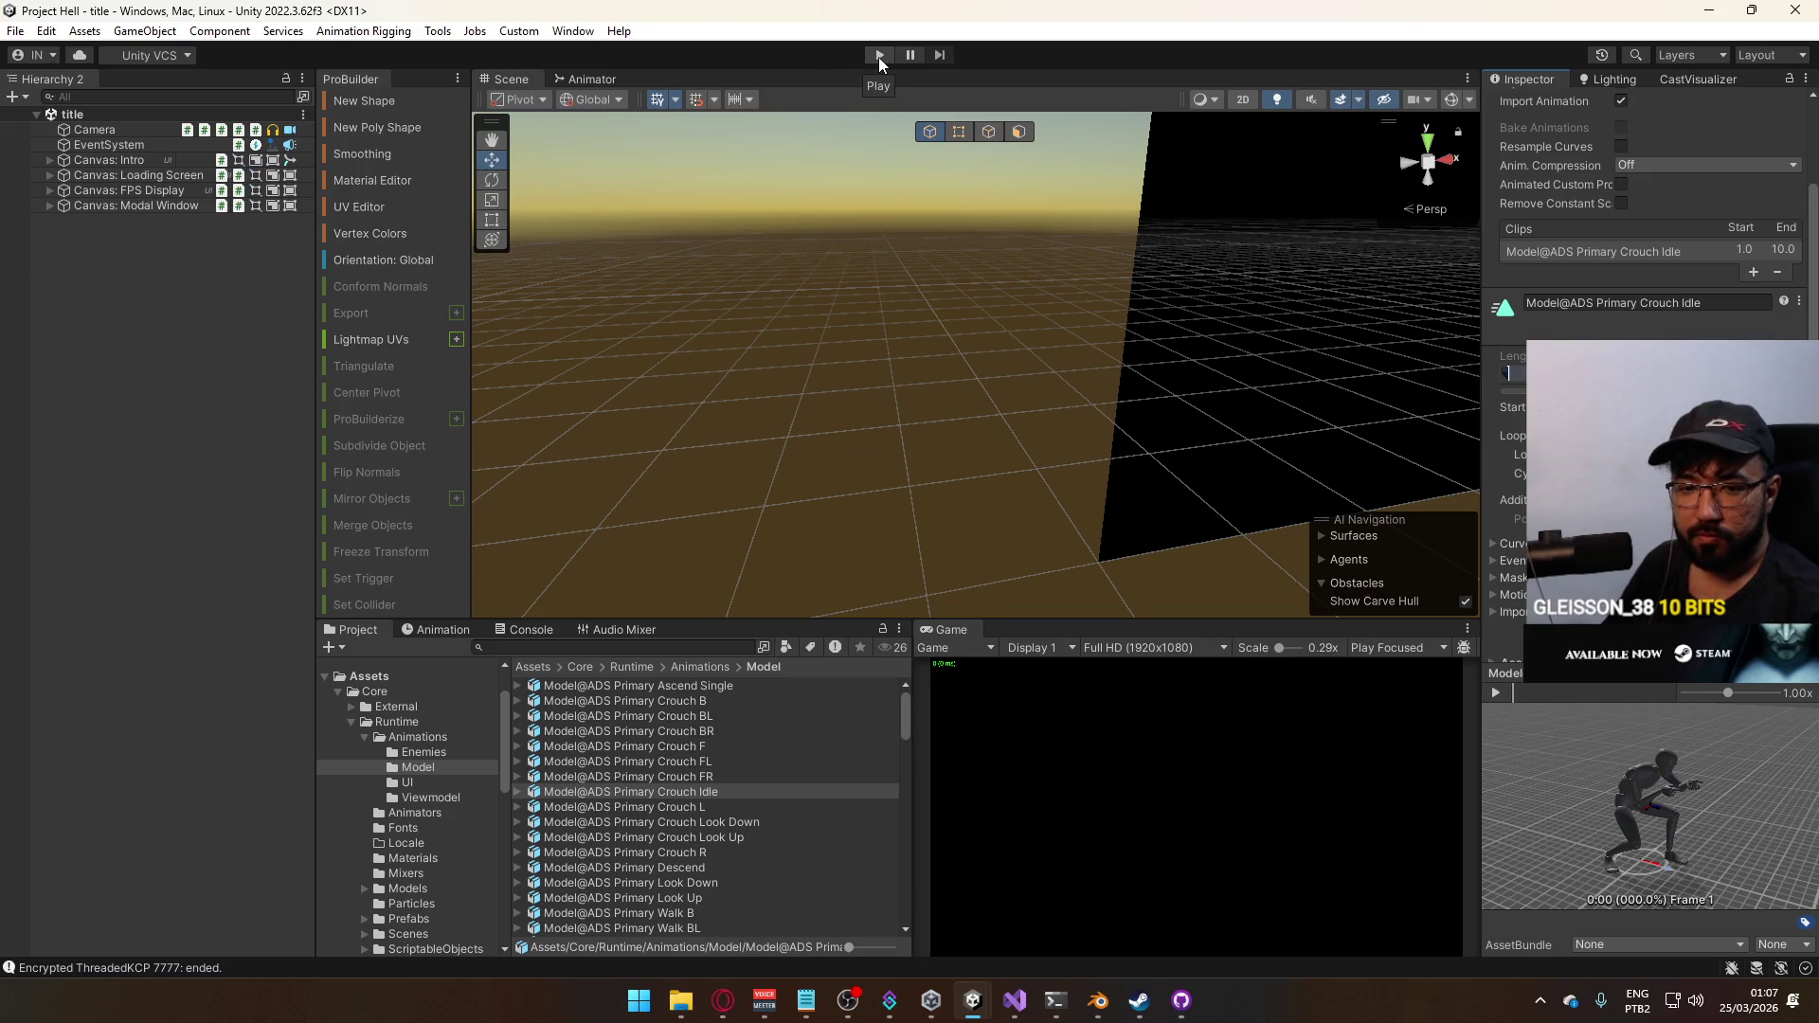
Start a Build And Run of the game, then glance at the audio mixer and browser
click(14, 30)
click(99, 285)
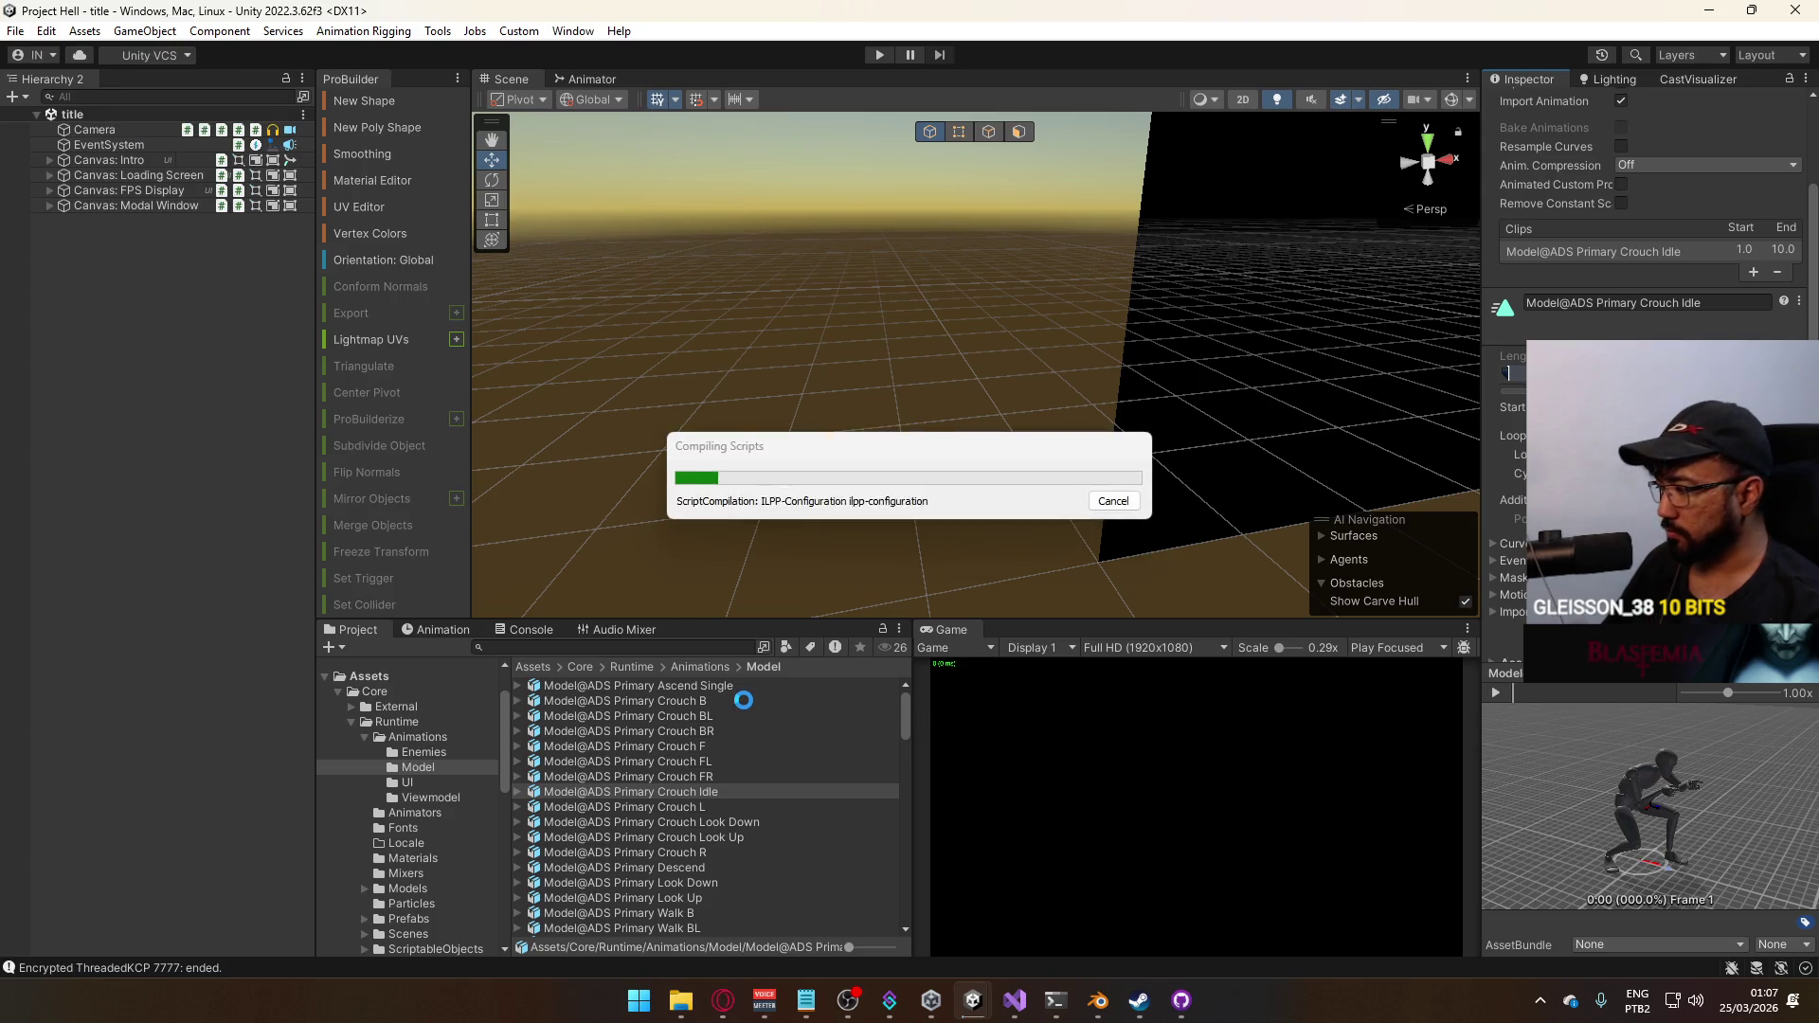
click(745, 1014)
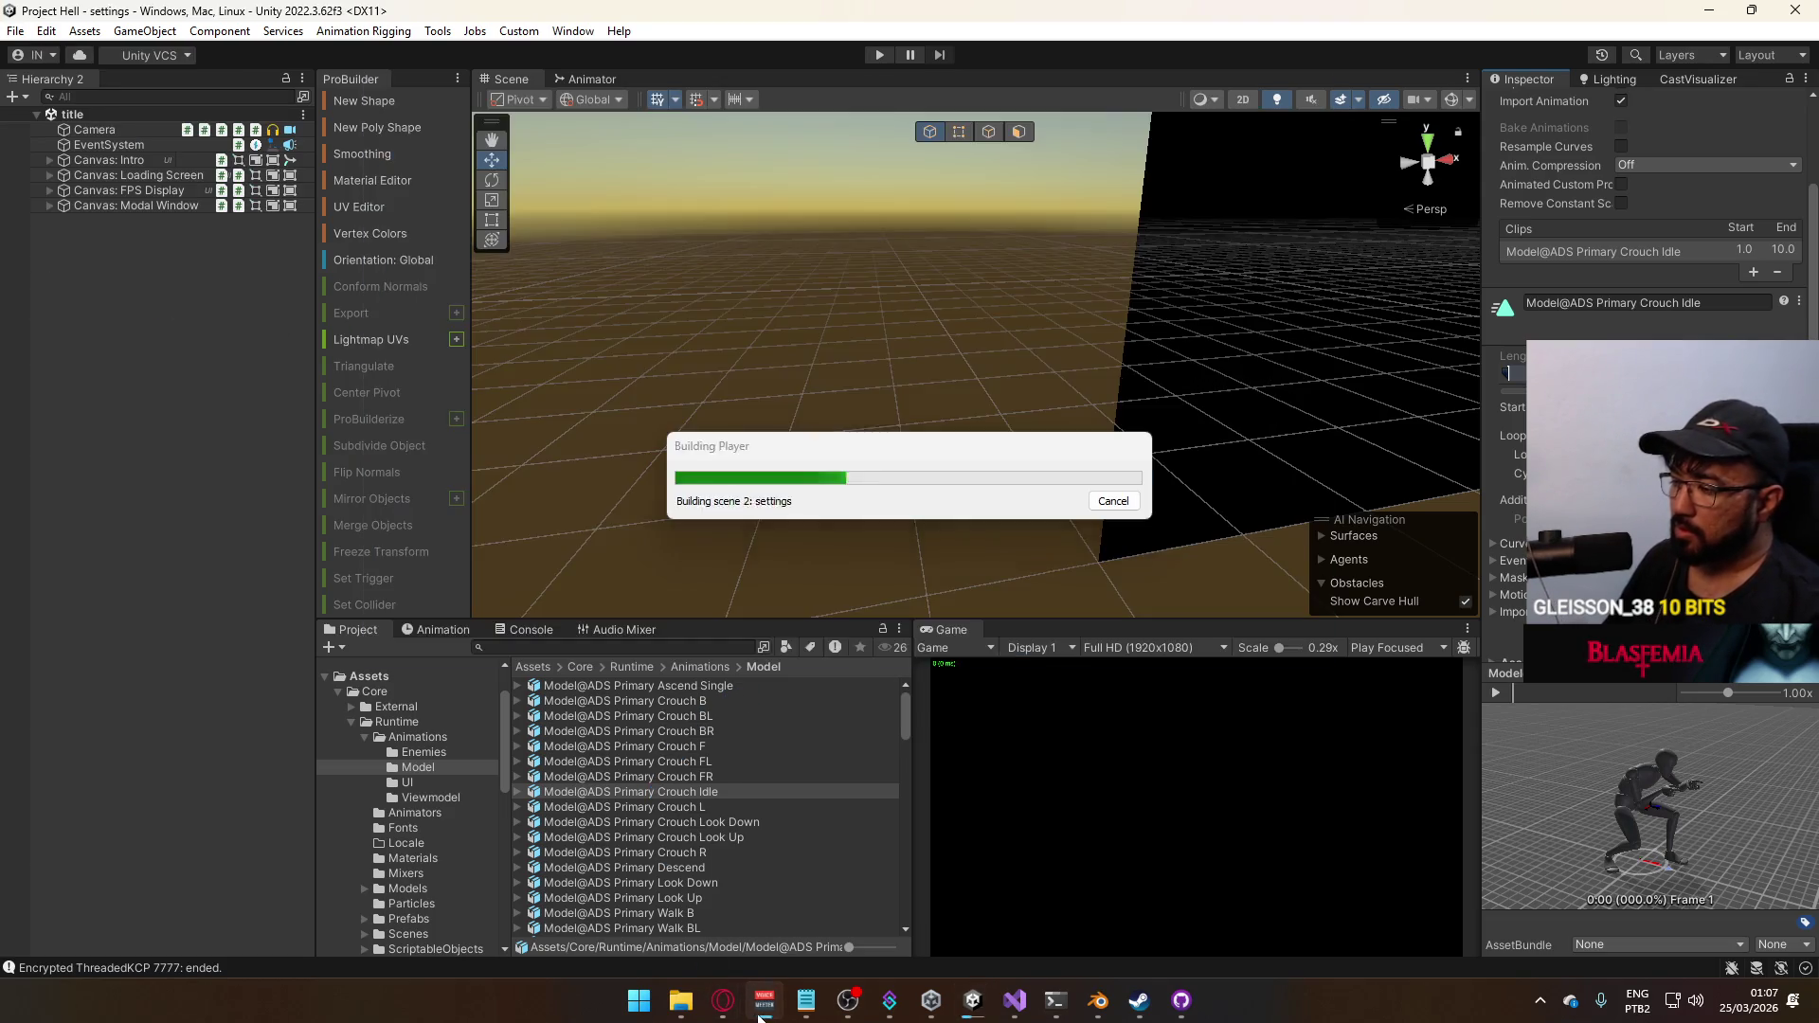
click(723, 1001)
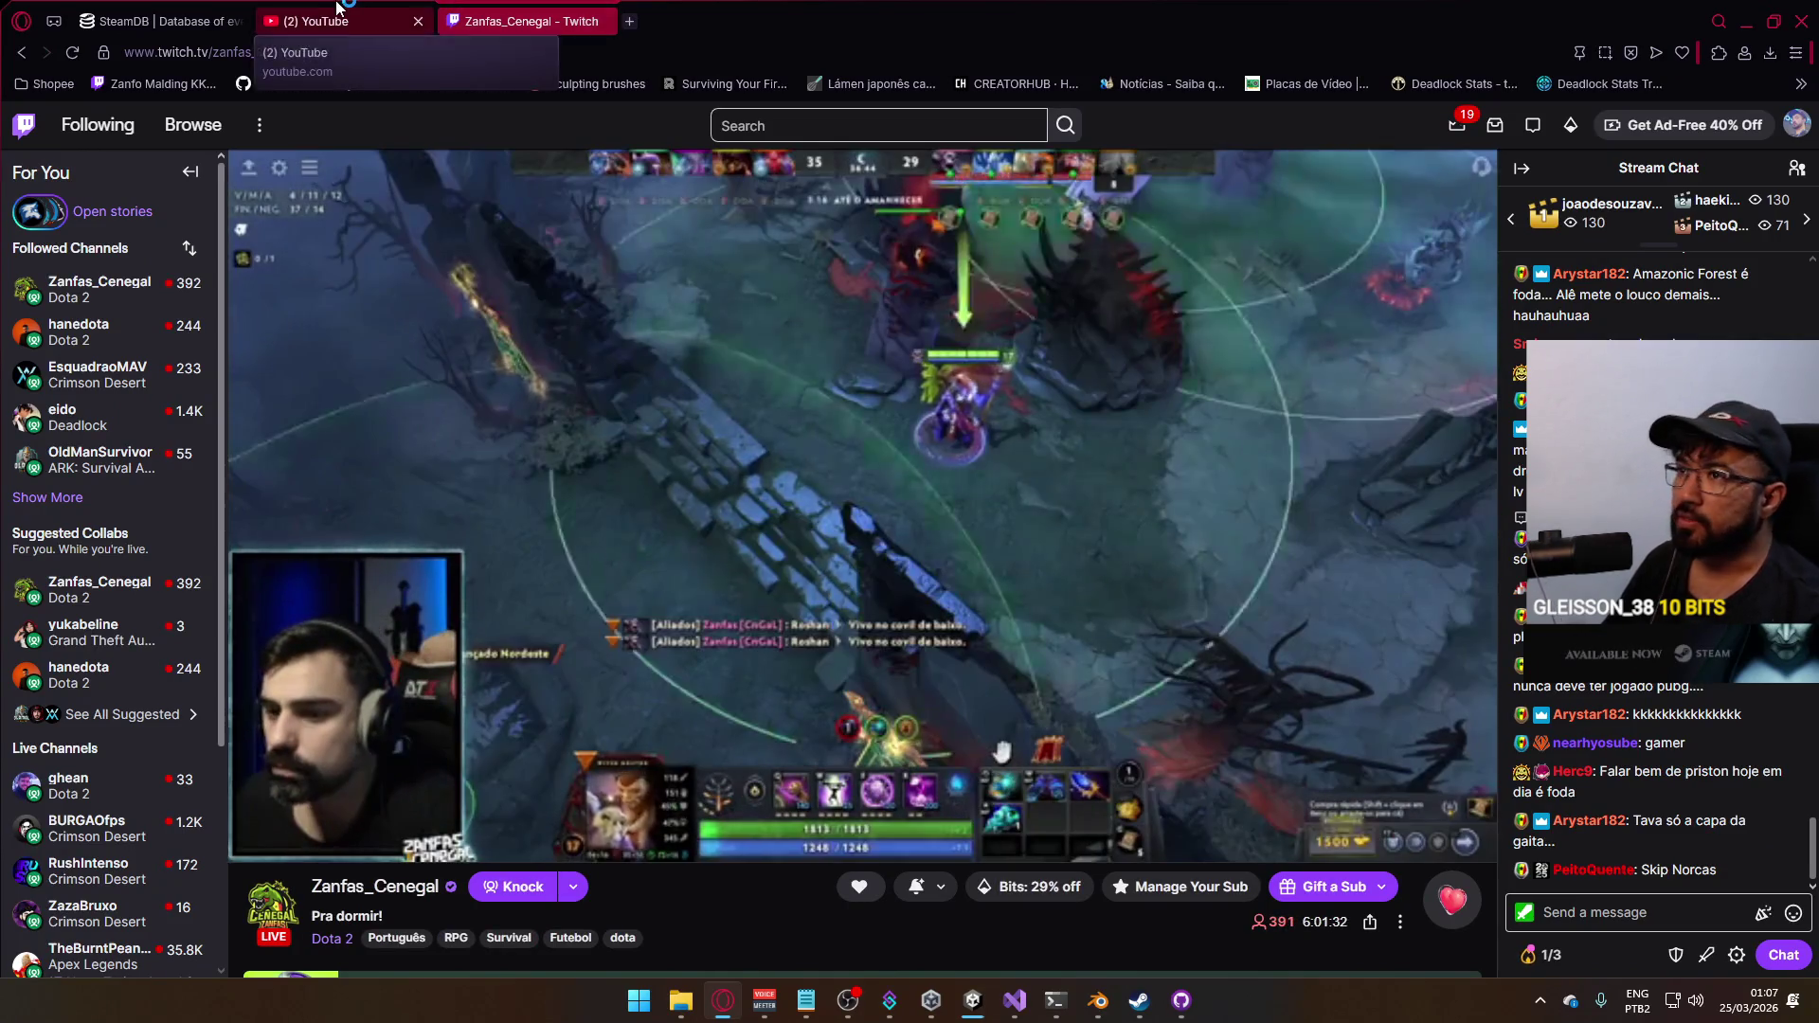
Switch to the YouTube tab, then bring Discord forward from the tray and unmute the mic
click(321, 19)
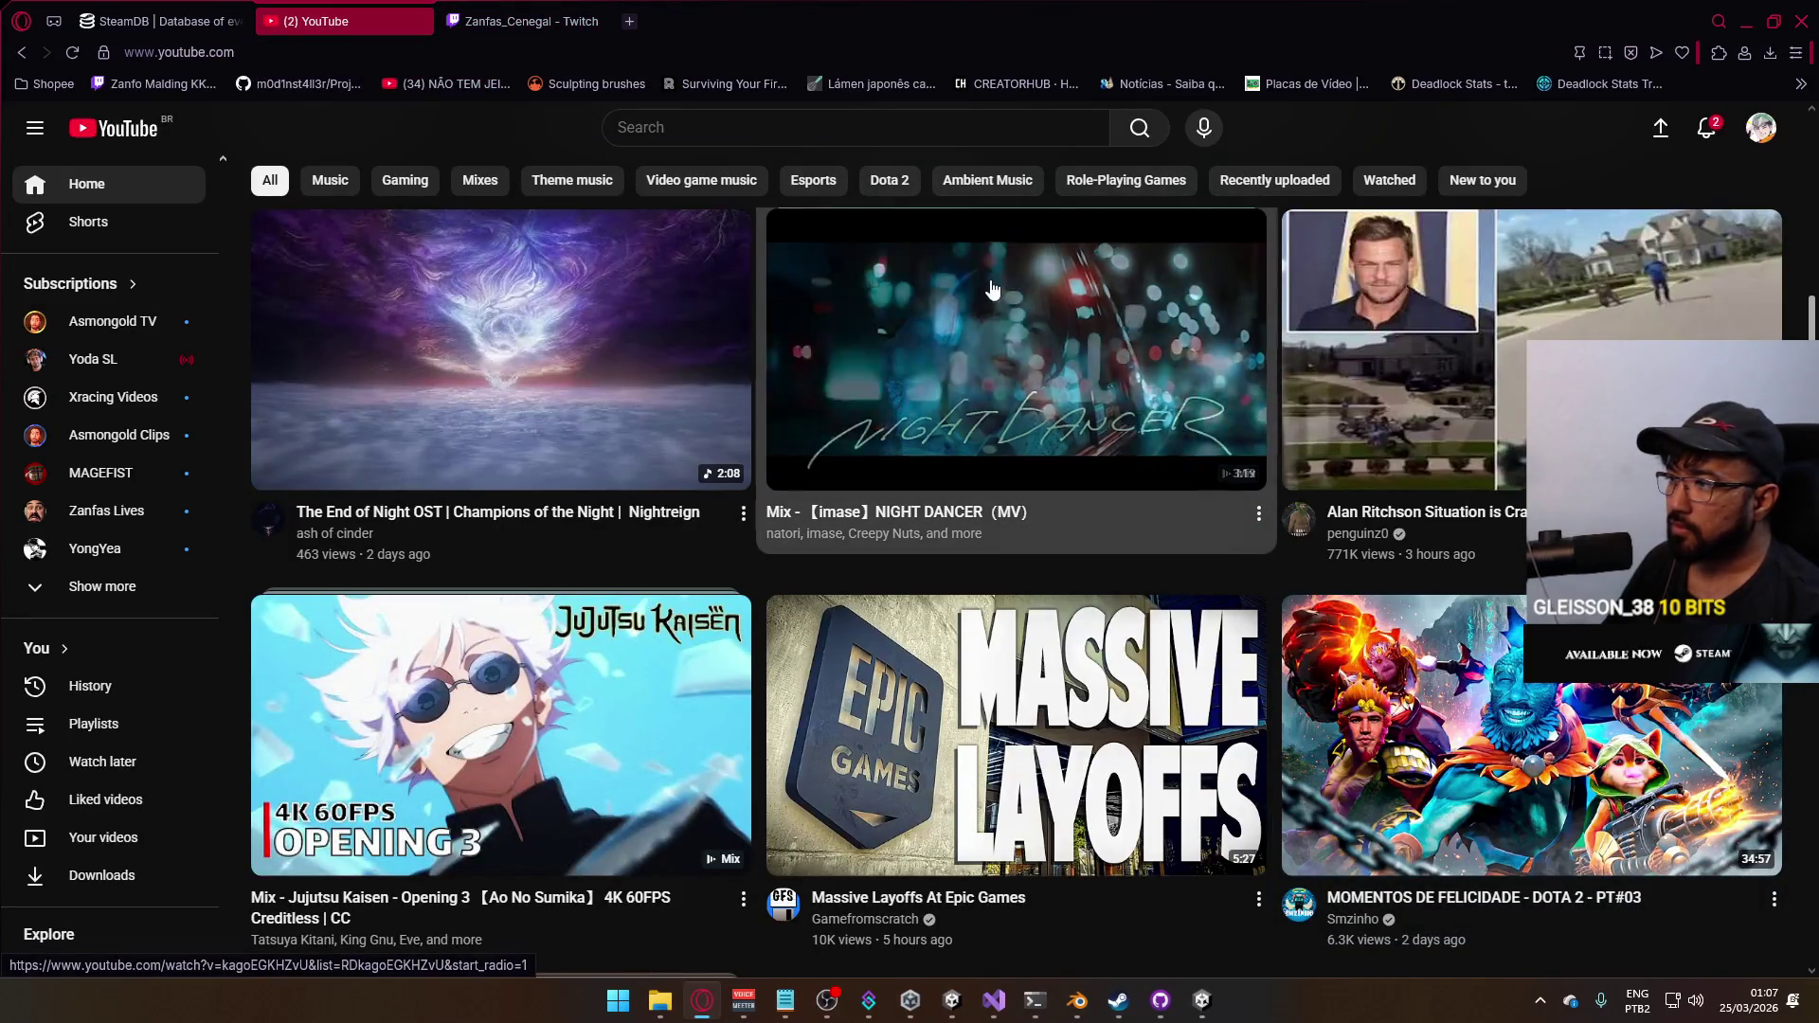
scroll(995, 697, down, 2)
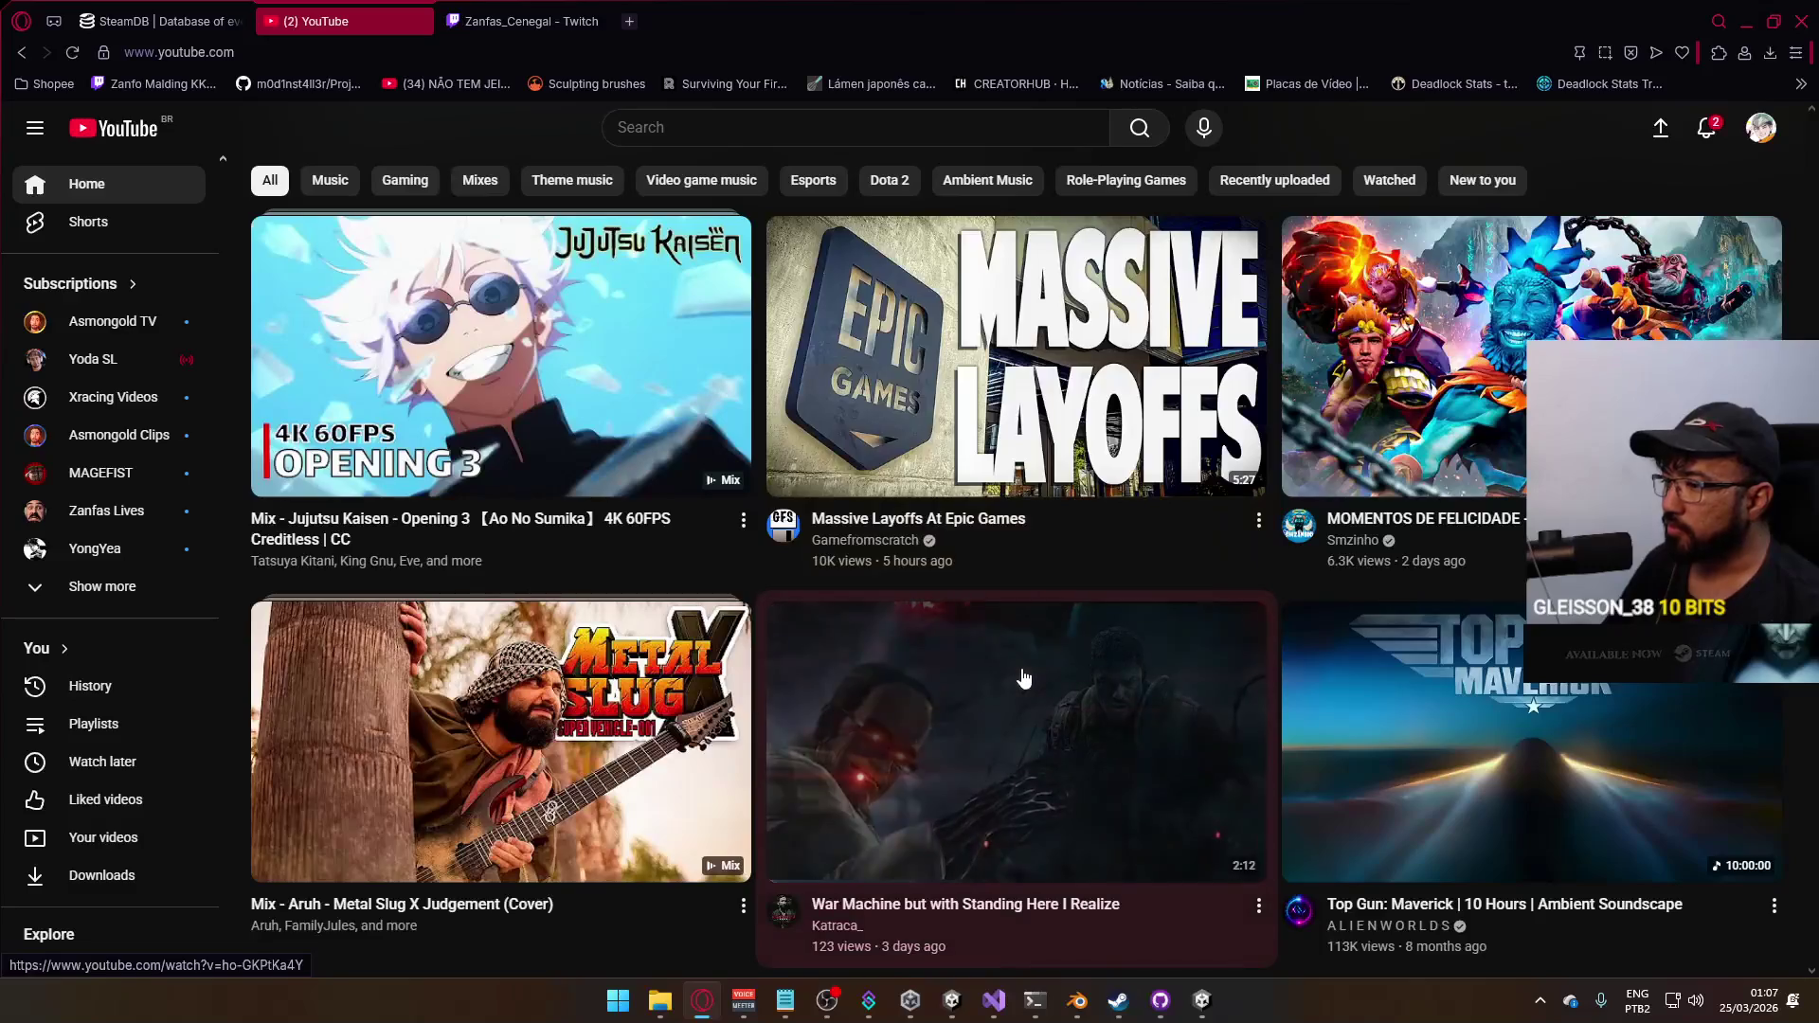
scroll(1002, 692, down, 3)
scroll(1011, 688, down, 5)
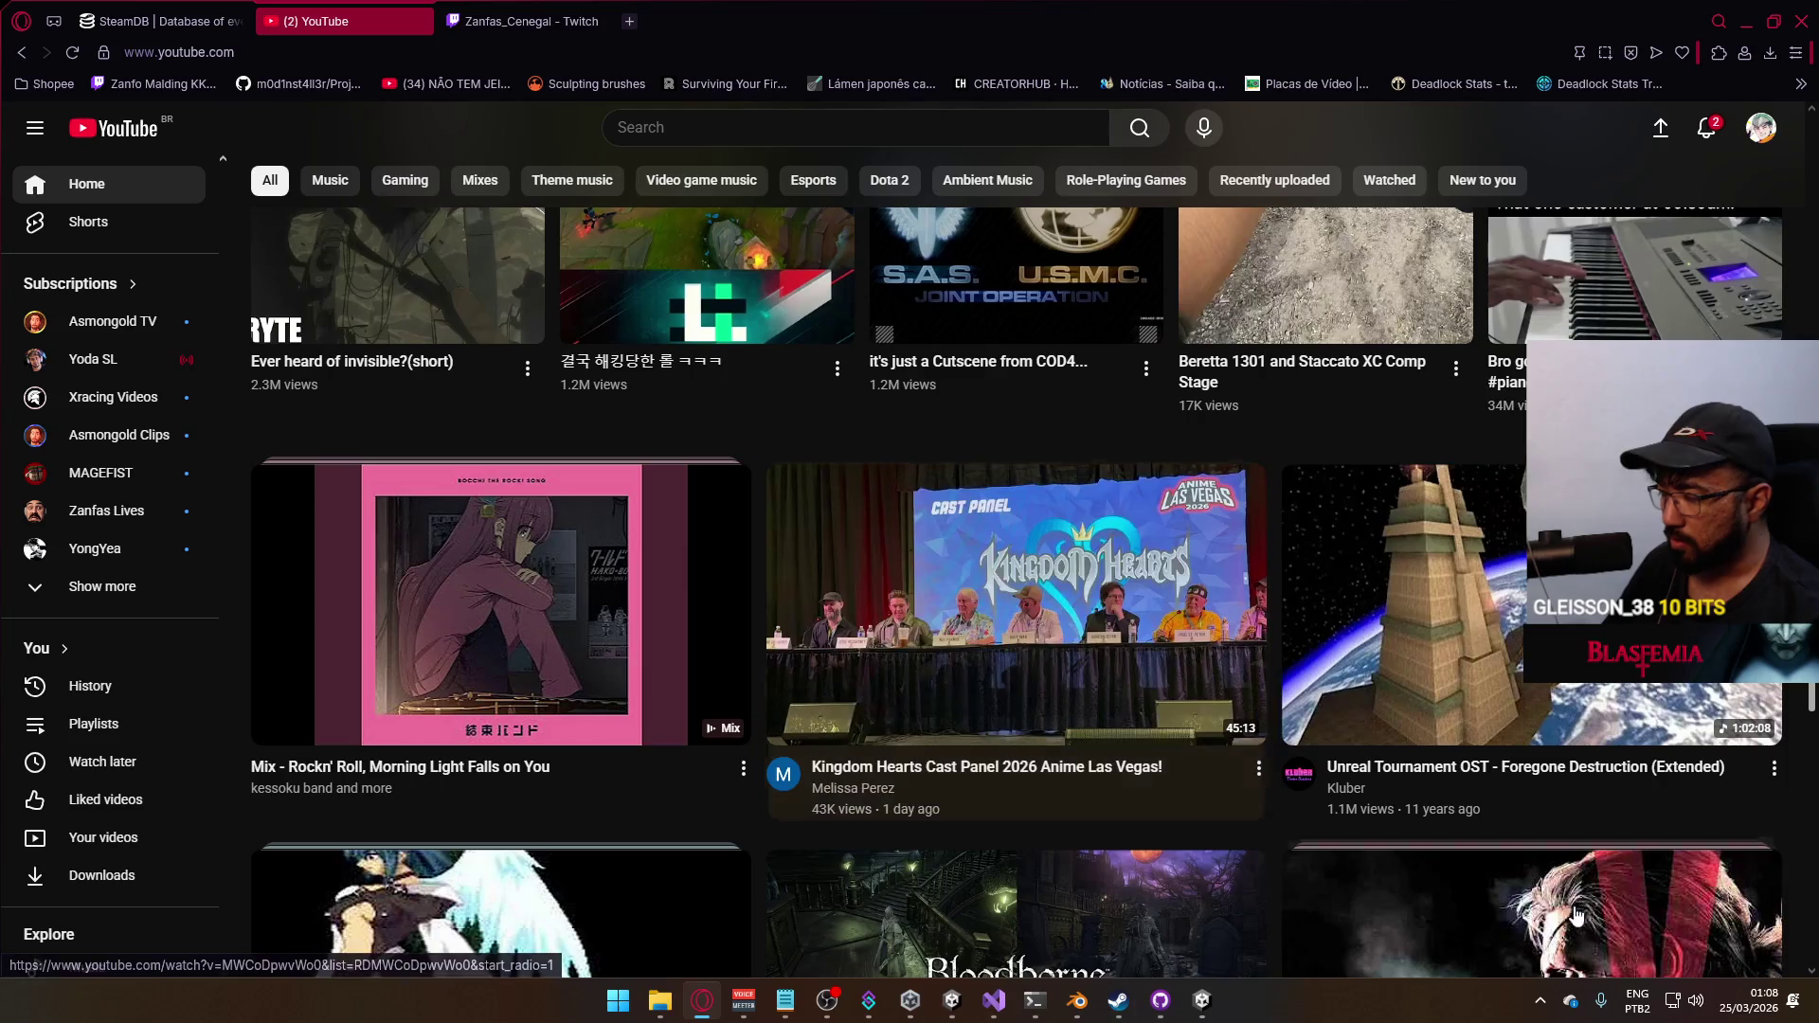
click(1540, 1001)
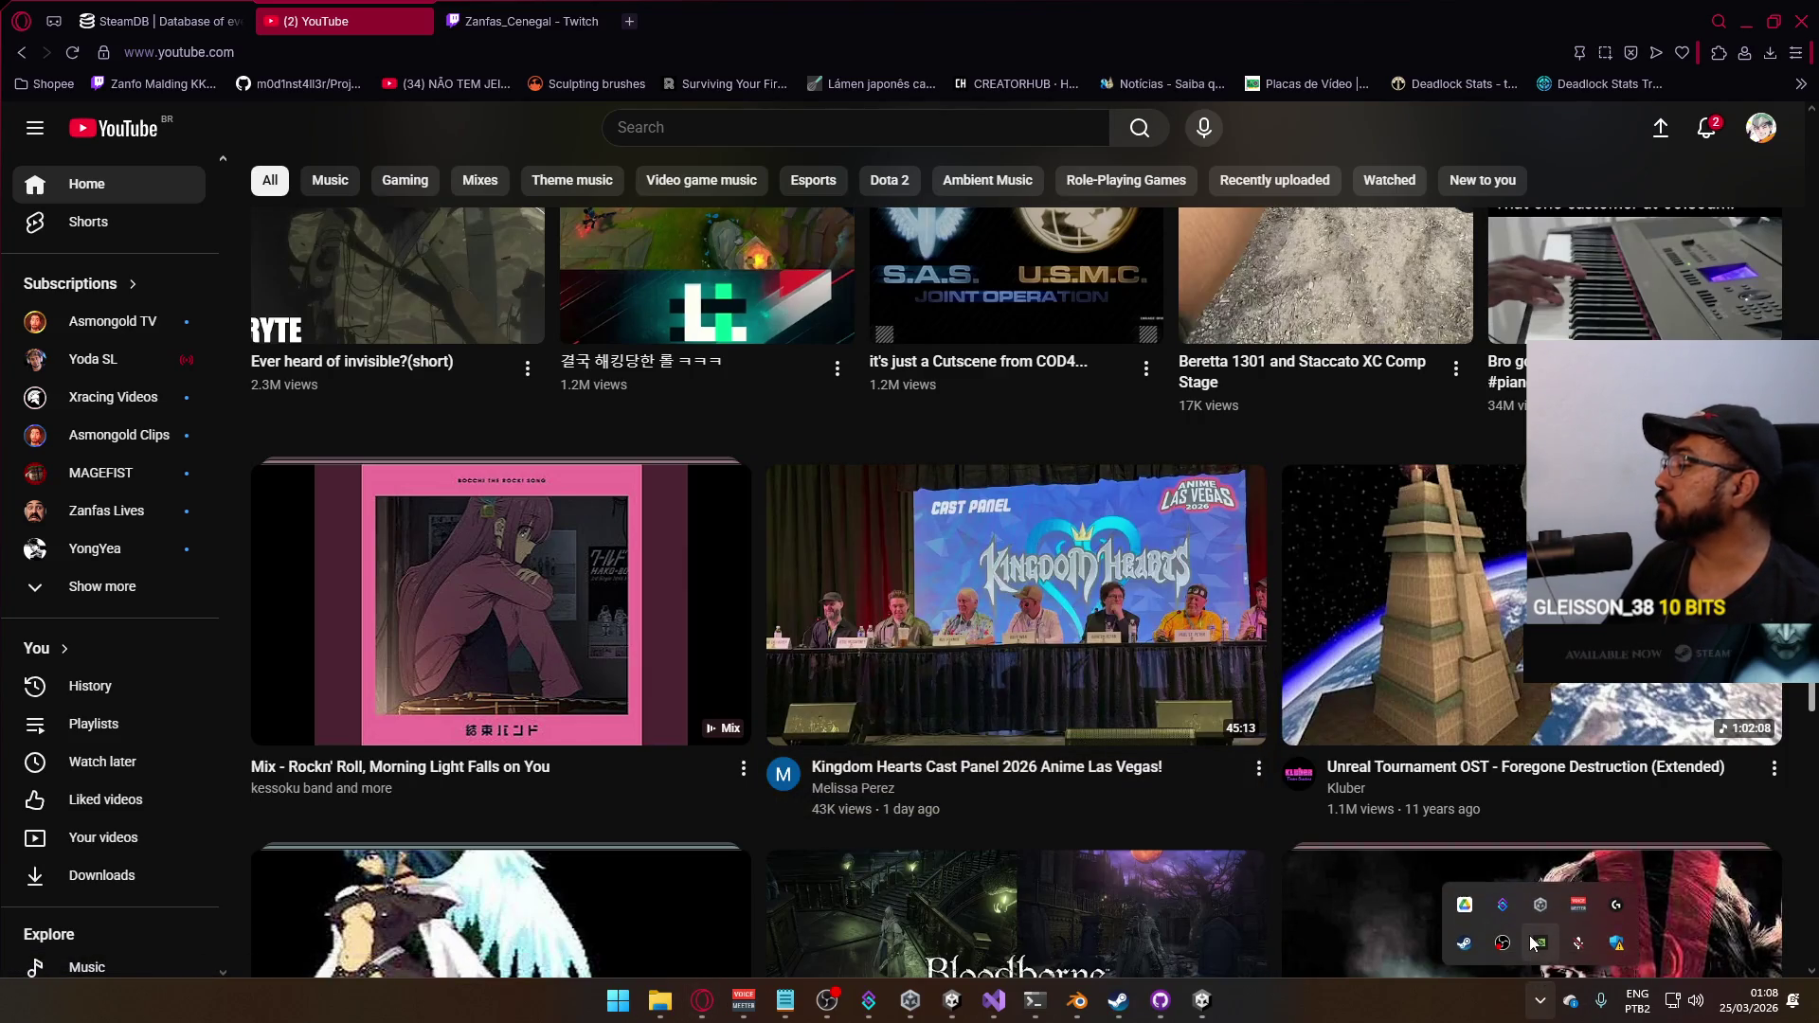
click(1502, 903)
key(ctrl+shift+m)
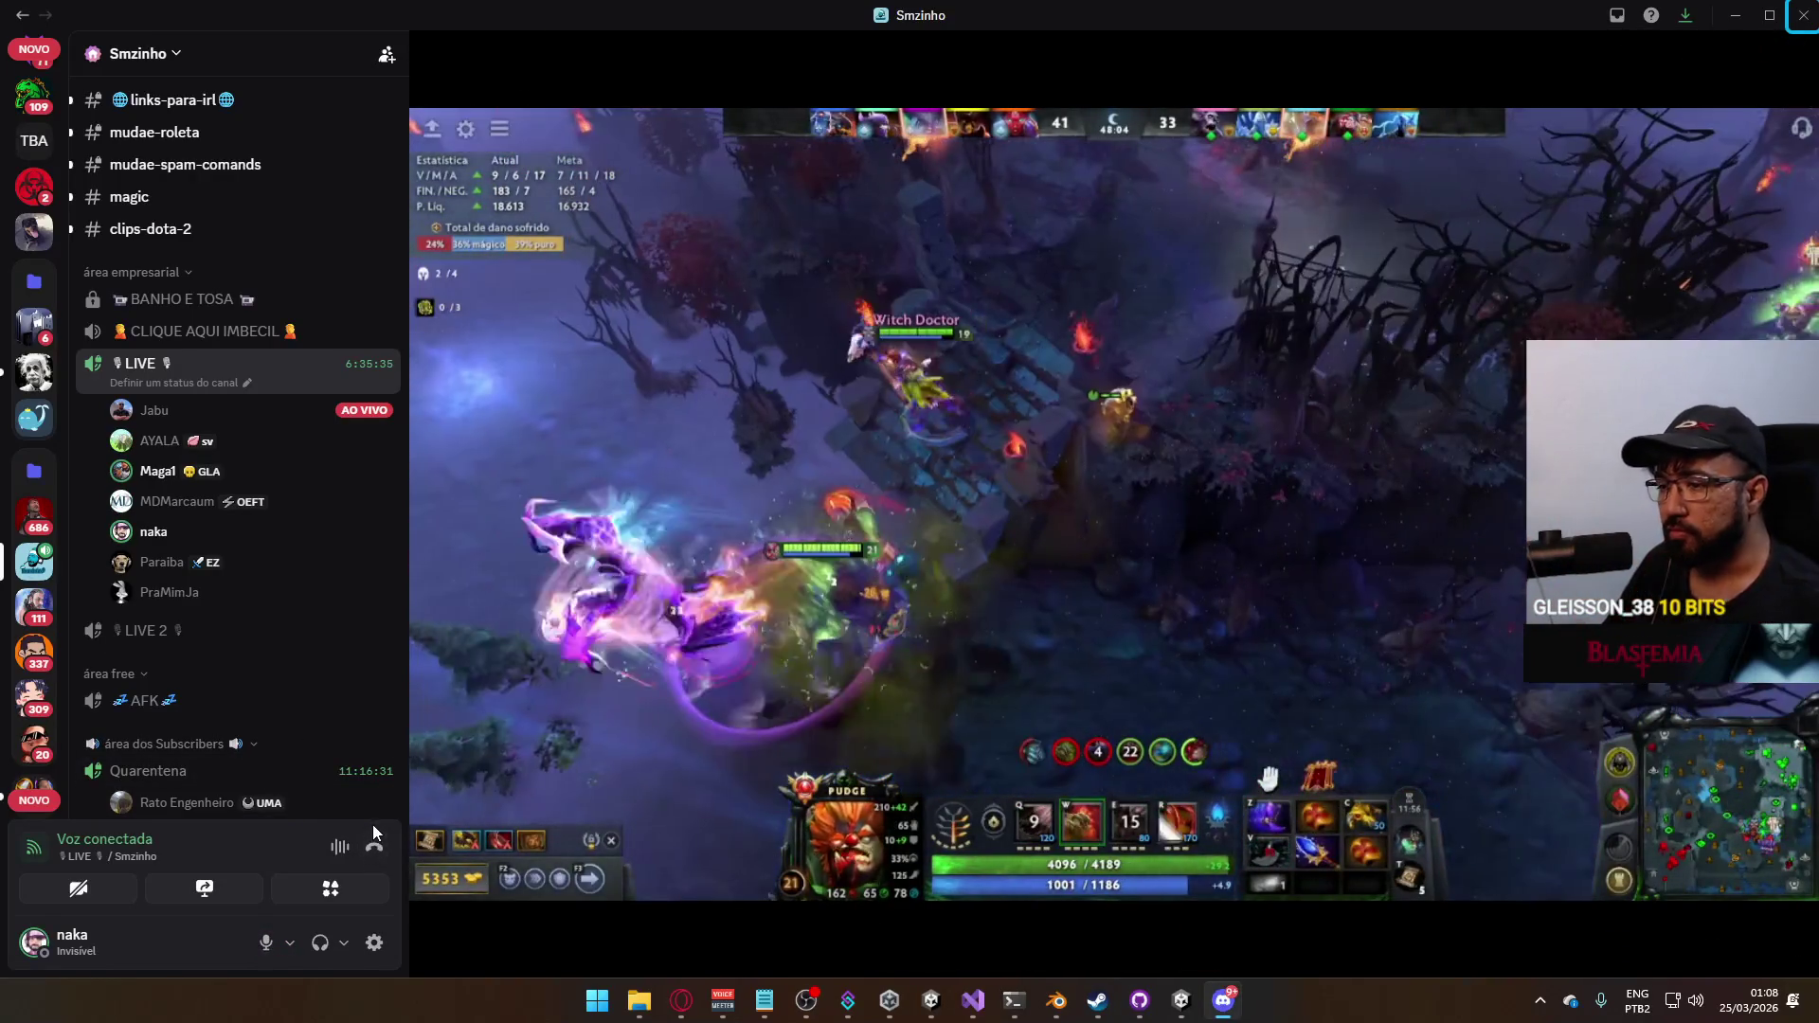
Leave the watched stream and join the Live voice channel in Comunidade Nakassaur
click(374, 850)
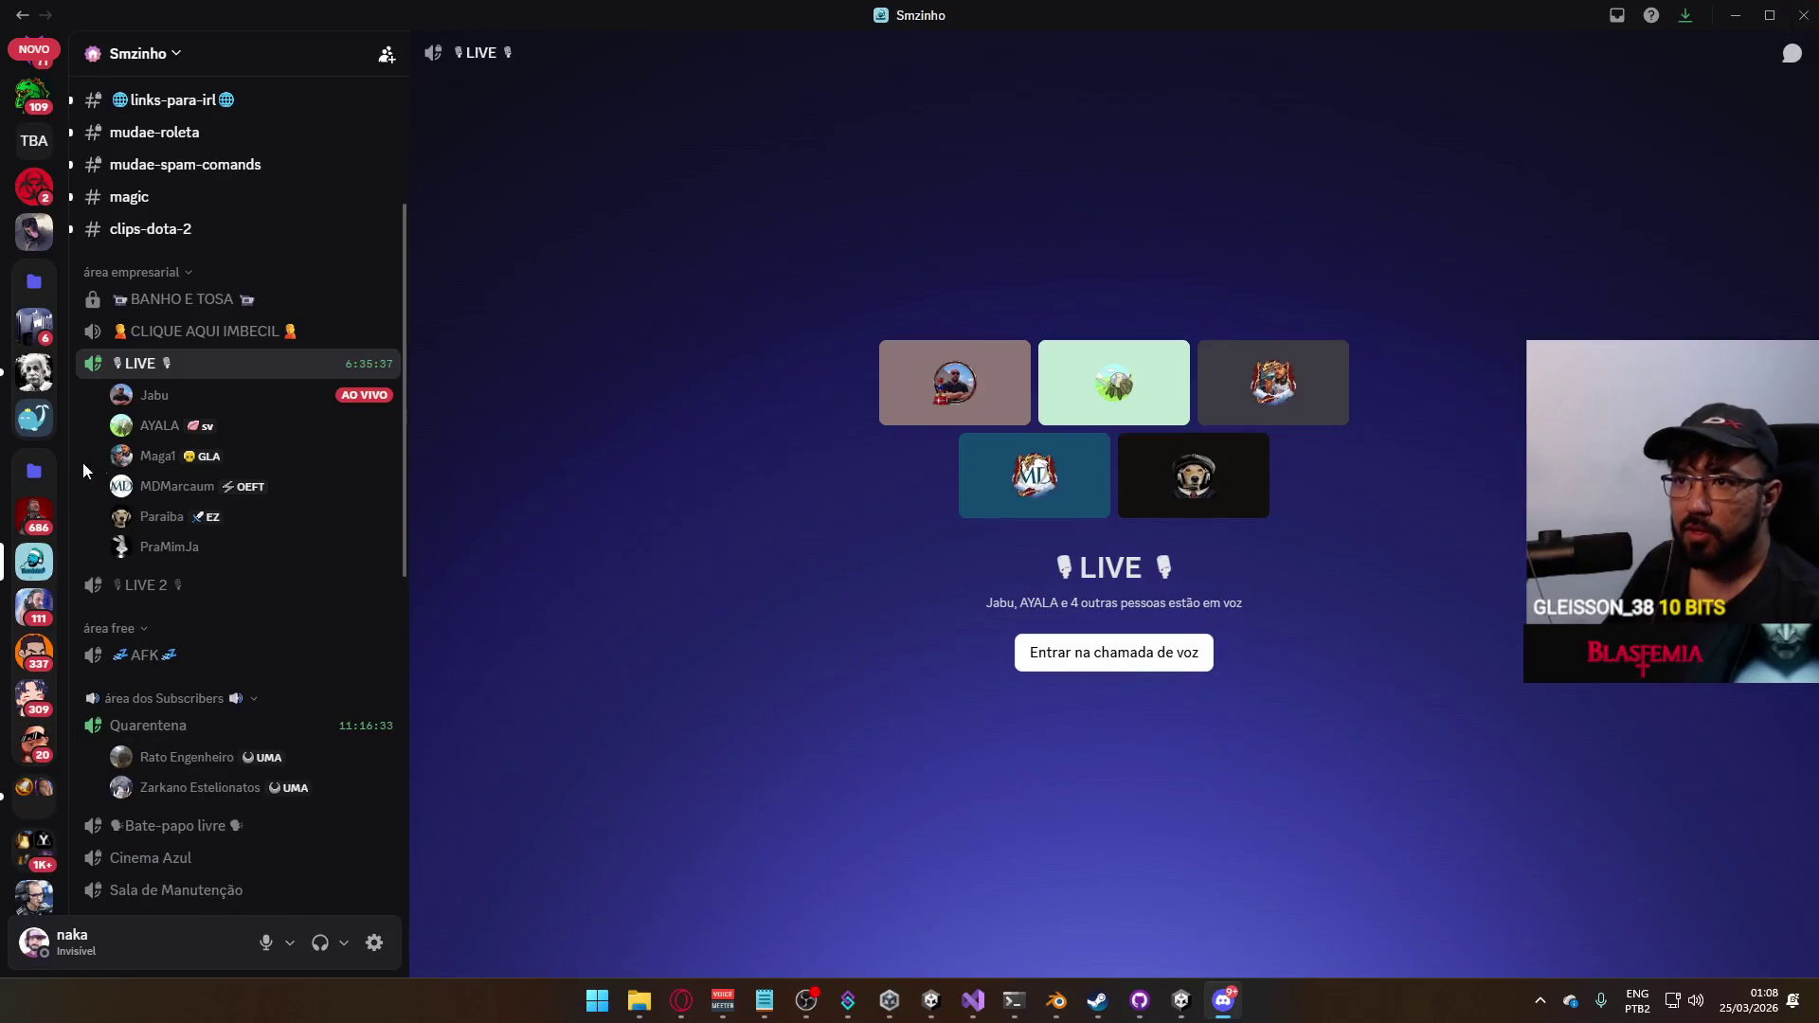
scroll(29, 599, up, 4)
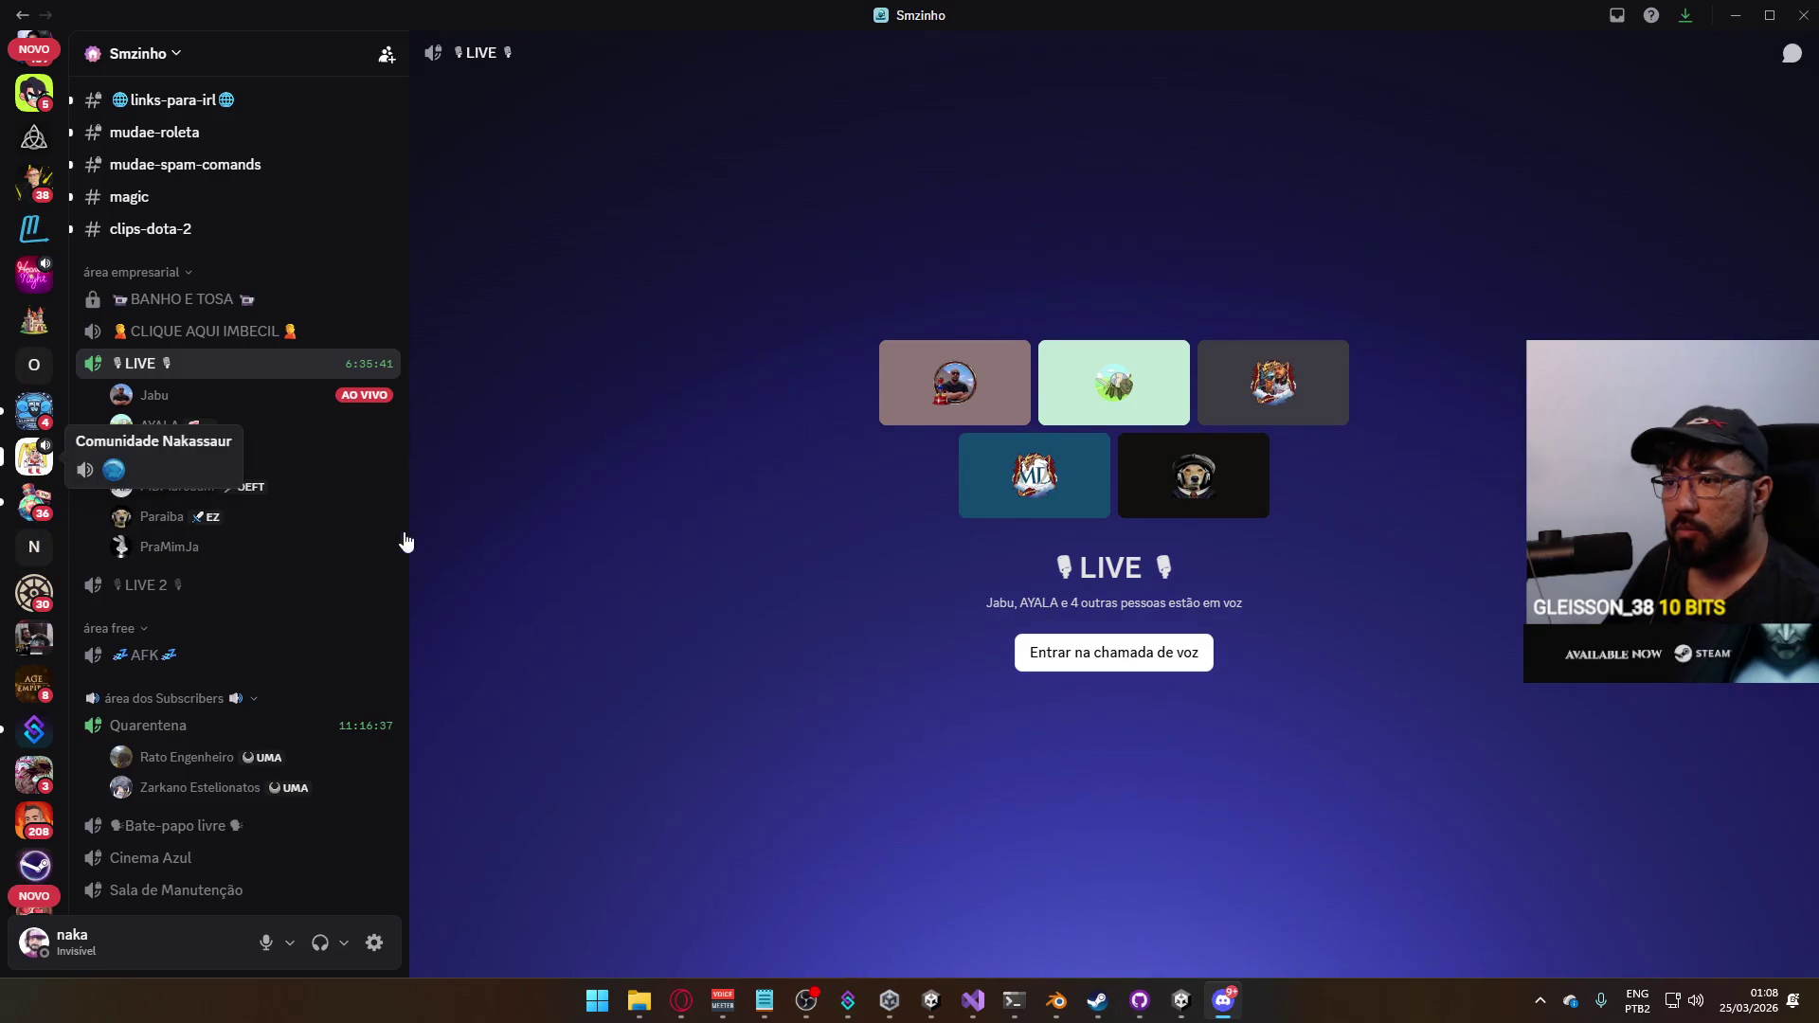
click(24, 454)
click(326, 741)
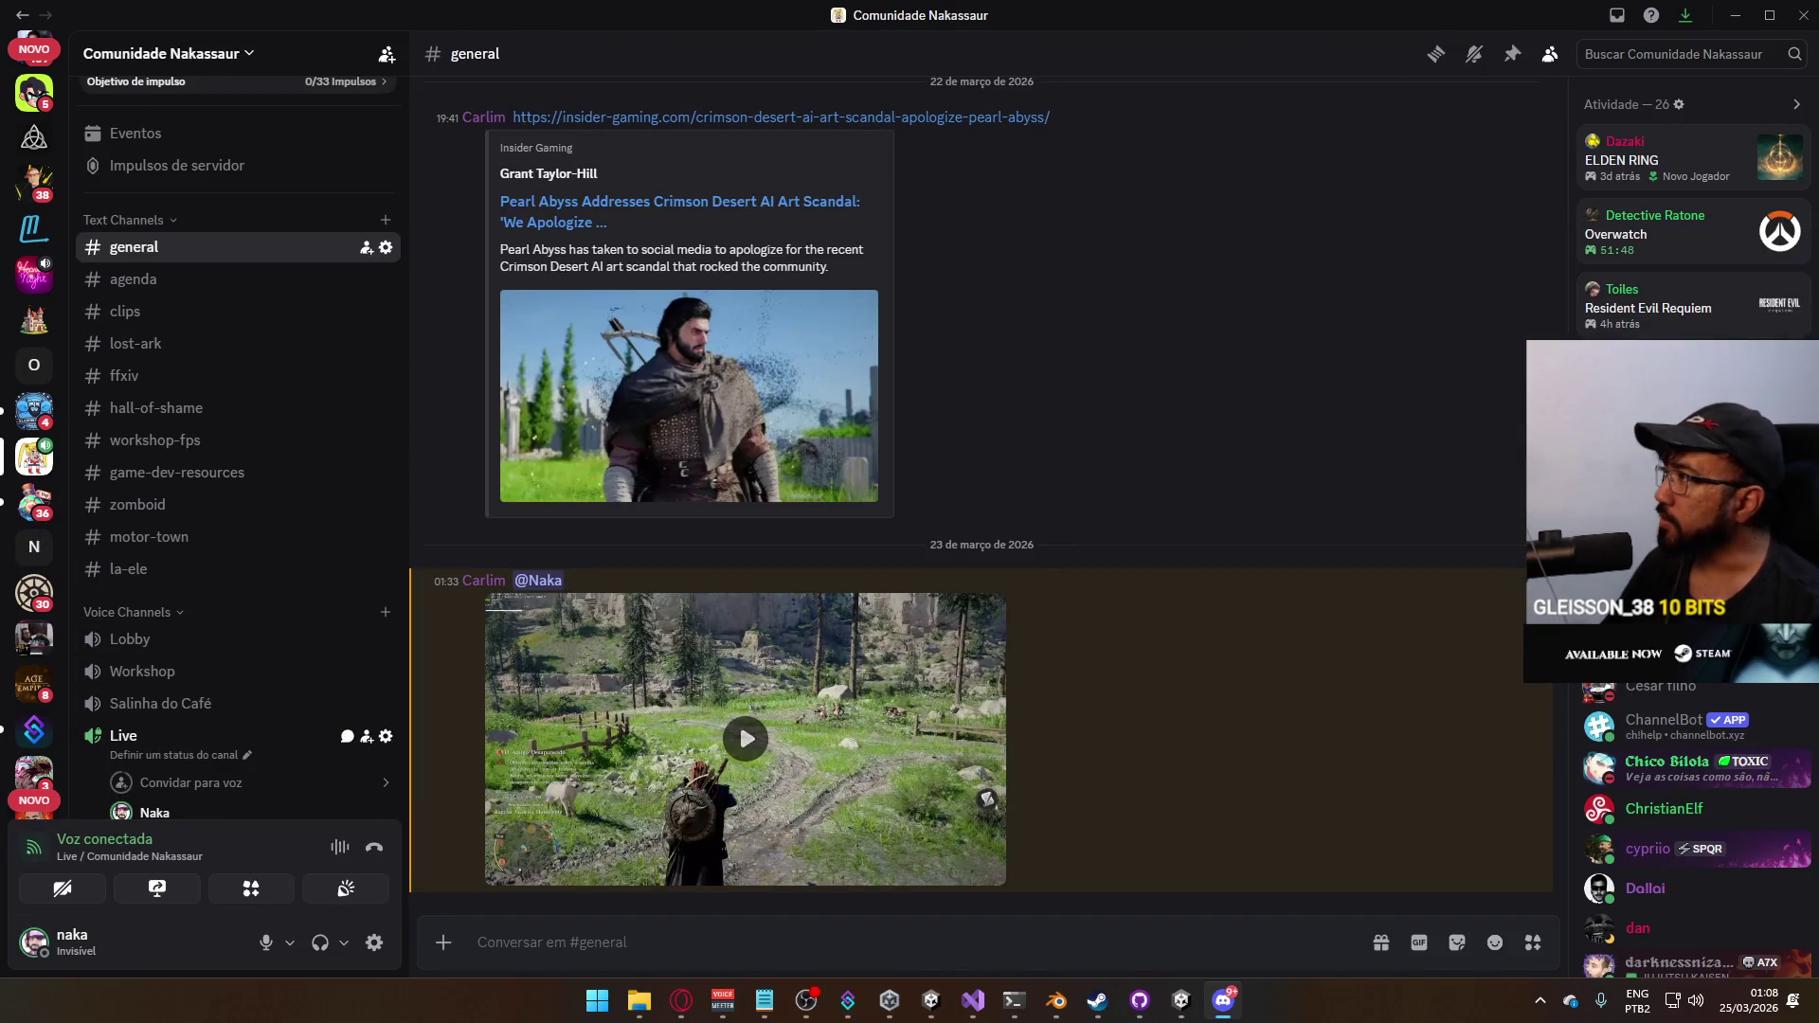
Maximise the Discord window, then close it
click(1770, 18)
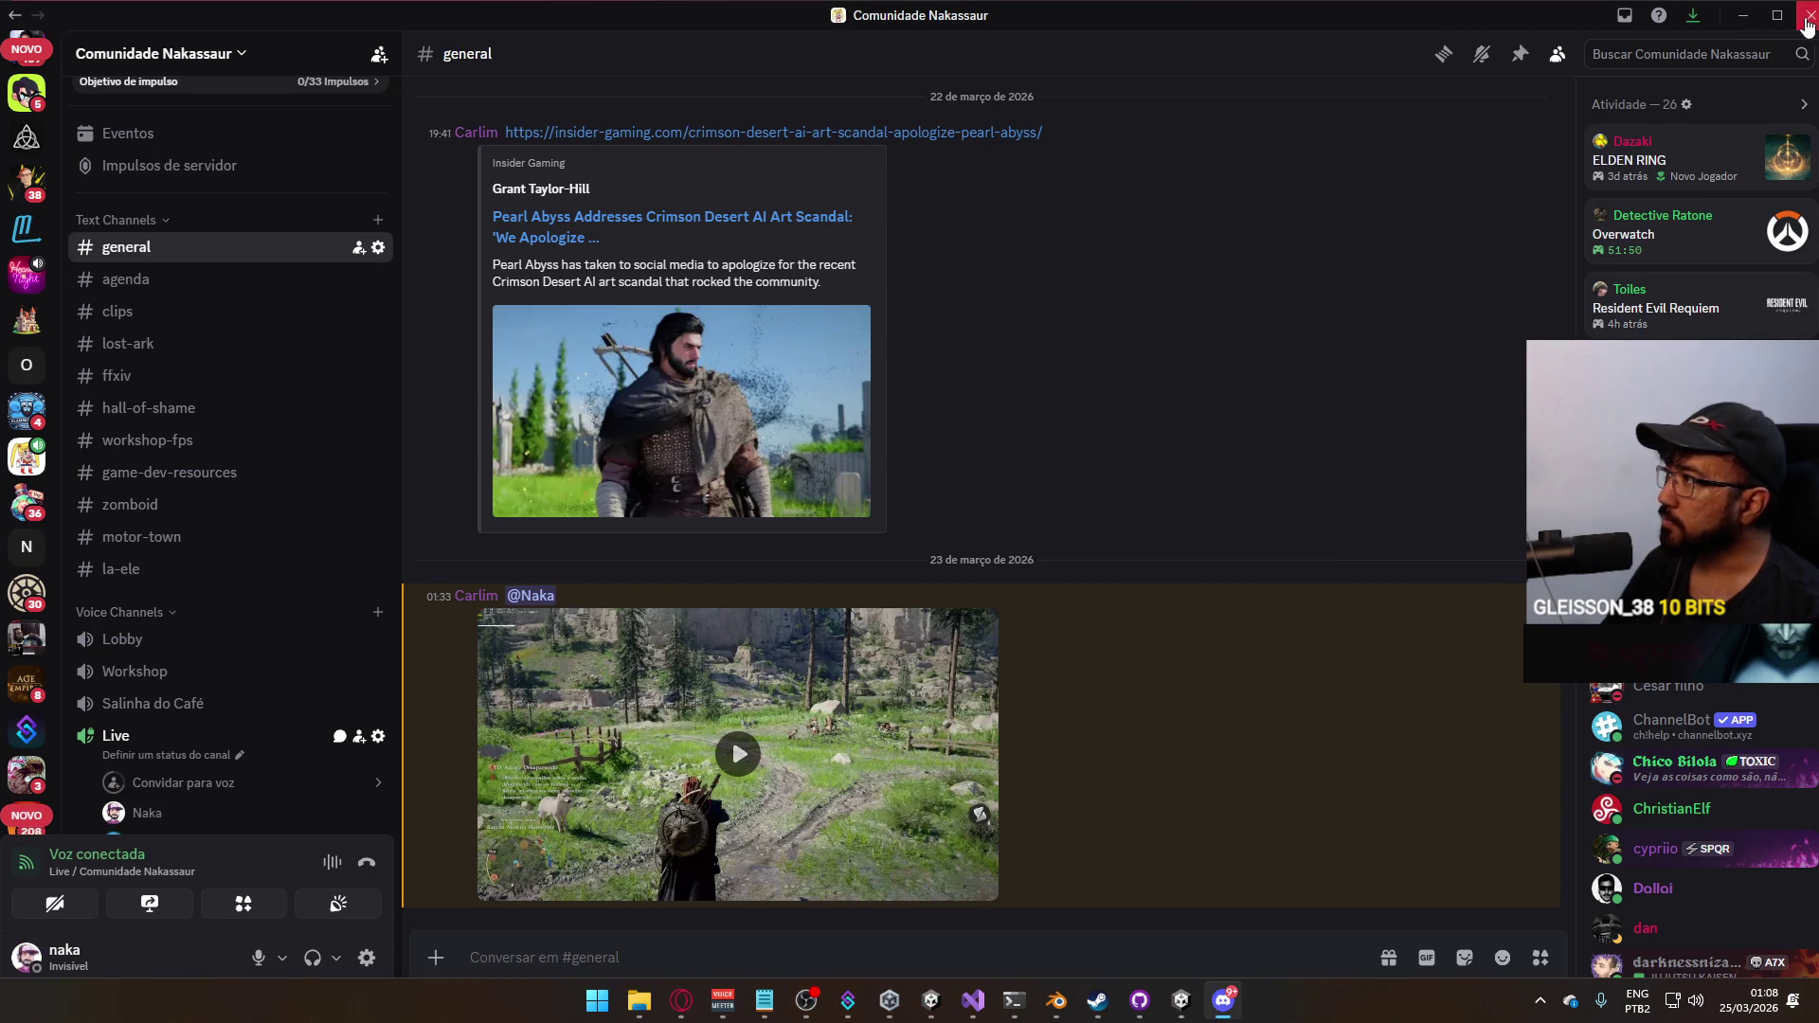
click(1807, 17)
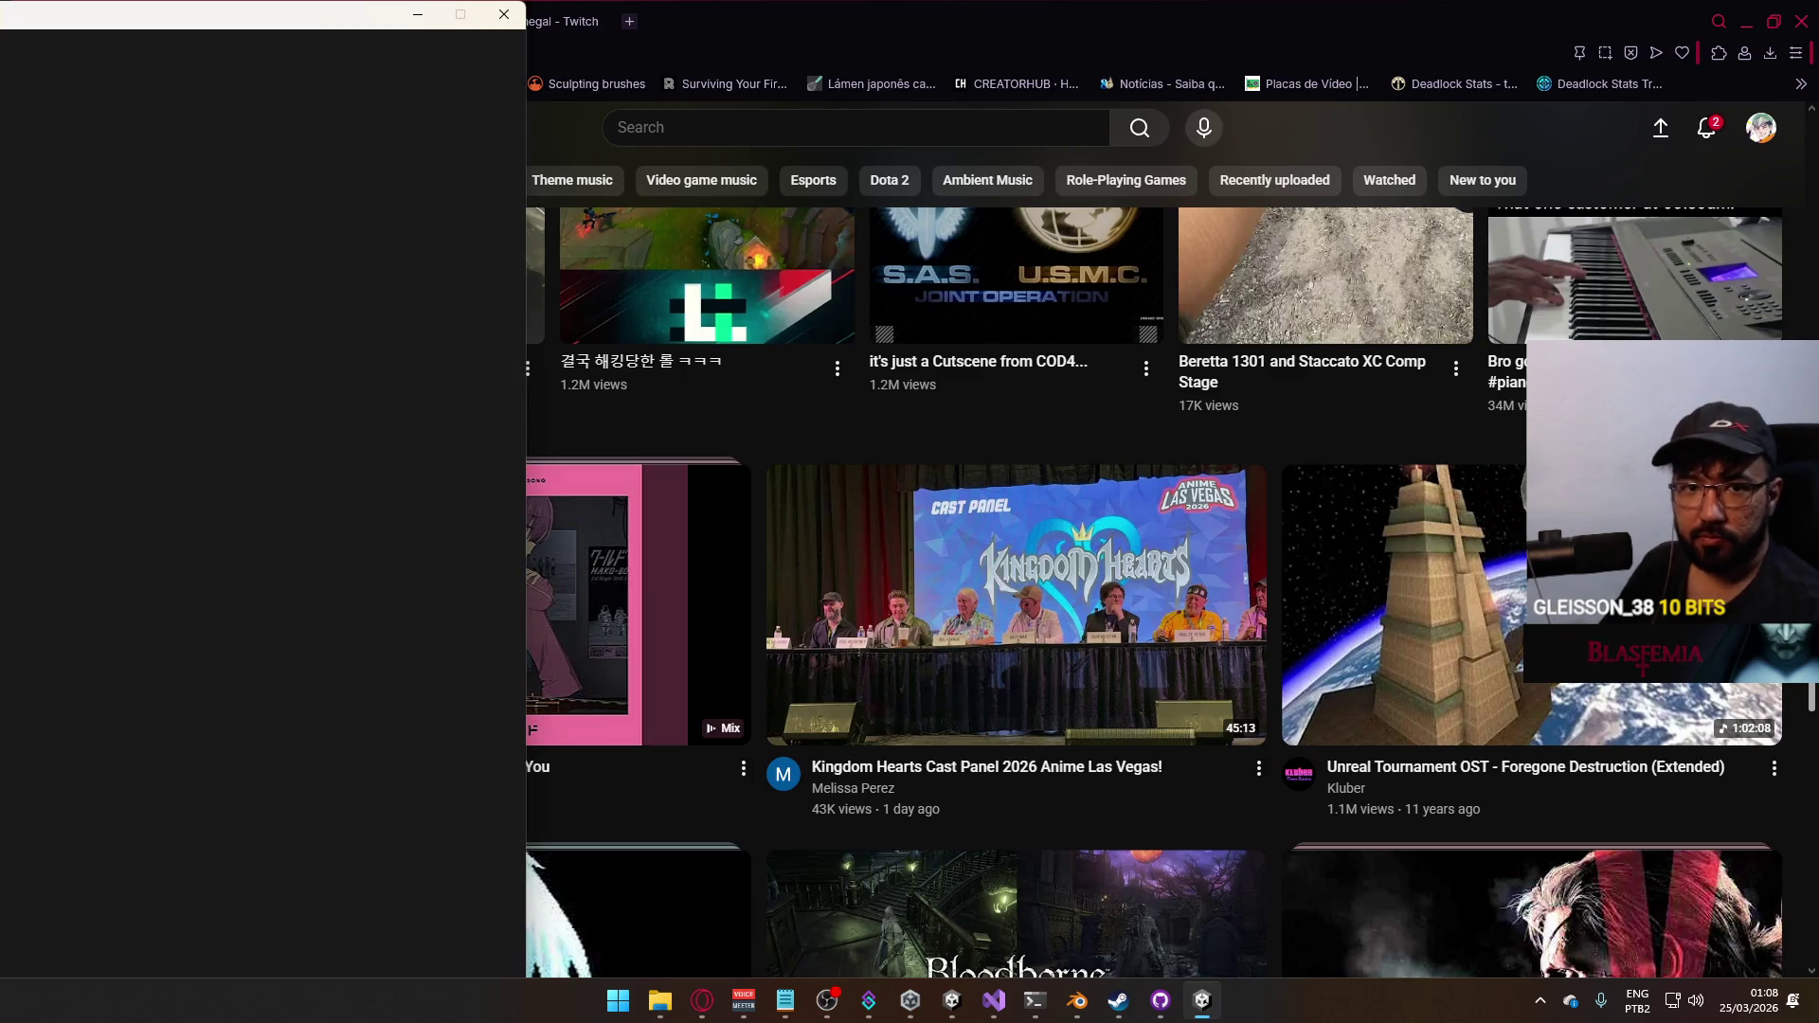
Start playing the NIGHT DANCER music video on YouTube
key(super)
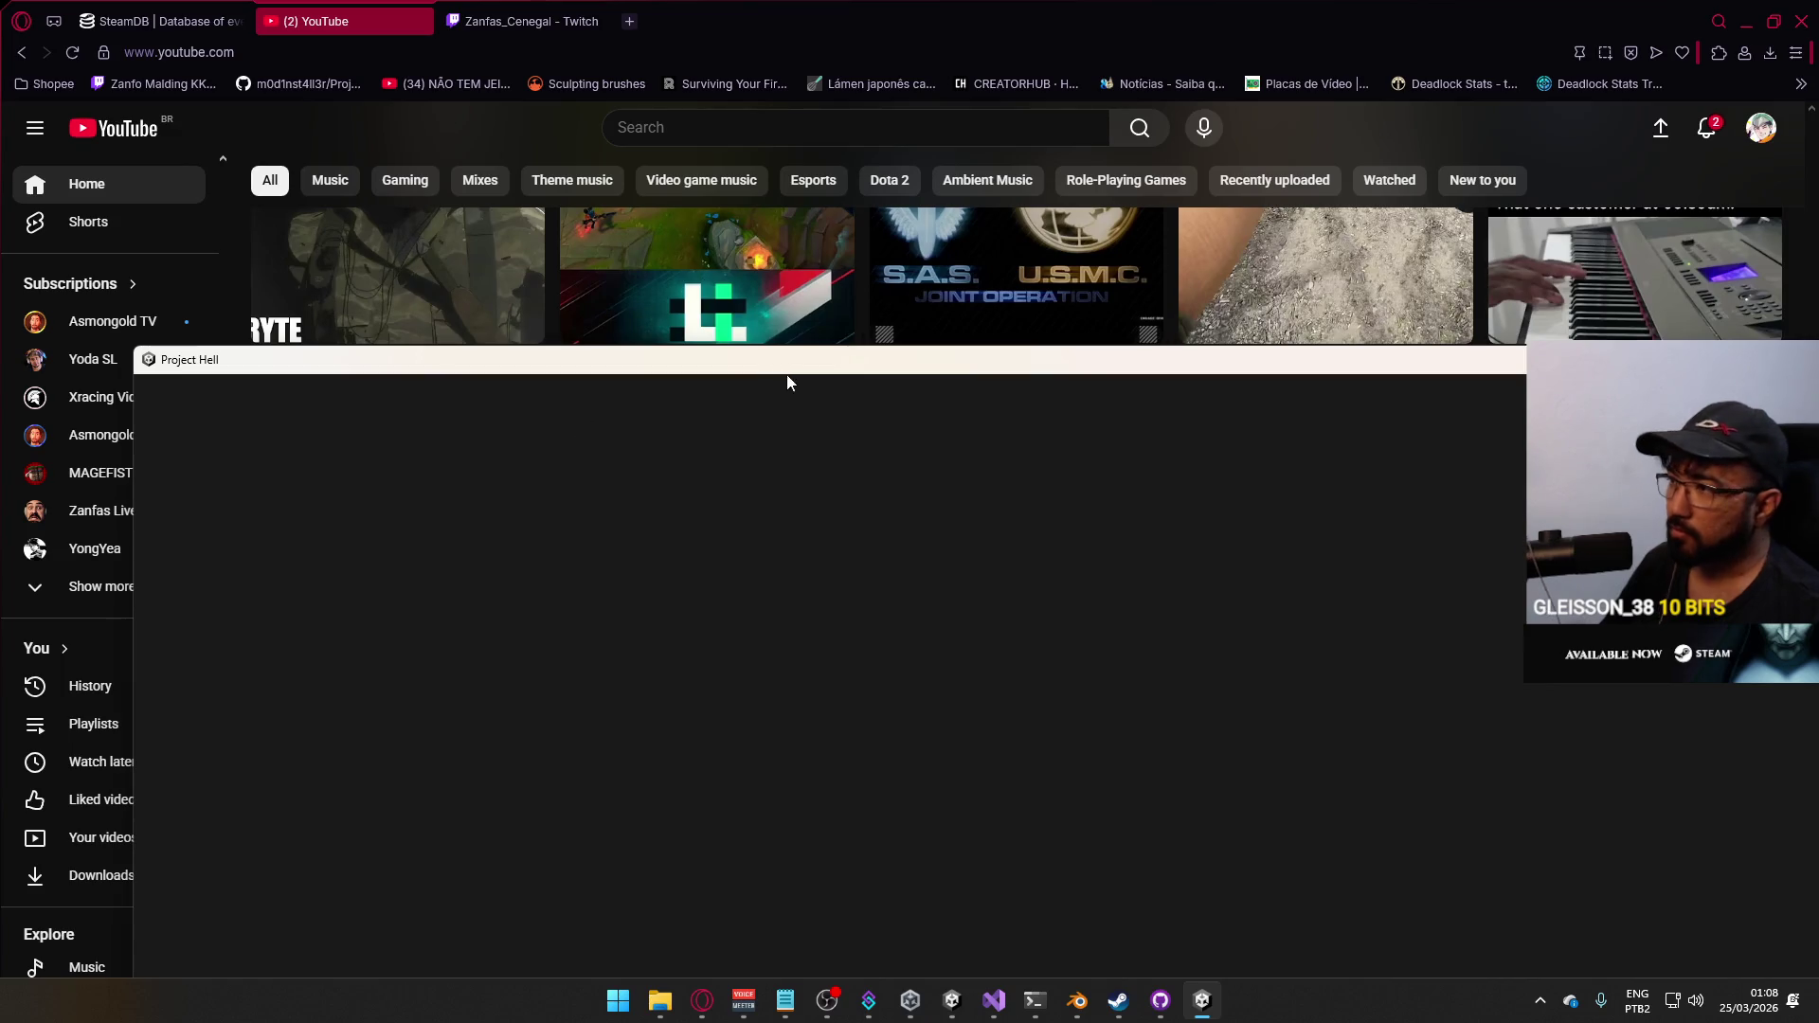
key(super)
key(super)
scroll(1059, 396, down, 3)
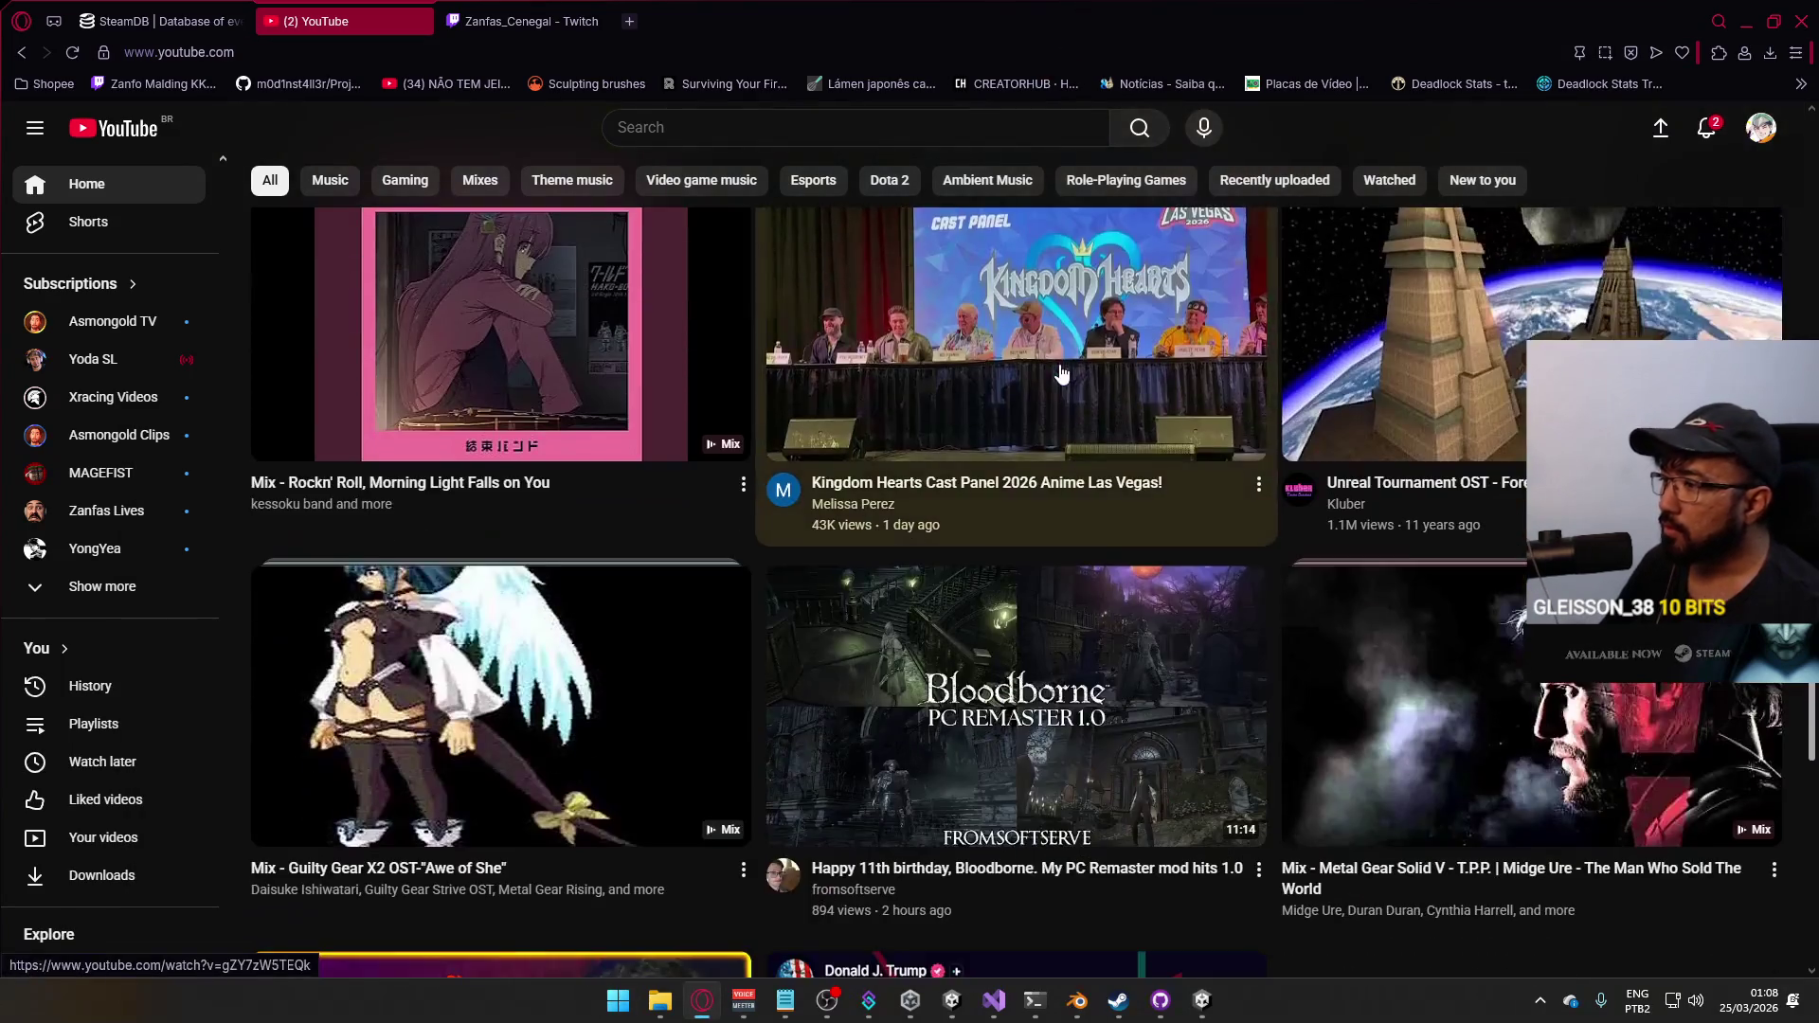
scroll(1059, 378, down, 1)
scroll(1058, 378, down, 3)
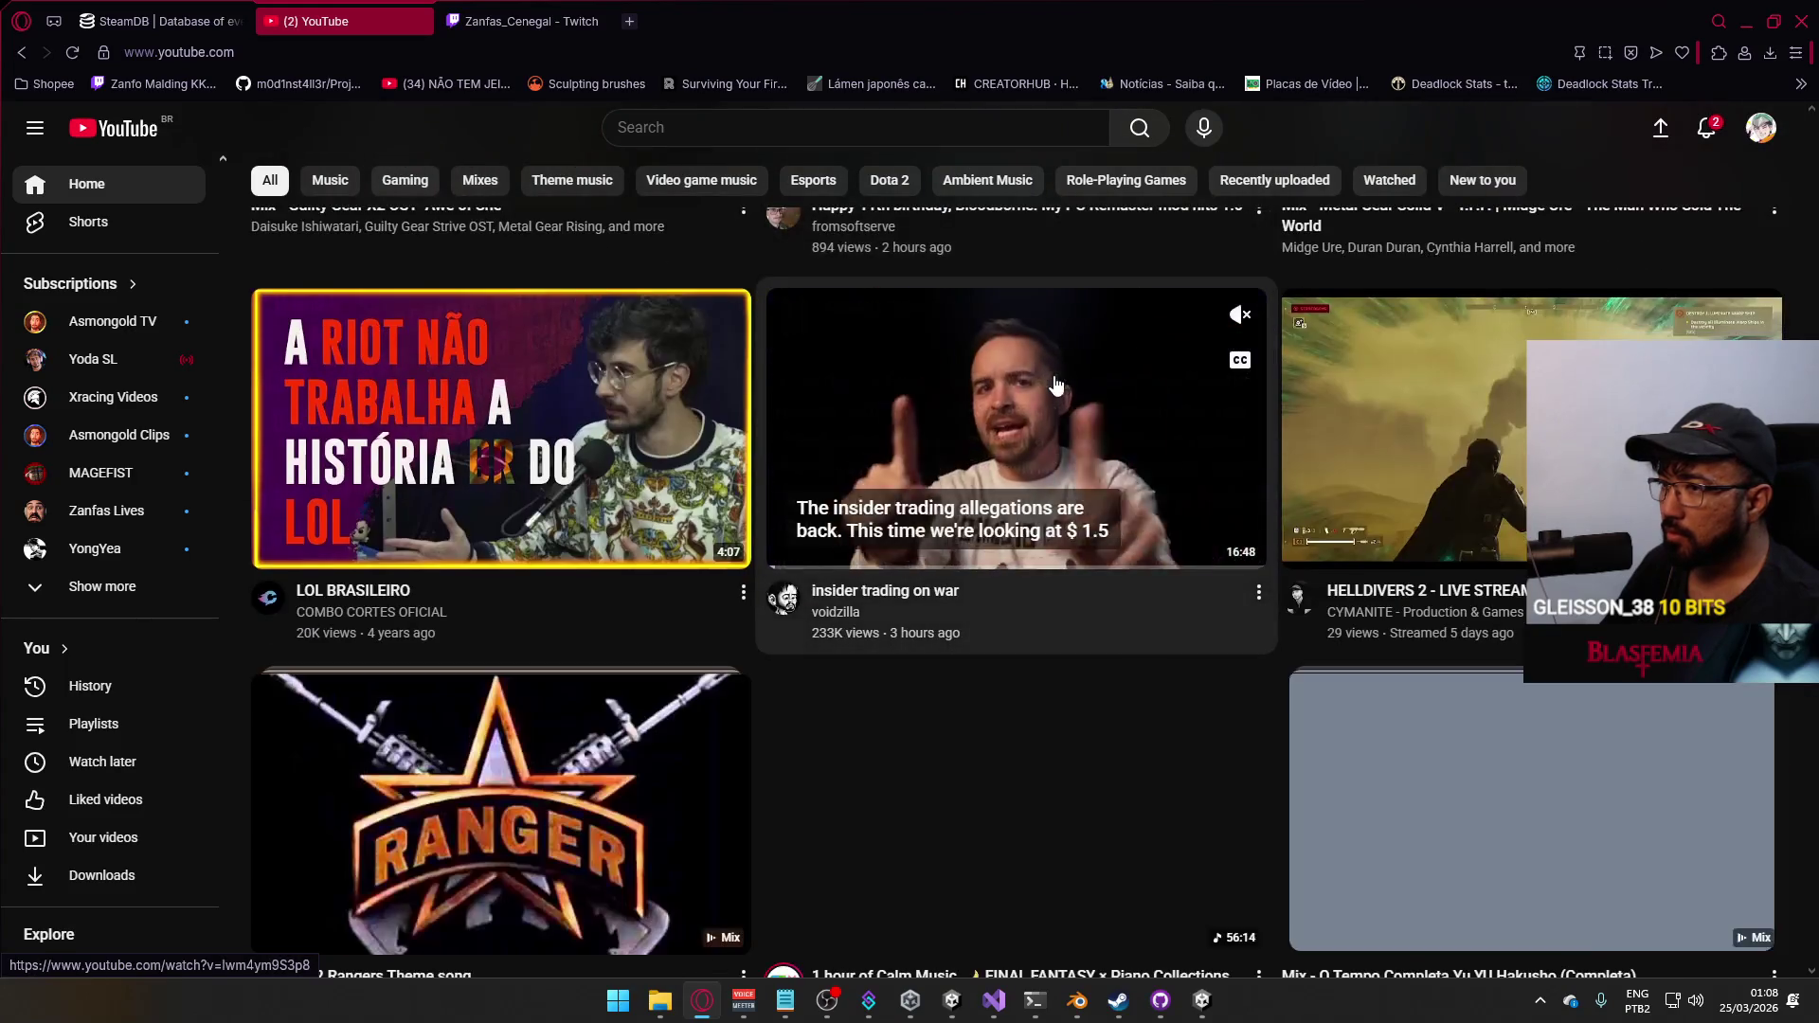
scroll(1059, 383, down, 3)
scroll(1058, 384, down, 3)
scroll(1058, 387, down, 3)
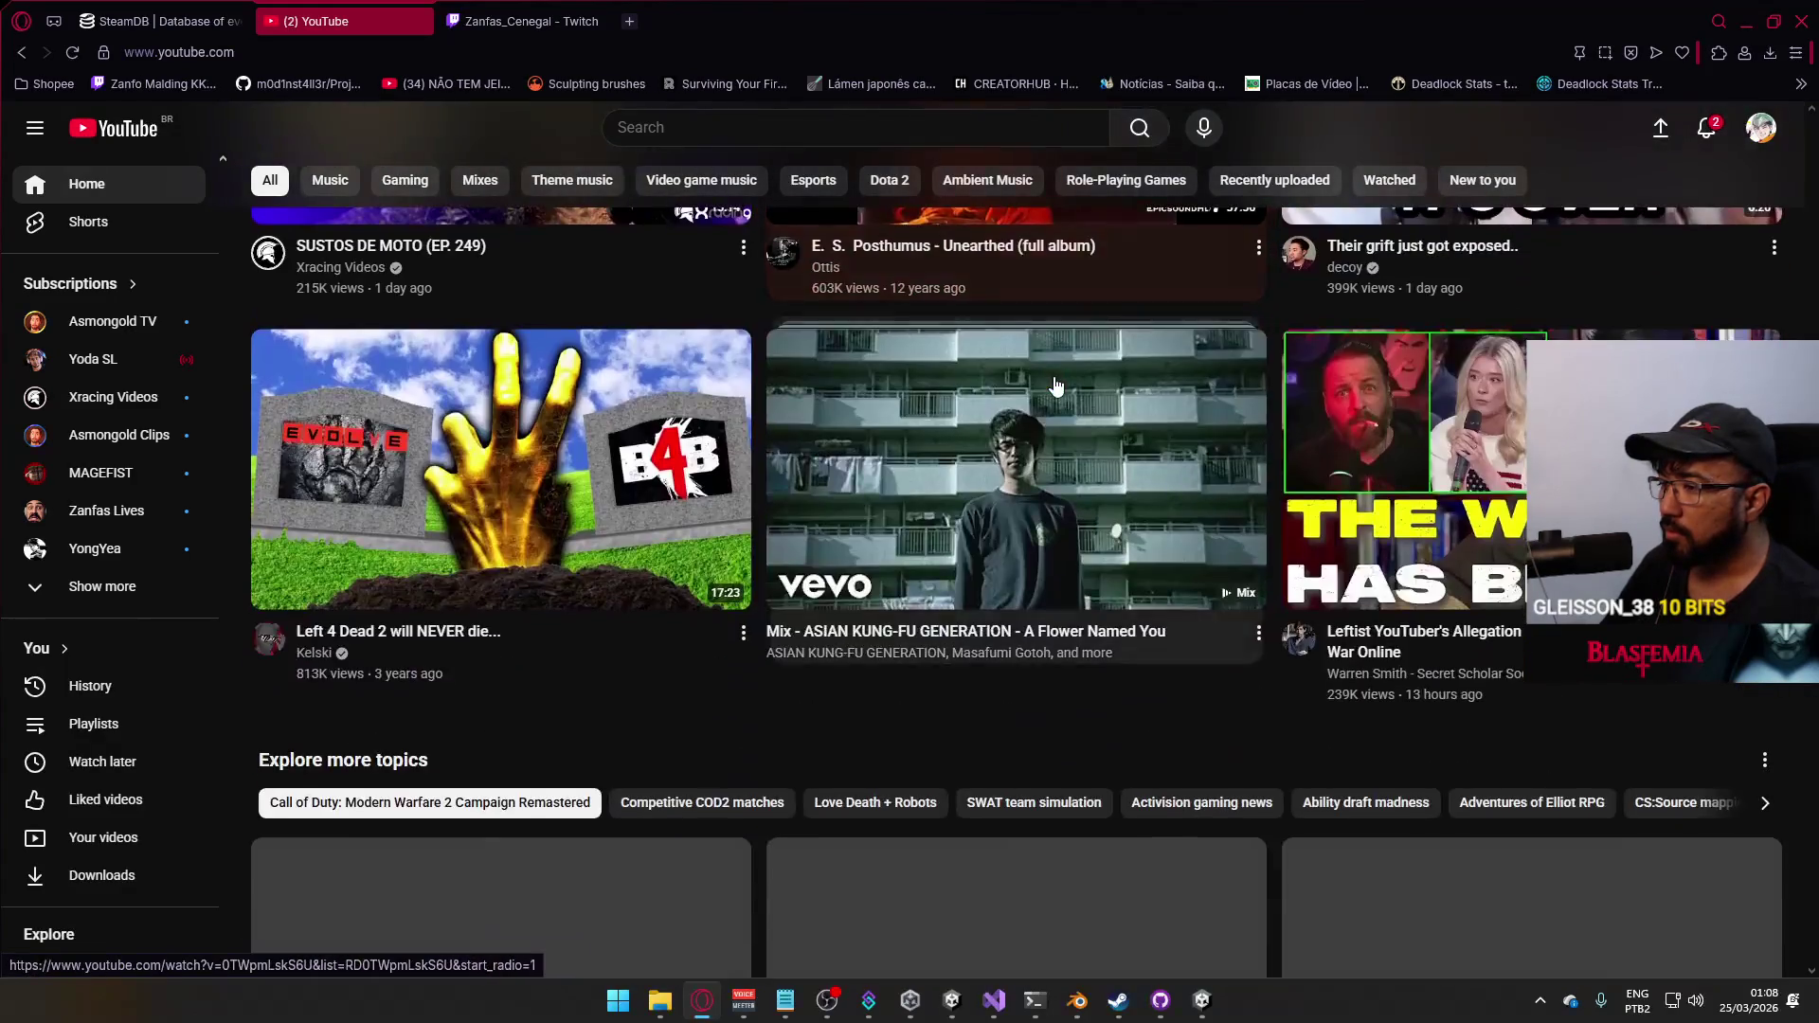
scroll(1055, 386, down, 3)
scroll(1052, 384, up, 4)
scroll(1080, 412, down, 5)
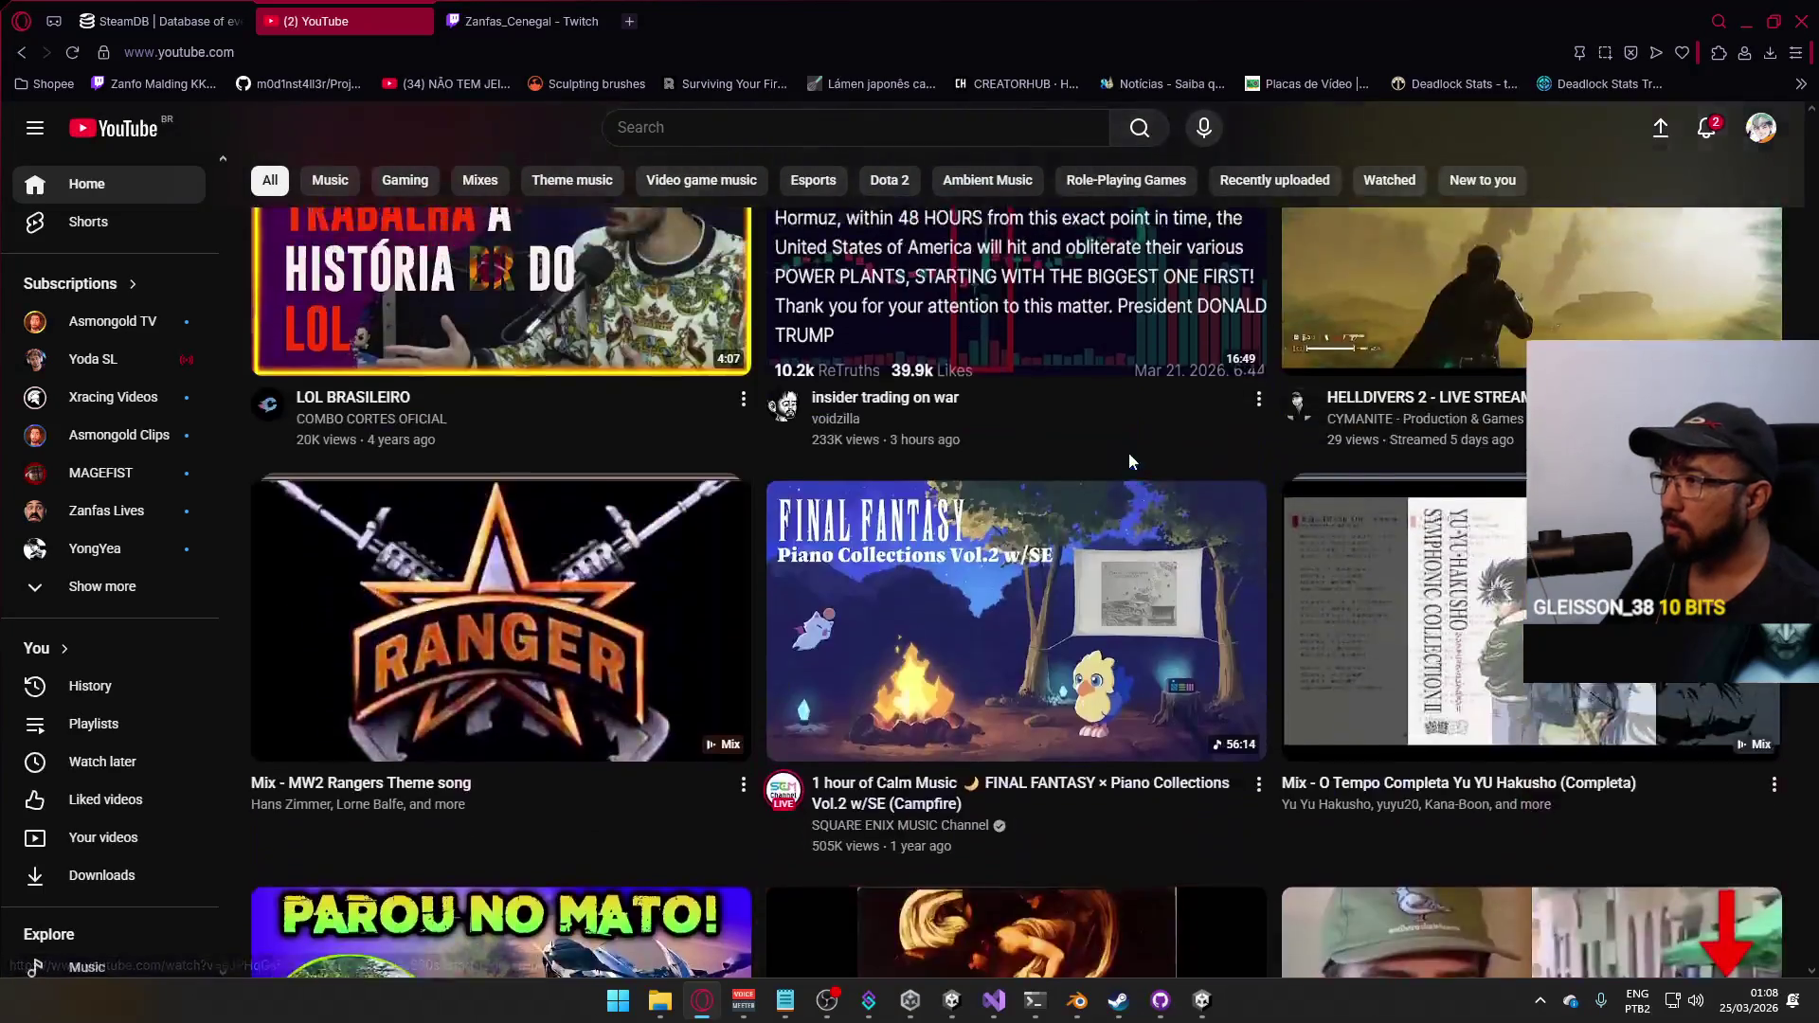
scroll(1133, 459, down, 5)
scroll(1122, 448, down, 5)
scroll(1117, 438, down, 5)
scroll(1108, 444, up, 2)
scroll(1099, 449, up, 3)
scroll(1099, 449, down, 3)
click(1101, 427)
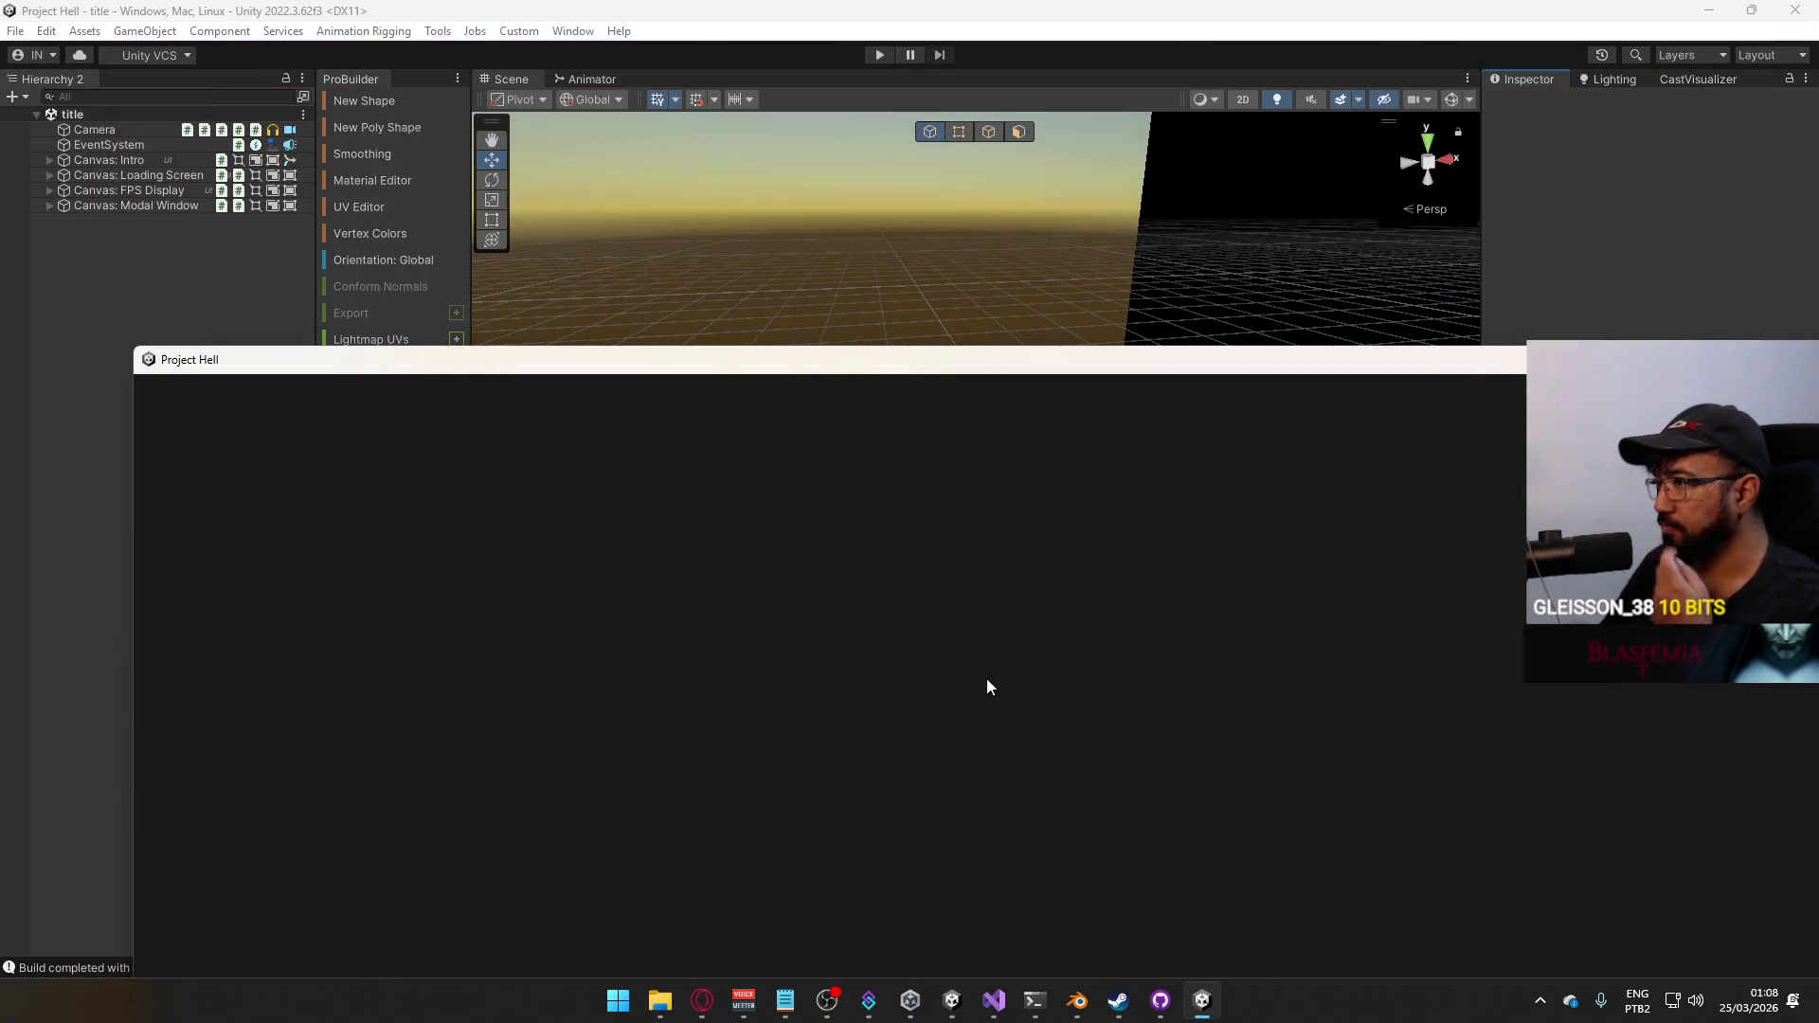
Switch past the running game build to the Unity editor and enter play mode
key(alt+Tab)
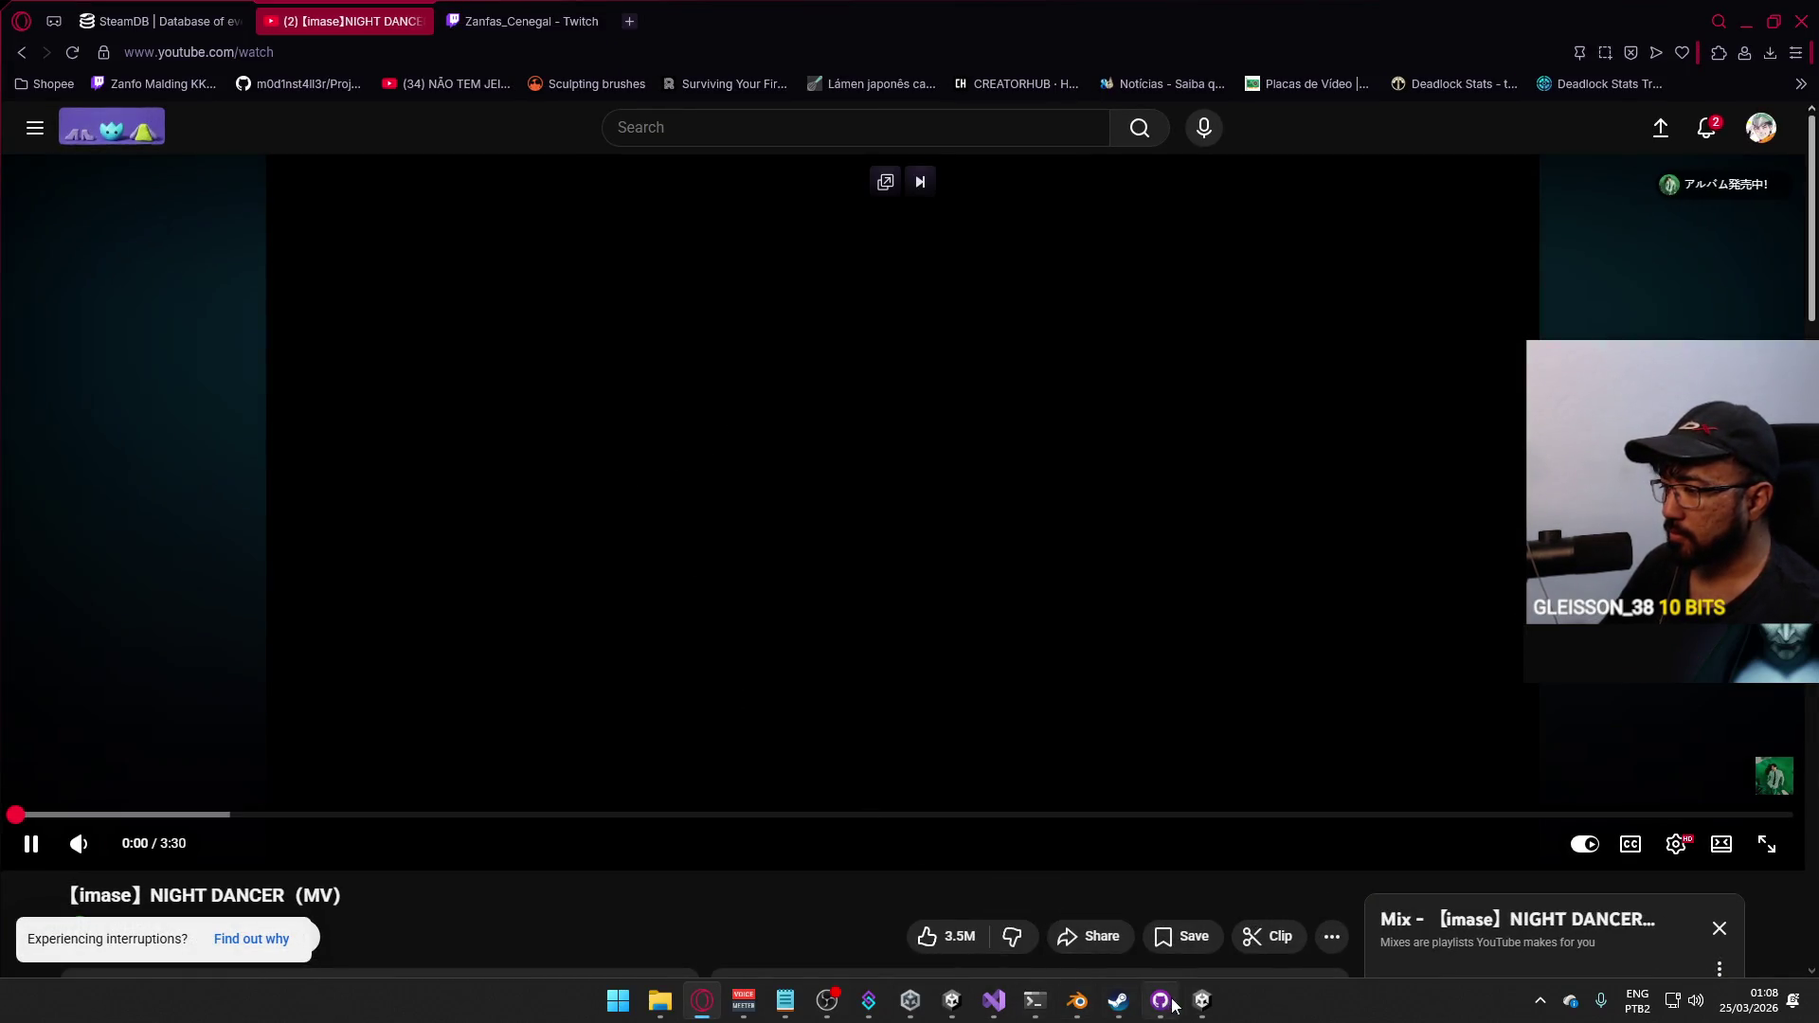
click(1197, 1003)
key(alt+Tab)
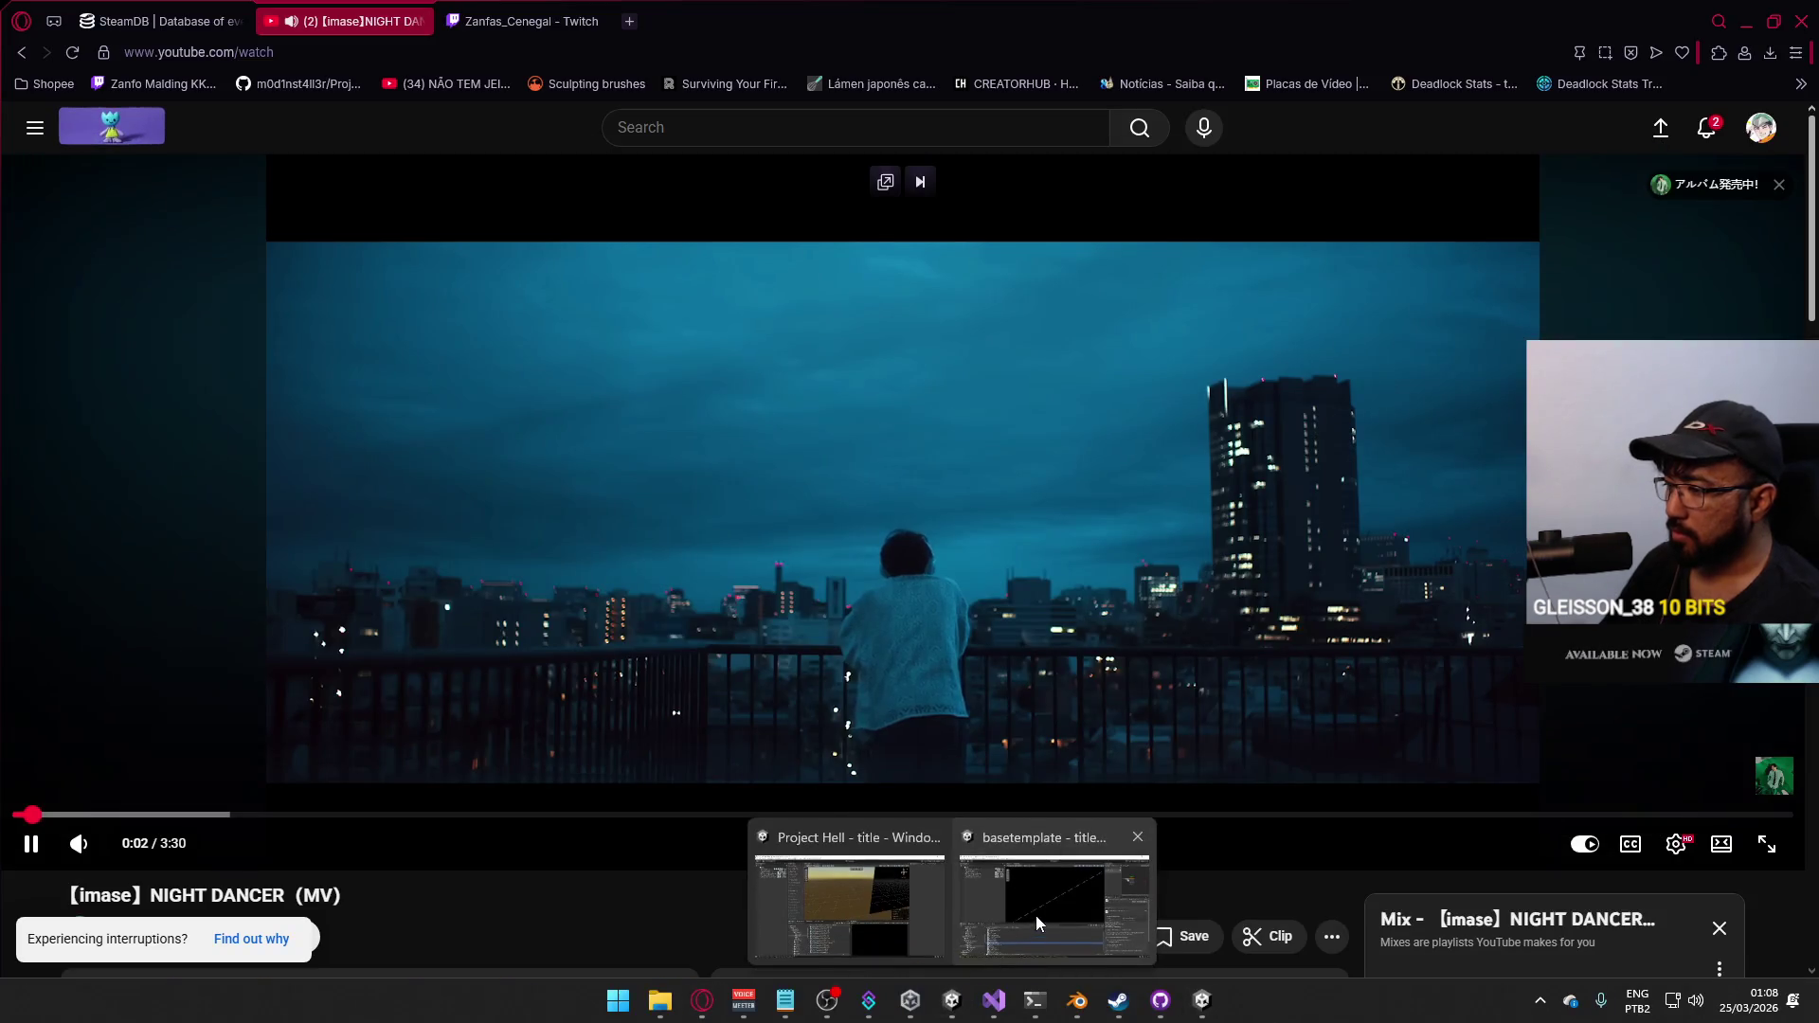
click(895, 893)
click(877, 54)
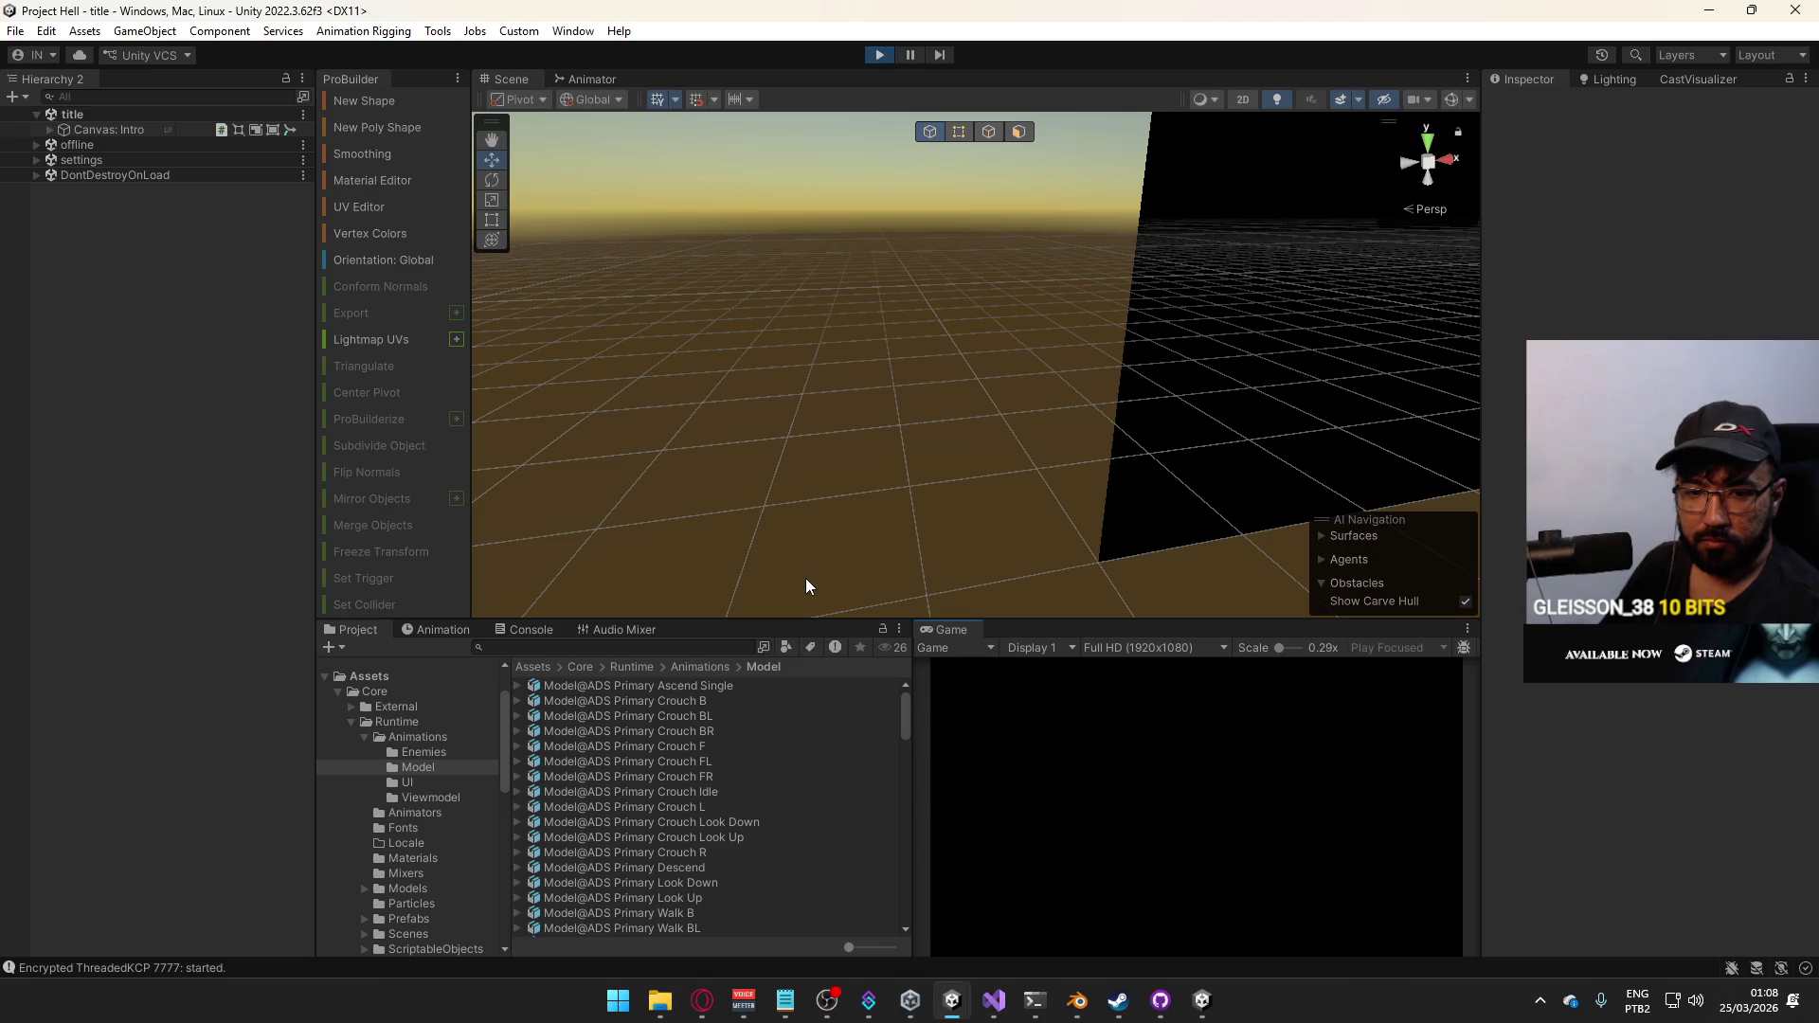
Clear the Unity console, check the running build, and widen the console panel
key(super)
click(525, 632)
click(335, 648)
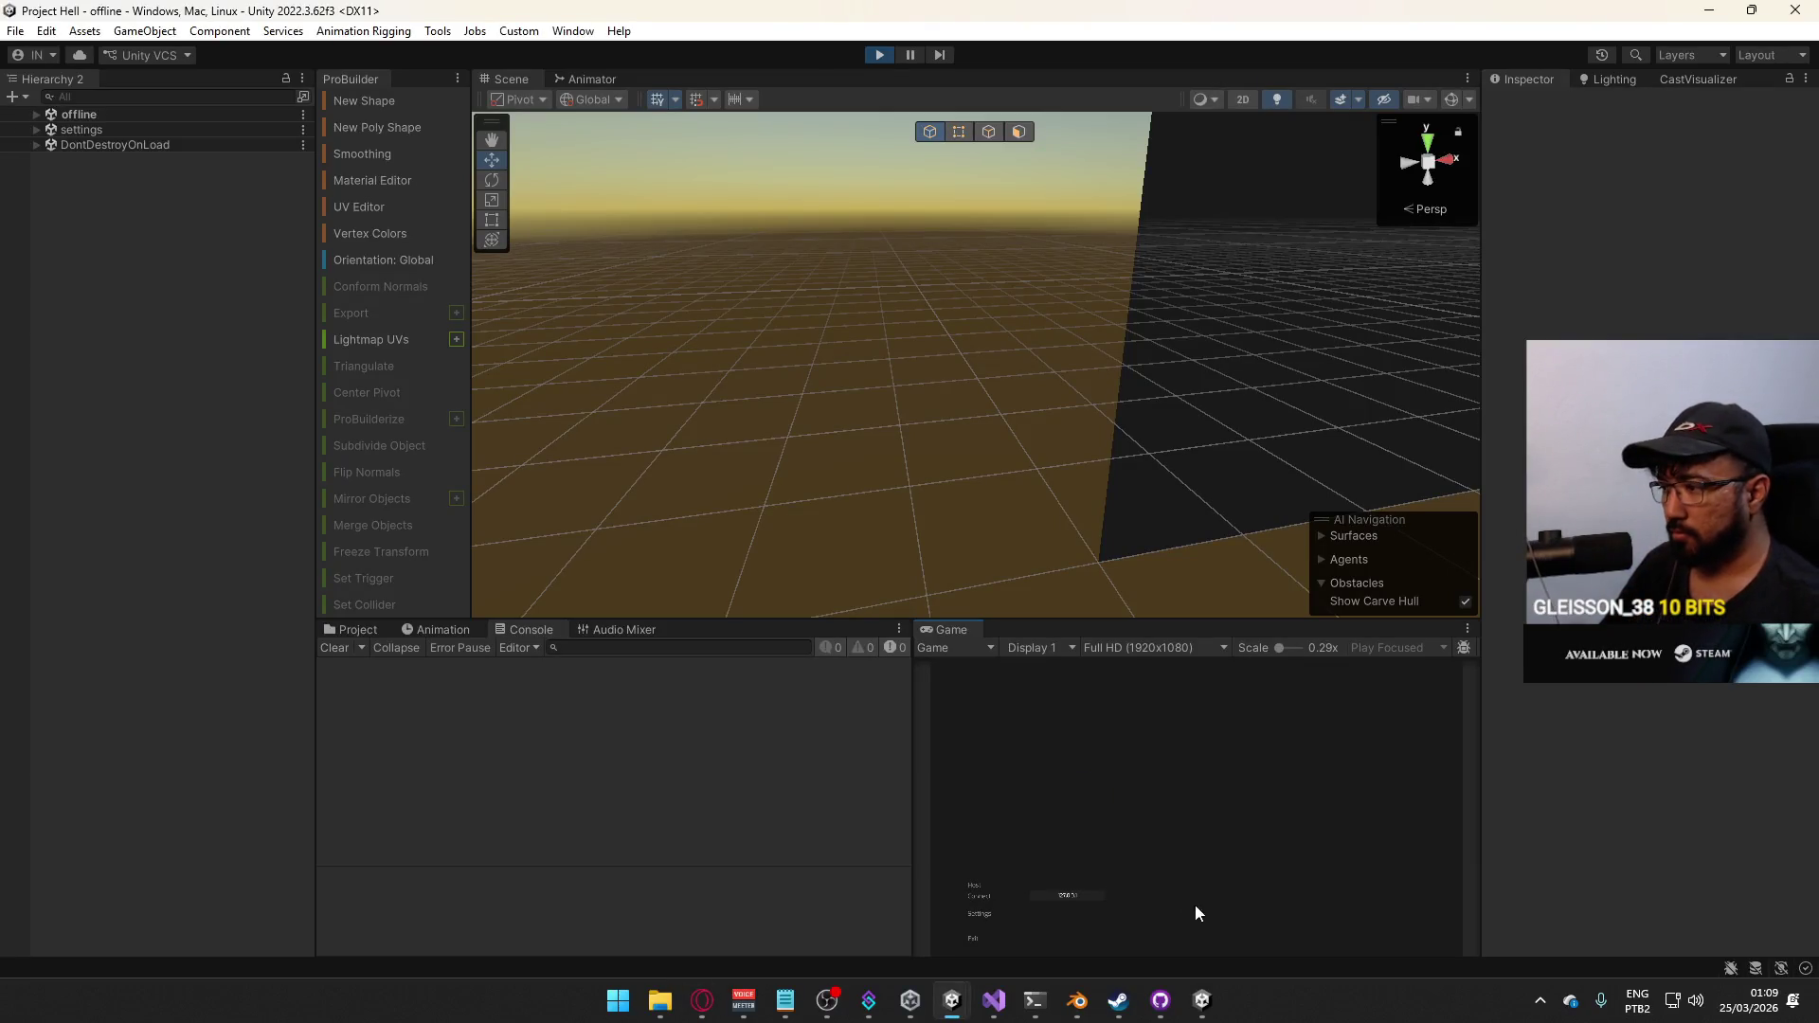
click(1191, 1009)
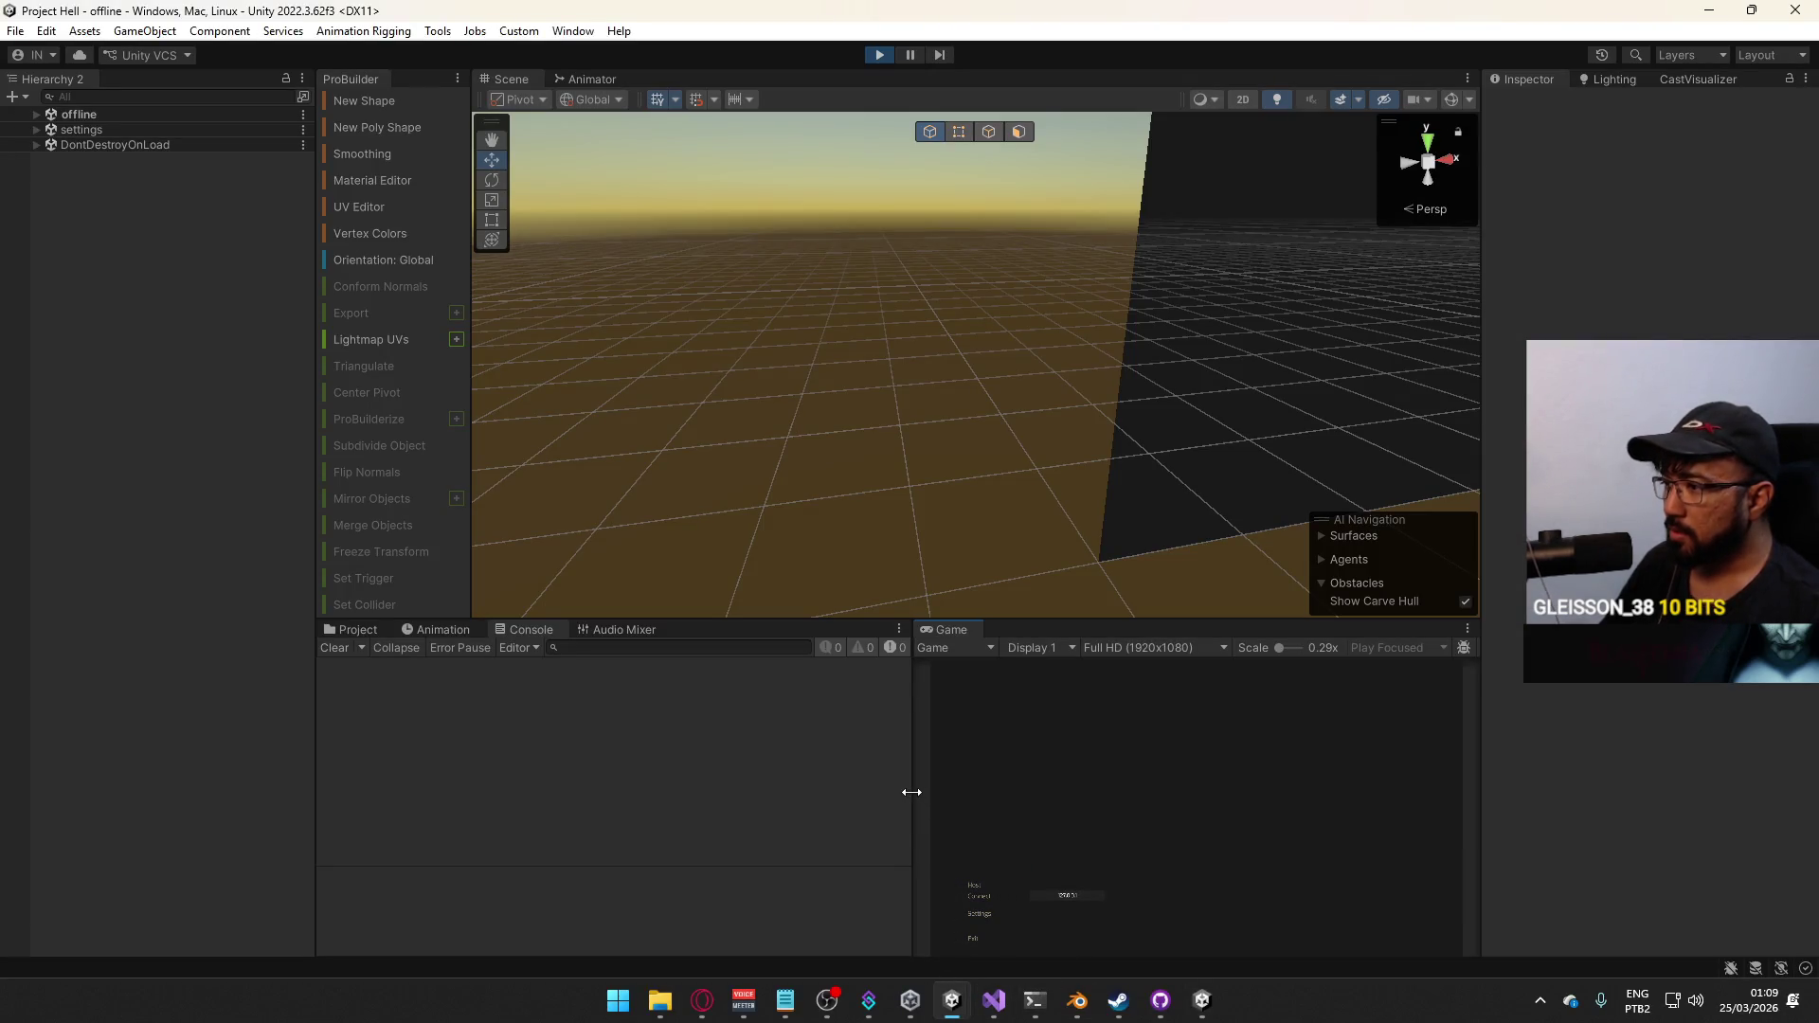
drag(911, 792, 945, 791)
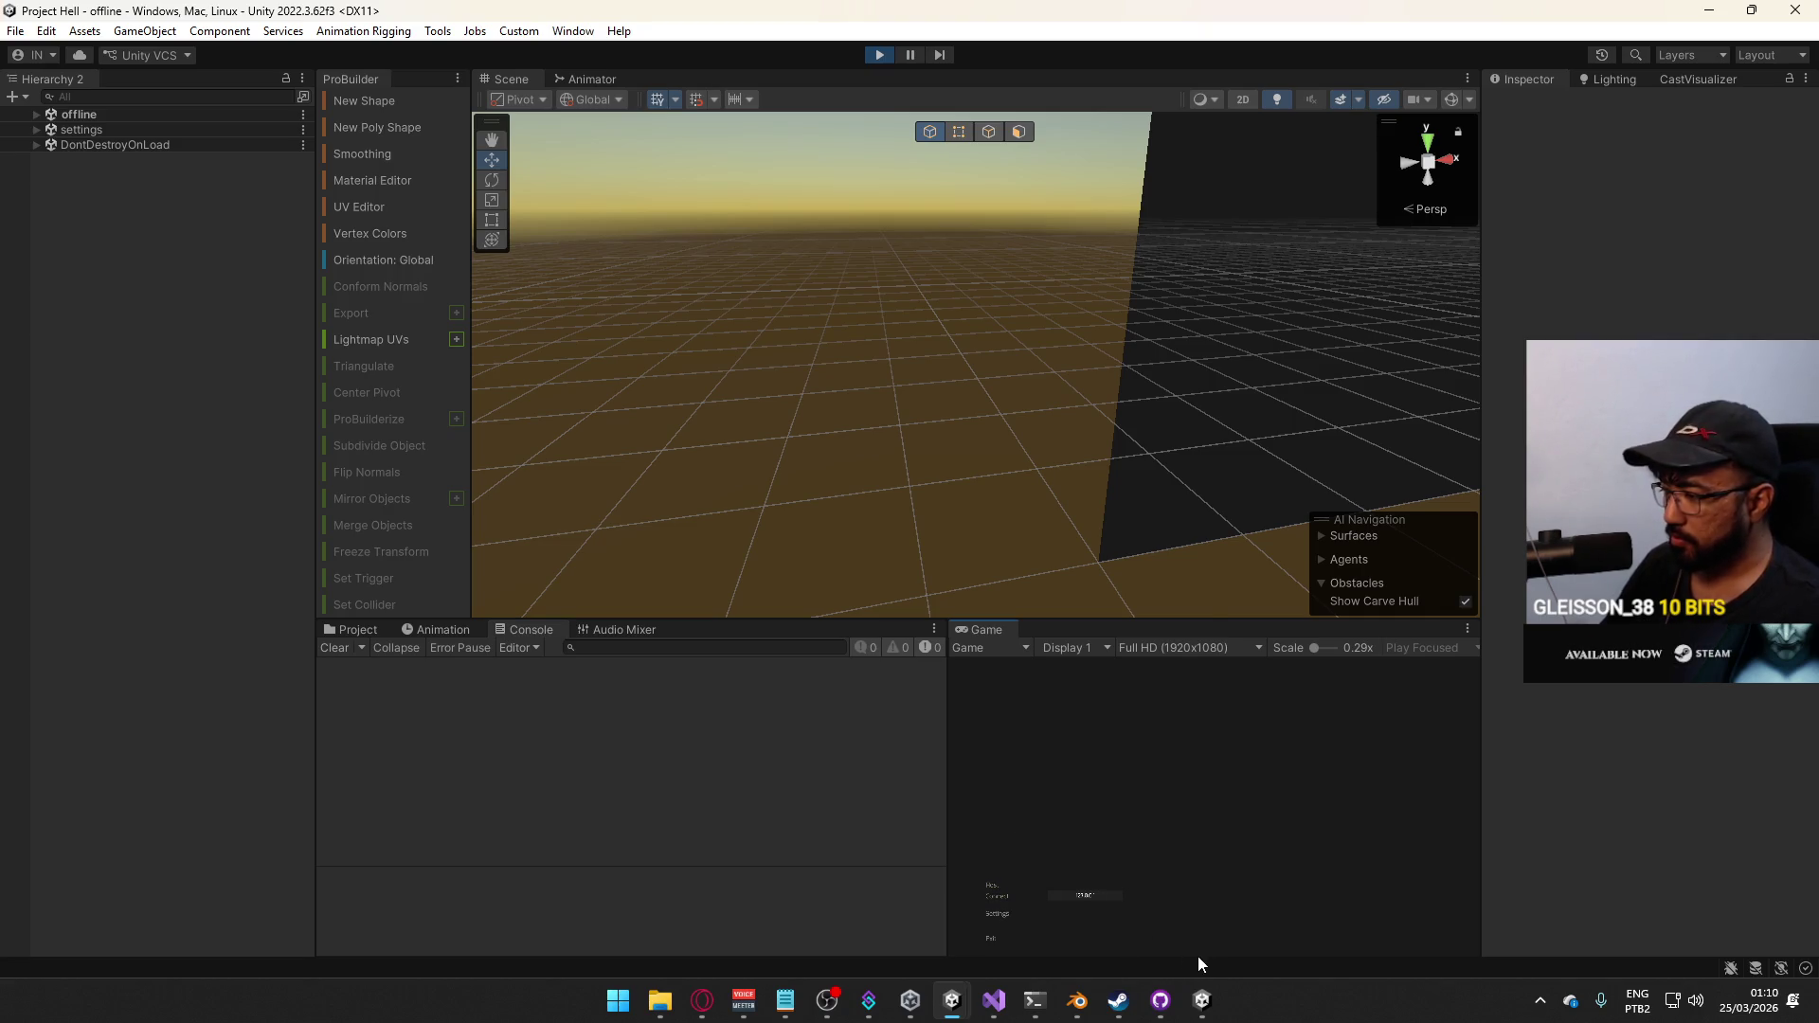
Start a match in the built game and load the dev test scene in the editor's play mode
click(1200, 1000)
click(190, 779)
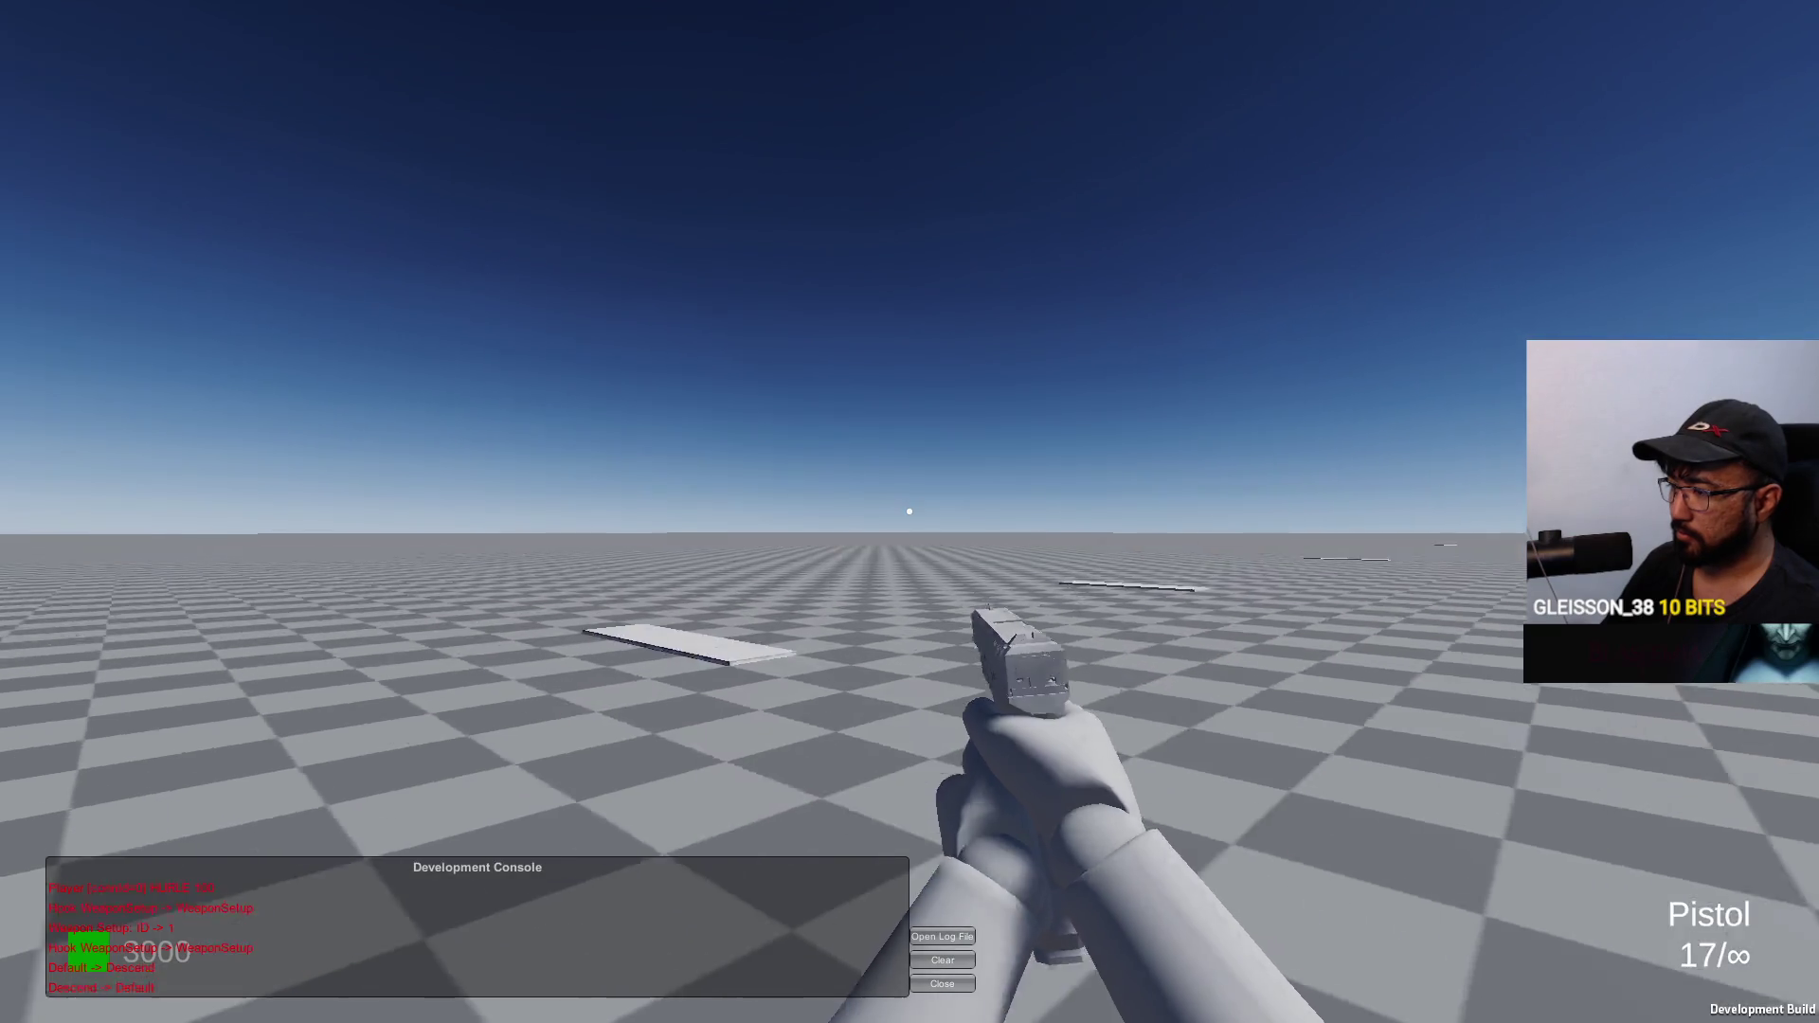
key(alt+Tab)
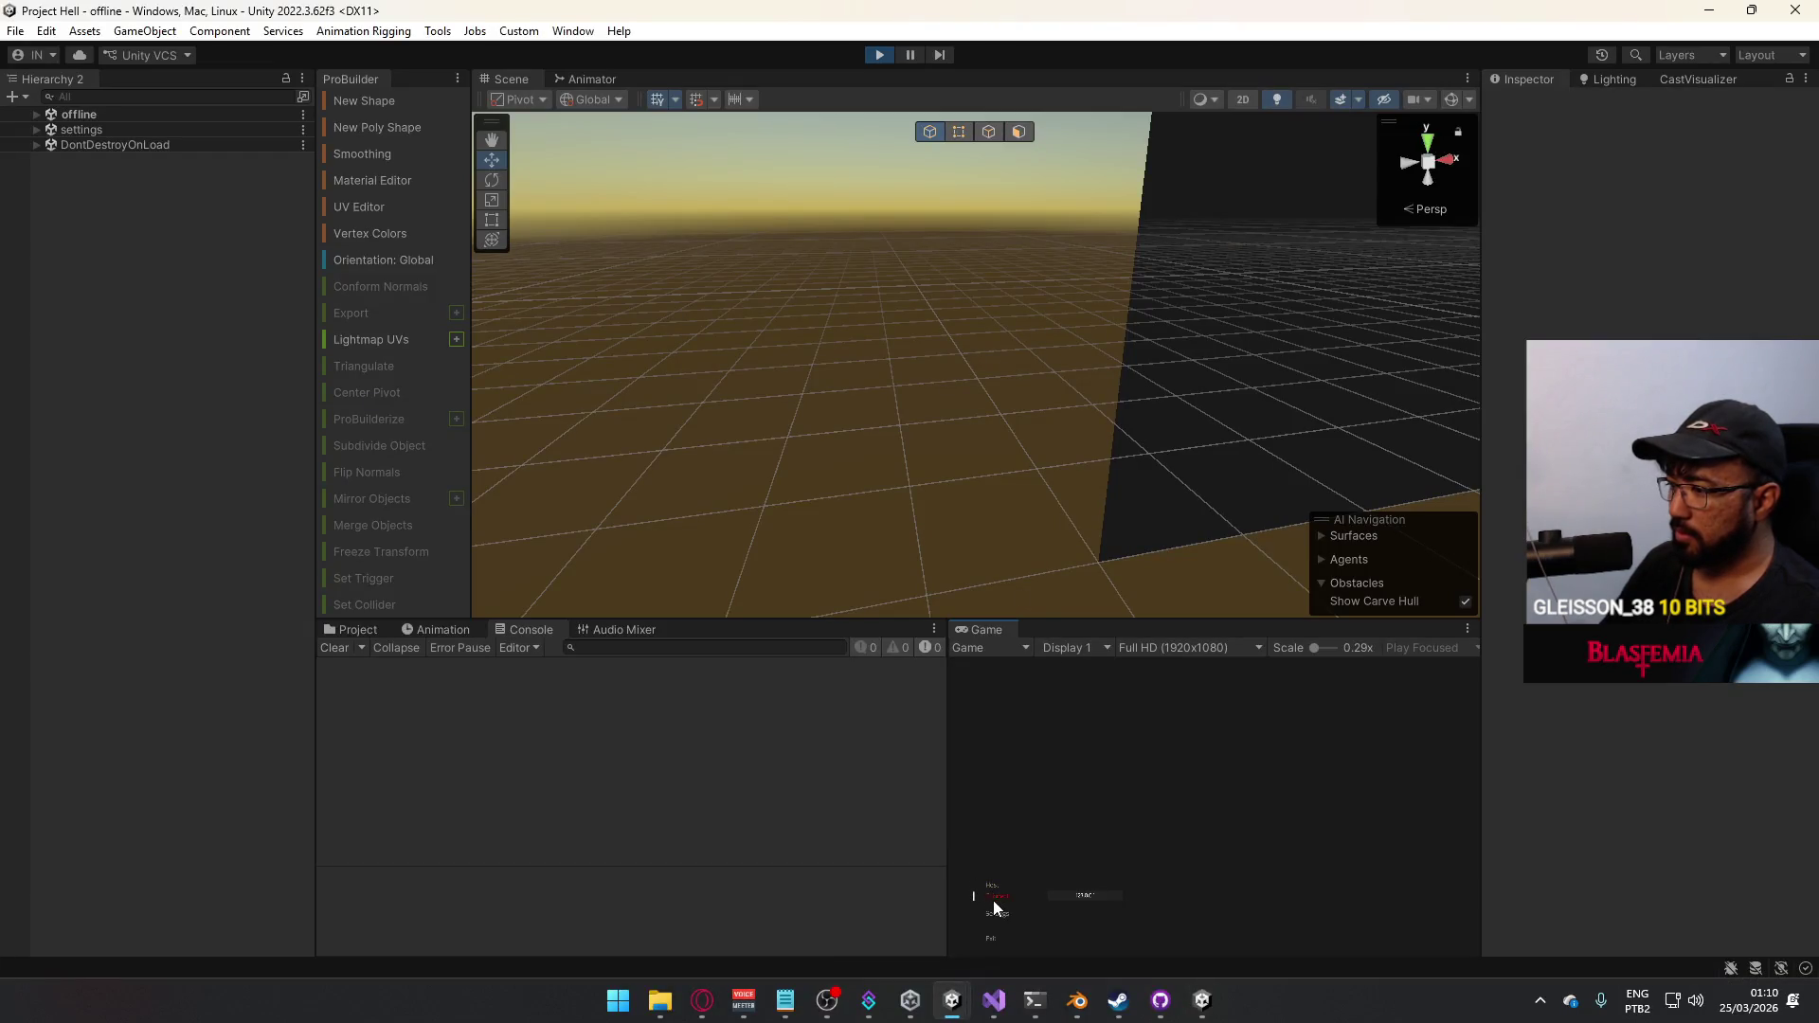
click(994, 900)
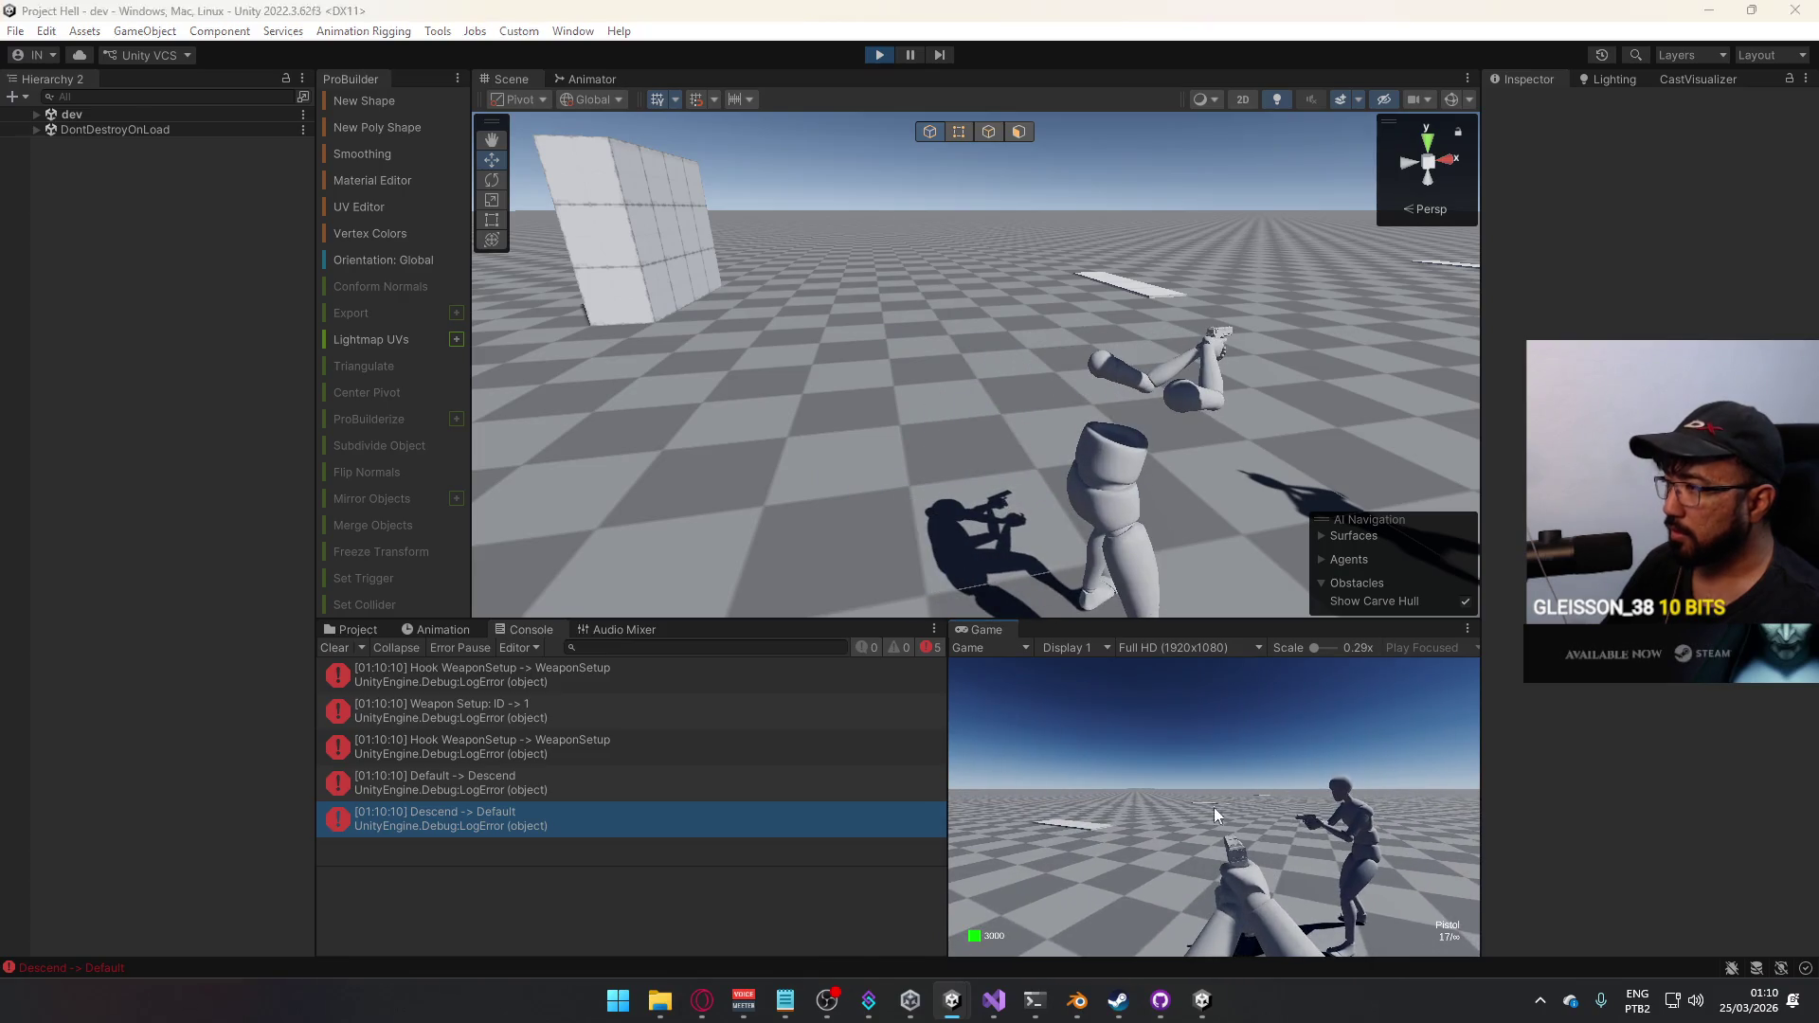
key(alt+Tab)
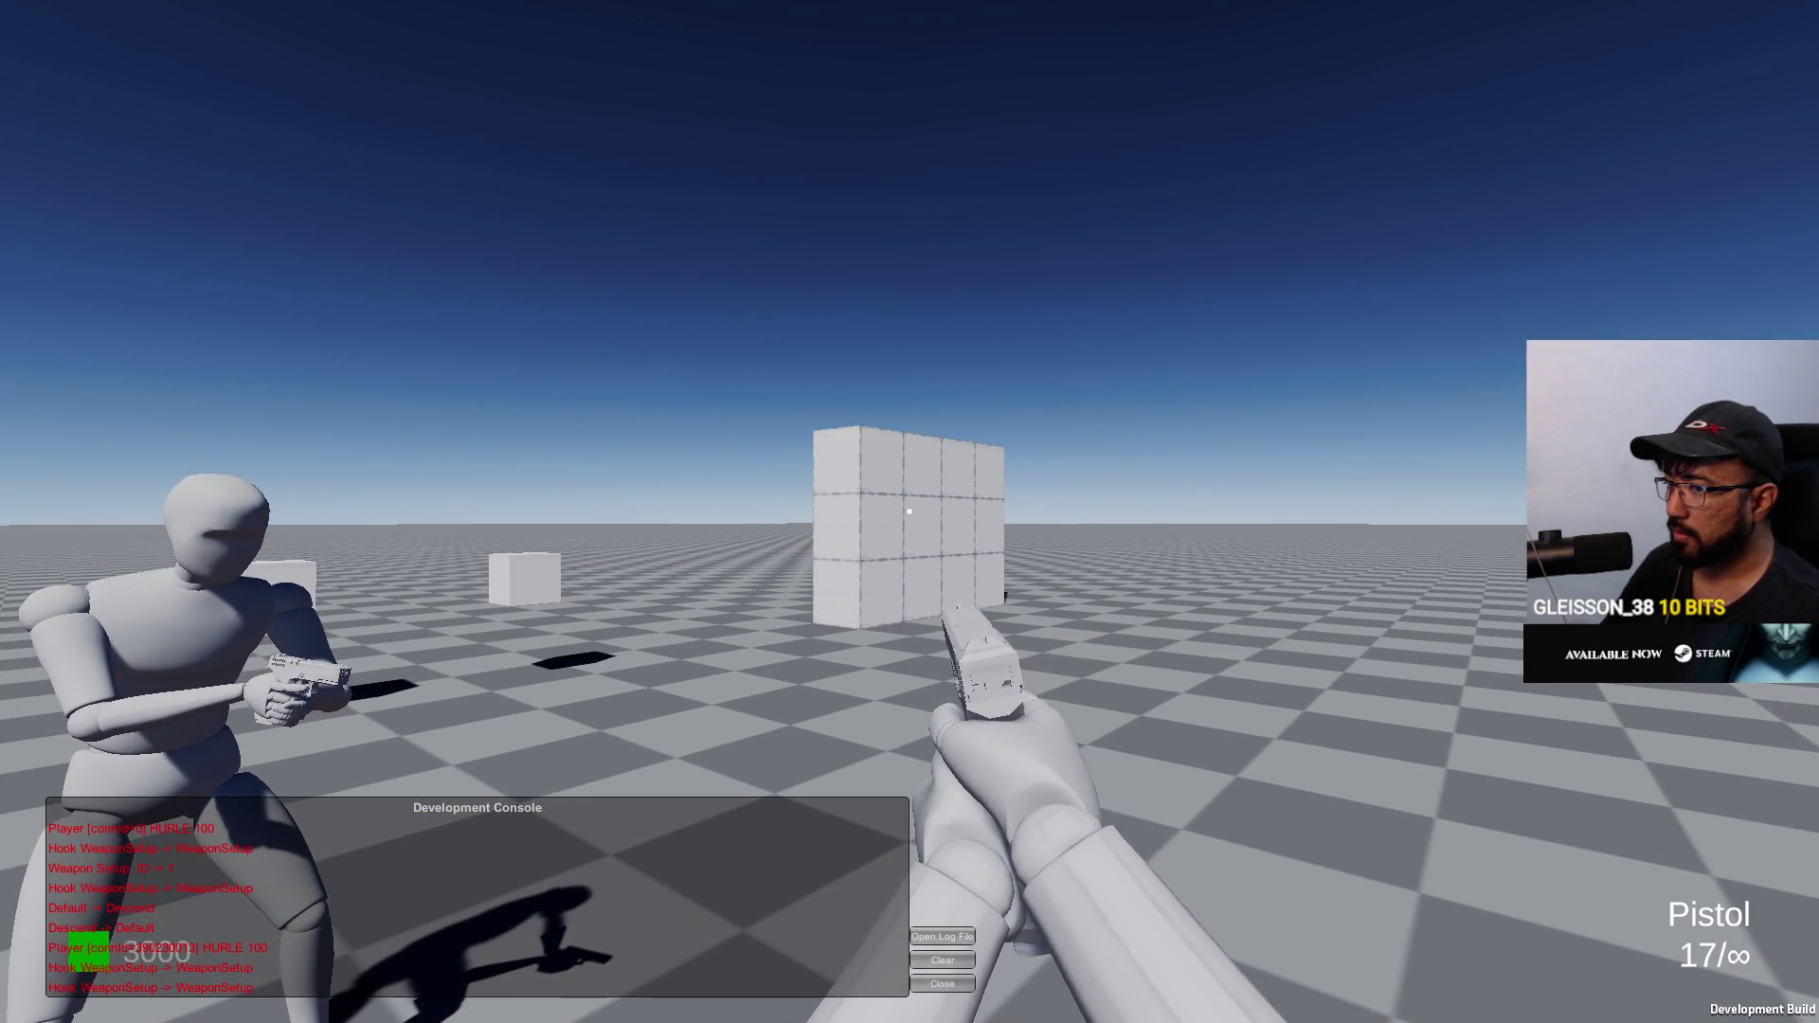
key(alt+Tab)
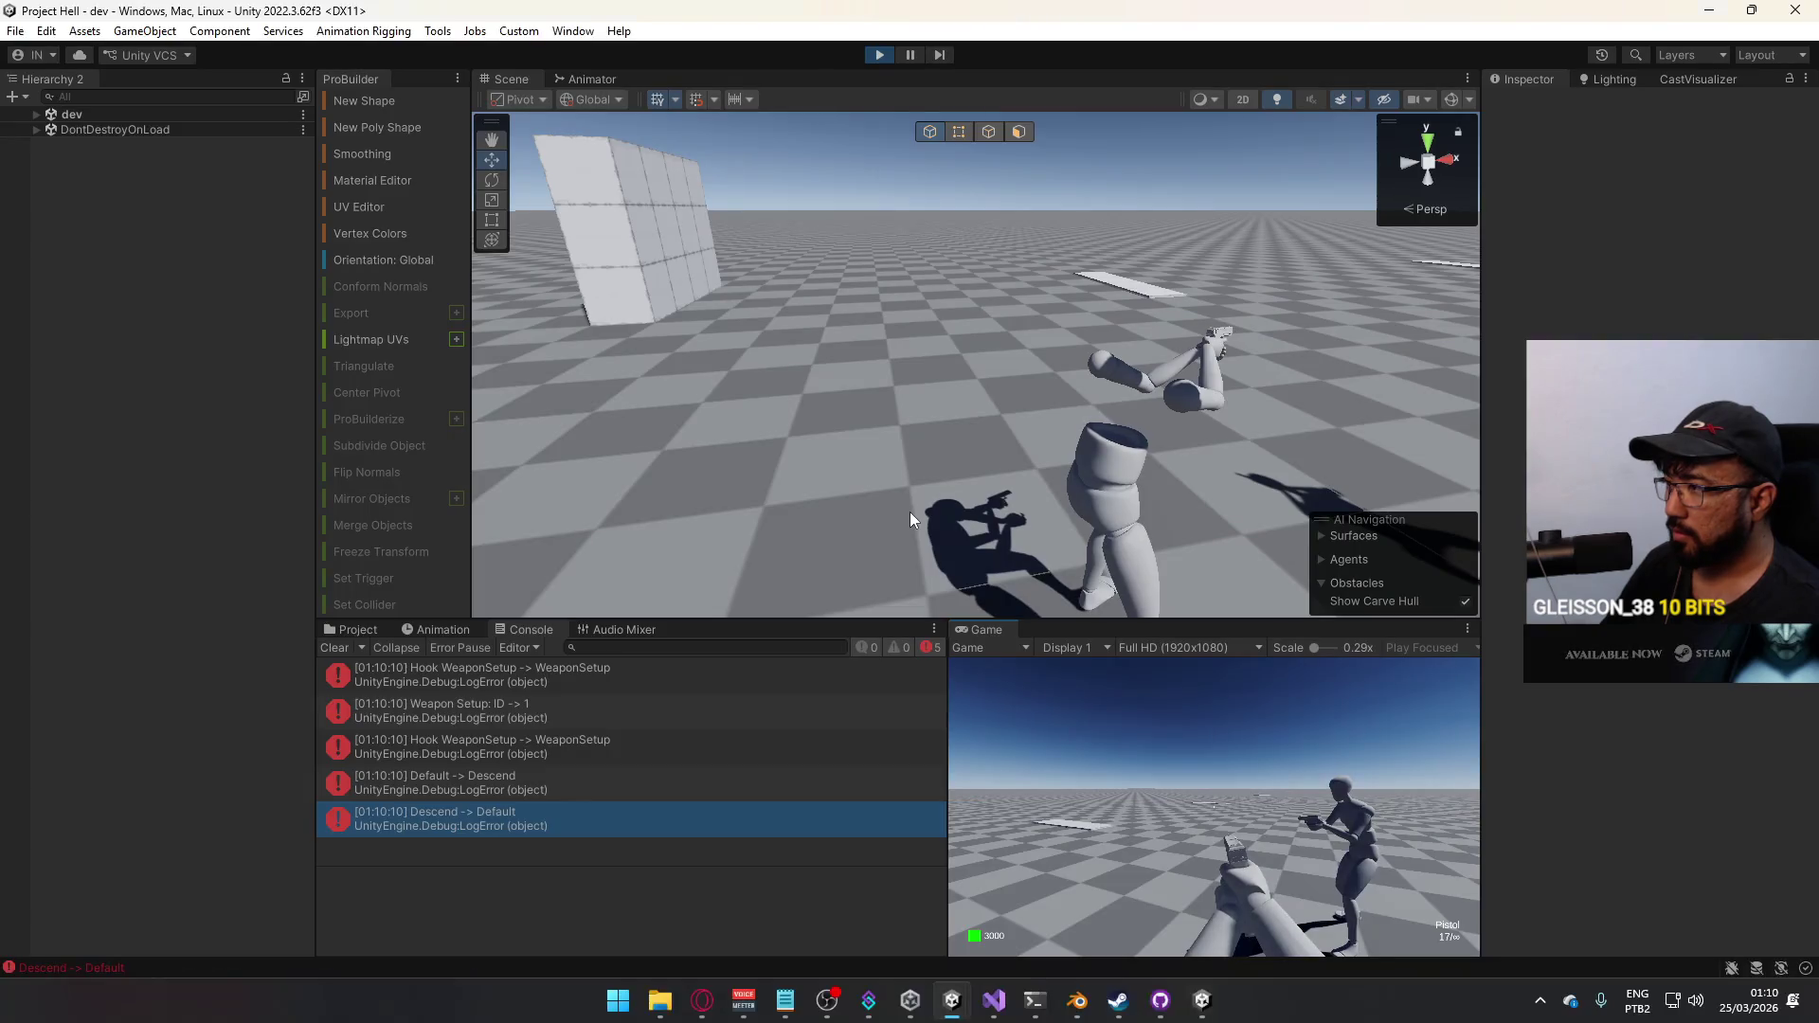
Switch between the fullscreen build and the editor while testing crouched pistol look up/down
key(super)
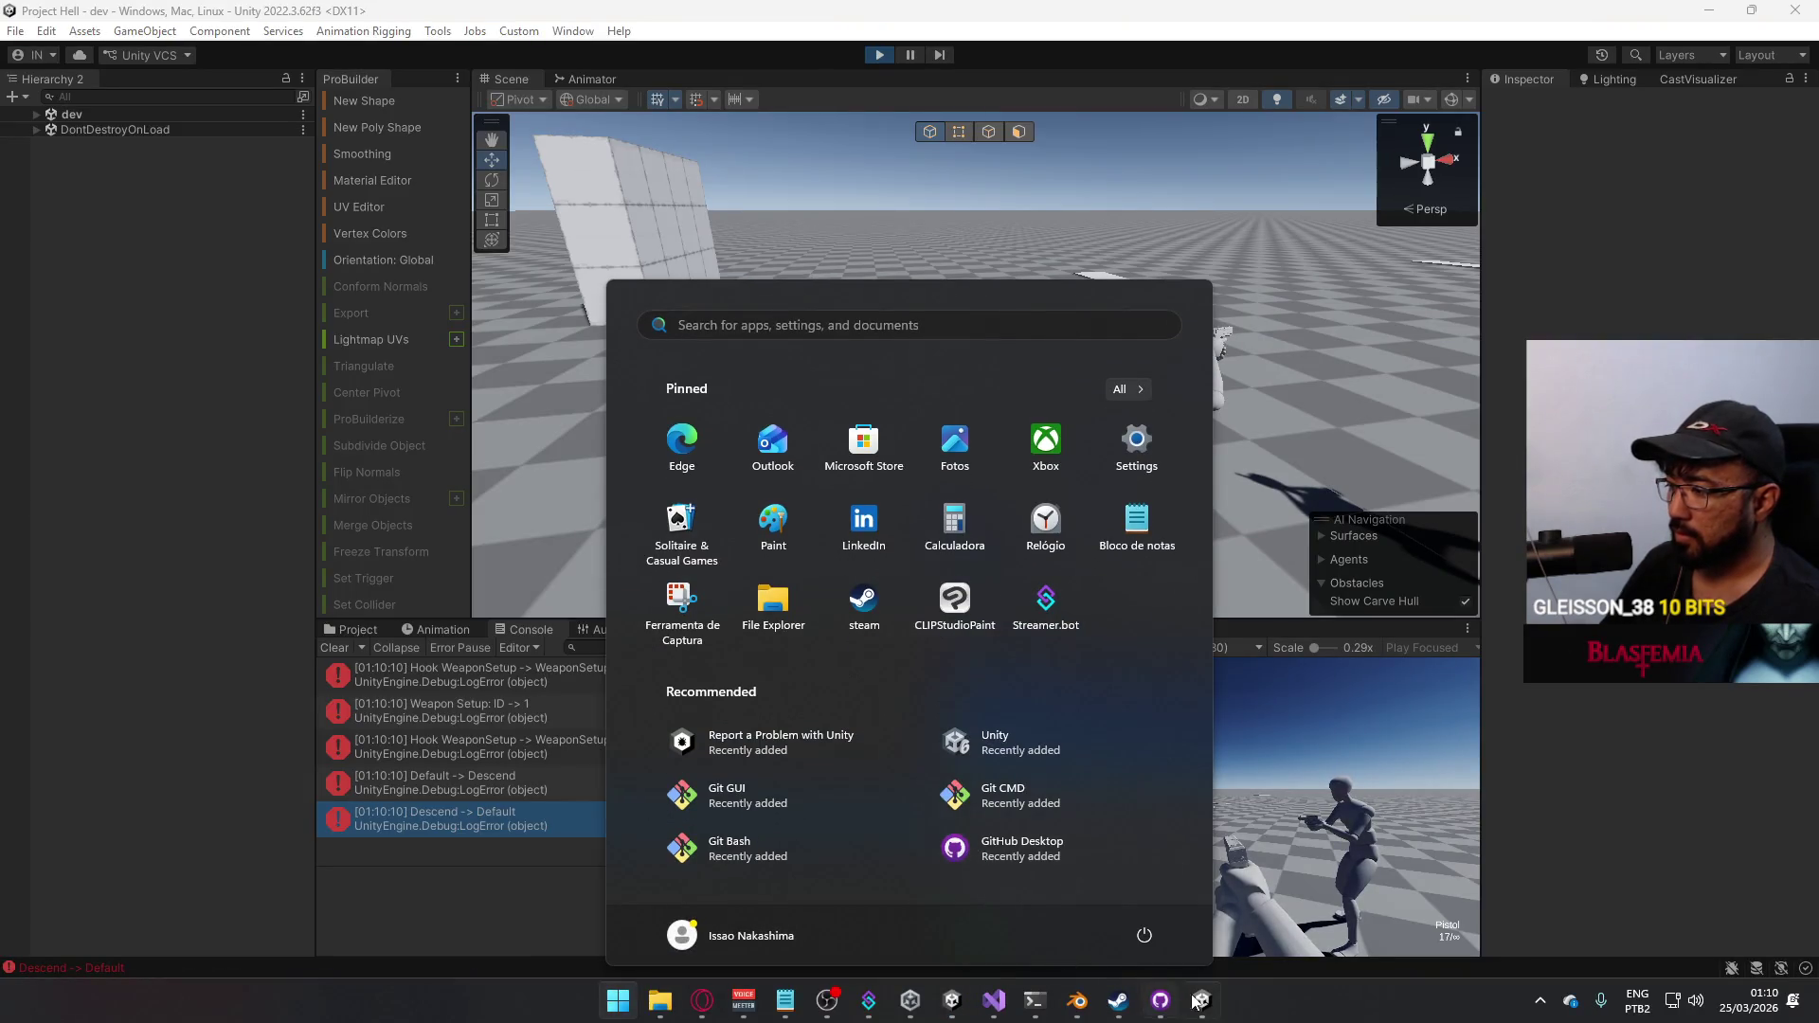
click(1197, 1000)
key(super)
key(super)
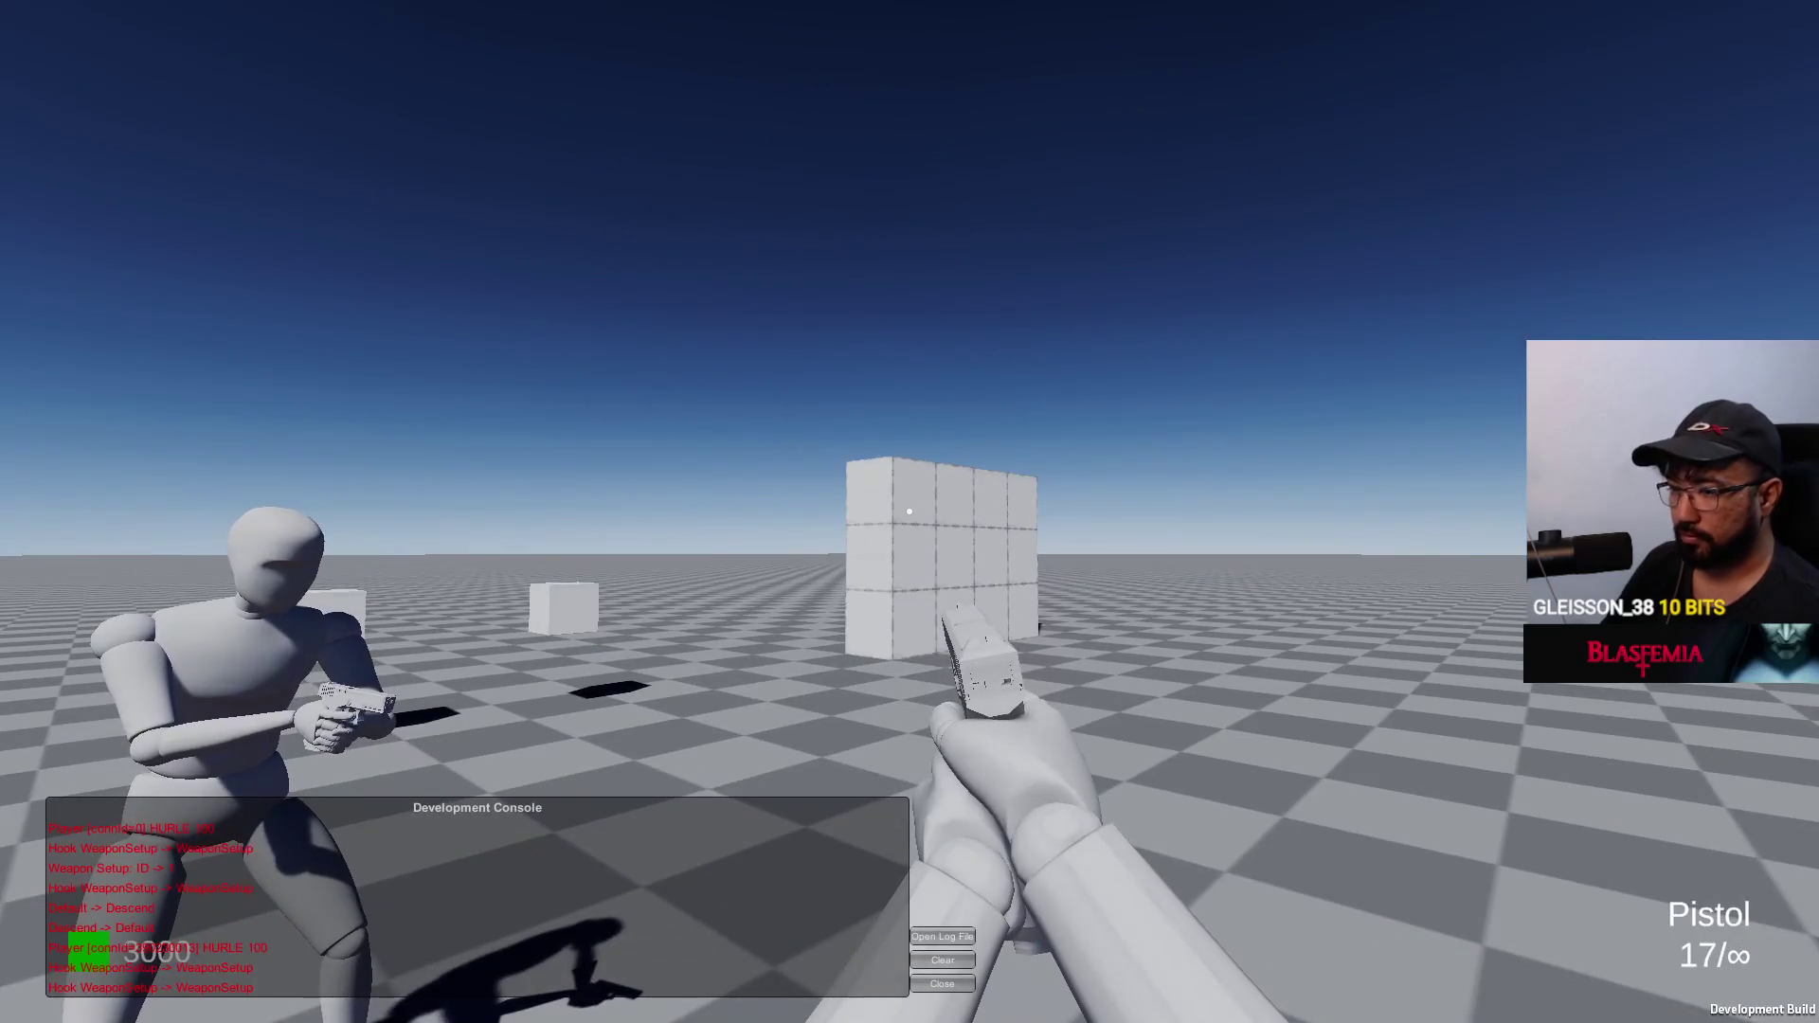
key(super)
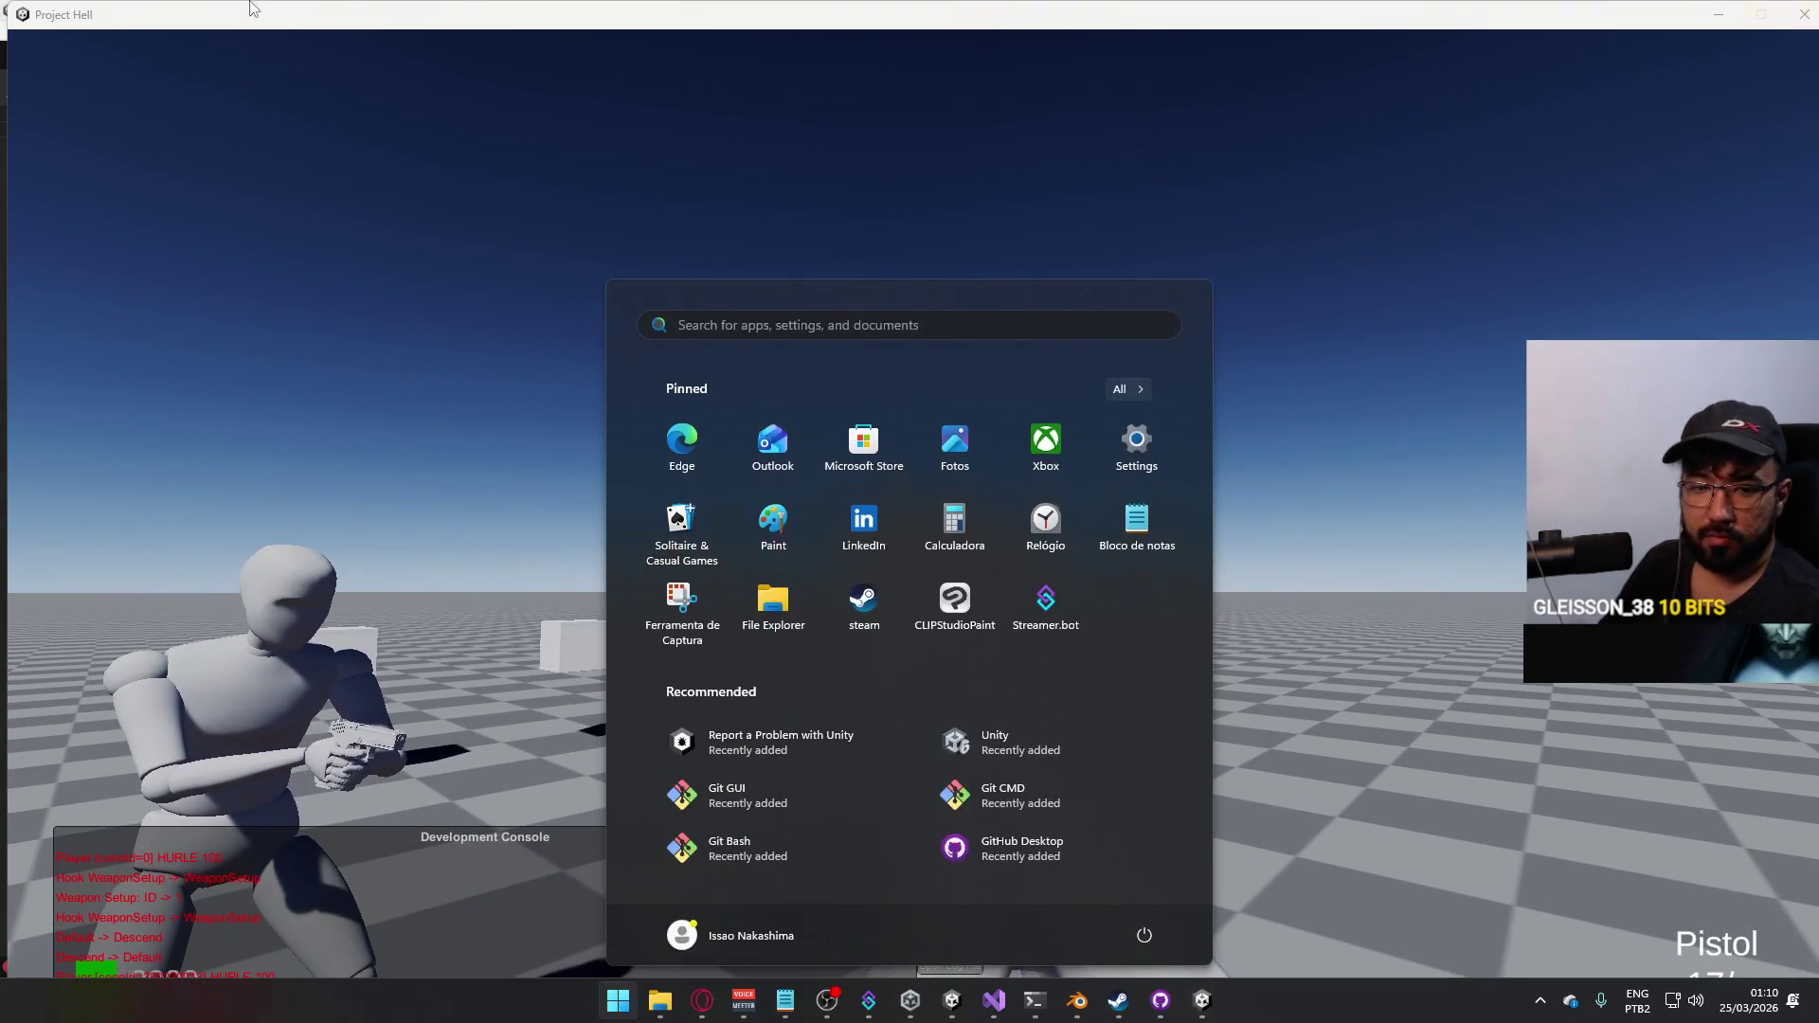
double_click(259, 8)
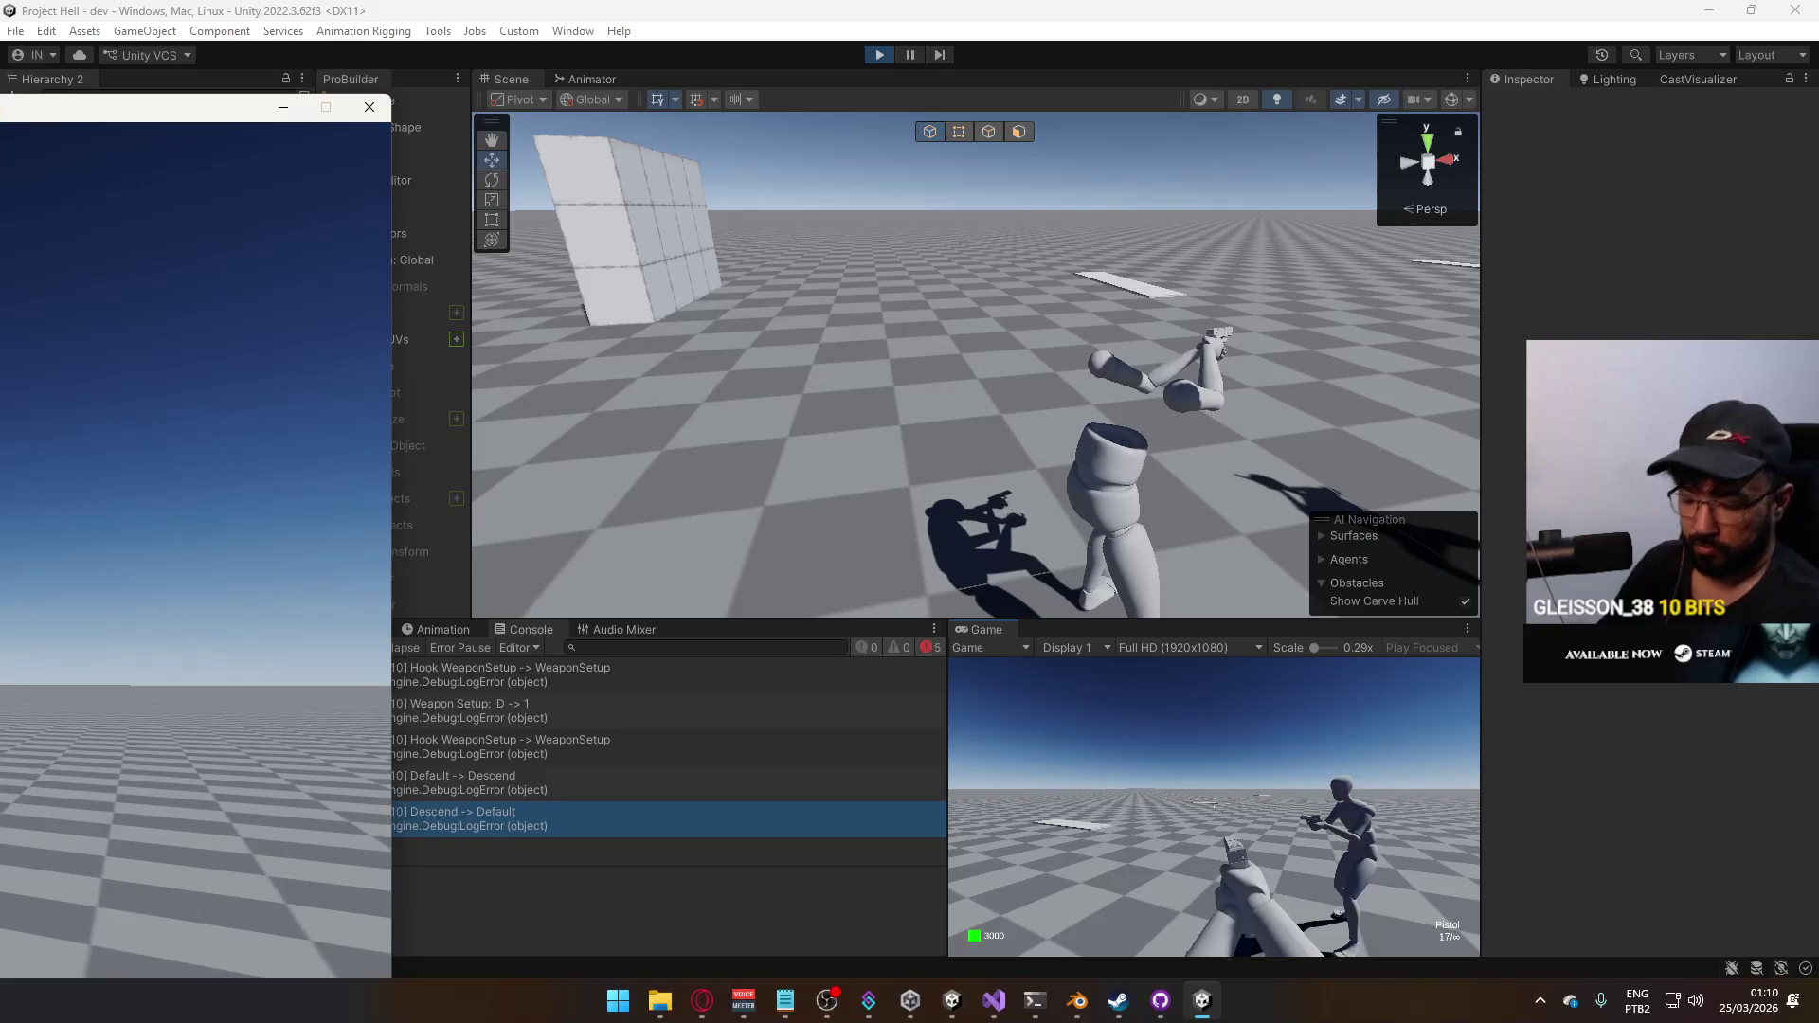
key(alt+Tab)
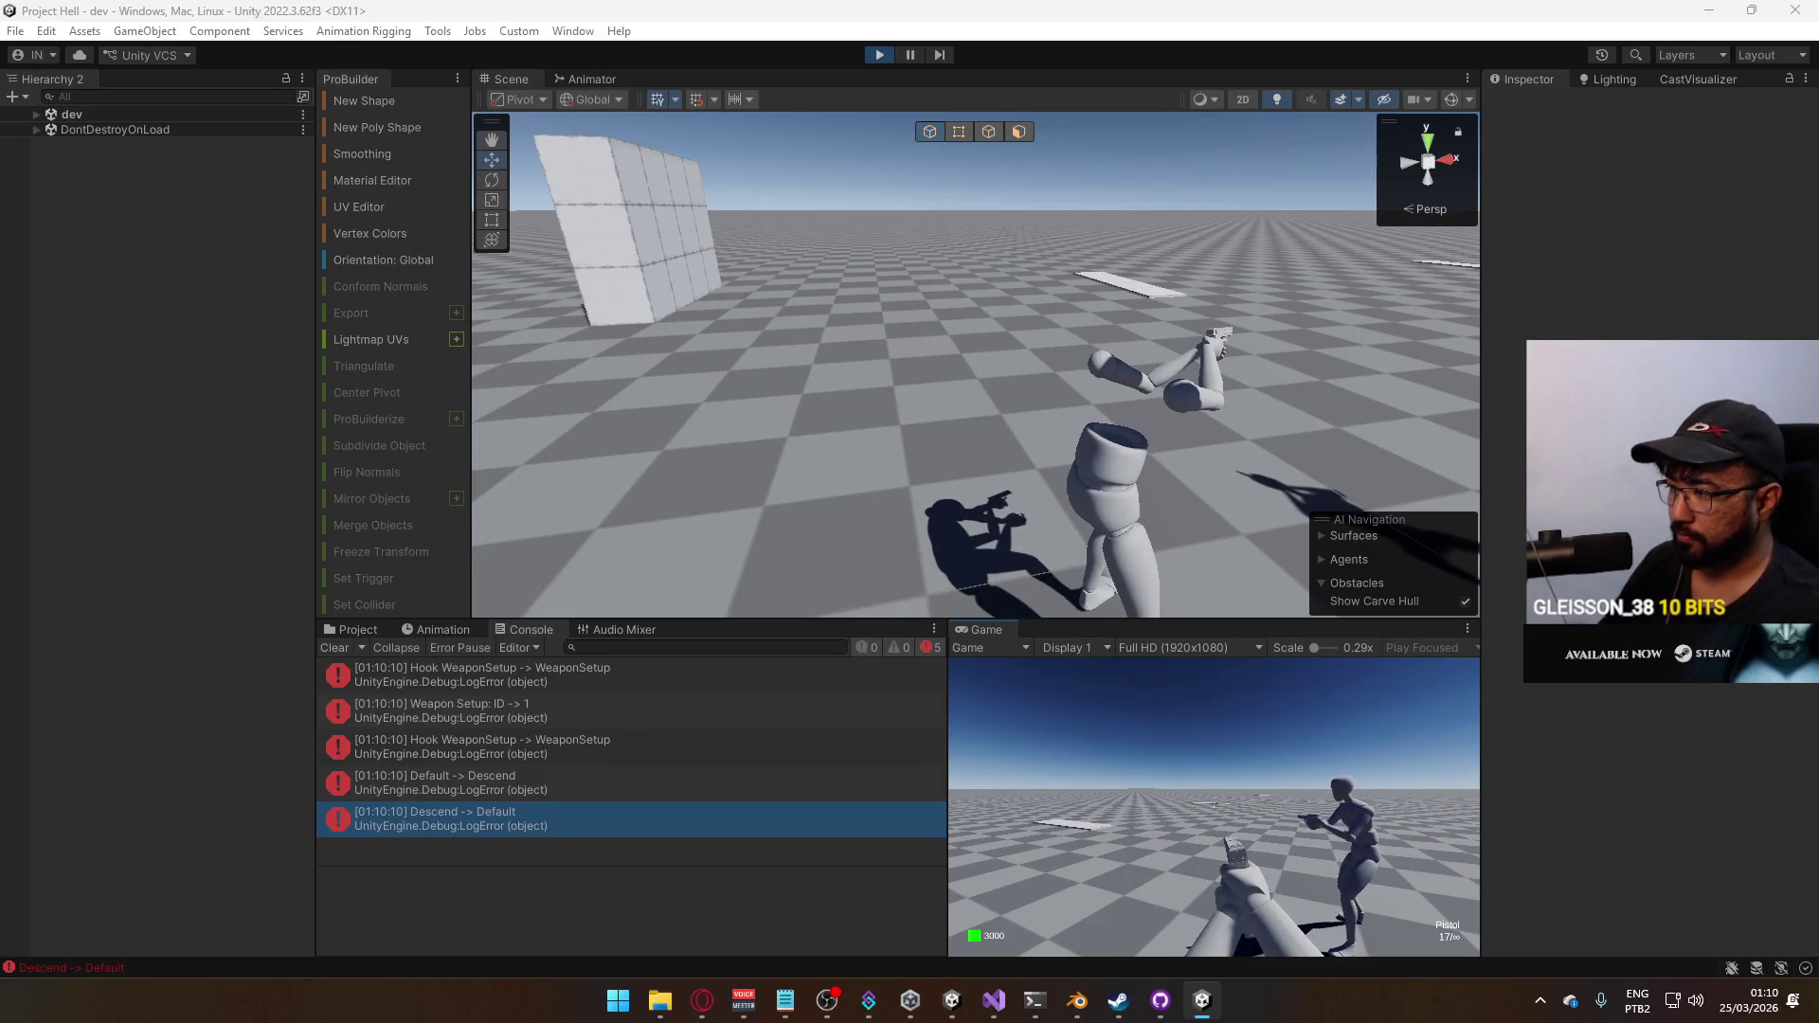
key(super)
key(super)
key(super)
key(super)
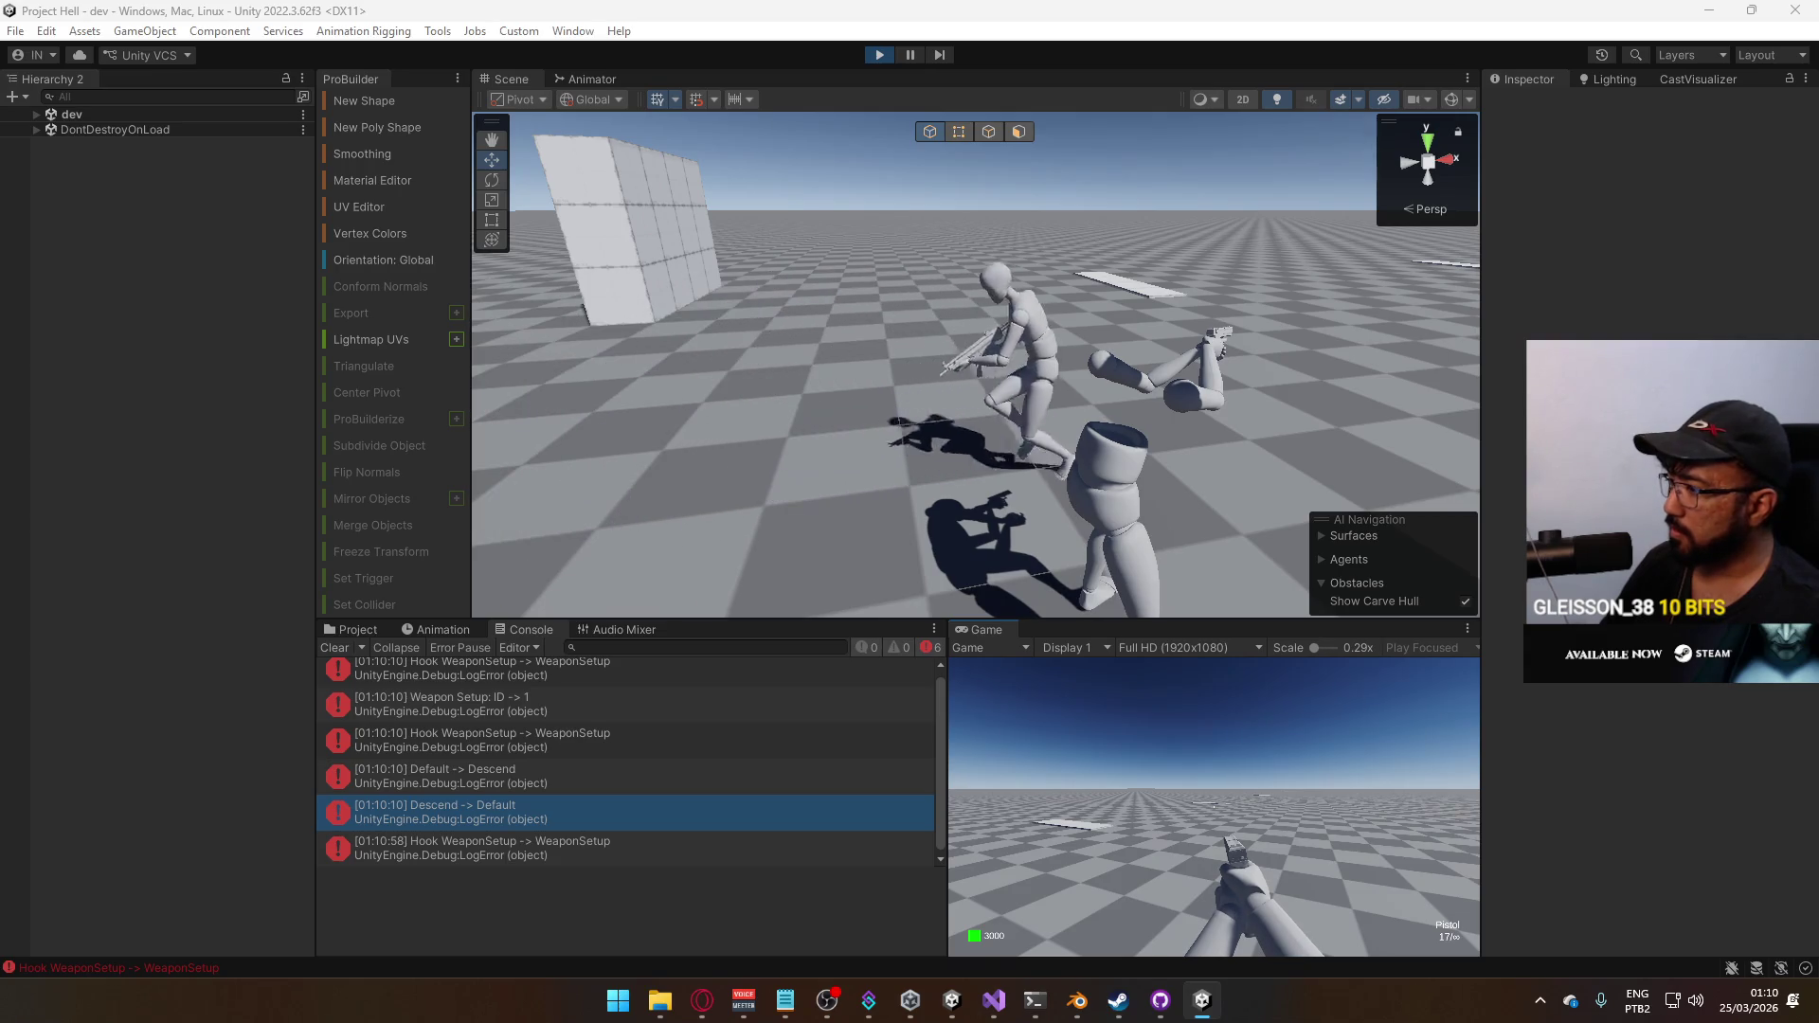
key(super)
key(super)
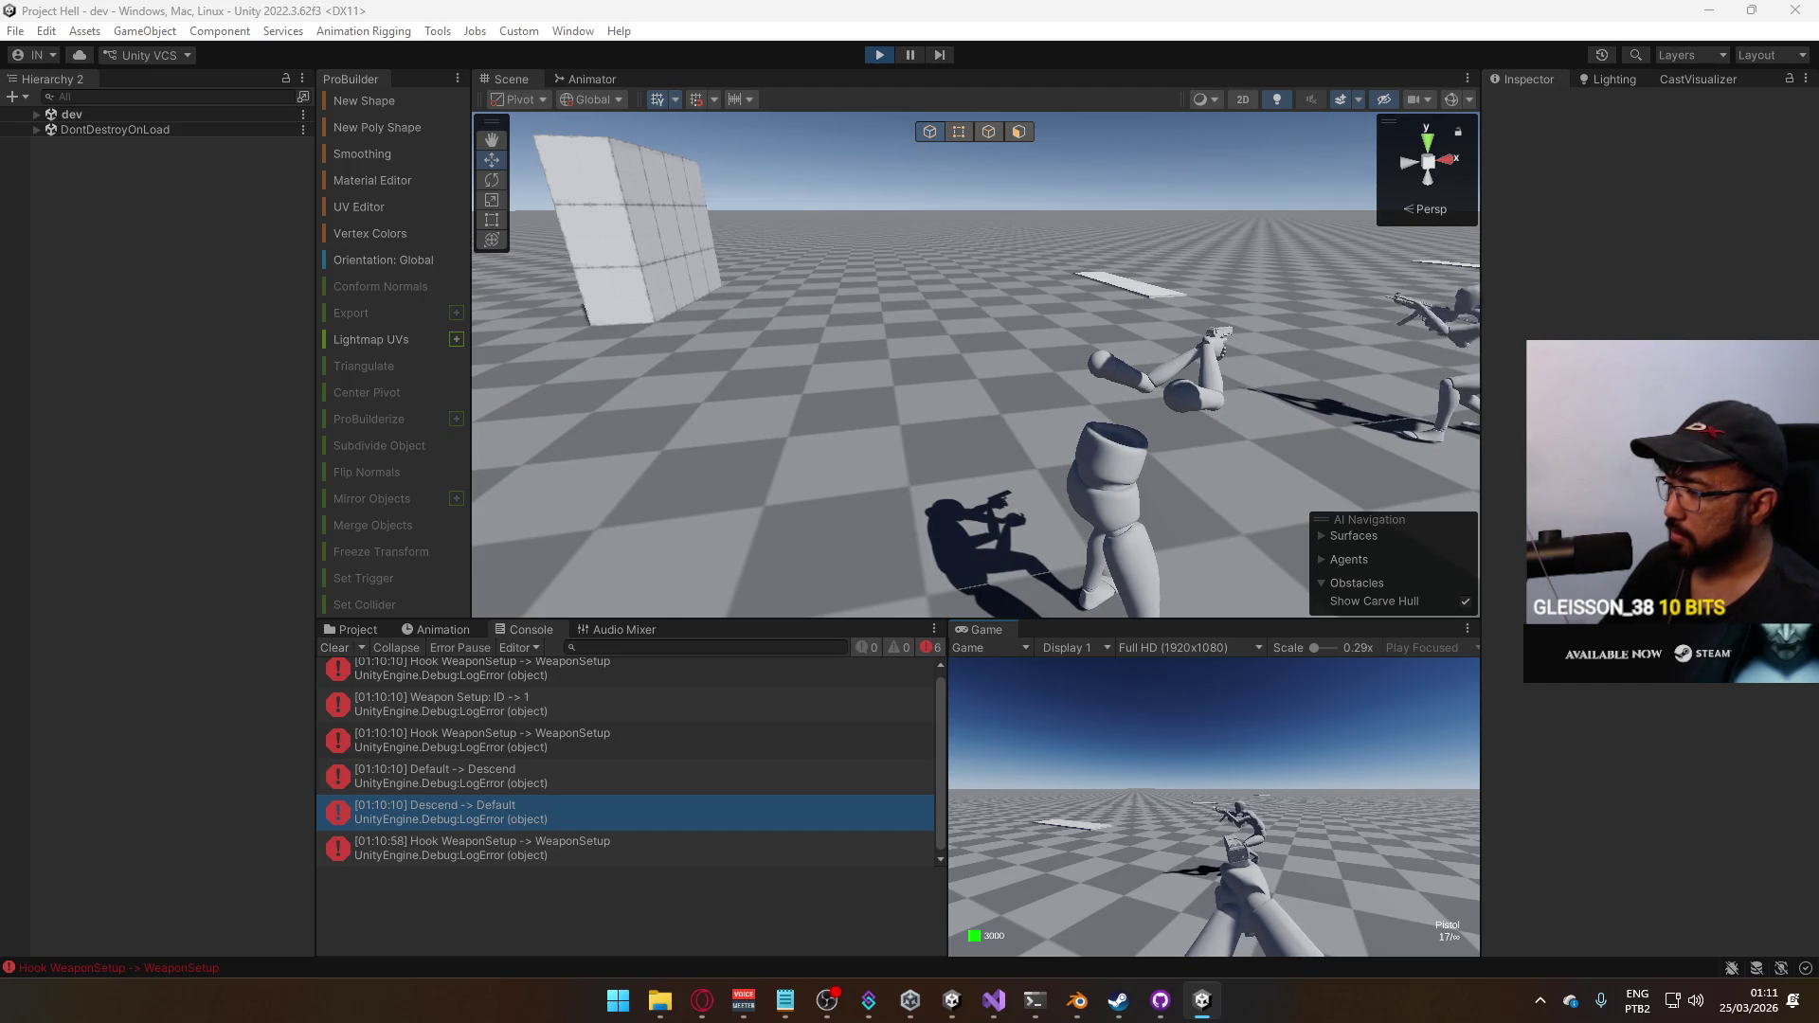
key(super)
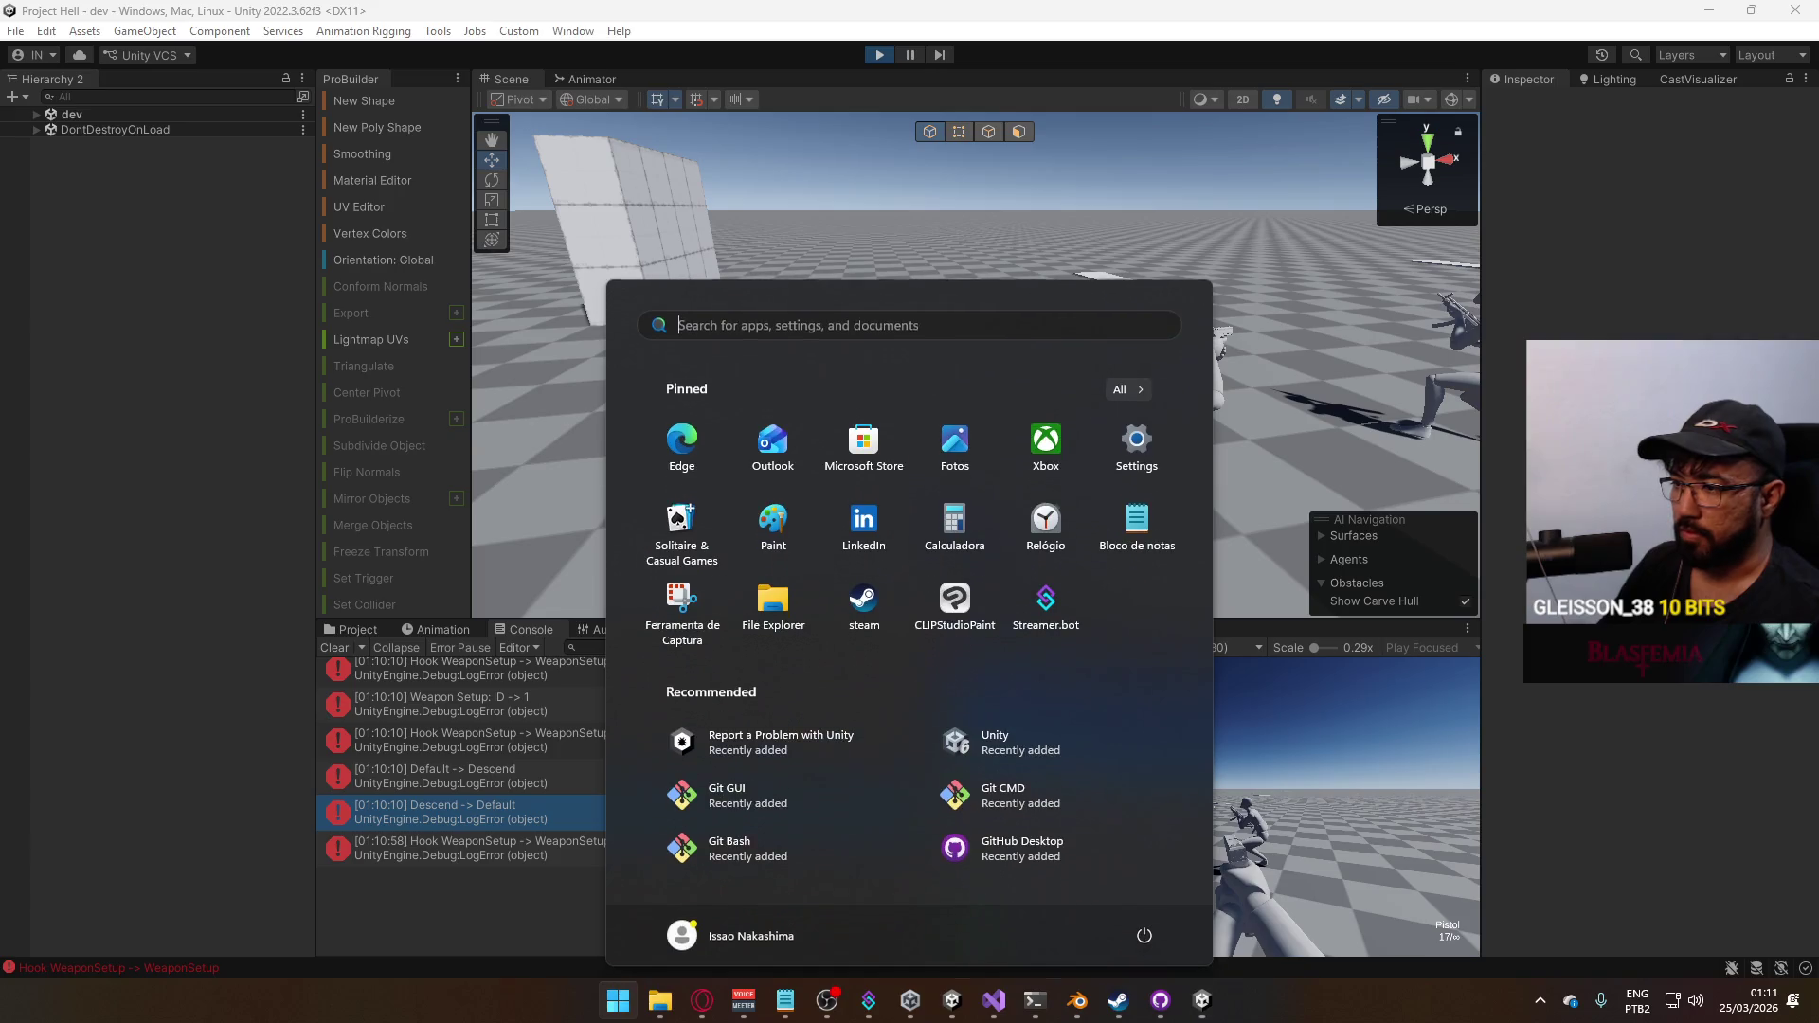
key(super)
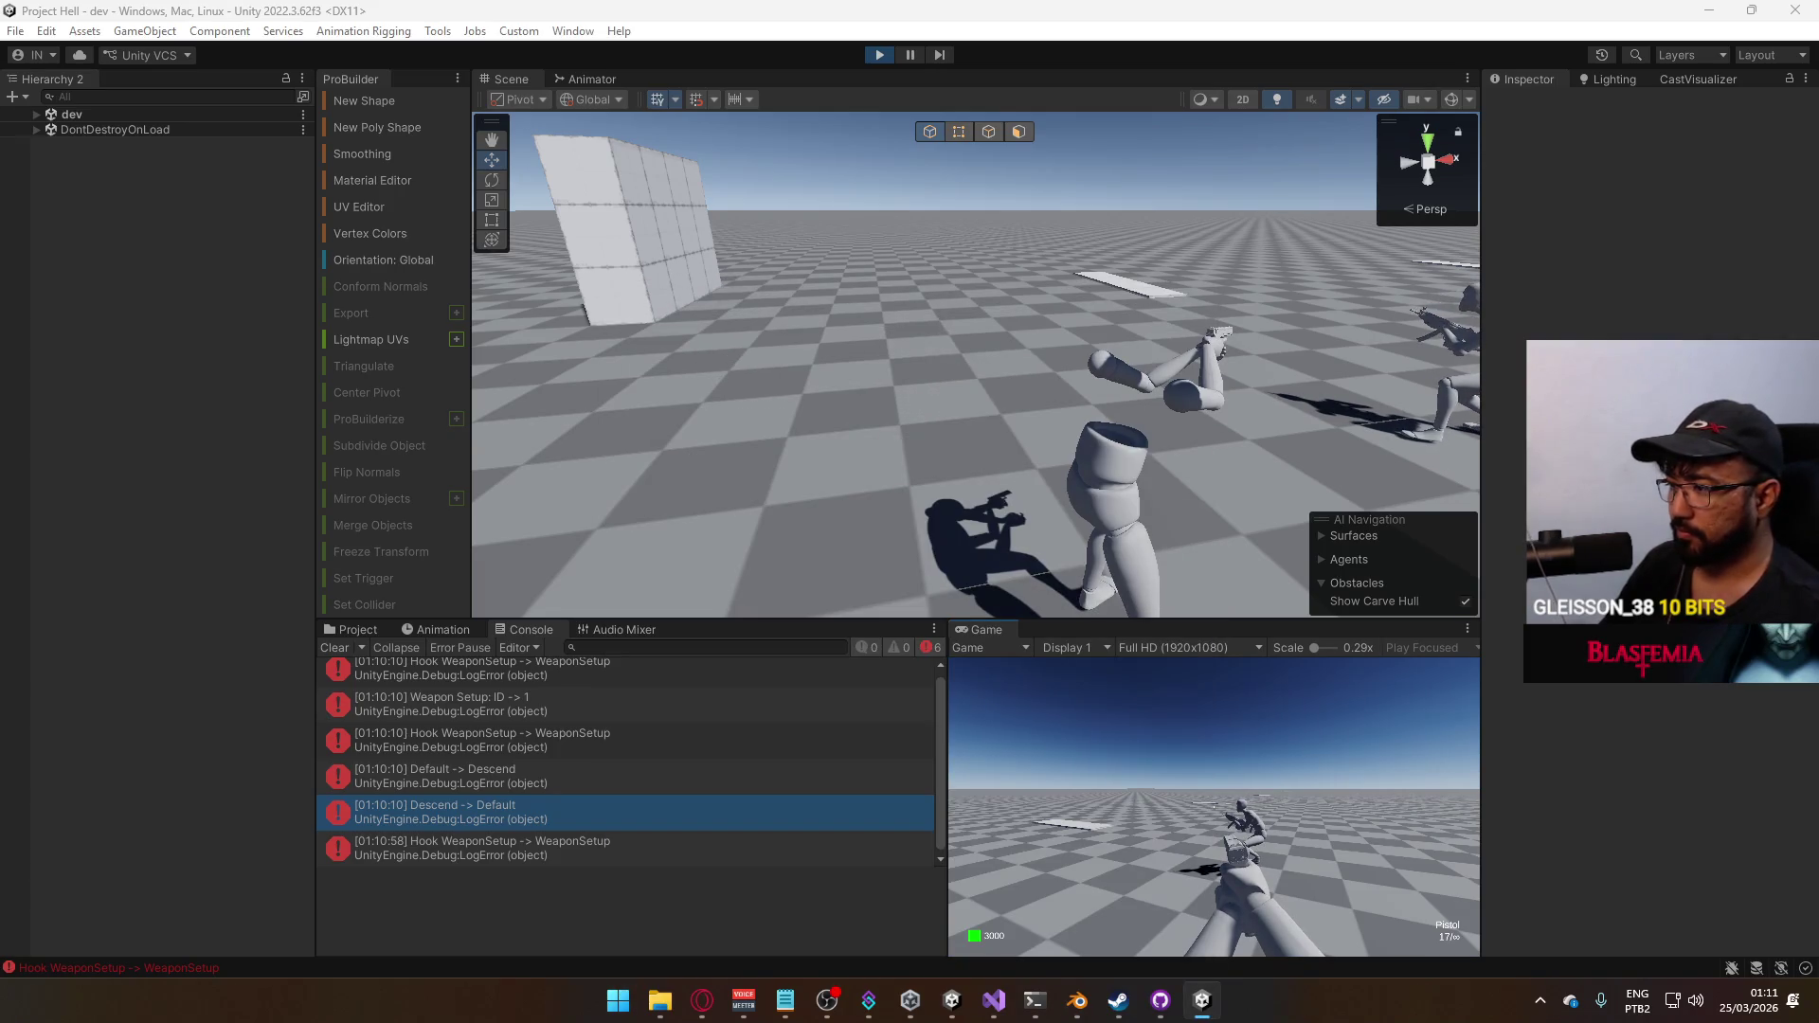
key(super)
key(super)
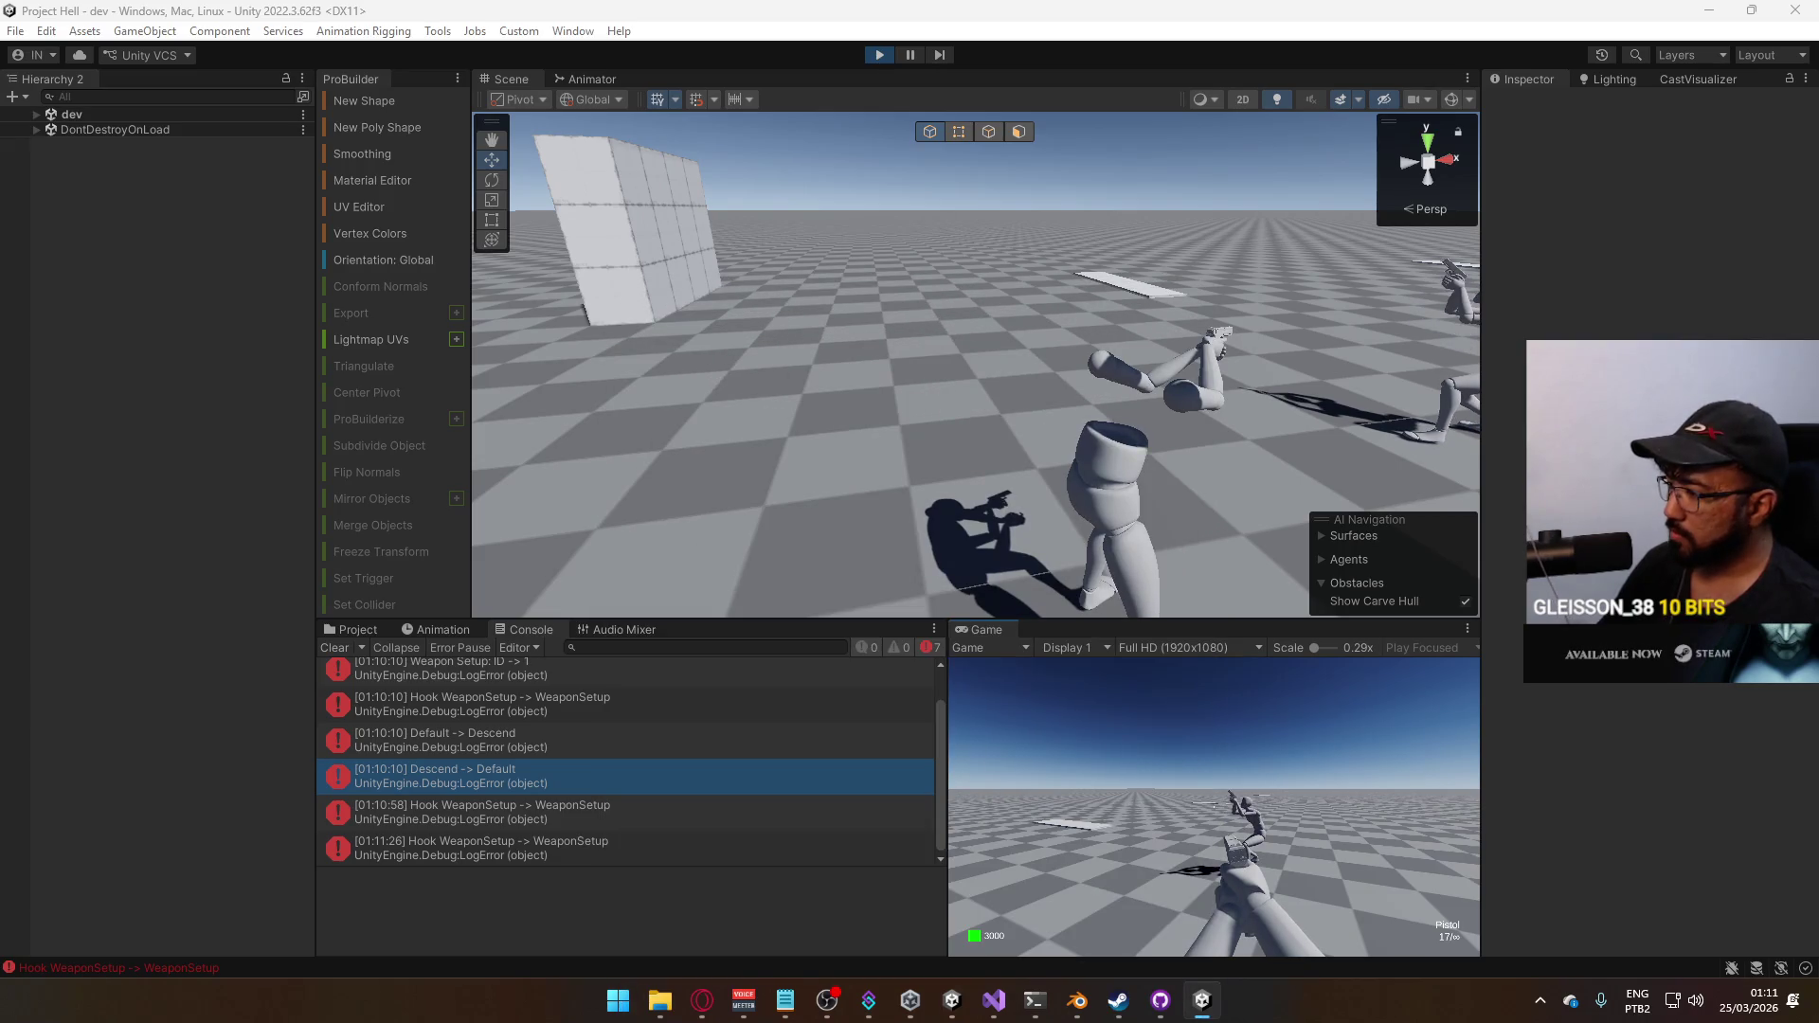
key(super)
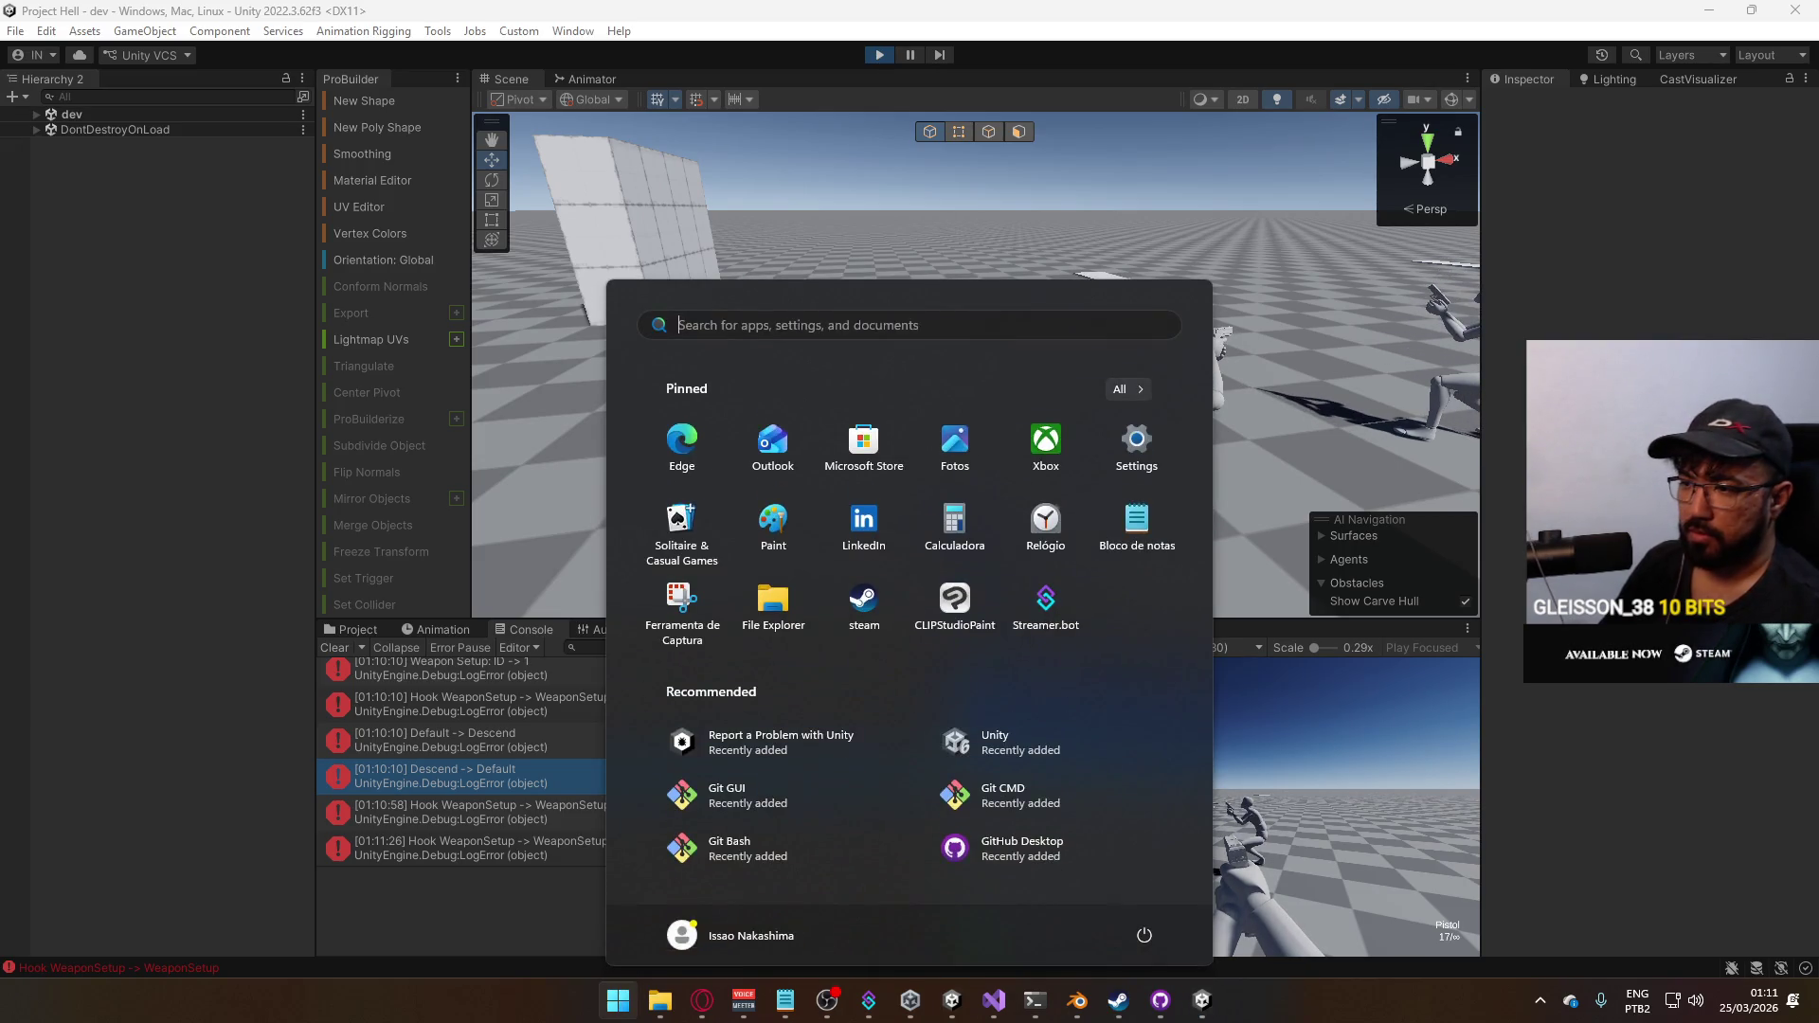
key(super)
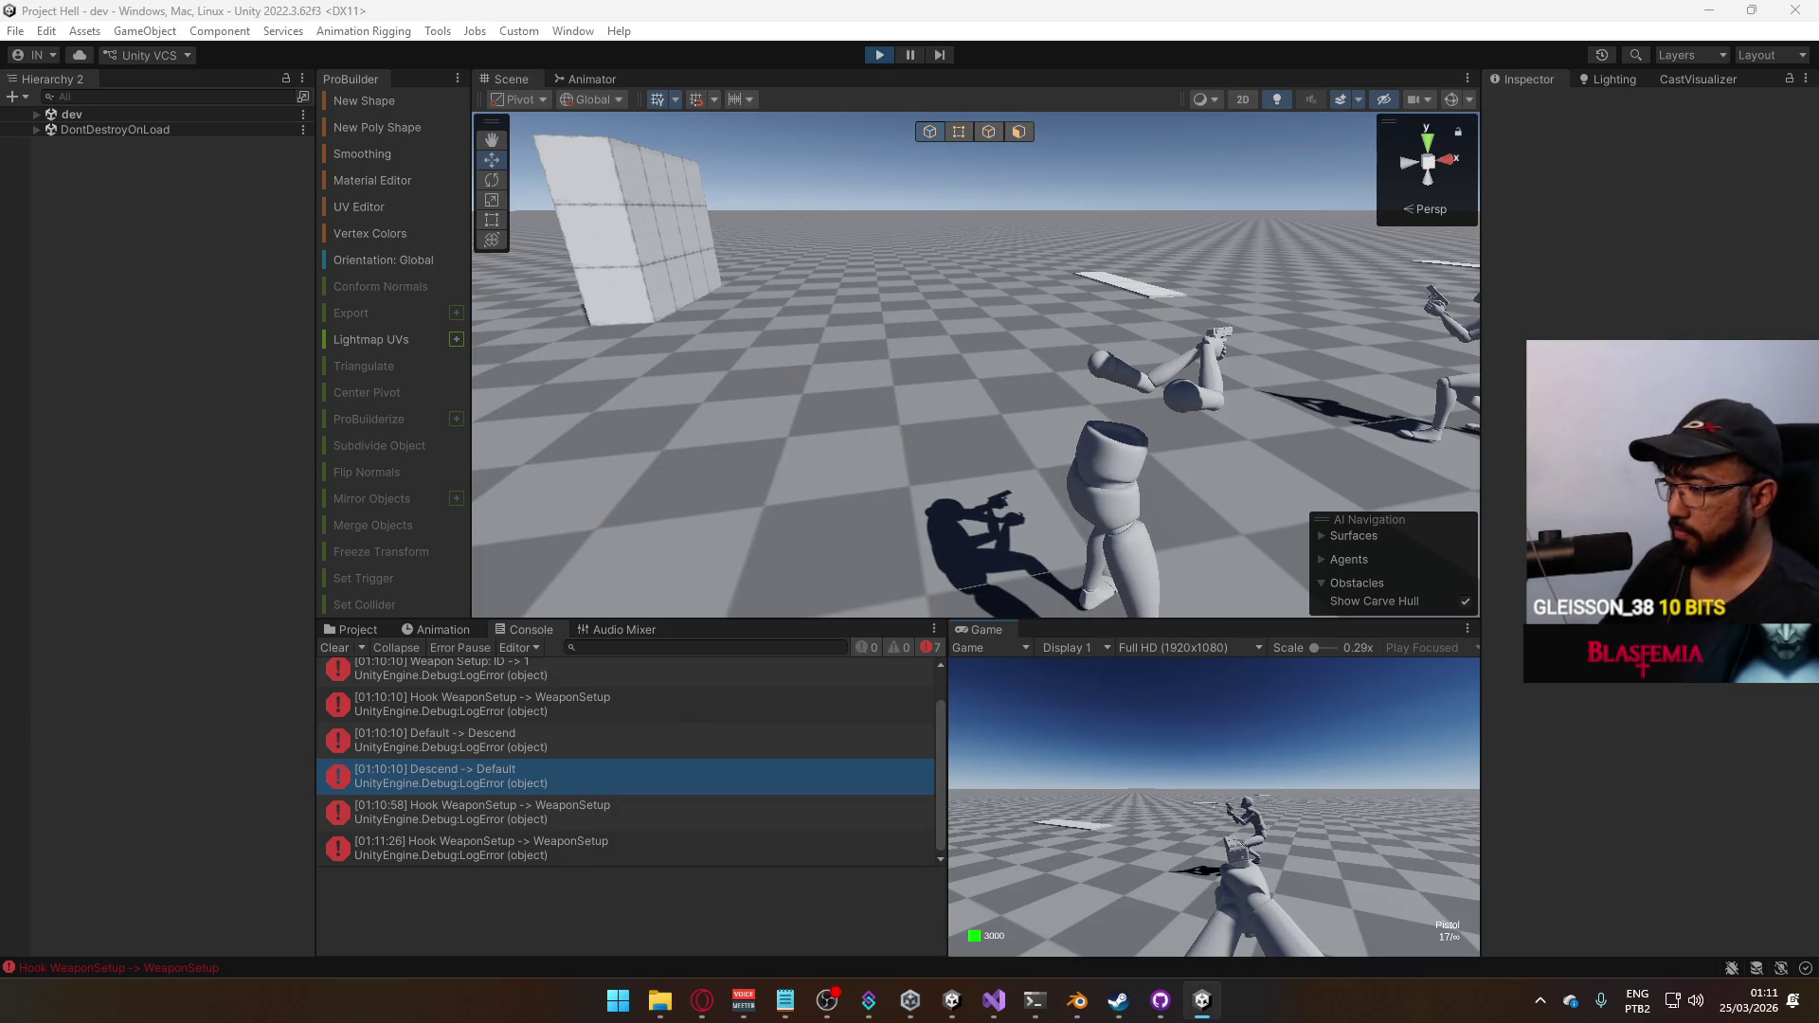
key(super)
key(super)
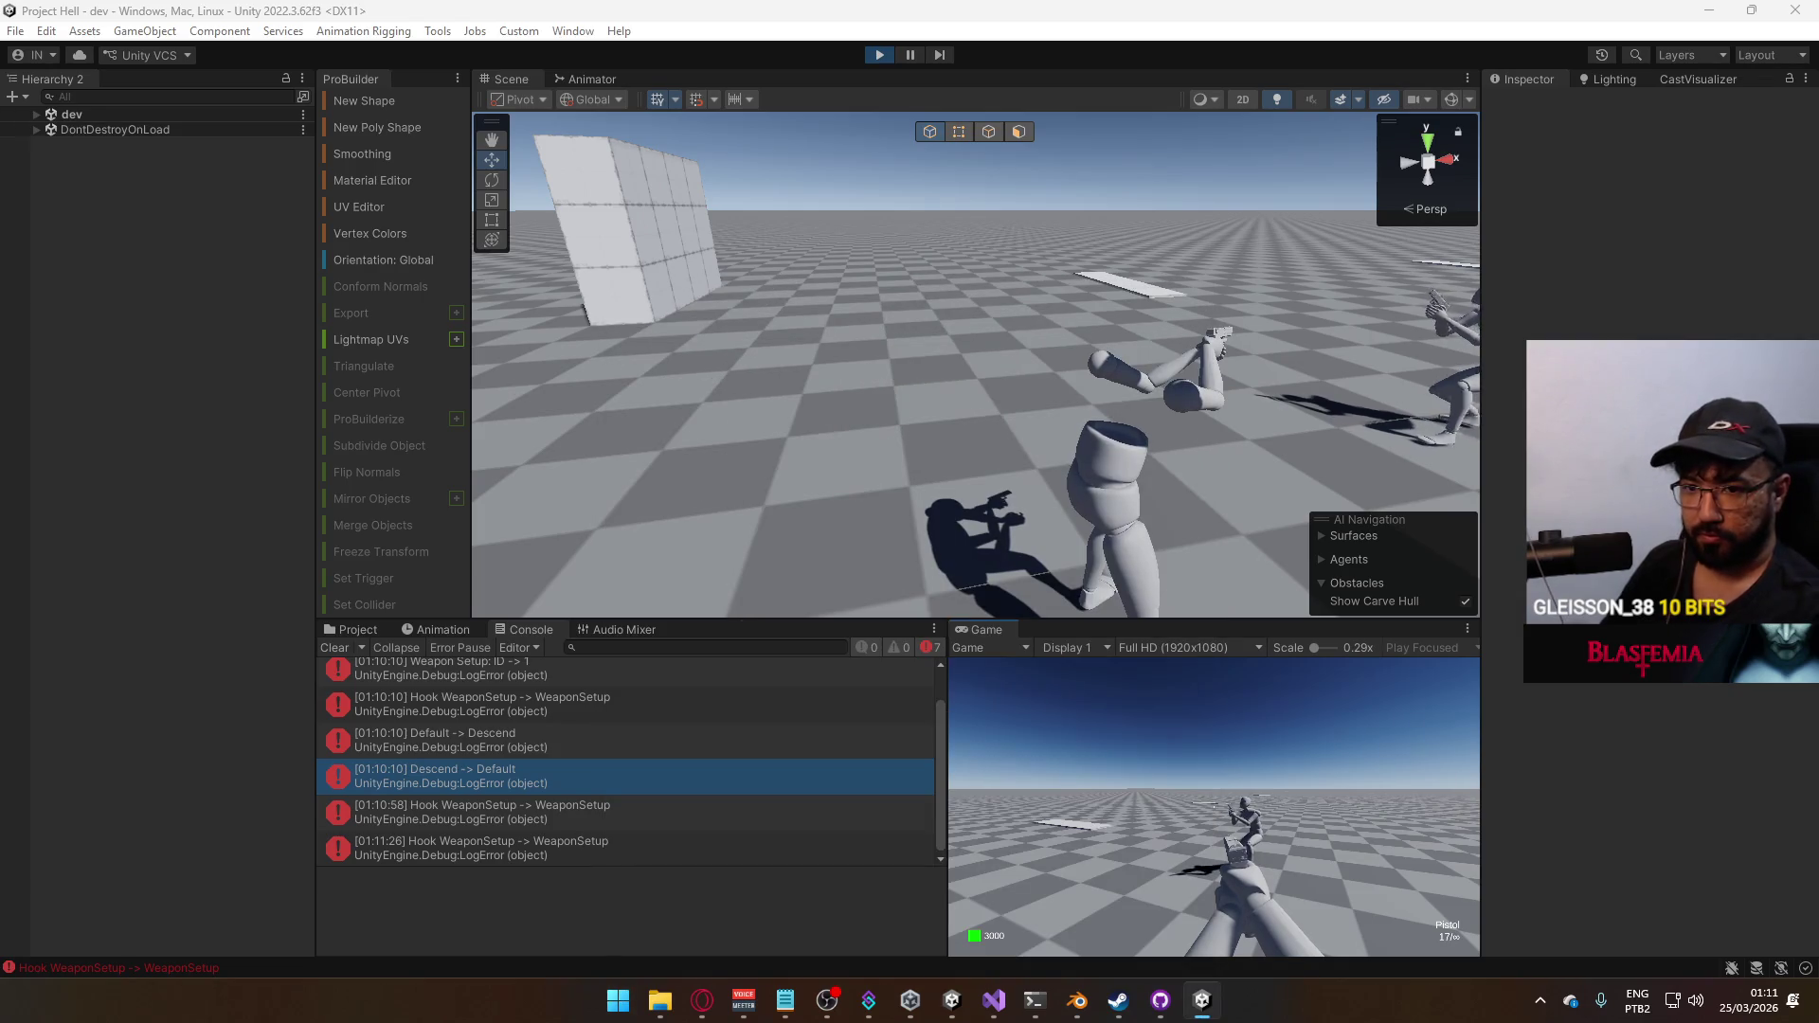
End the game session with Alt+F4 so the offline scene loads
key(alt+F4)
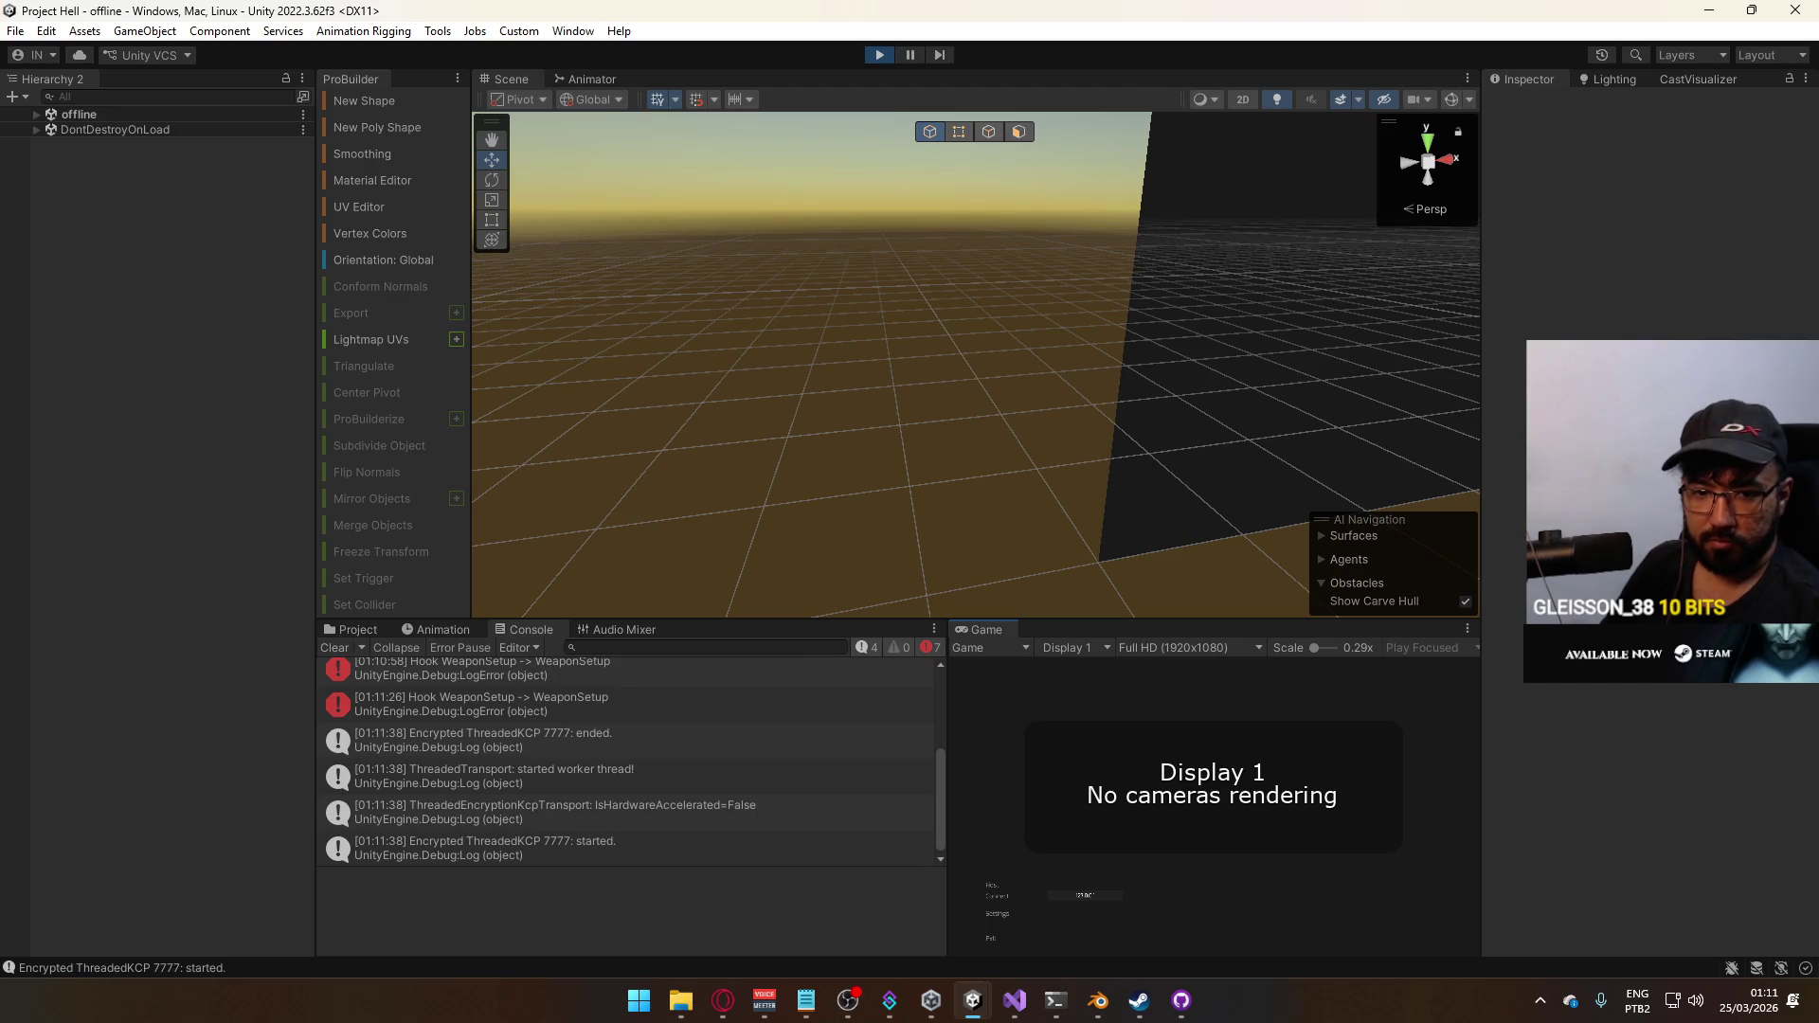
Show the Project assets and preview the ADS Primary Crouch Look Up and Look Down clips
click(355, 630)
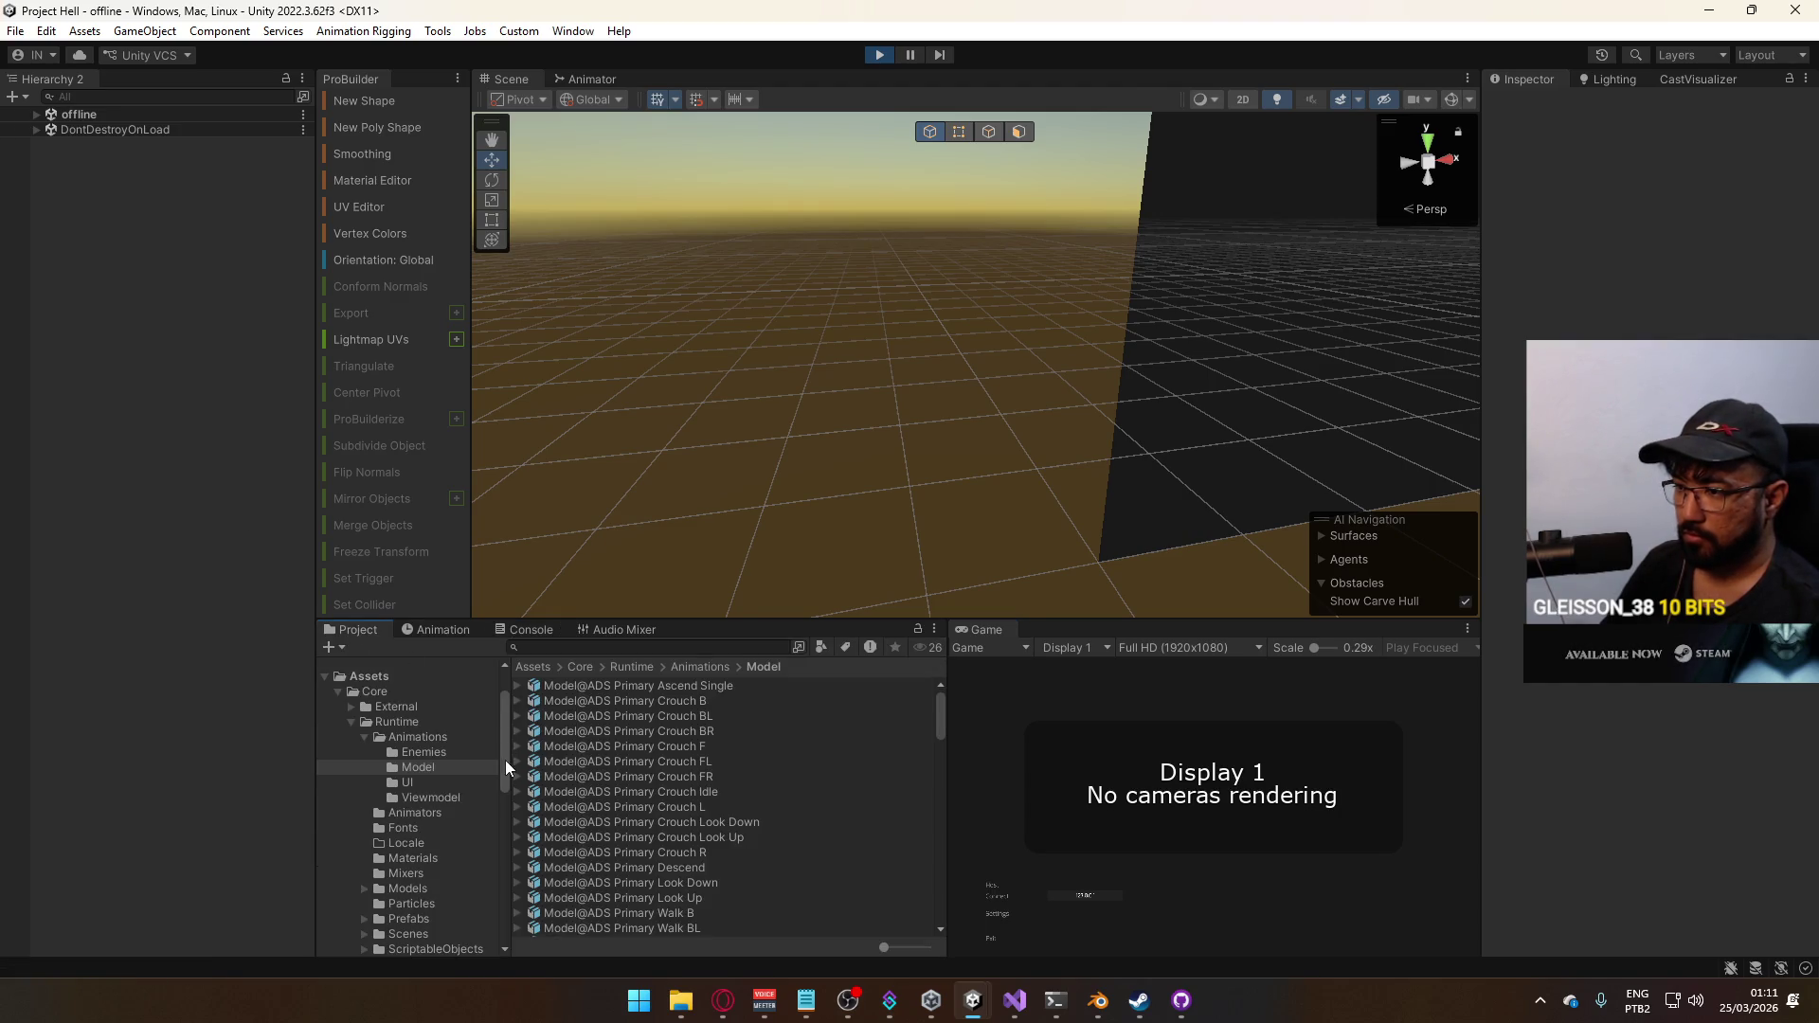
scroll(732, 797, down, 5)
scroll(741, 825, down, 5)
scroll(741, 837, down, 5)
scroll(727, 853, up, 3)
scroll(727, 843, up, 3)
scroll(727, 830, up, 3)
scroll(727, 810, up, 3)
scroll(720, 780, up, 3)
scroll(718, 789, up, 3)
scroll(718, 789, up, 3)
scroll(718, 789, up, 3)
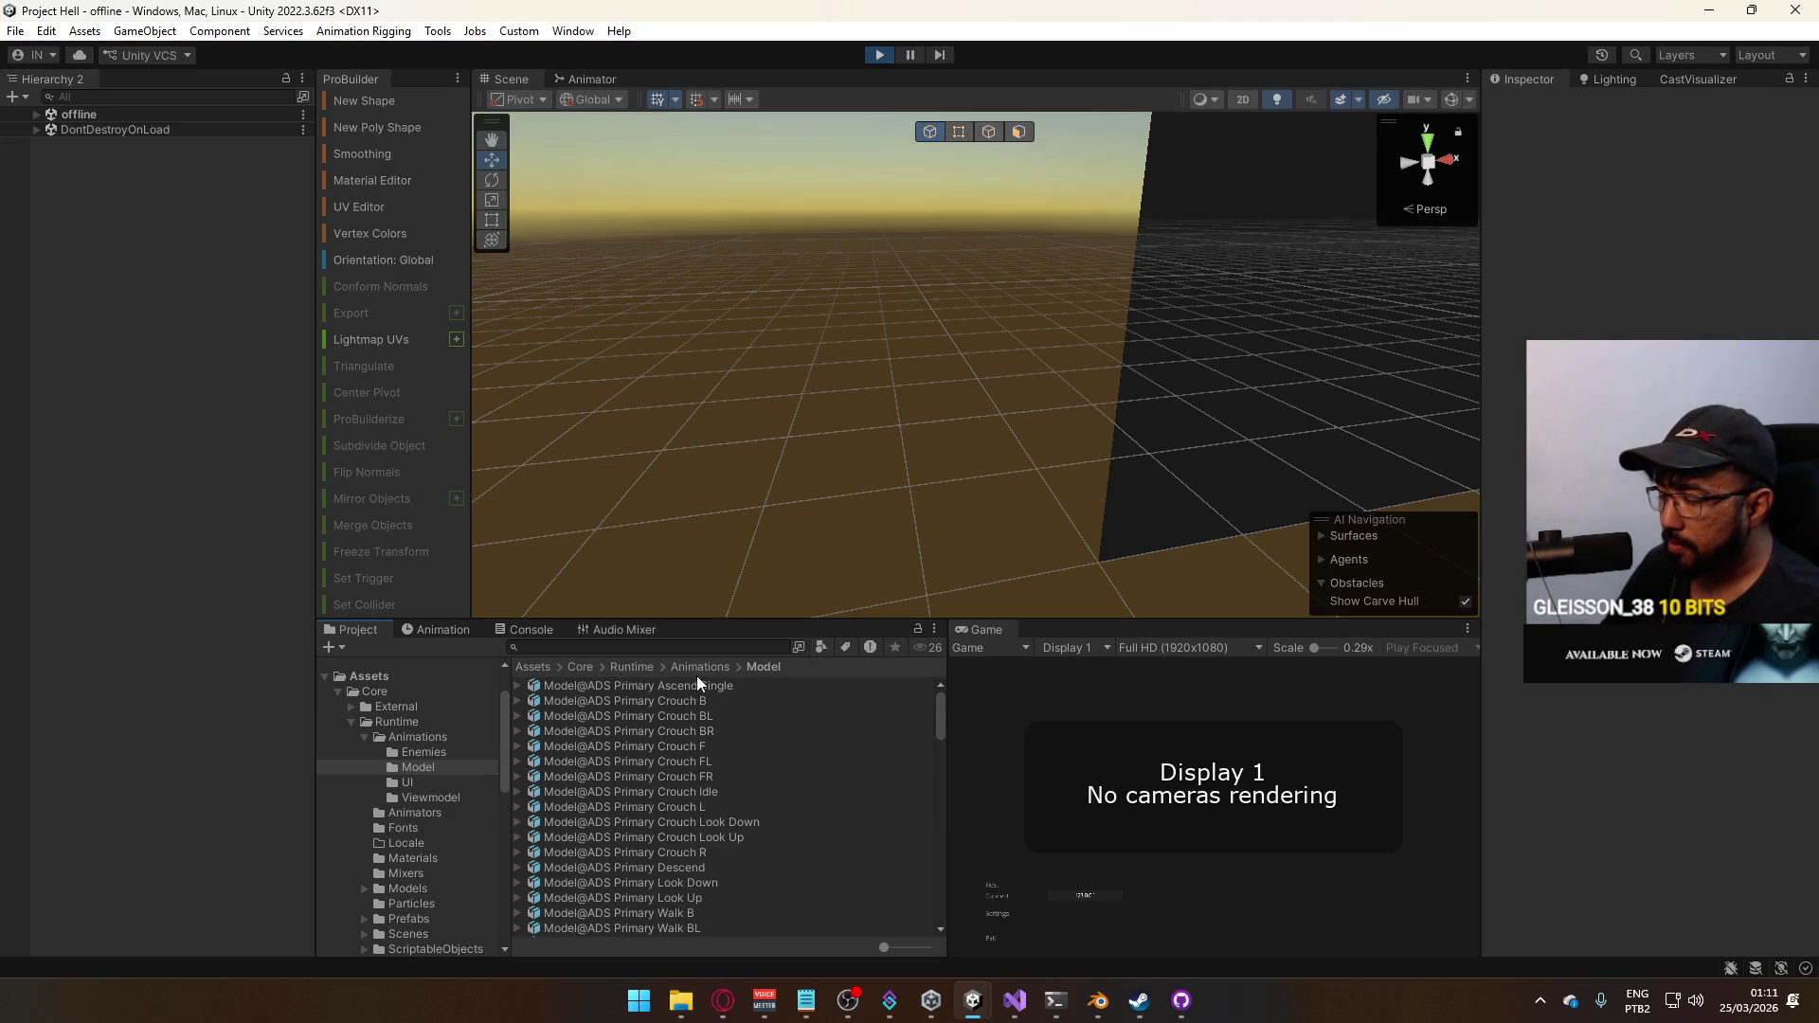
click(692, 840)
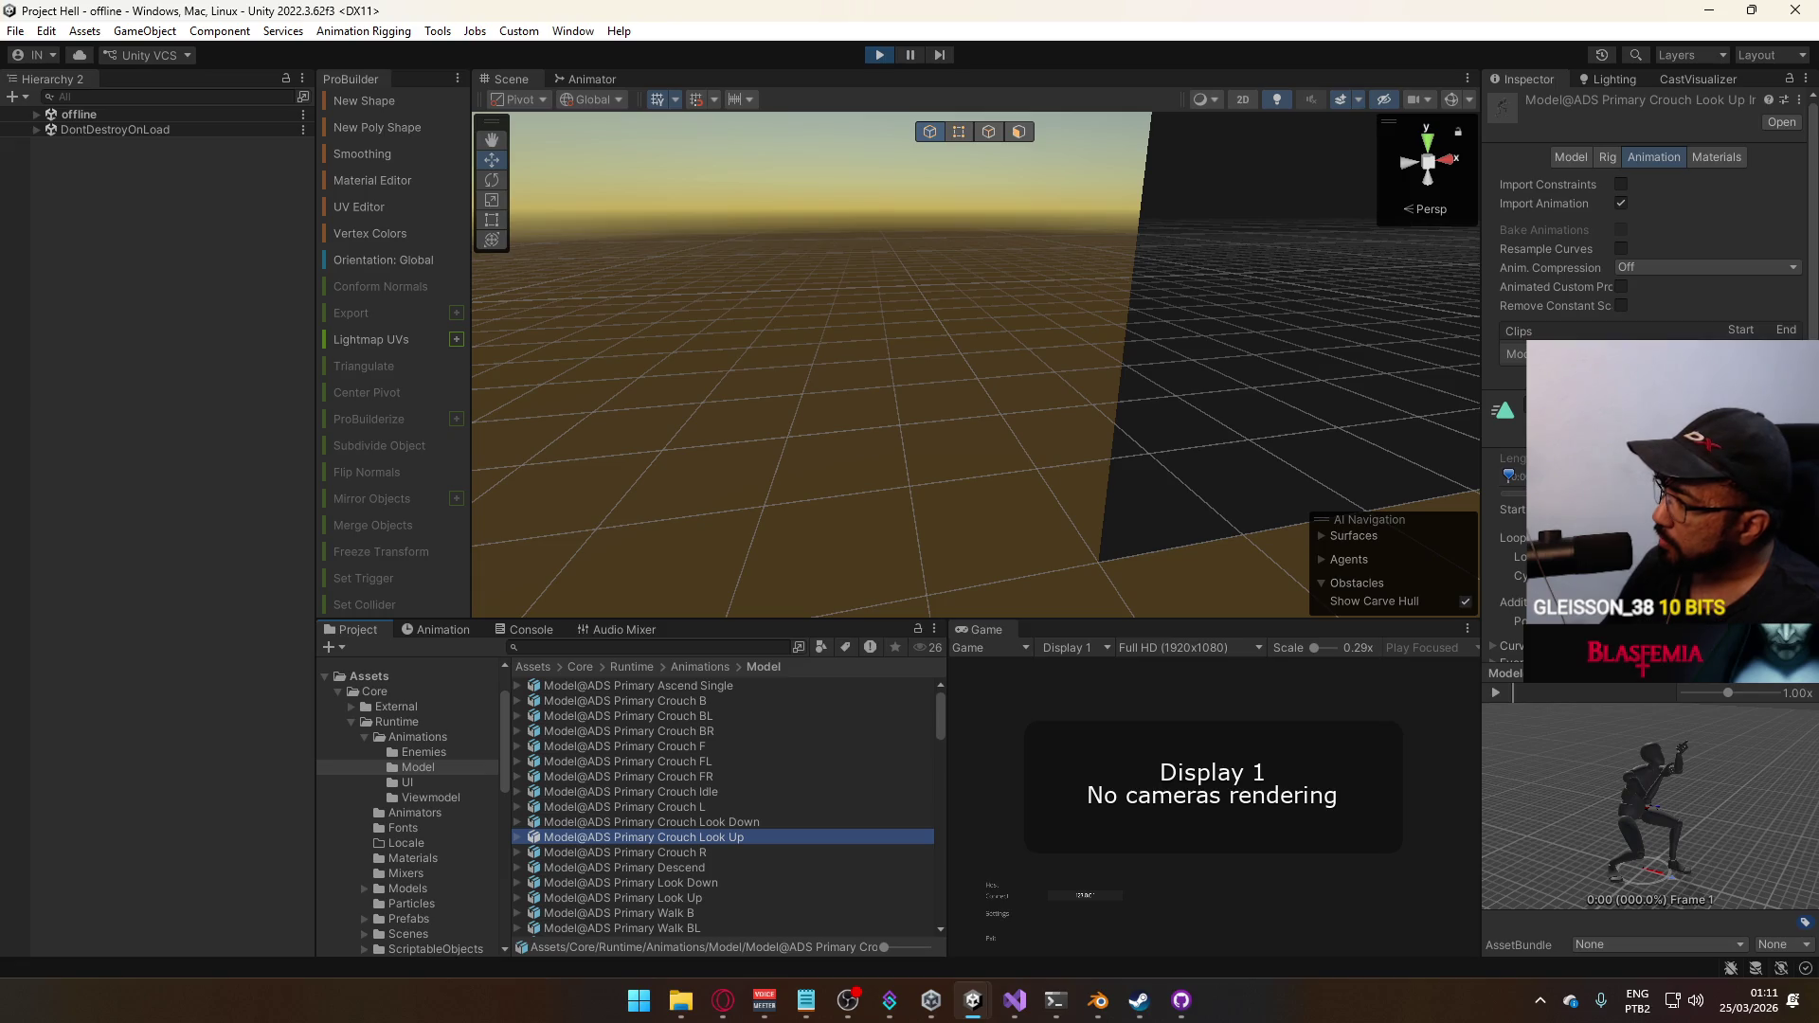
click(760, 824)
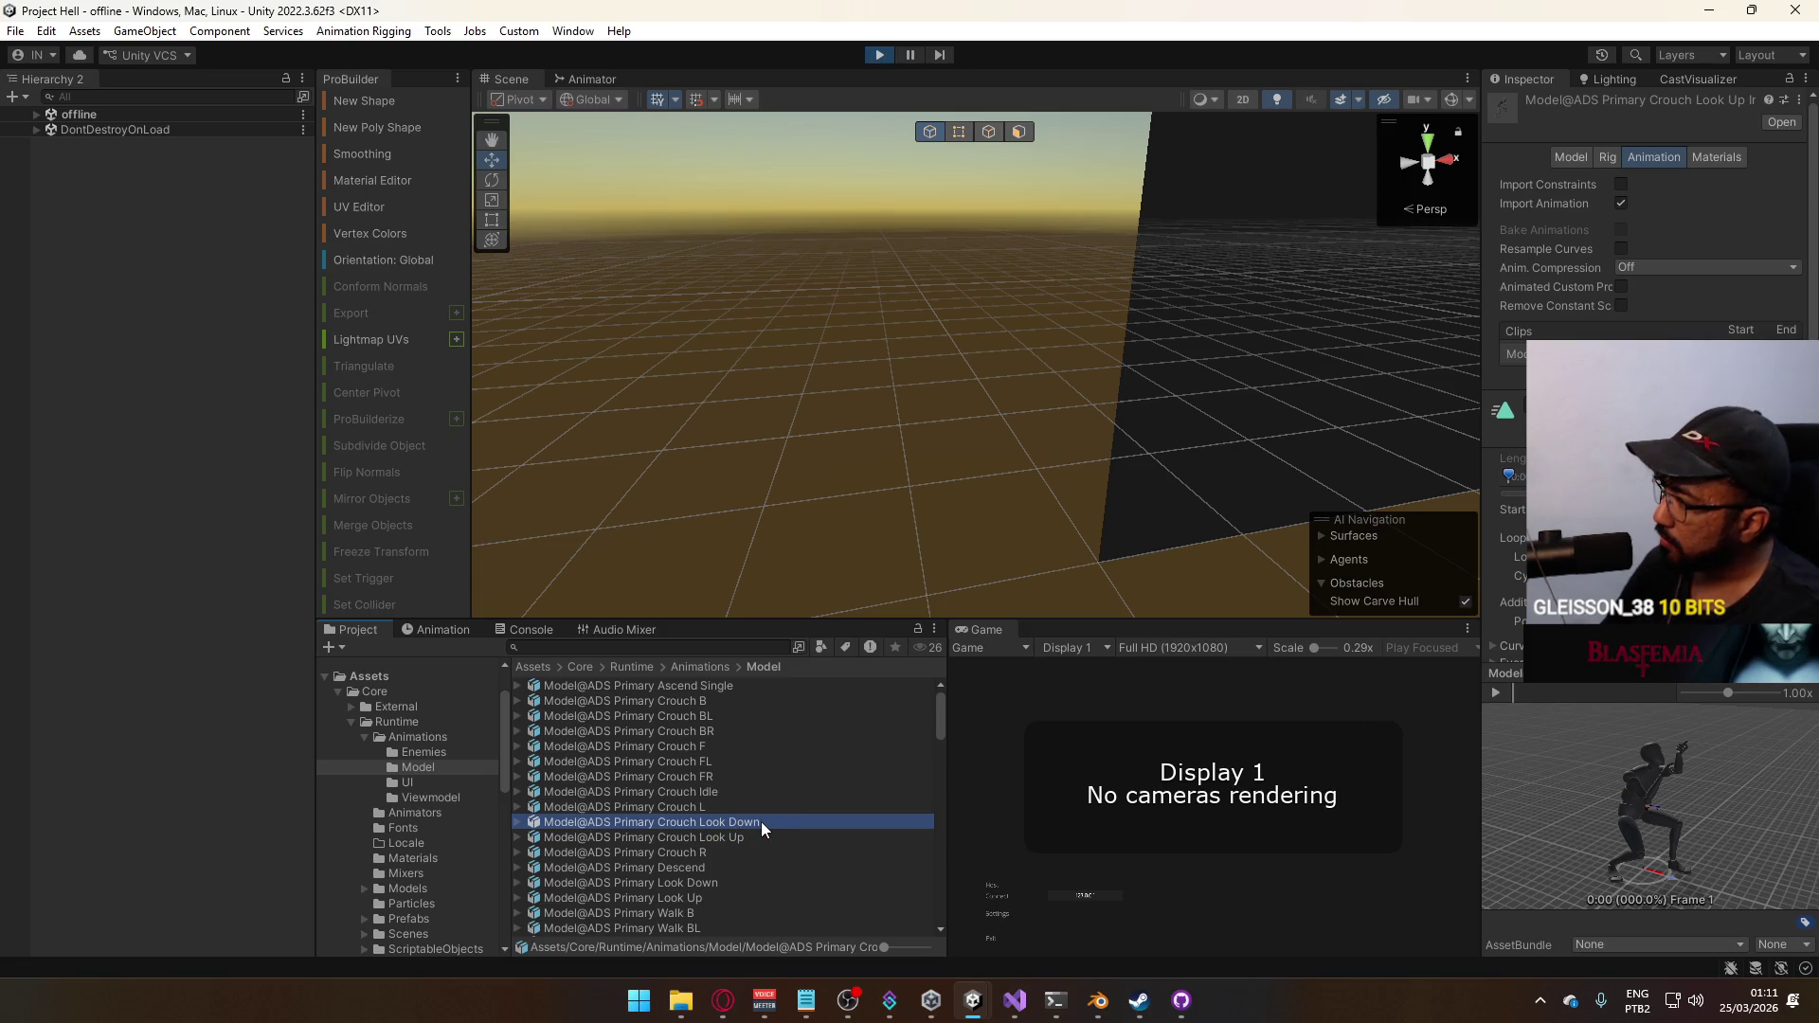
click(757, 839)
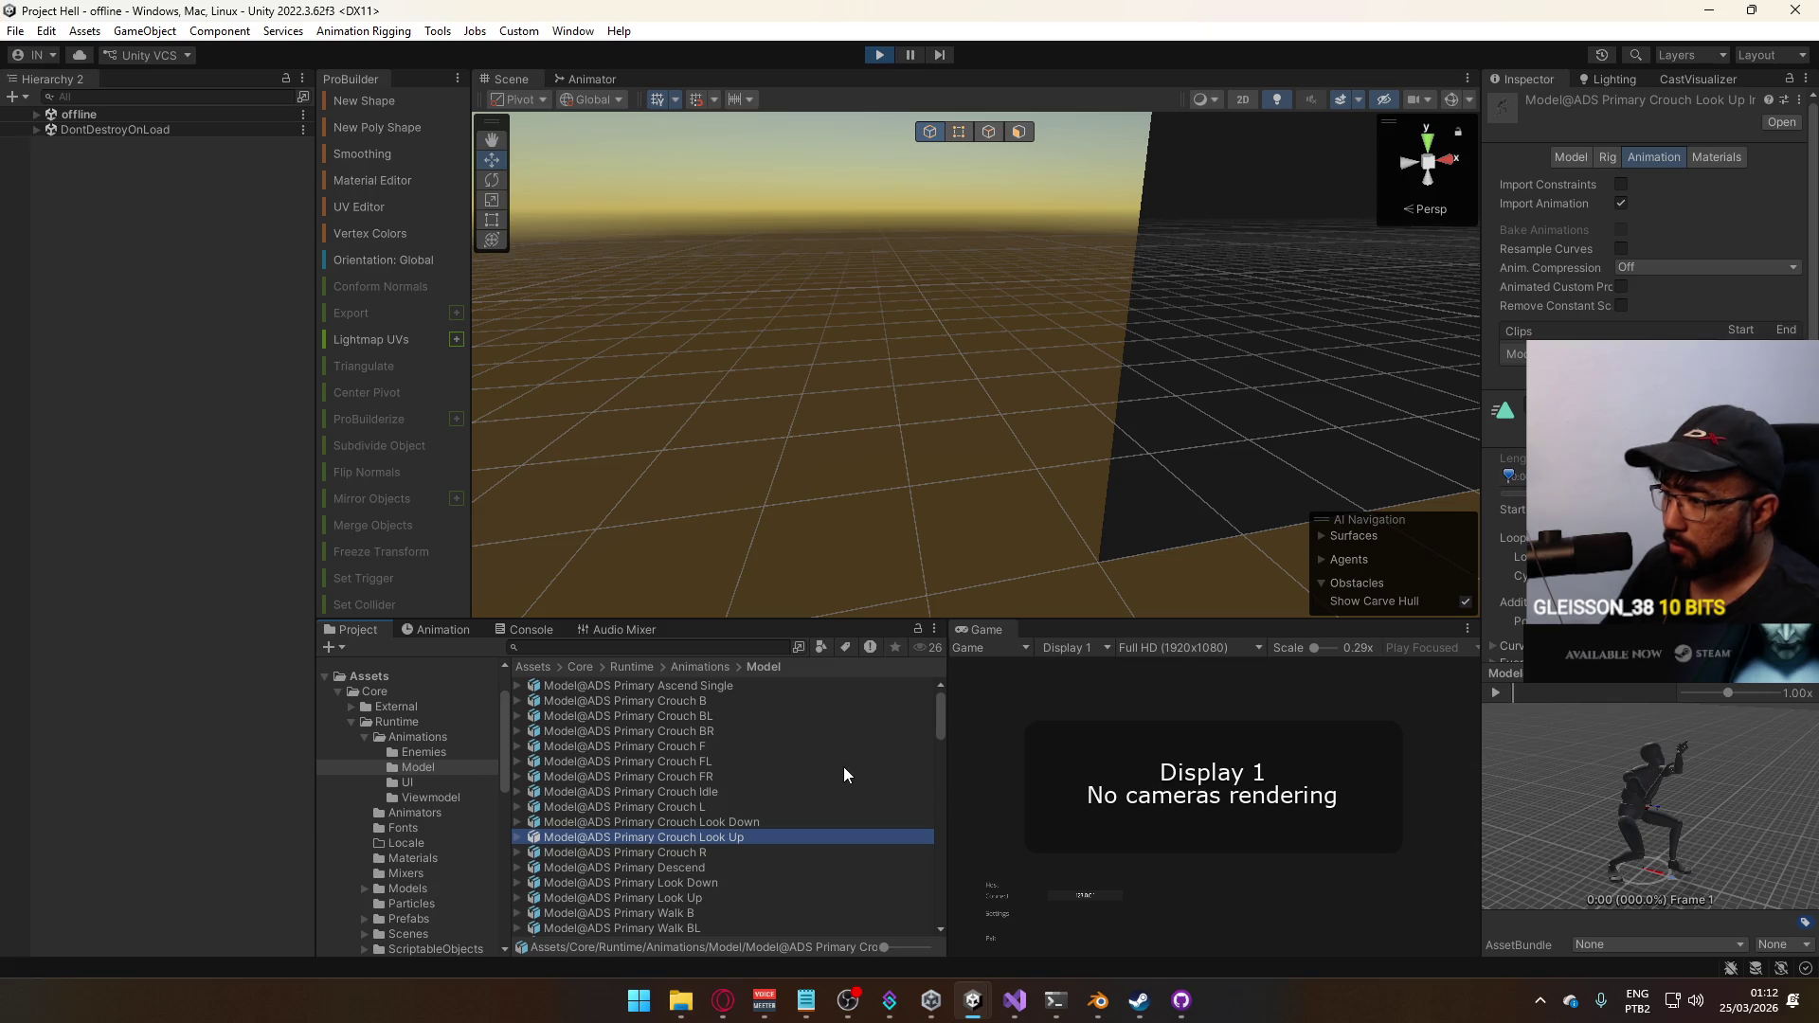
scroll(835, 771, down, 3)
scroll(831, 780, down, 3)
scroll(832, 780, down, 2)
scroll(832, 781, down, 1)
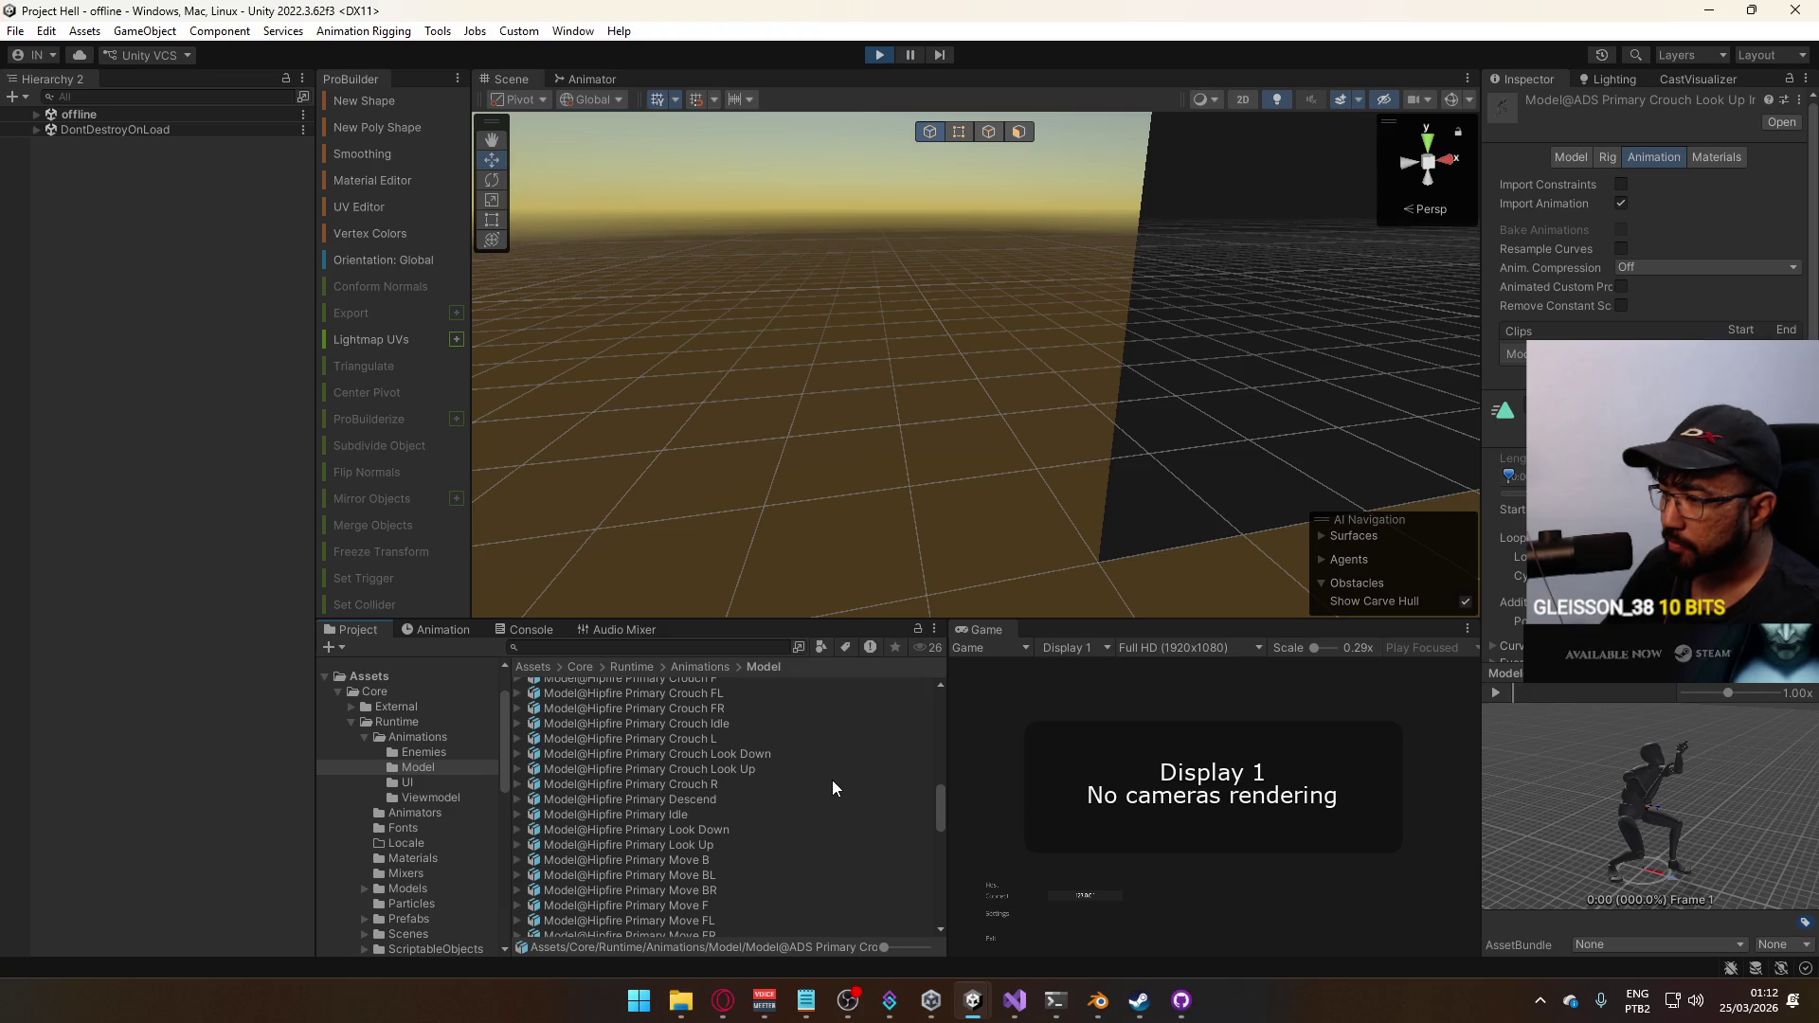
Preview the Hipfire Primary Crouch Look Up, Crouch Idle and Idle clips in the Inspector
click(724, 766)
click(741, 771)
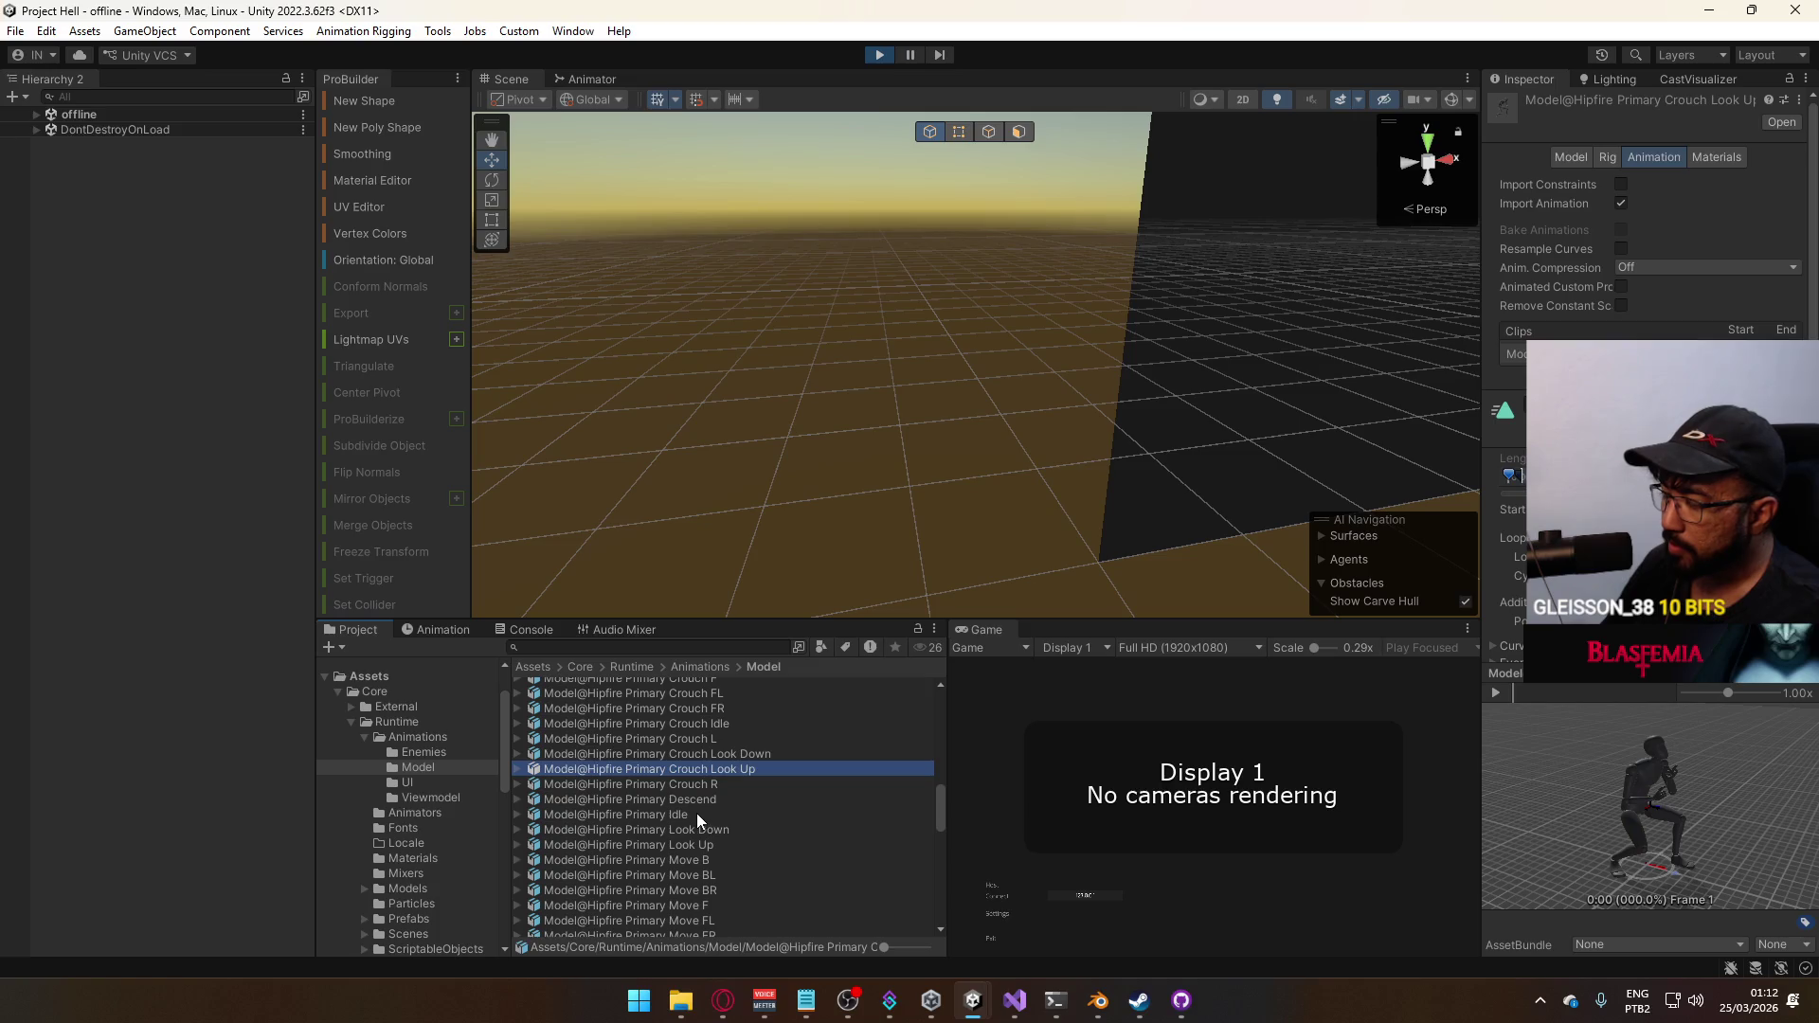
click(741, 721)
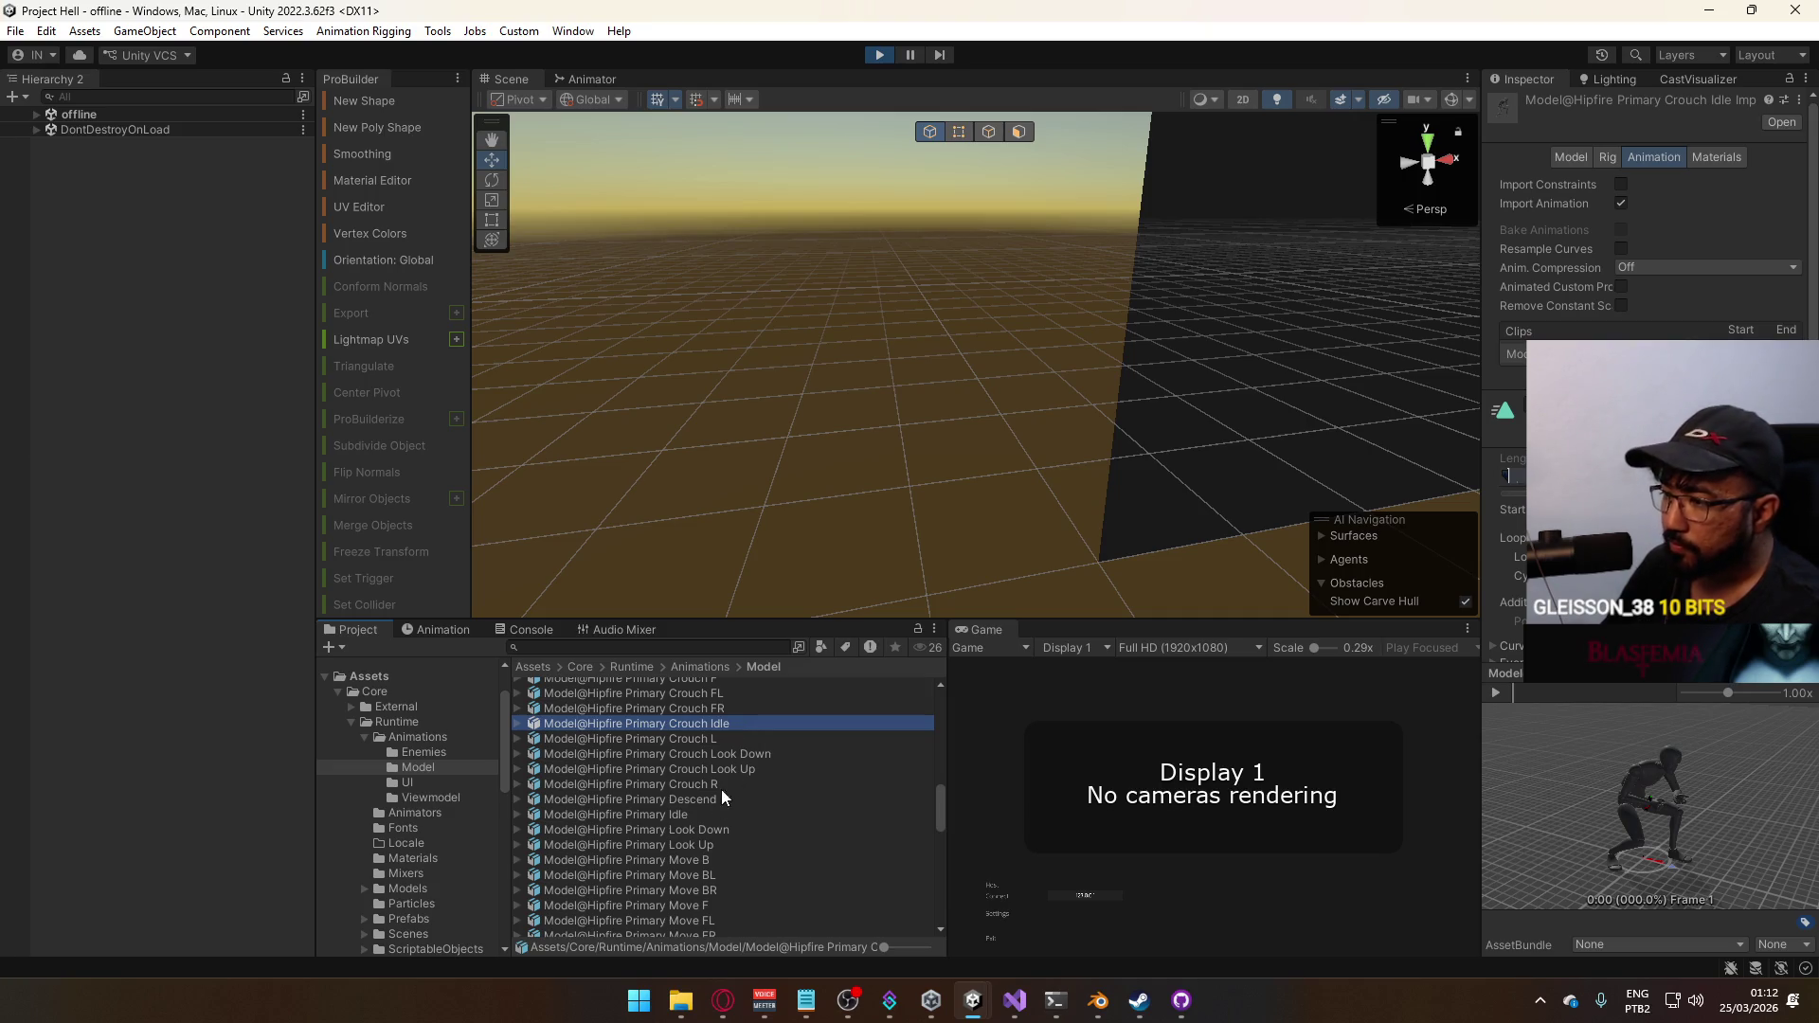
click(689, 814)
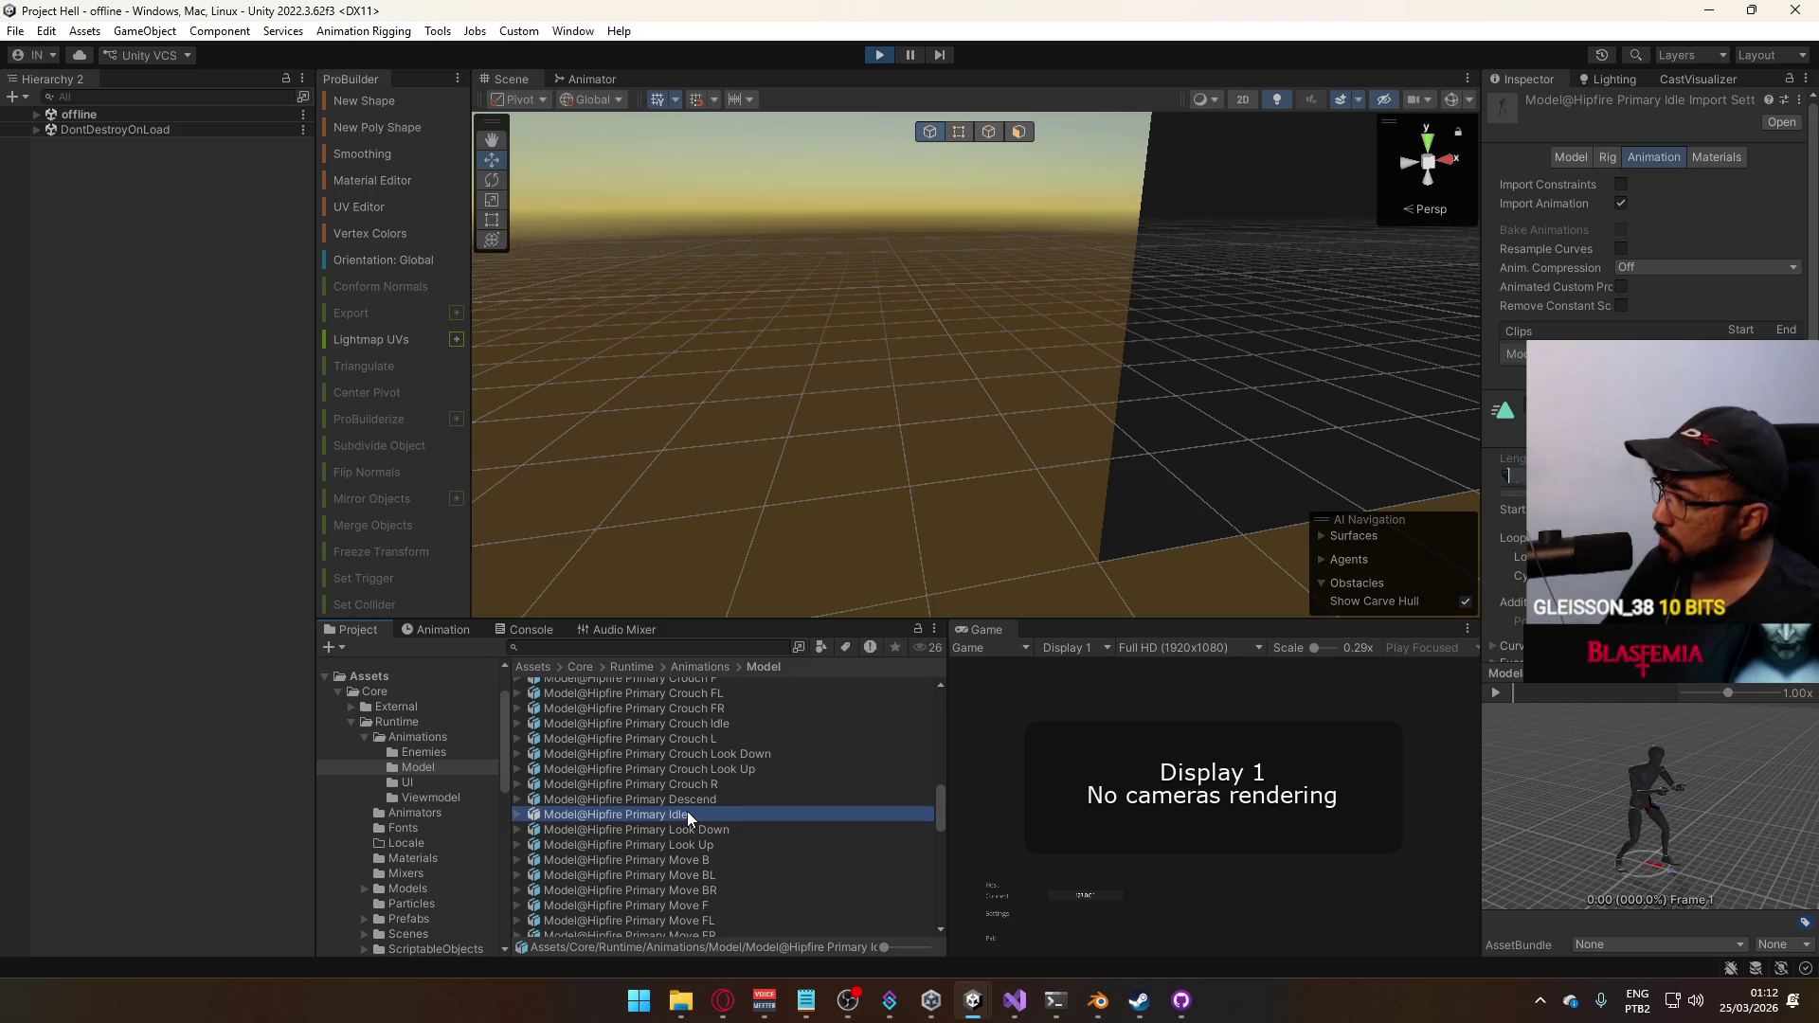
scroll(739, 822, up, 3)
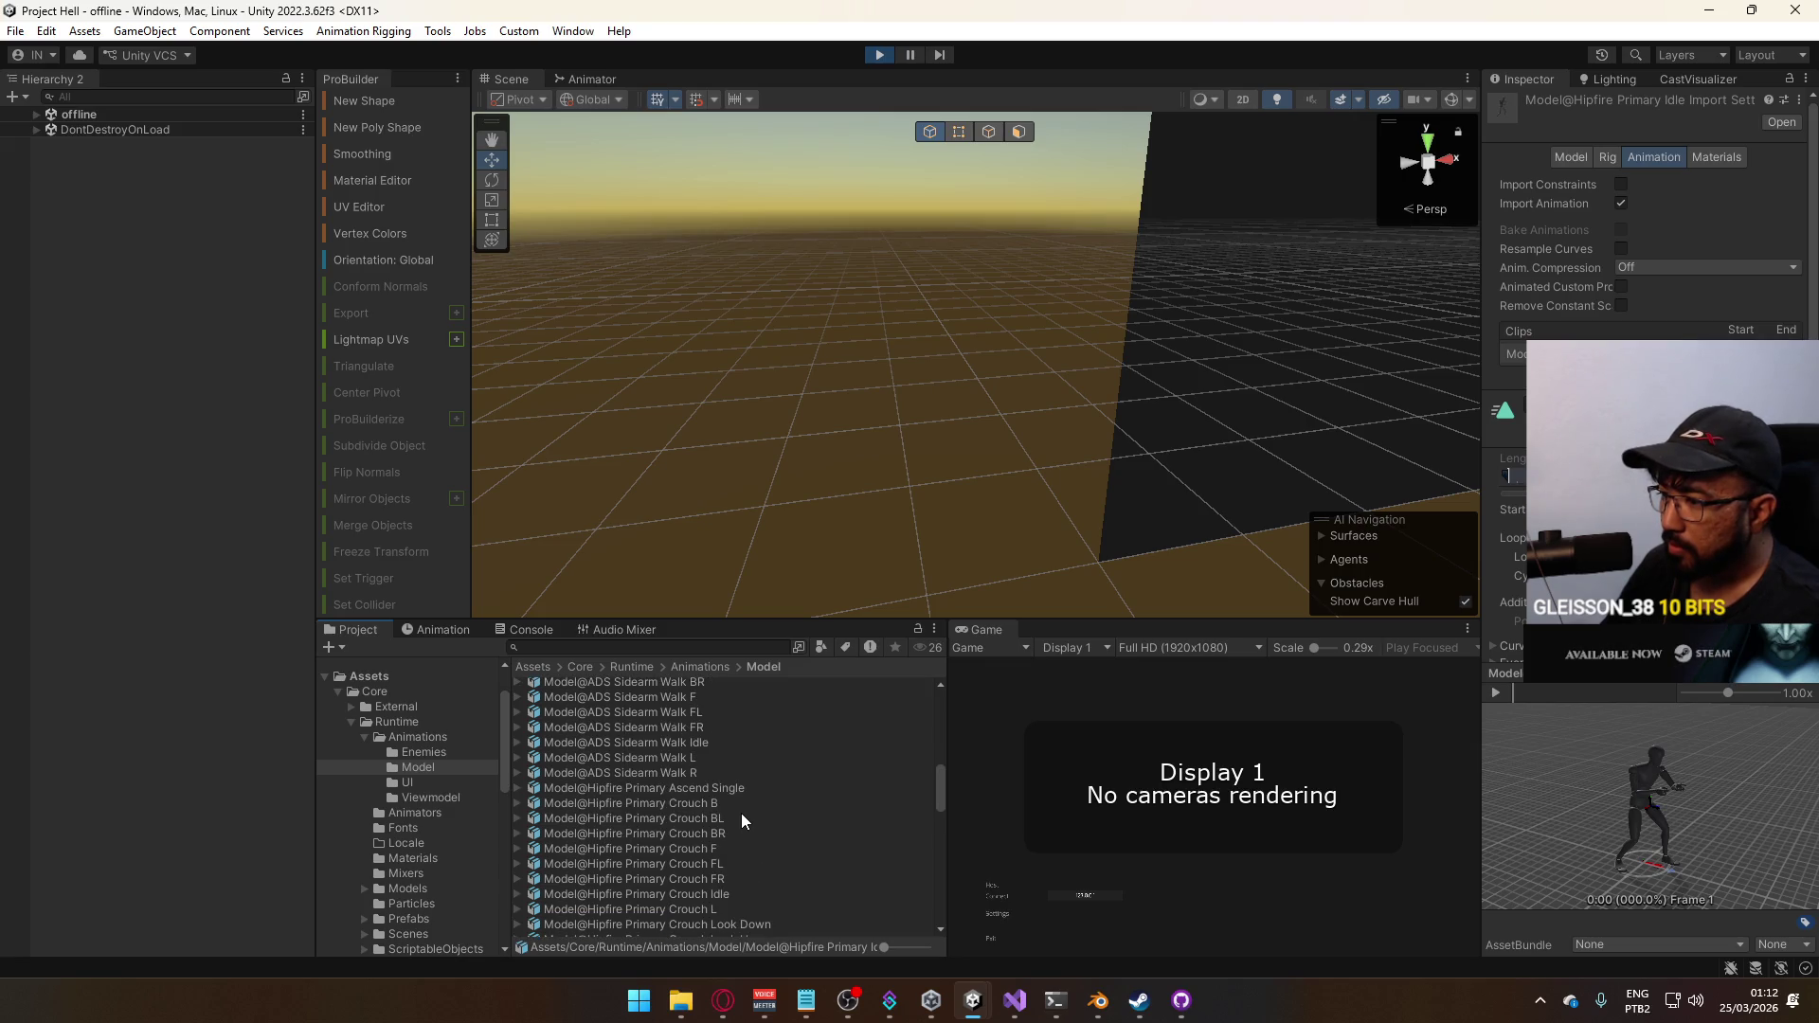
scroll(740, 812, down, 5)
scroll(737, 821, up, 3)
scroll(737, 820, up, 5)
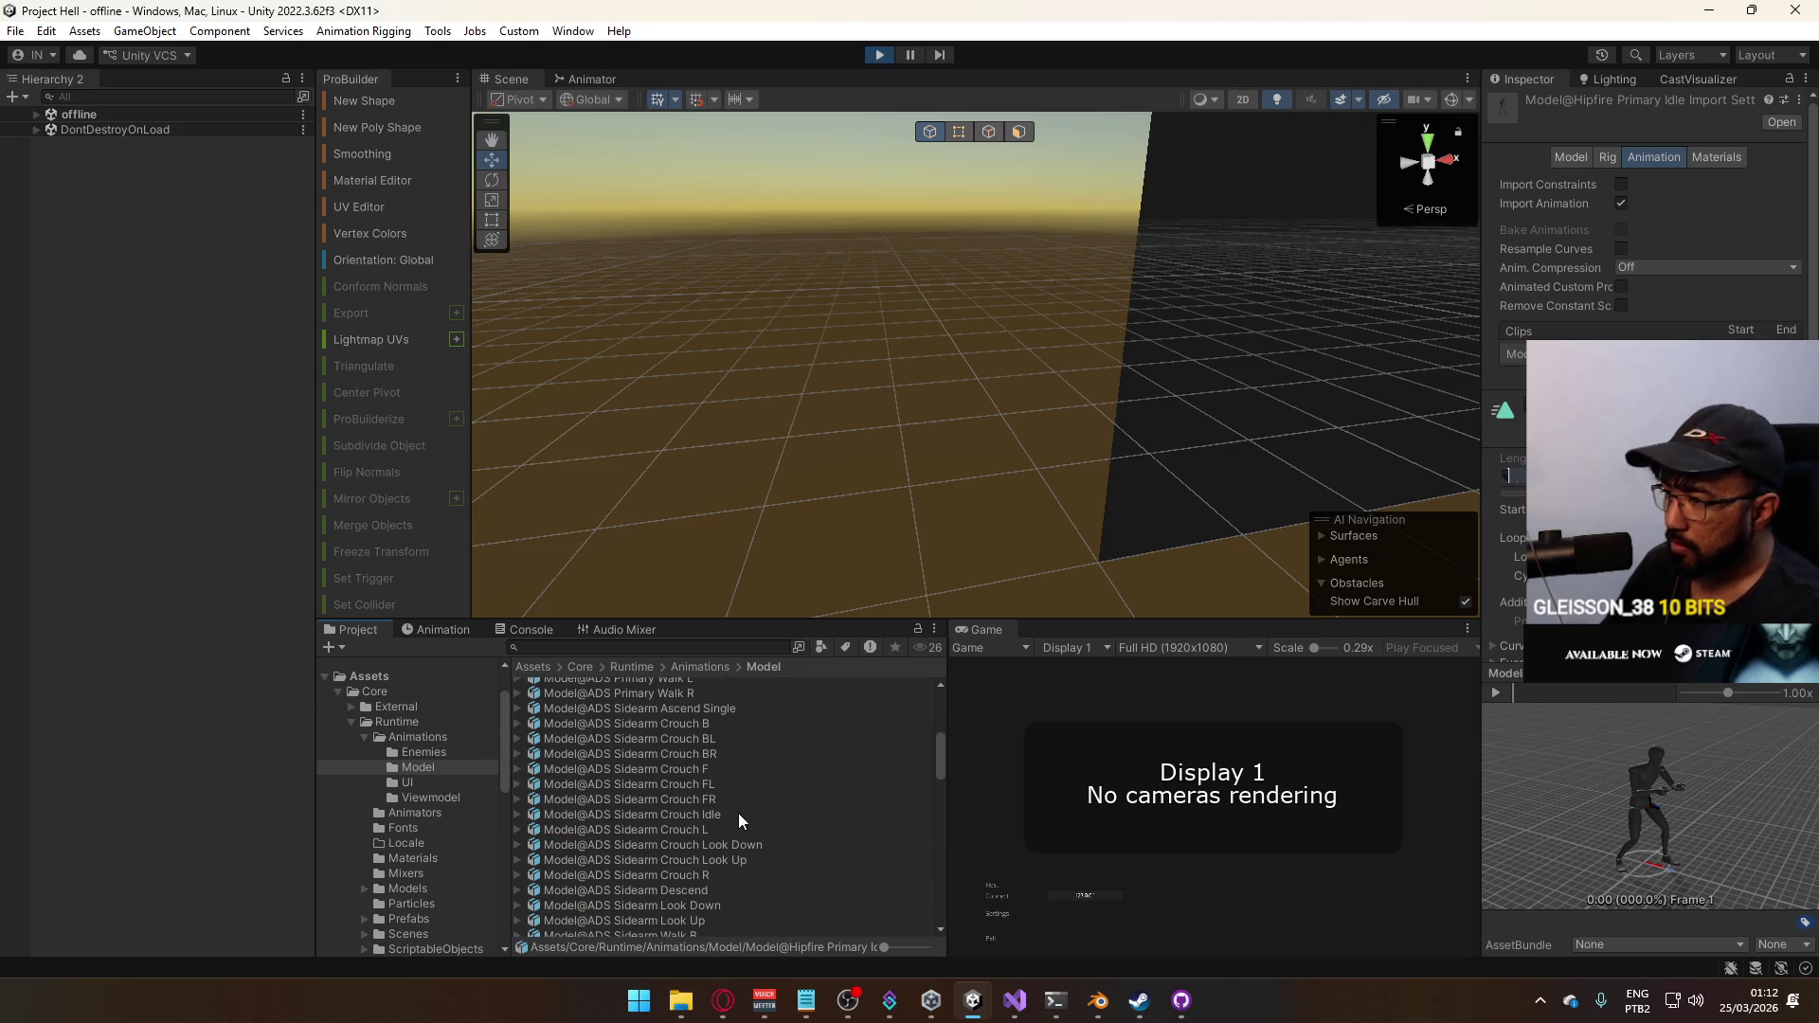
Compare the ADS Sidearm Crouch Look Up, Look Down and Idle clip poses
click(718, 858)
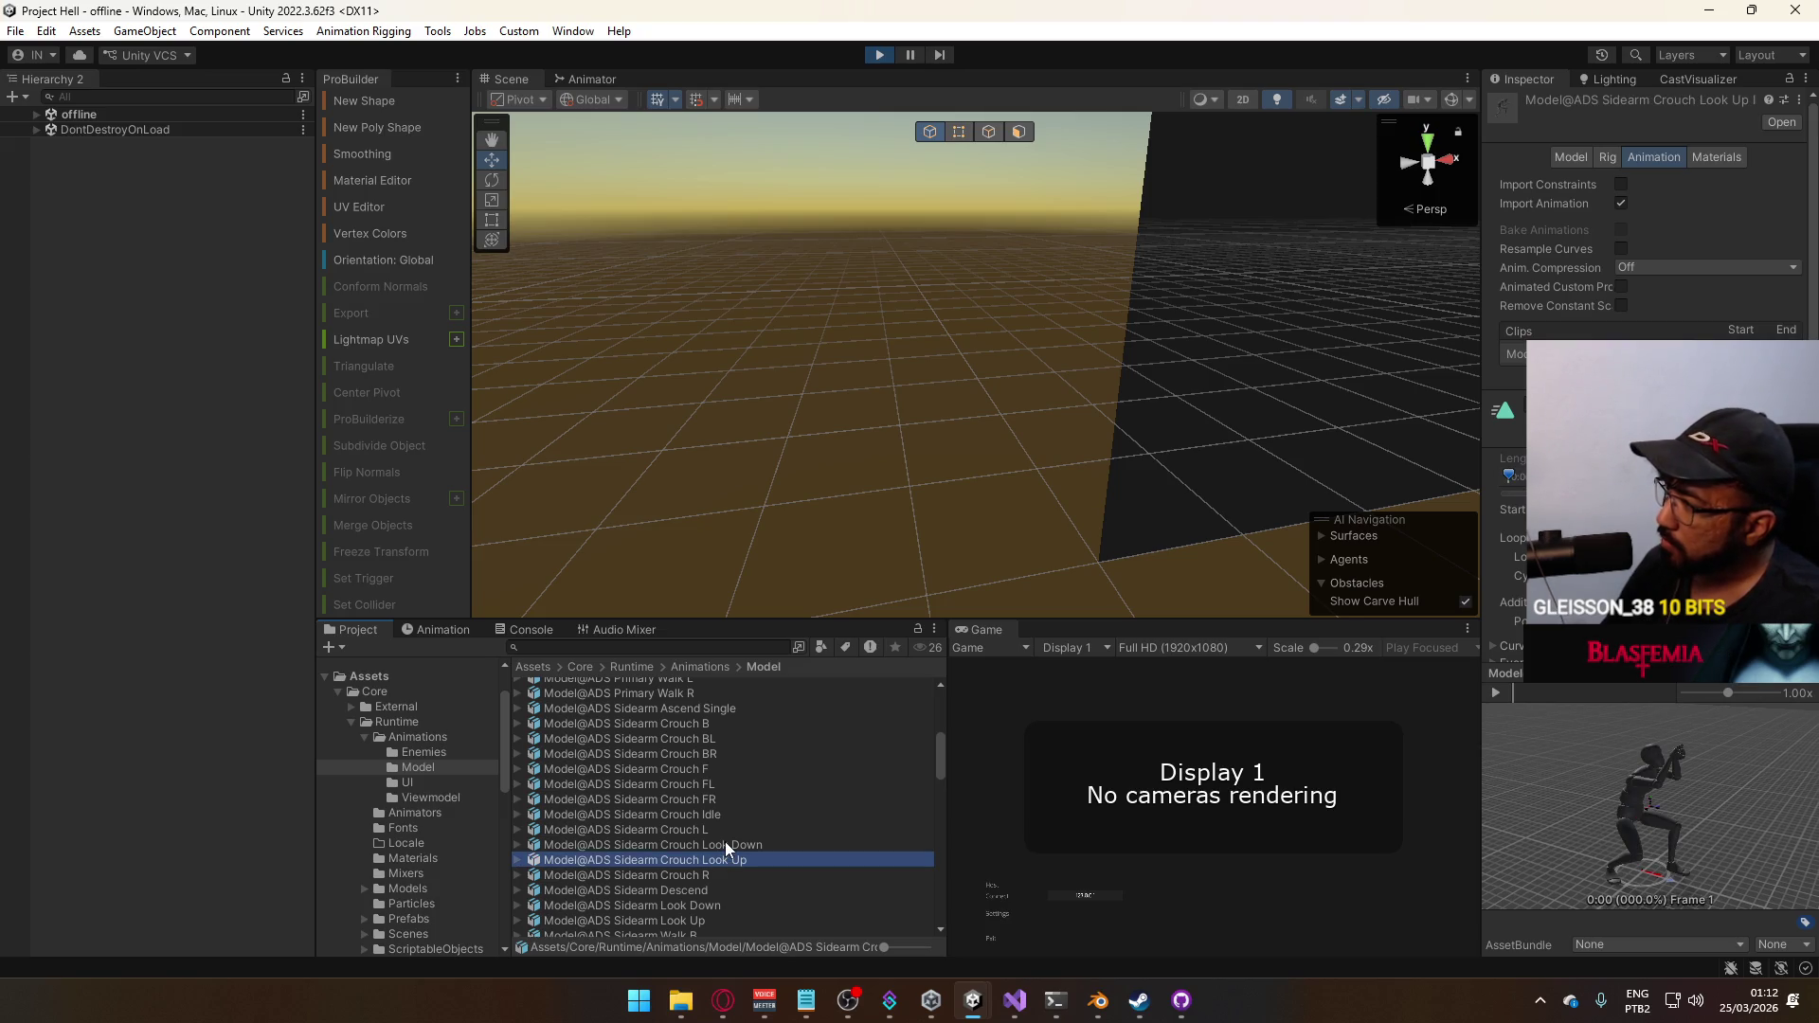
click(723, 848)
click(724, 845)
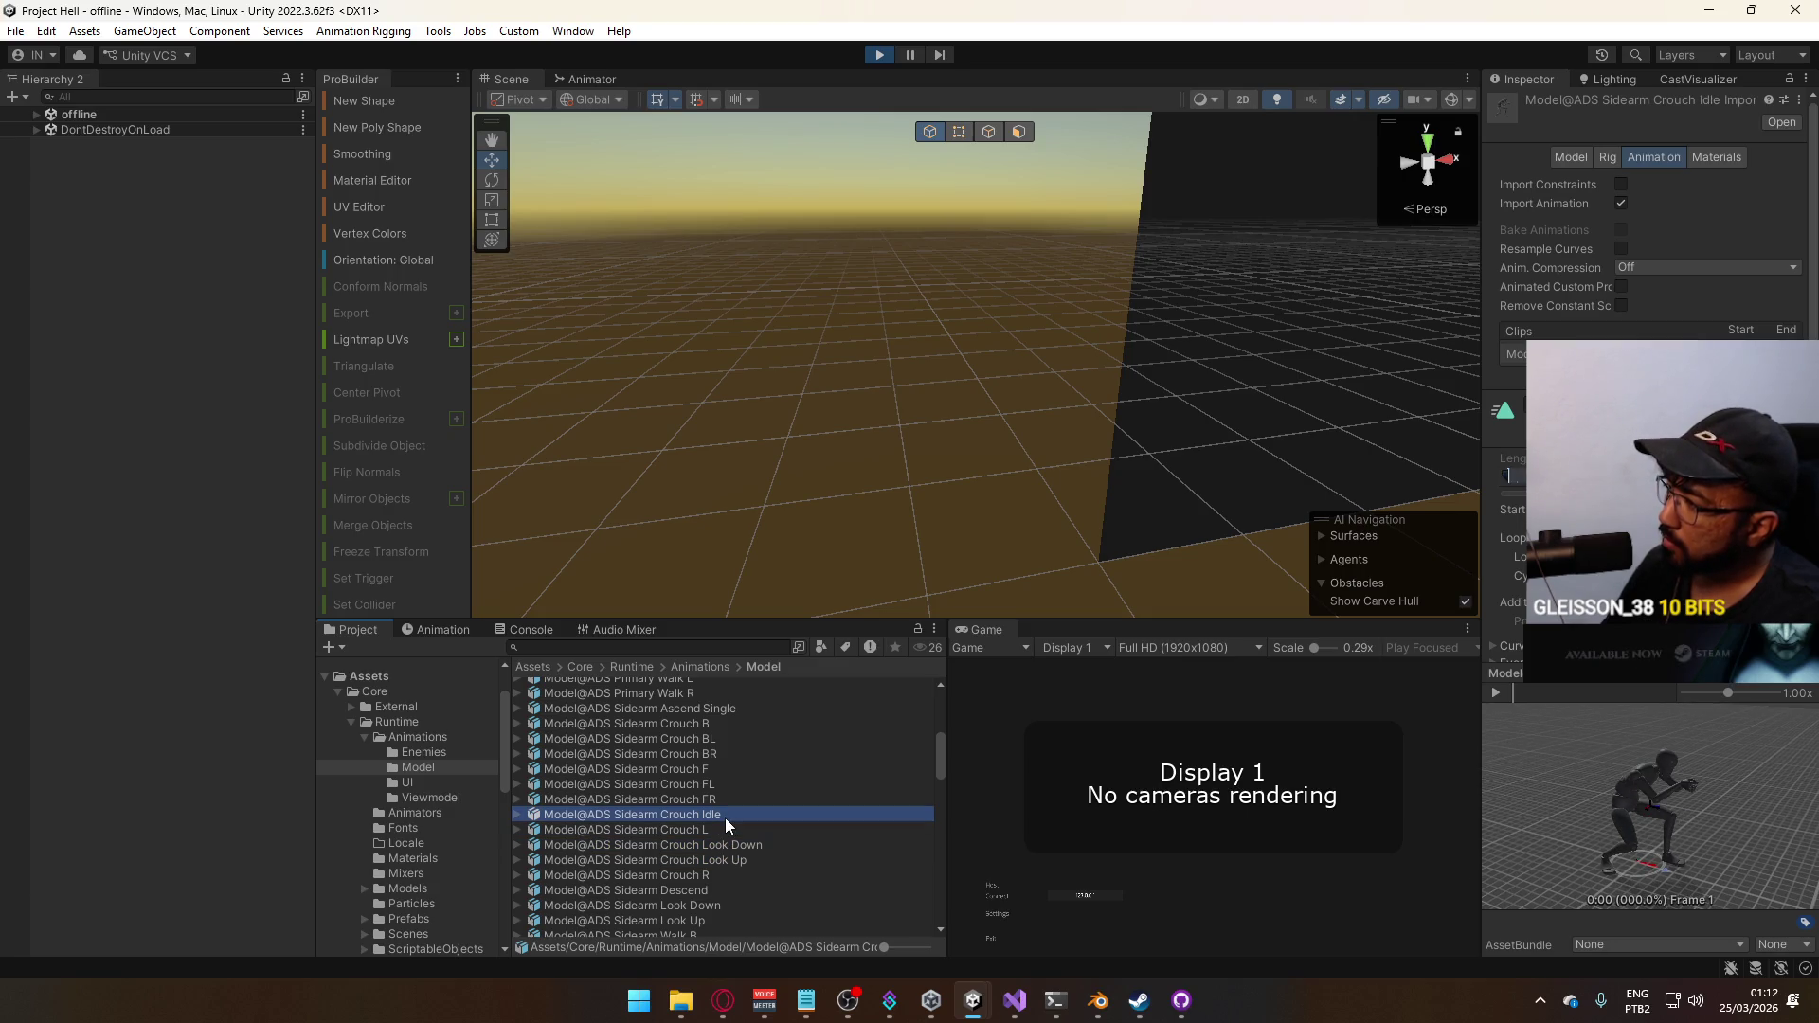
click(729, 848)
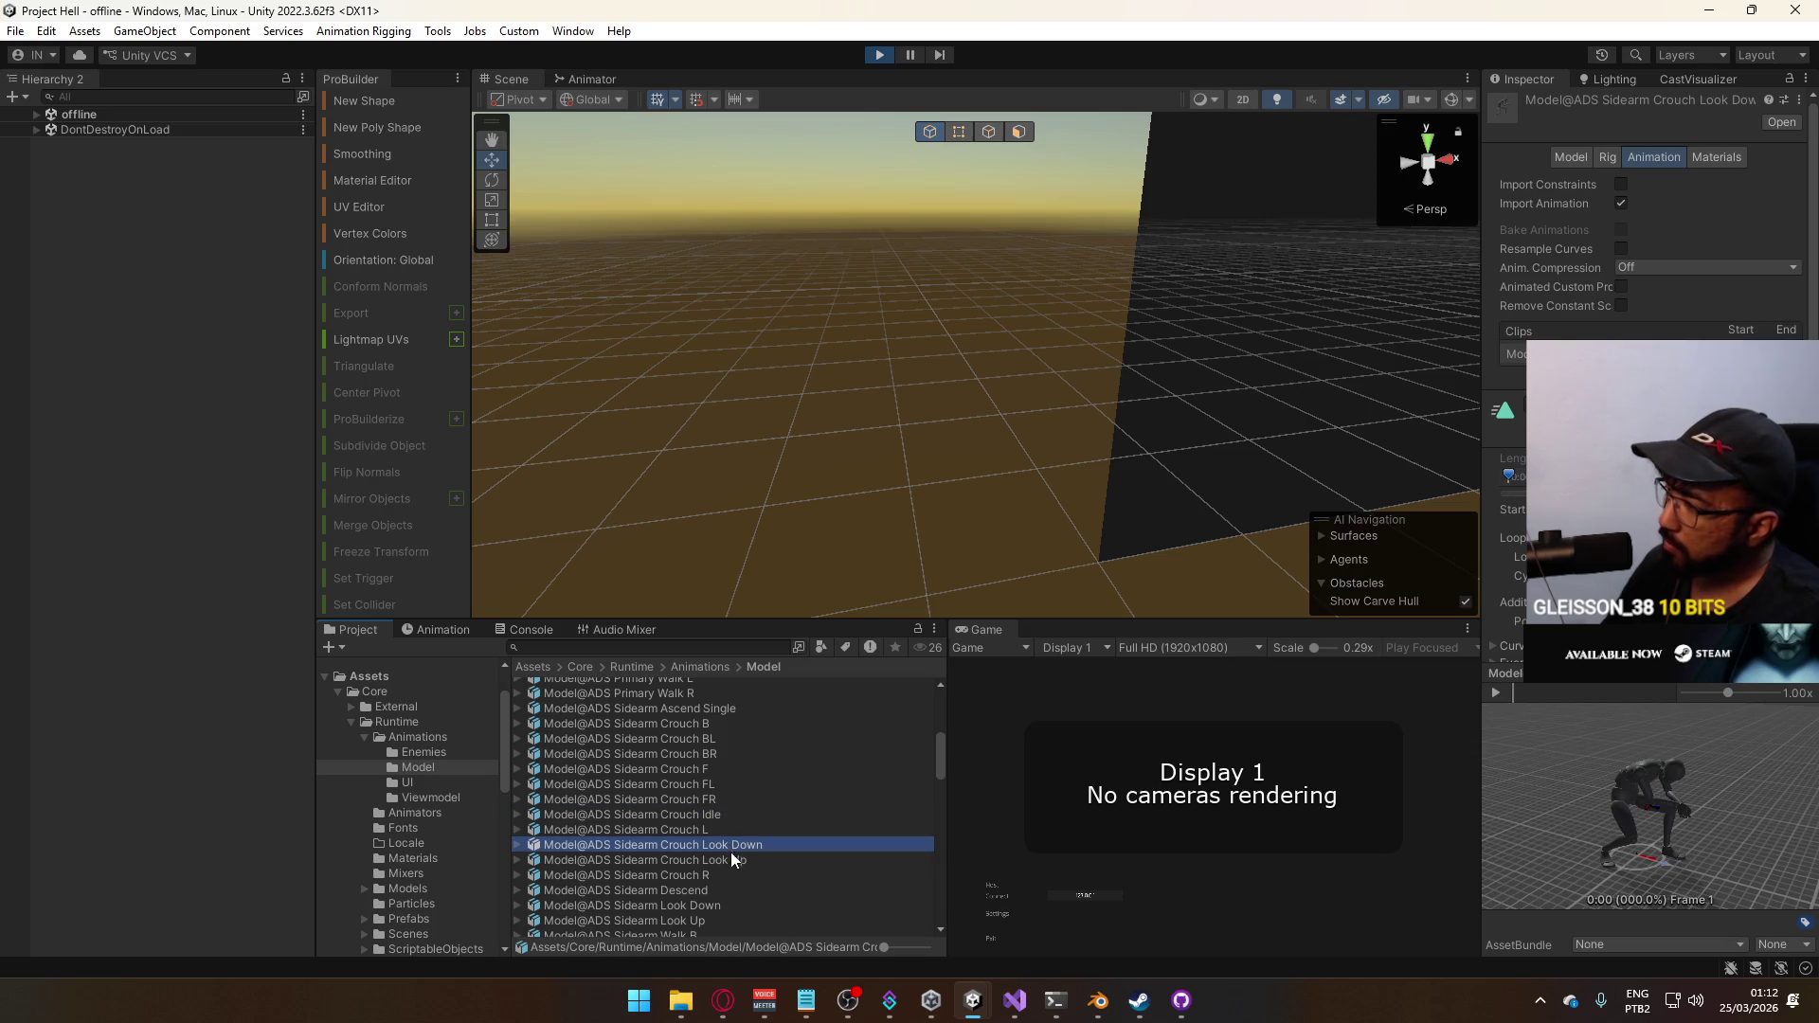
scroll(657, 815, up, 4)
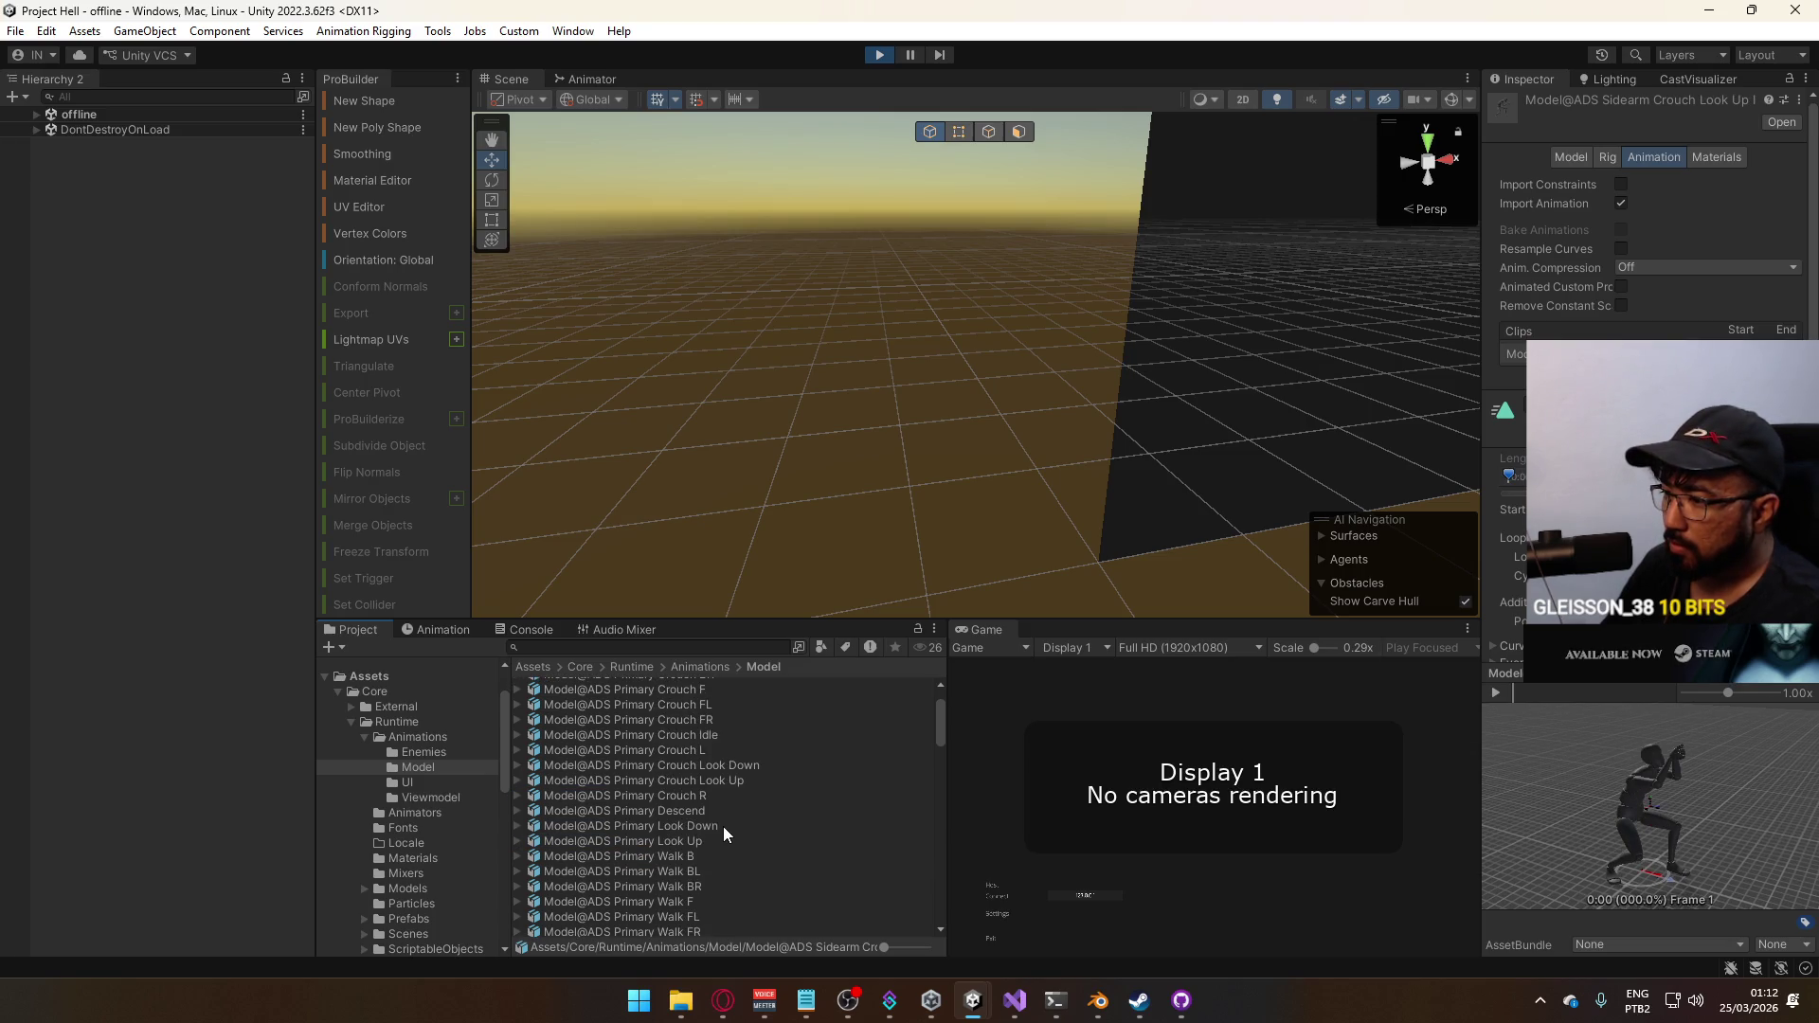
scroll(707, 831, up, 2)
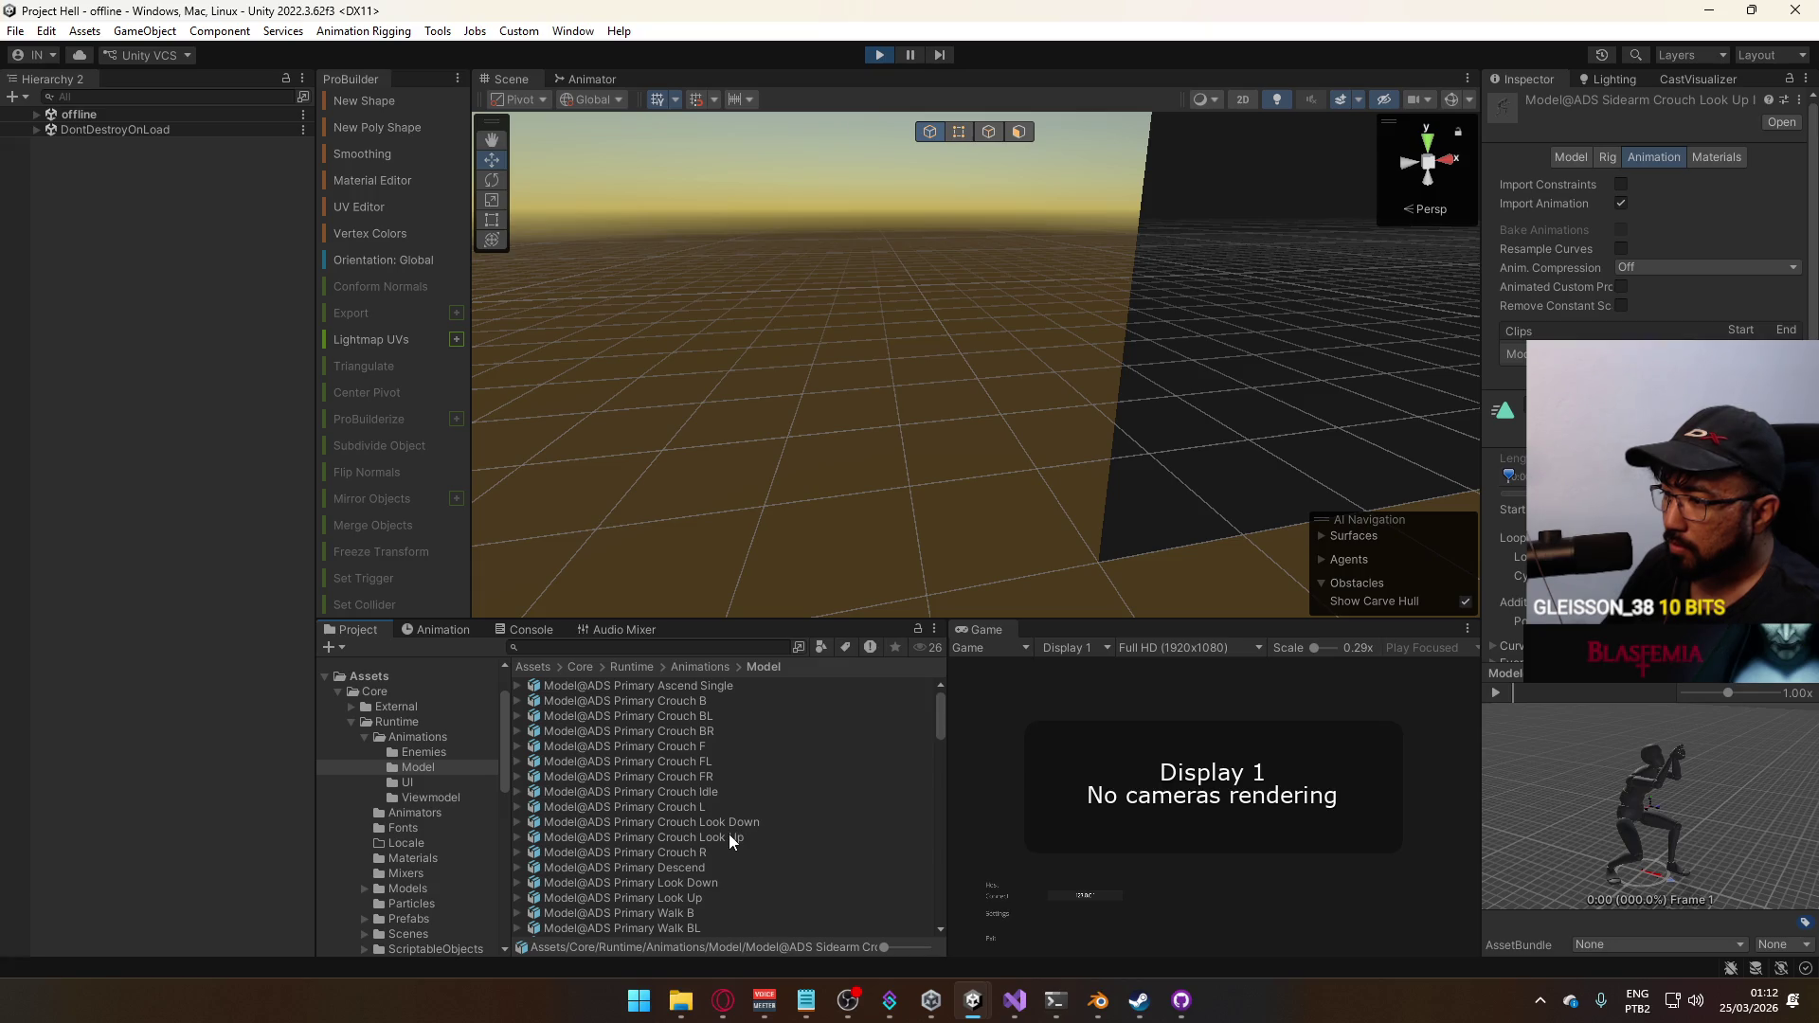
Inspect the ADS Primary Crouch Look Up model's 1–10 clip against Look Down, orbiting the preview
click(730, 835)
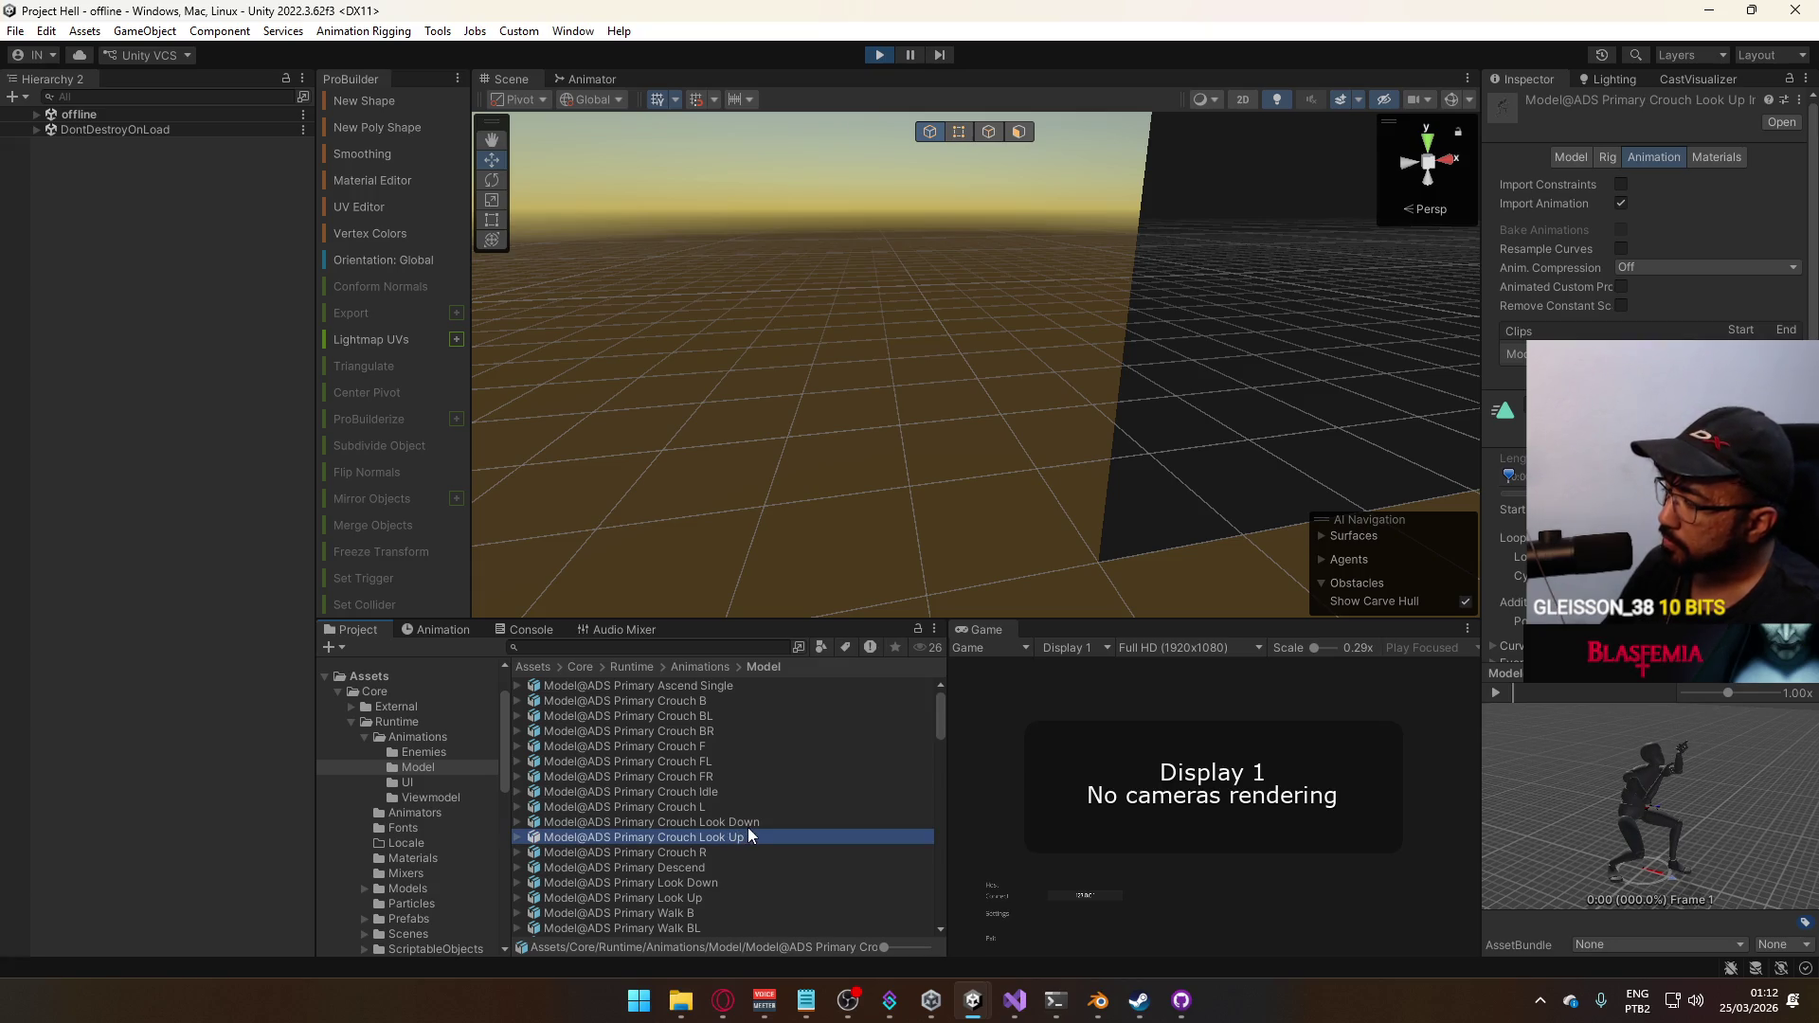
click(750, 823)
click(747, 835)
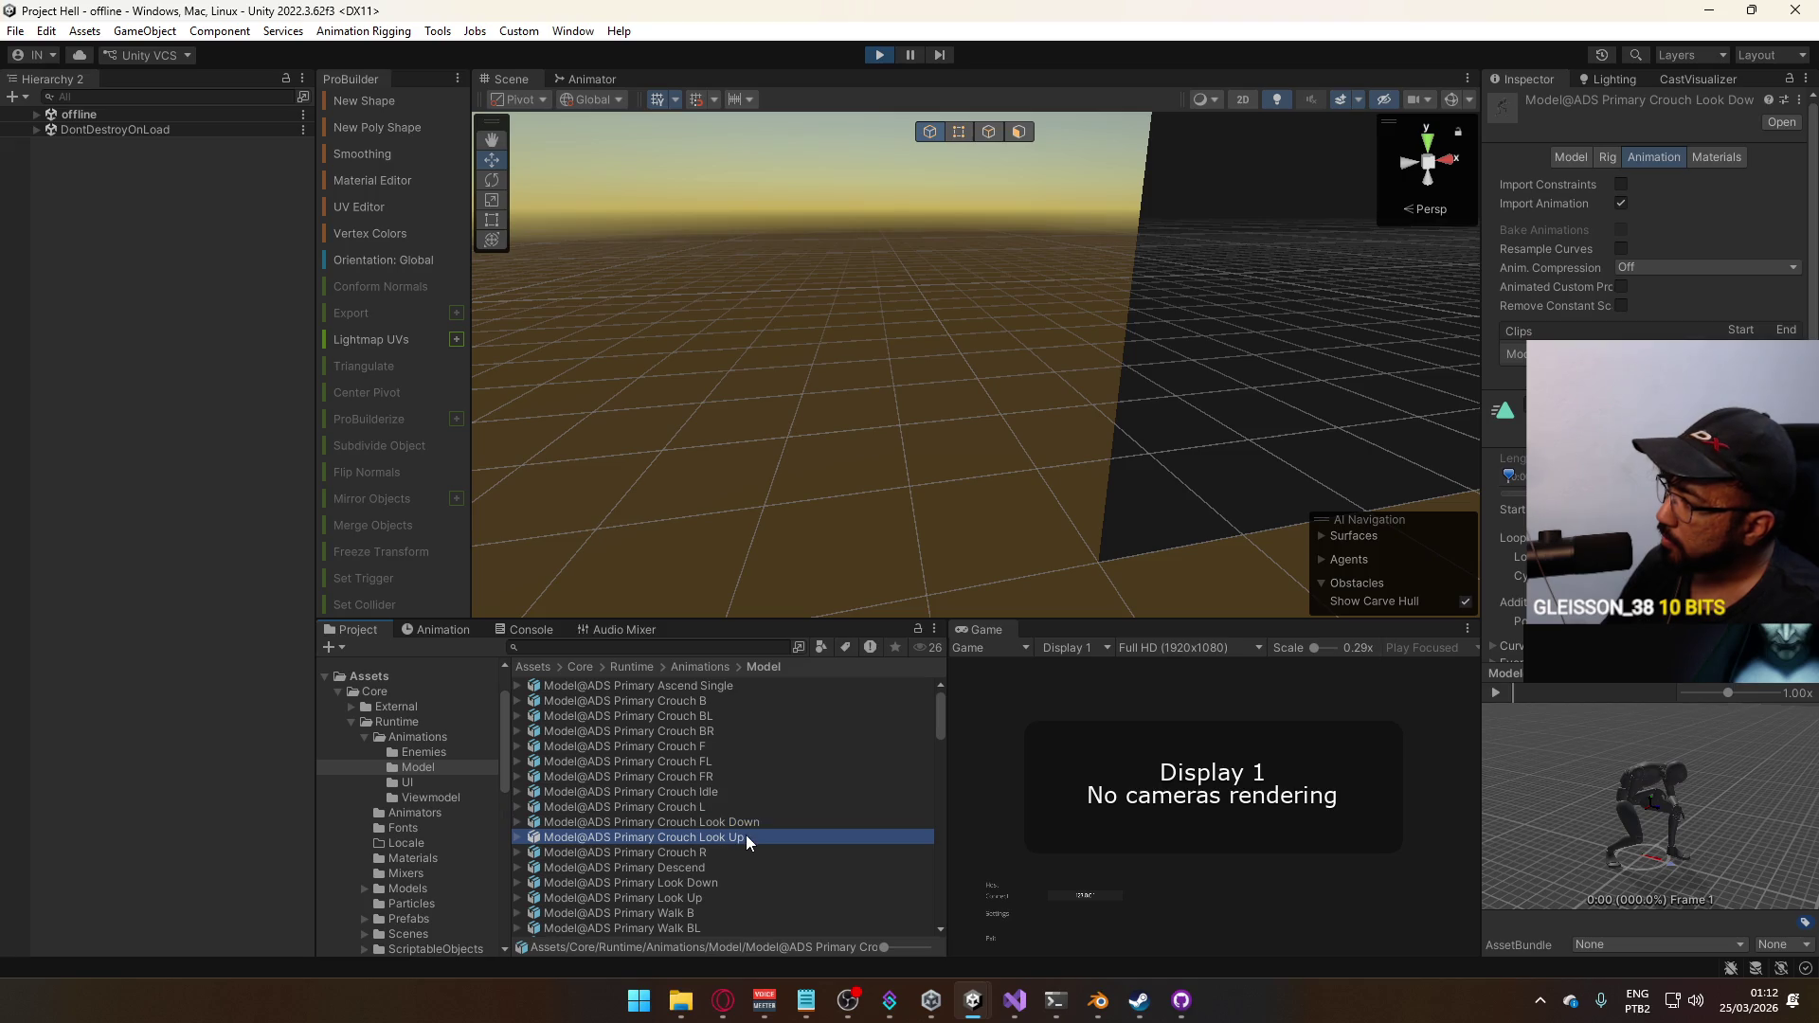
click(747, 835)
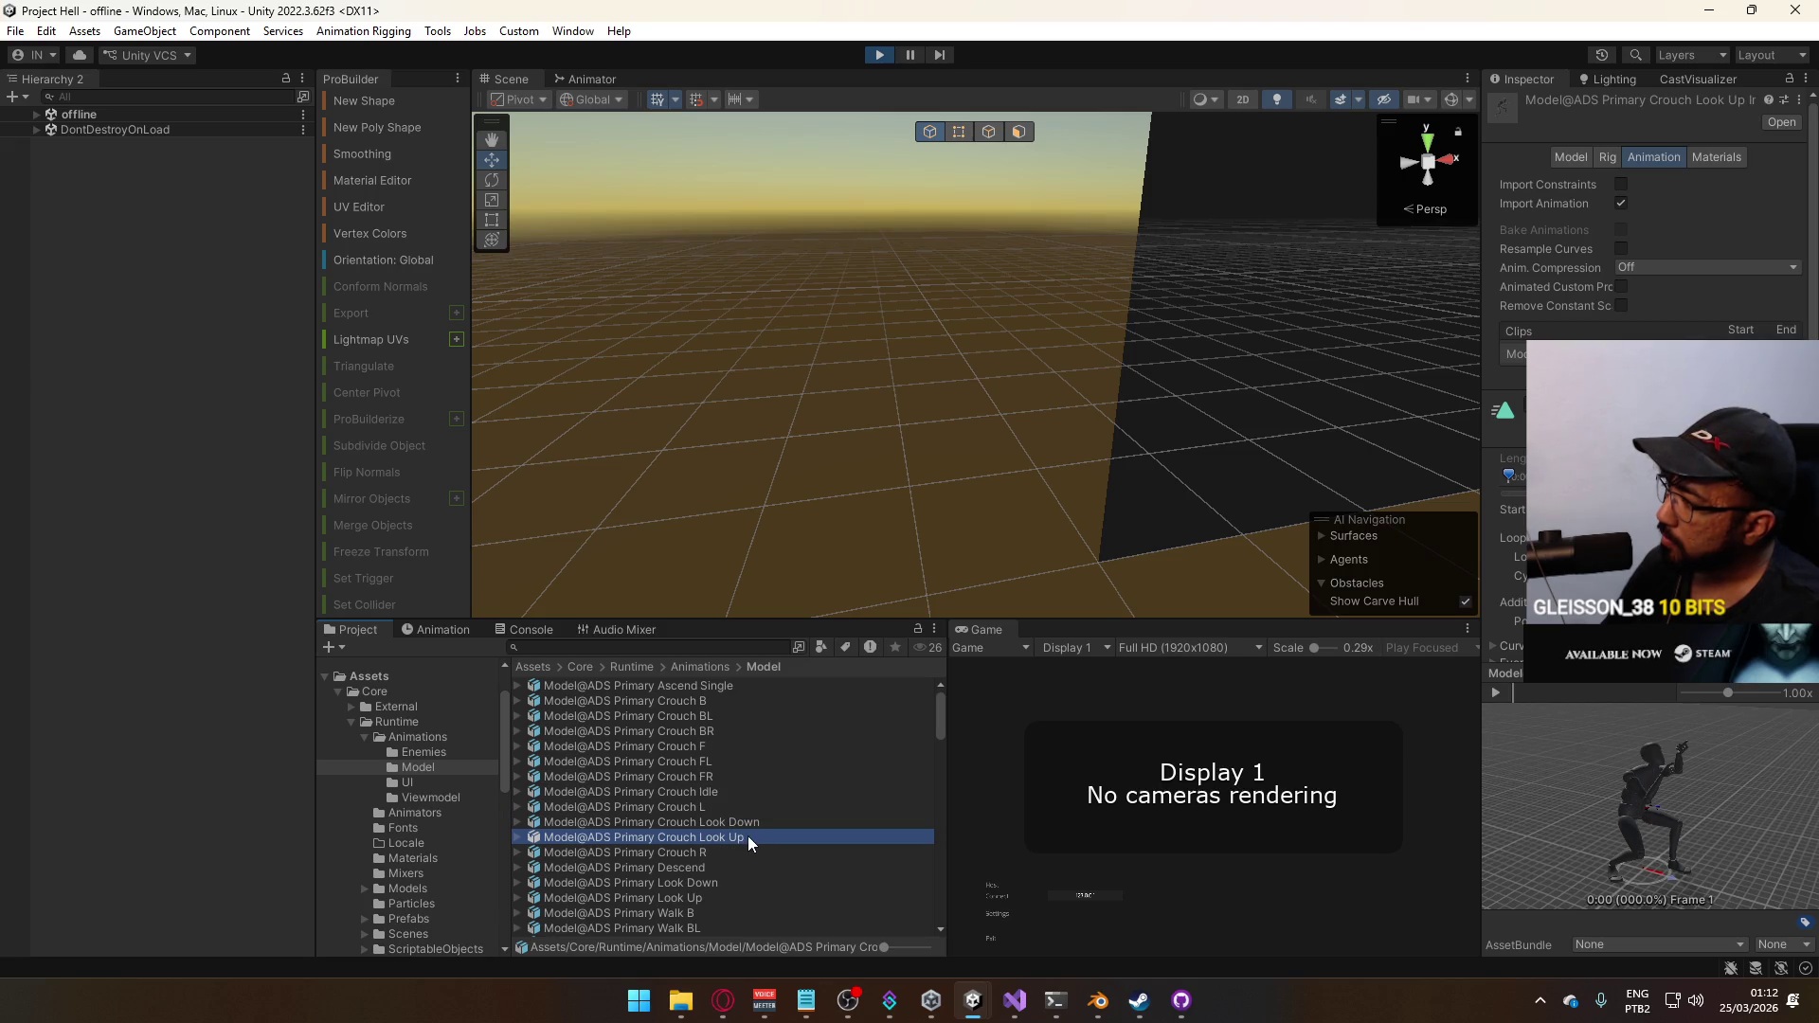
mouse_move(1761, 810)
mouse_down()
mouse_move(1520, 794)
mouse_move(1473, 810)
mouse_up()
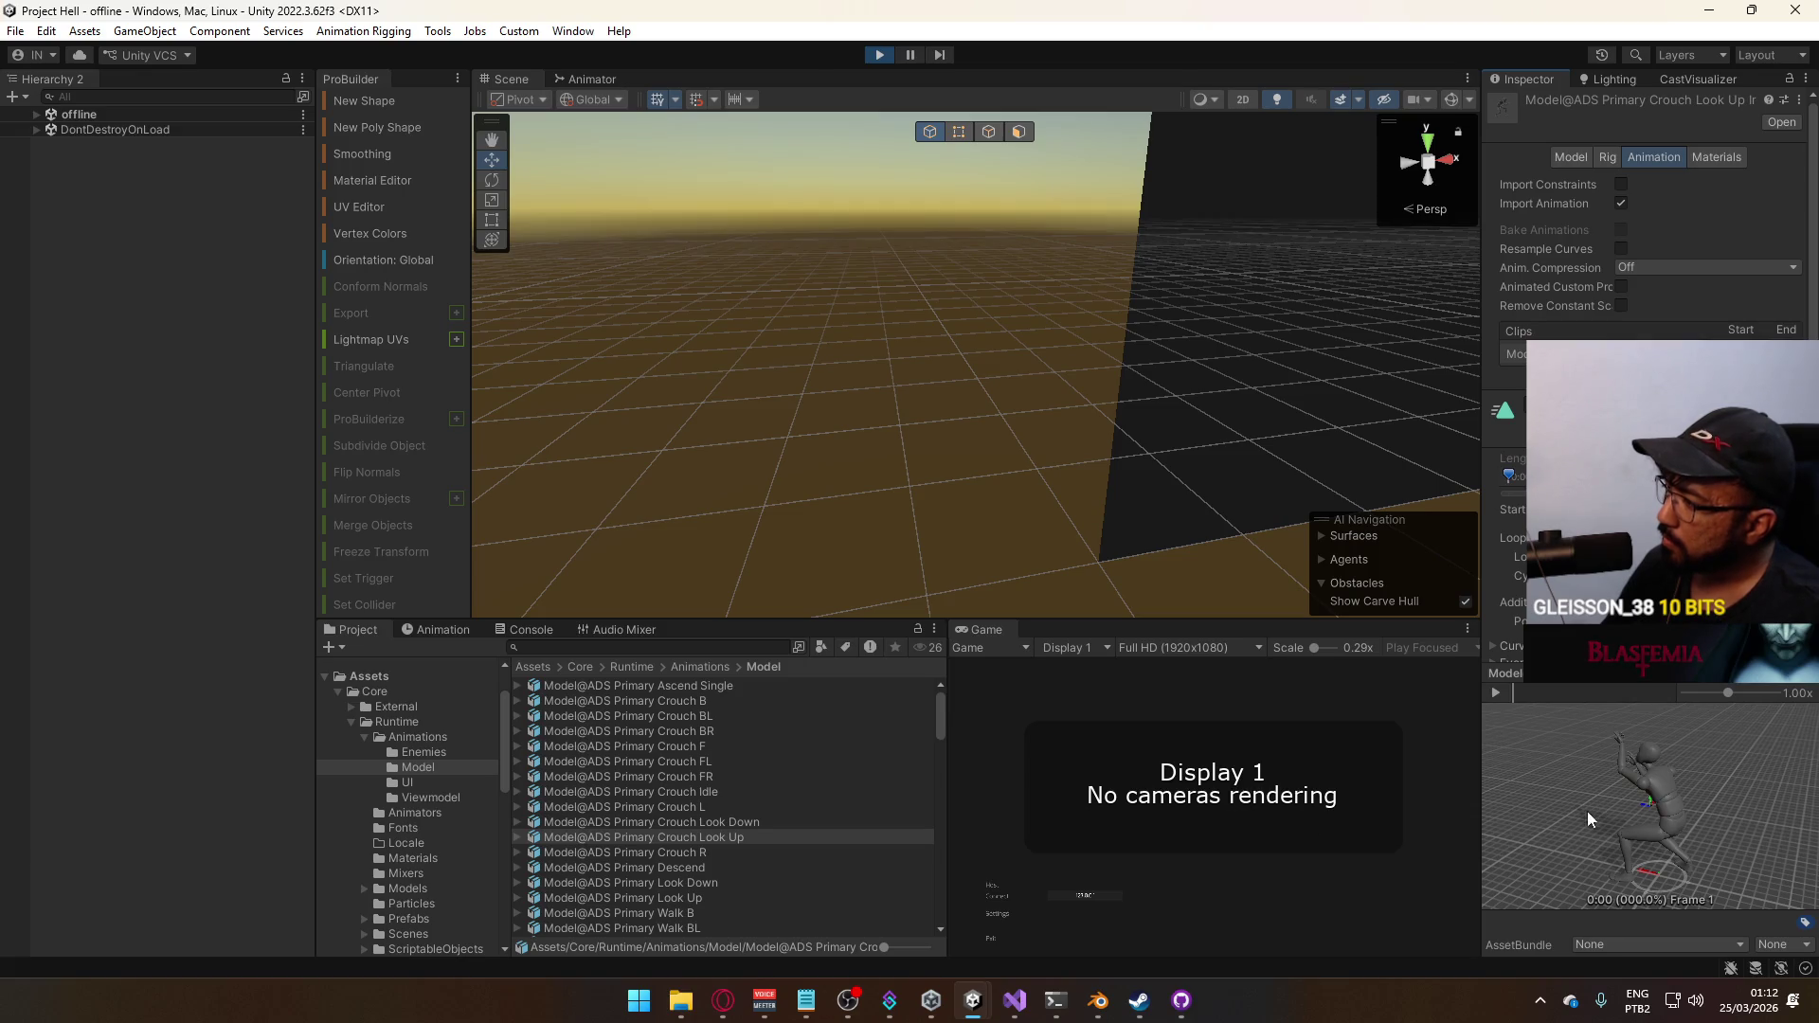
scroll(1562, 427, down, 3)
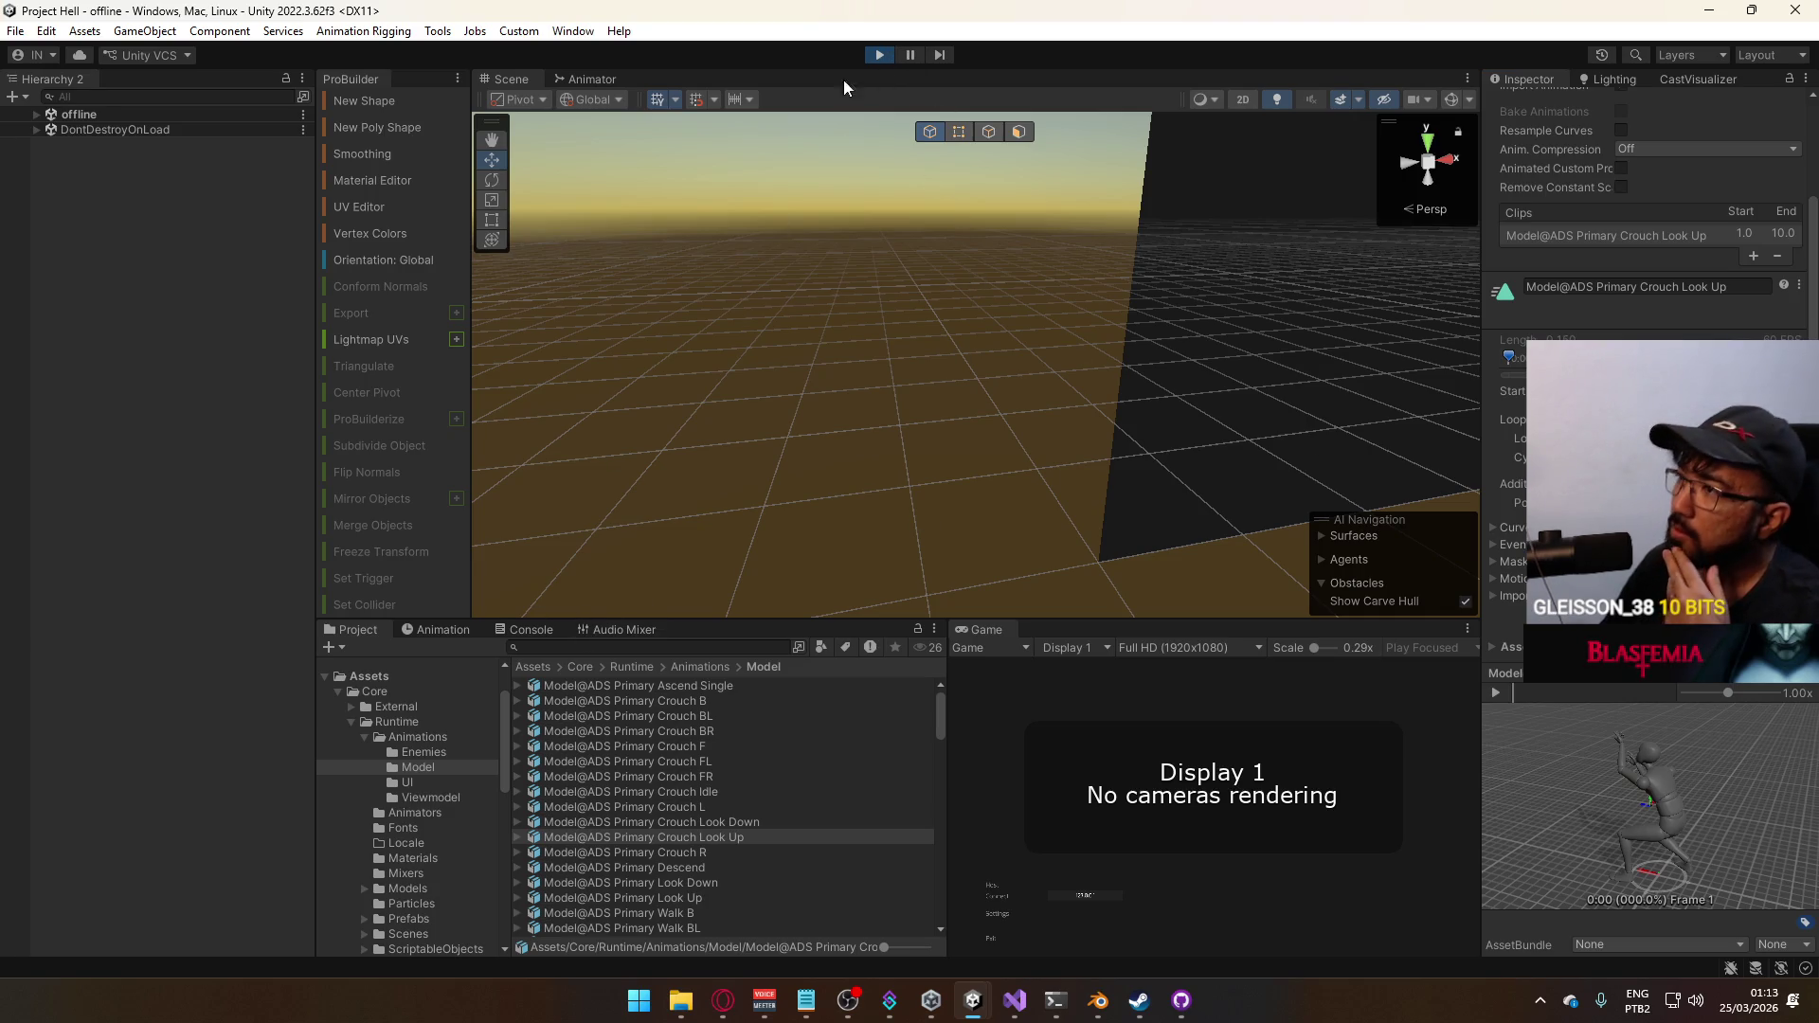
Stop play mode, recheck the Crouch Look Down/Up previews, then bring Blender forward
click(880, 55)
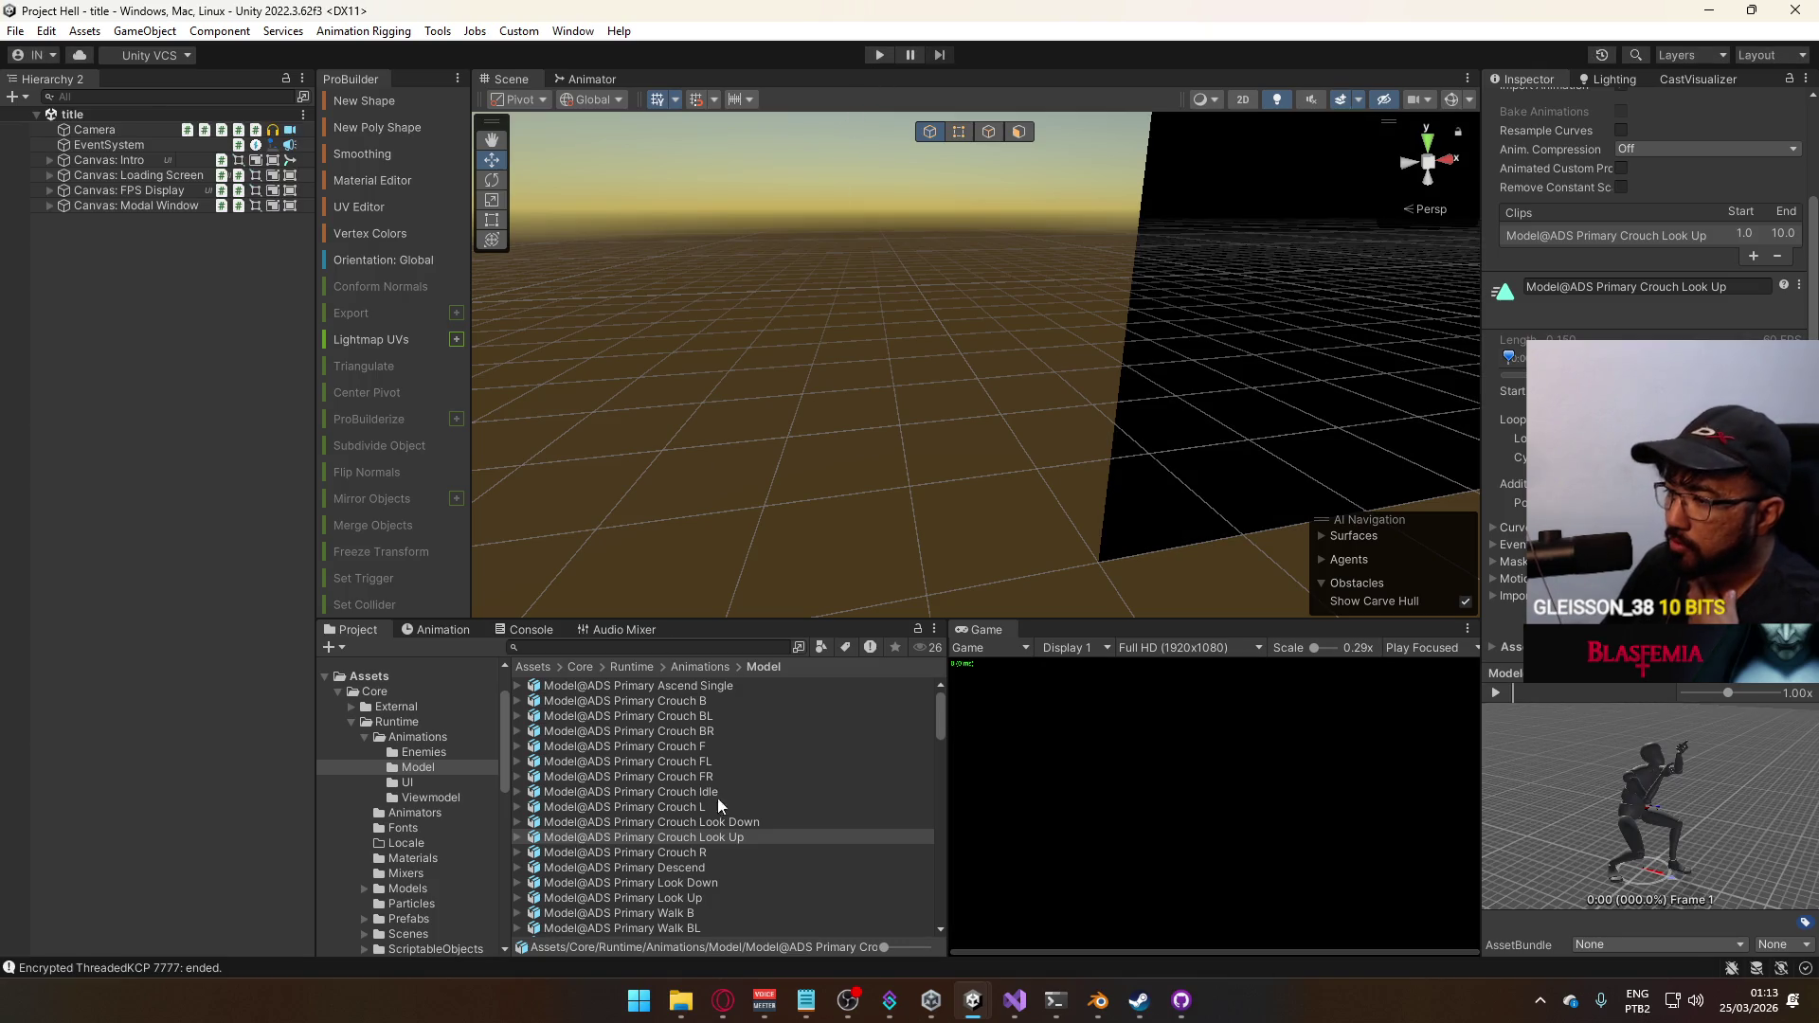
click(723, 823)
click(727, 837)
click(730, 838)
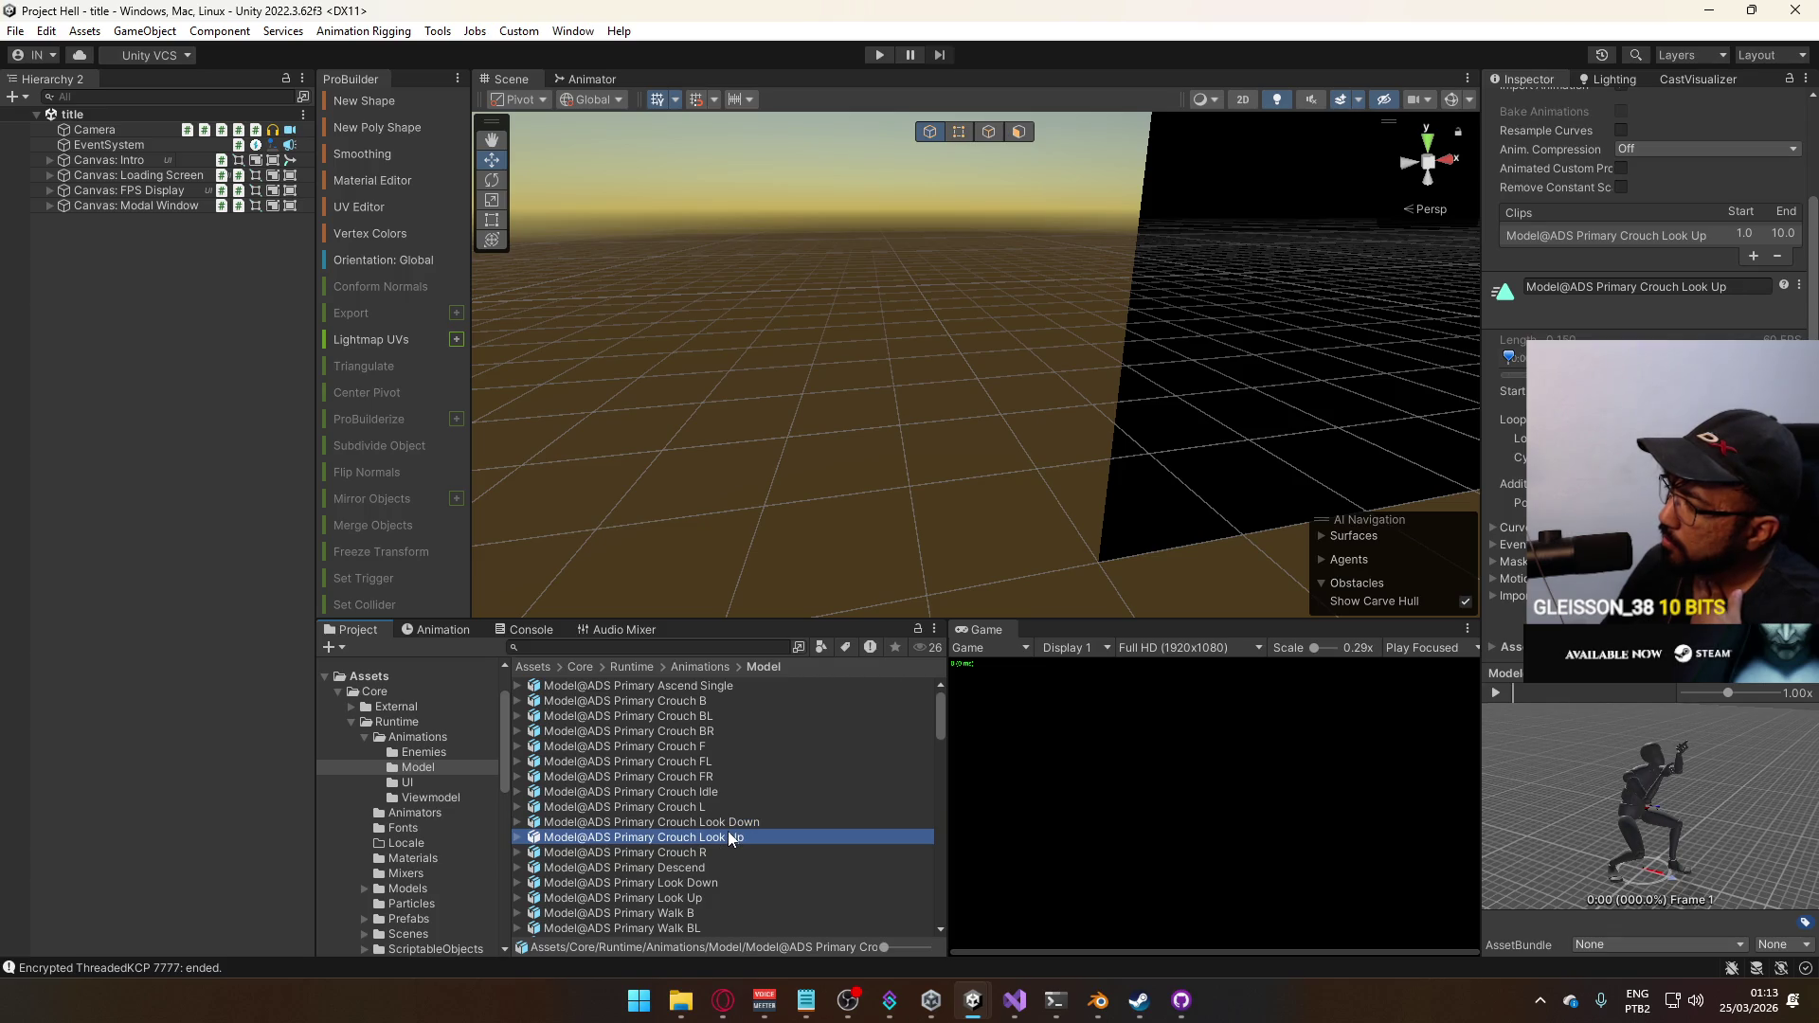
drag(1550, 753, 1727, 780)
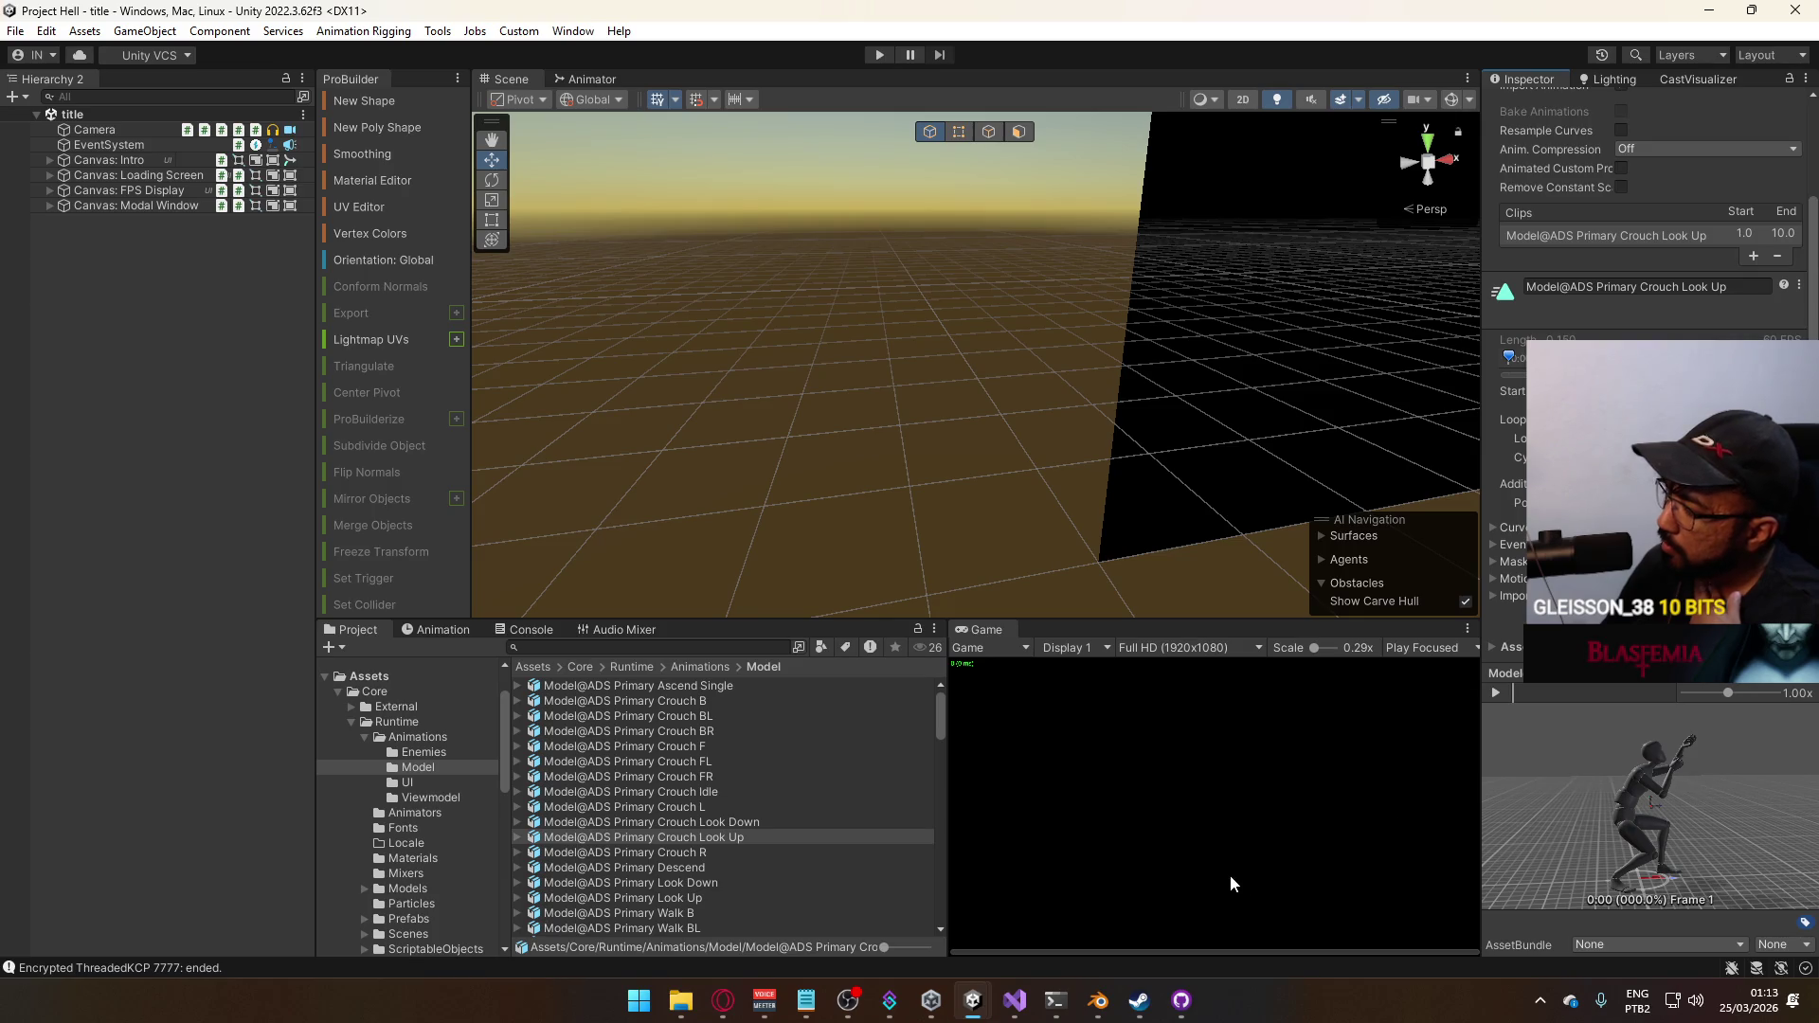
click(1102, 1000)
scroll(1407, 564, down, 3)
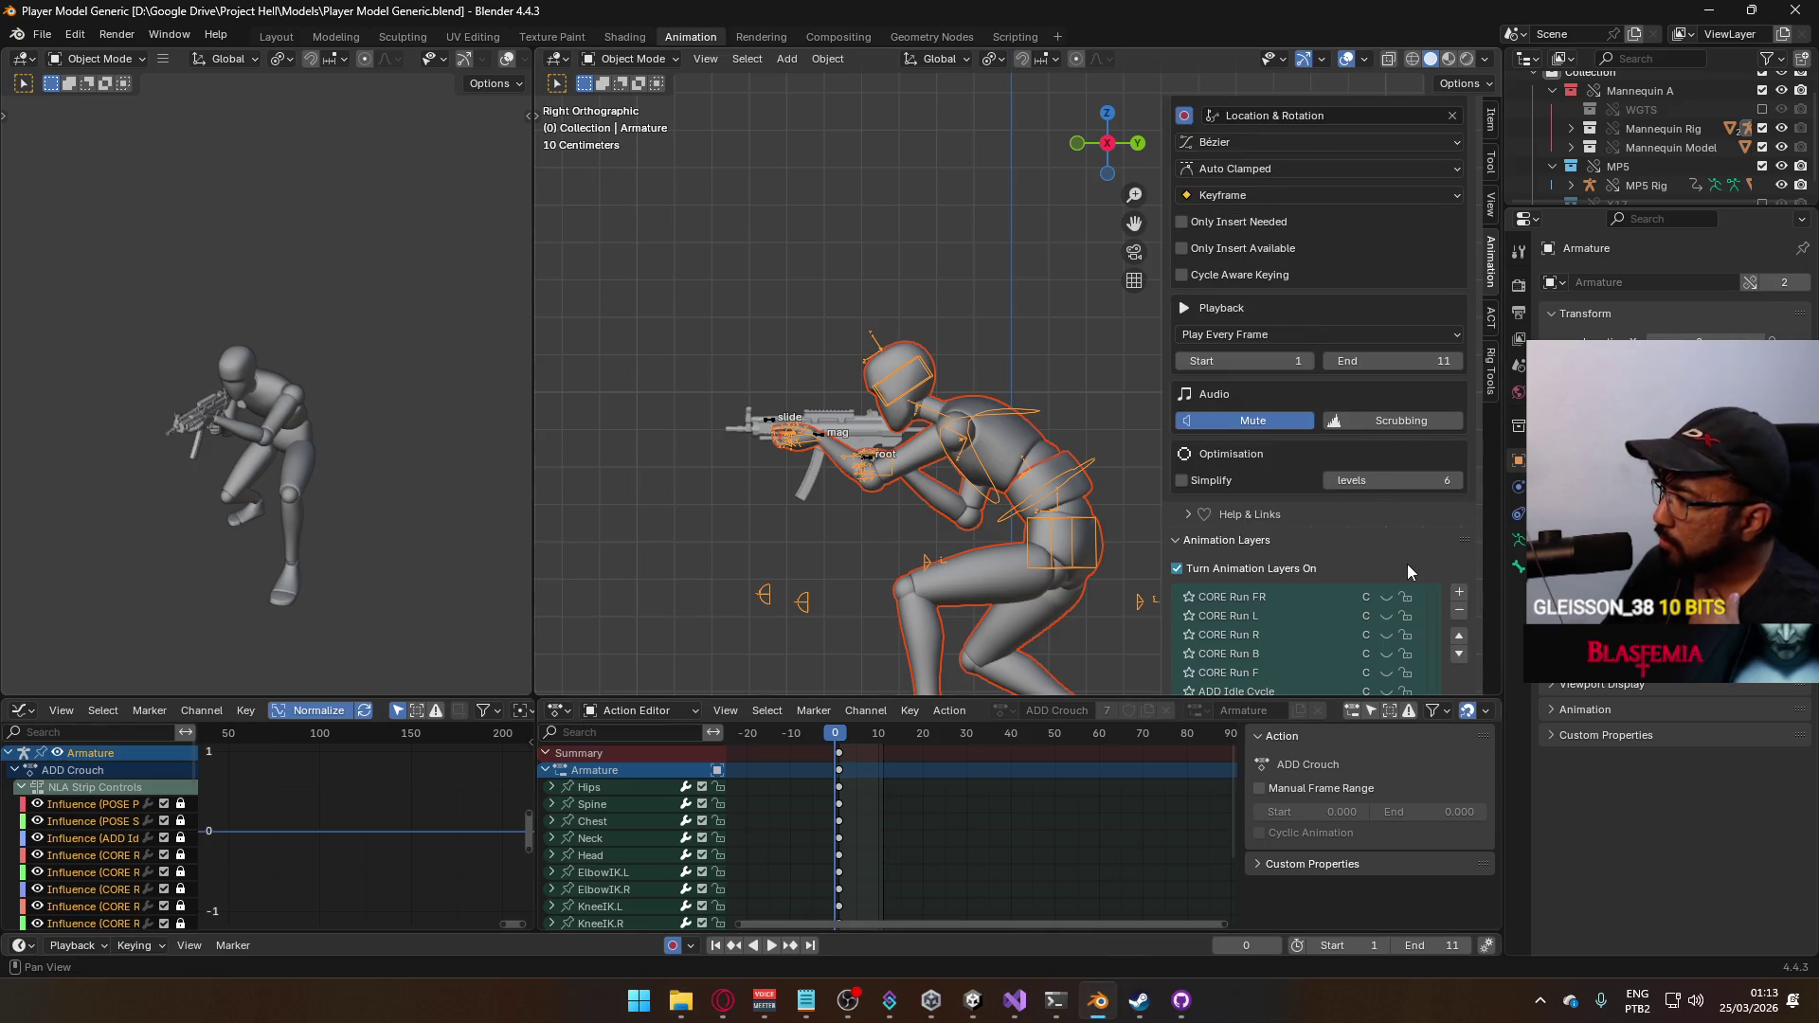
scroll(1407, 567, down, 2)
scroll(1395, 585, up, 5)
scroll(1399, 619, up, 4)
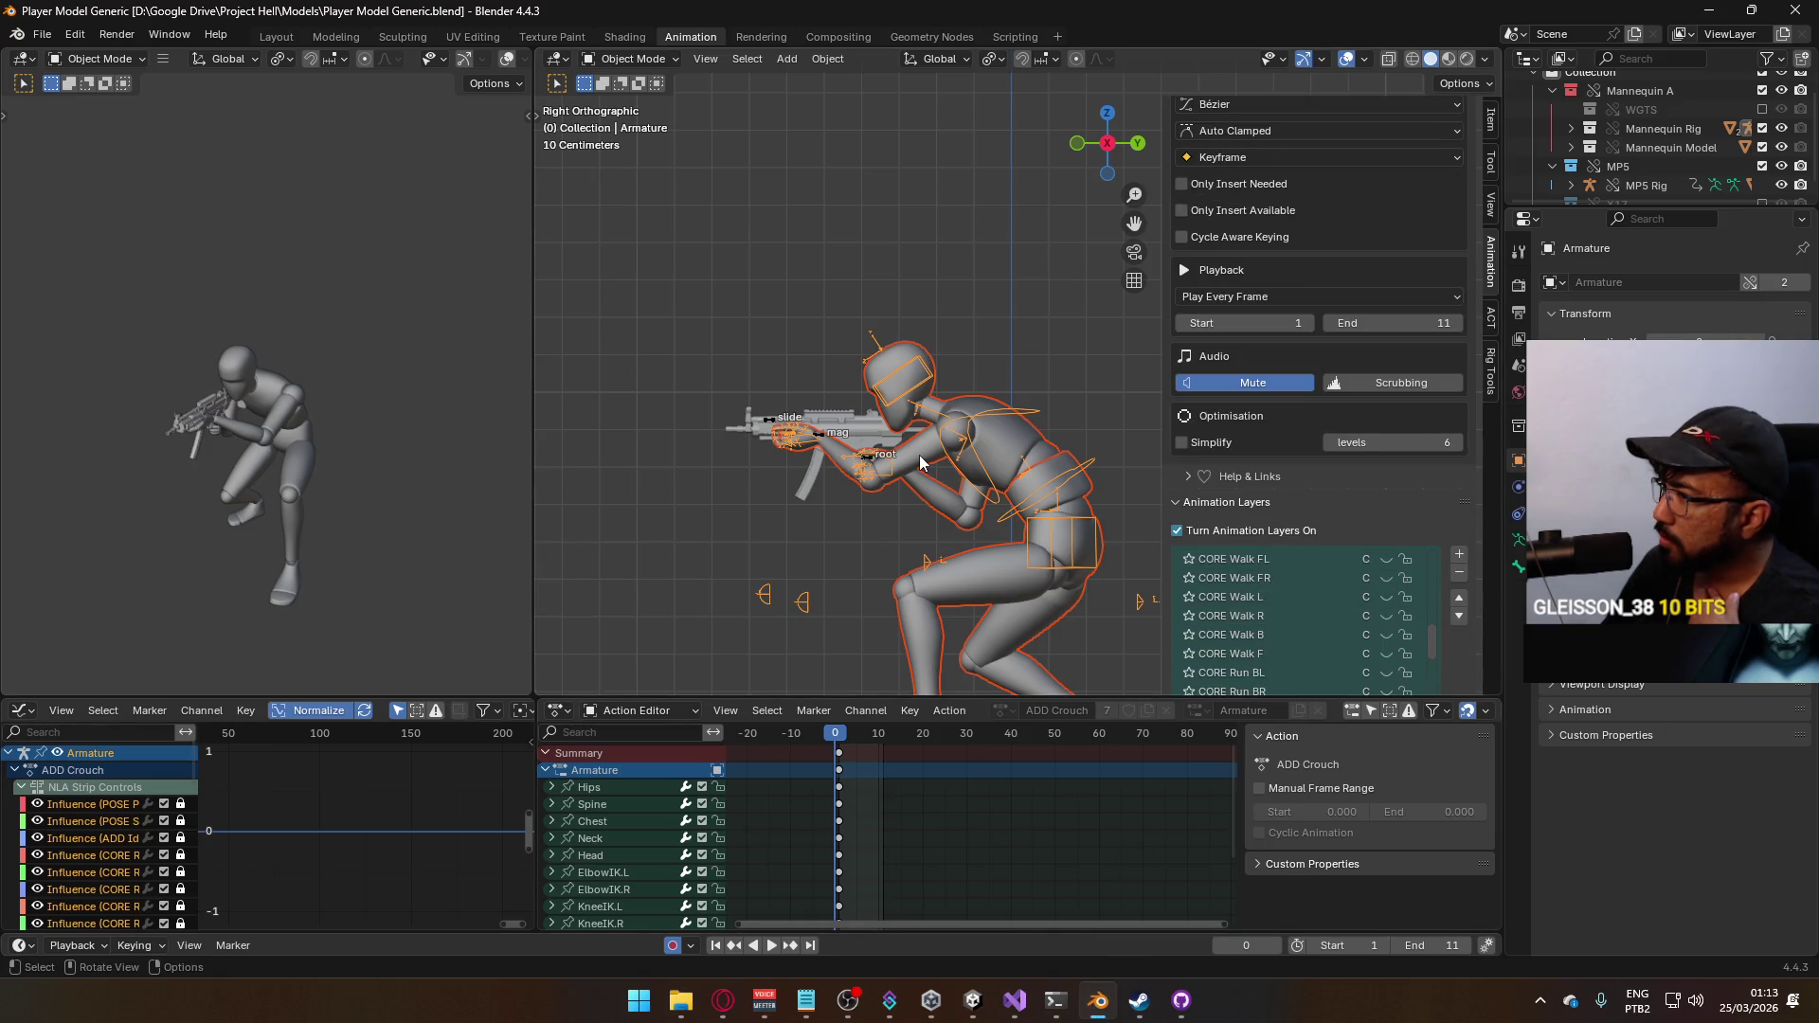
Select the MP5 rig and make ADD ADS Crouch Look Up its active, visible animation layer
click(865, 455)
click(1402, 588)
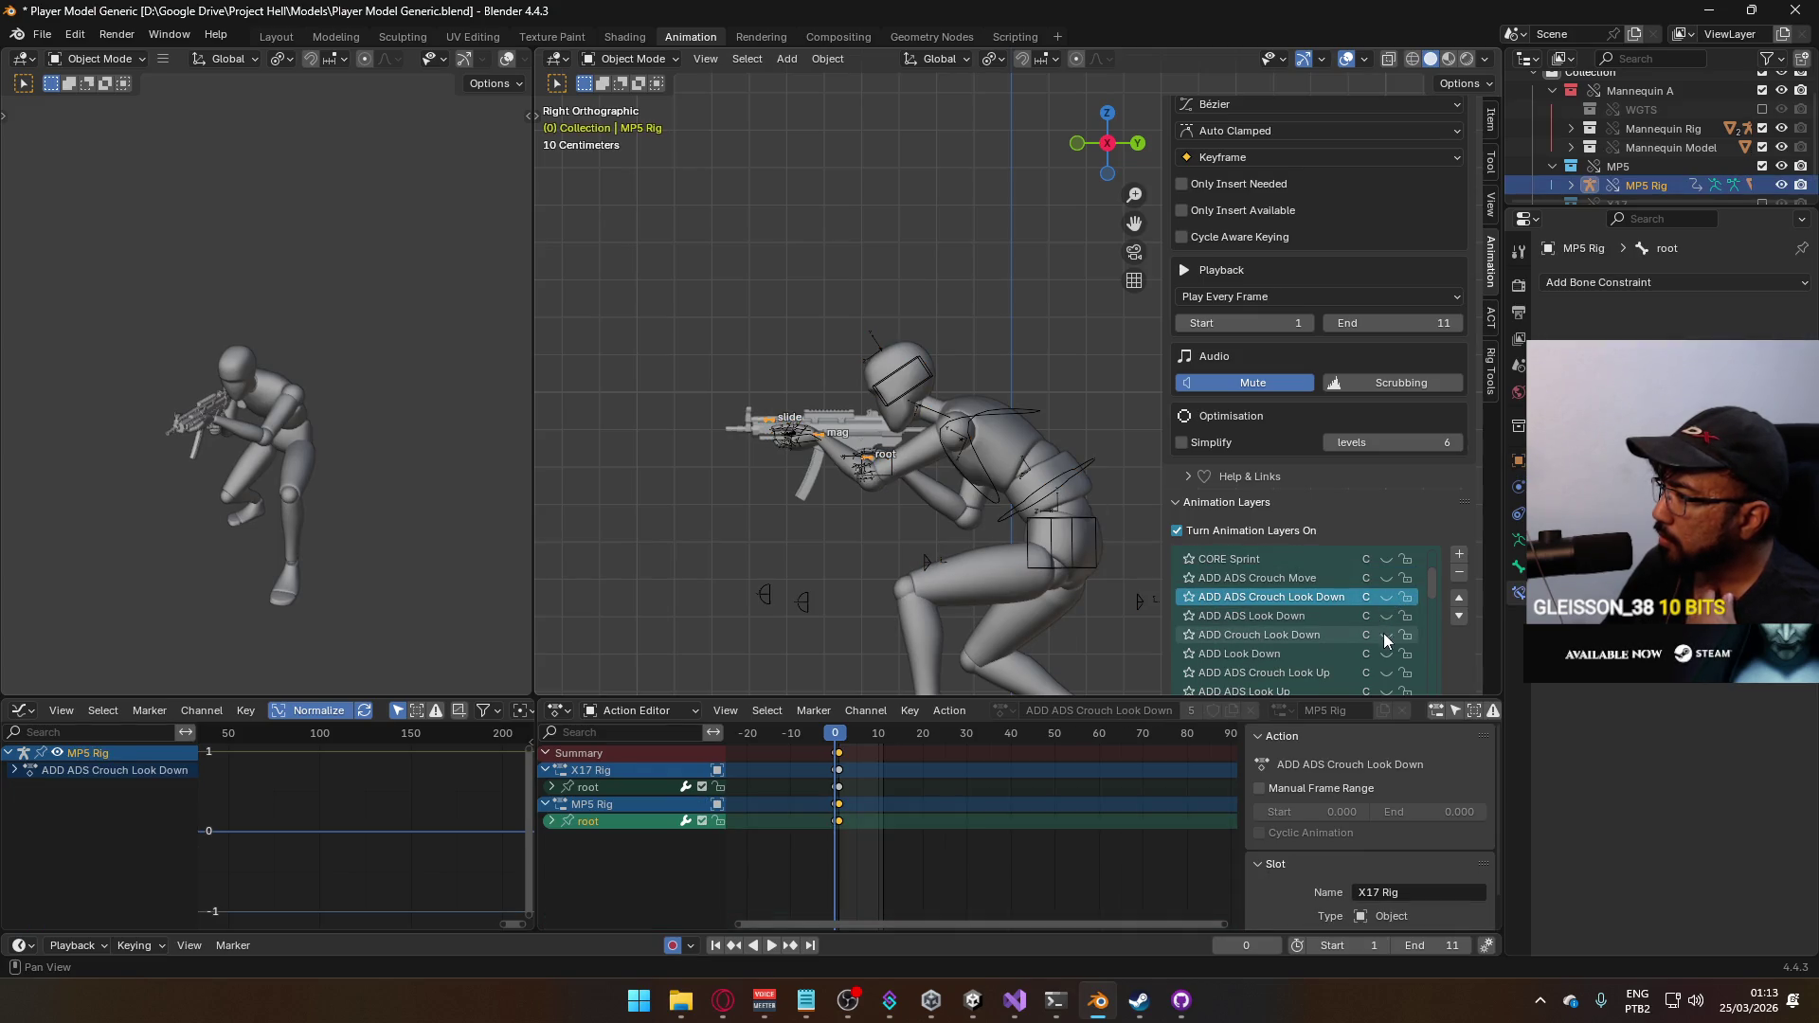
click(1385, 671)
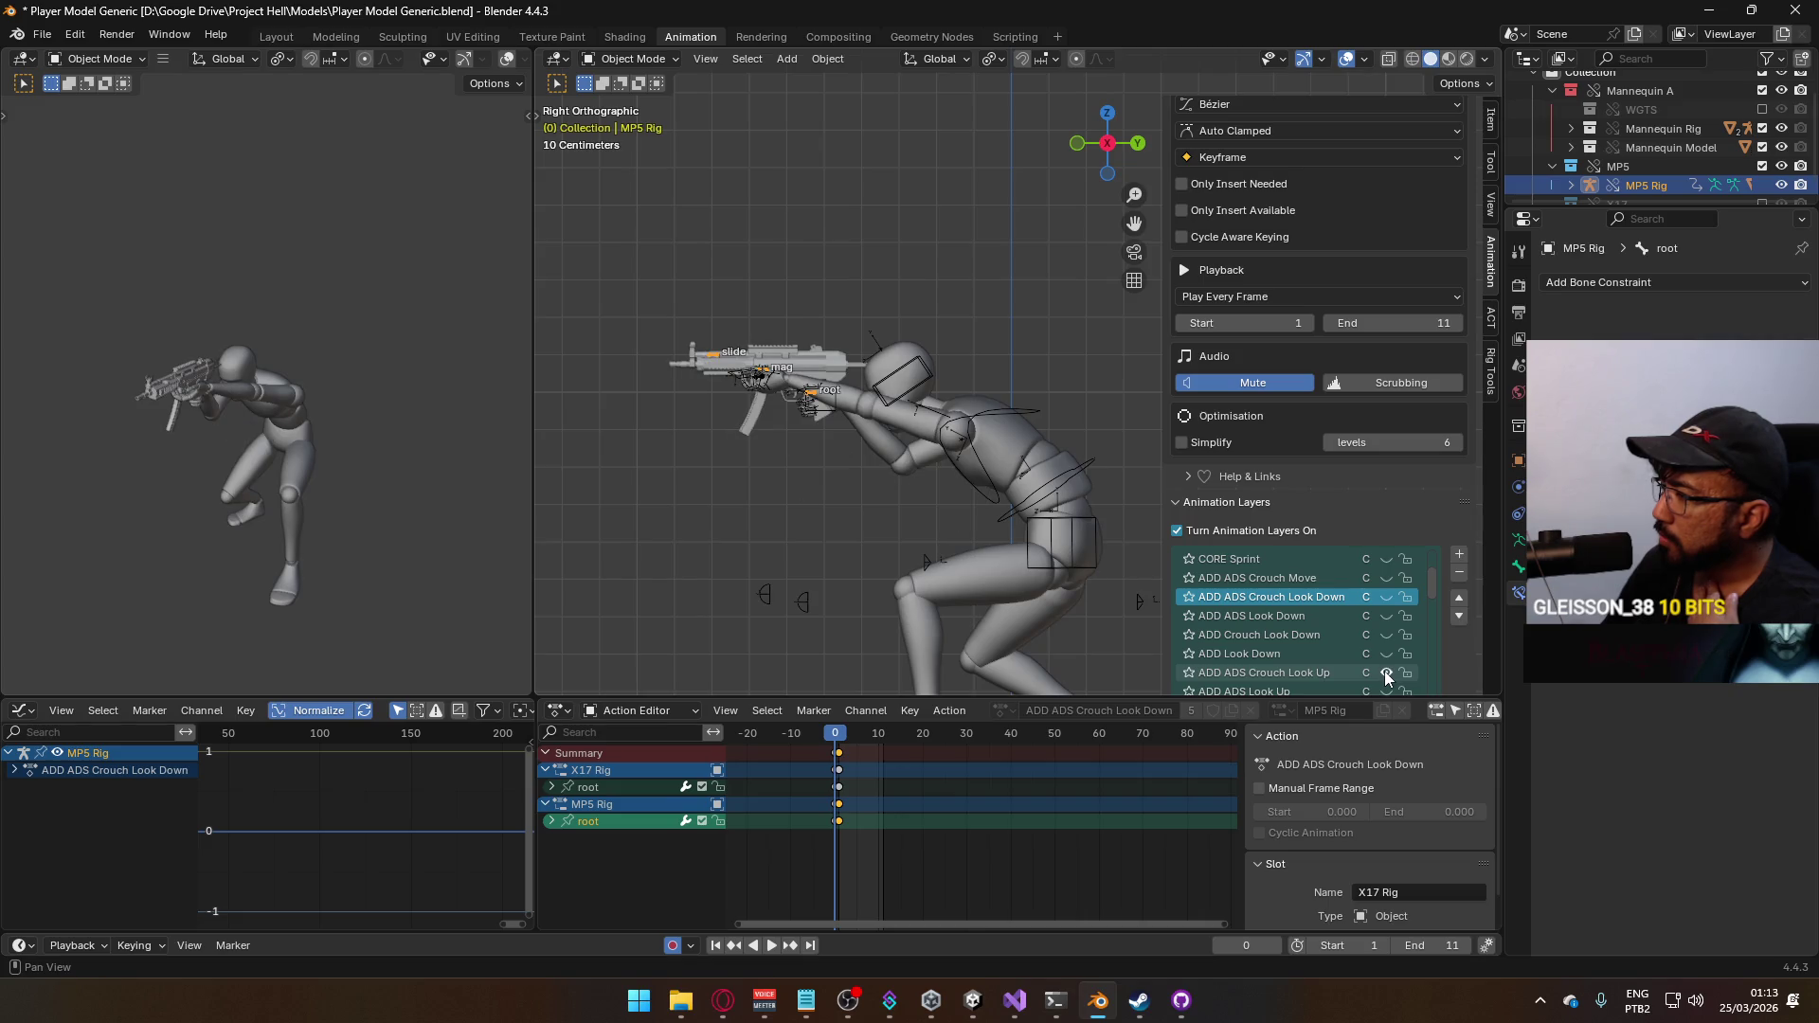
click(1314, 672)
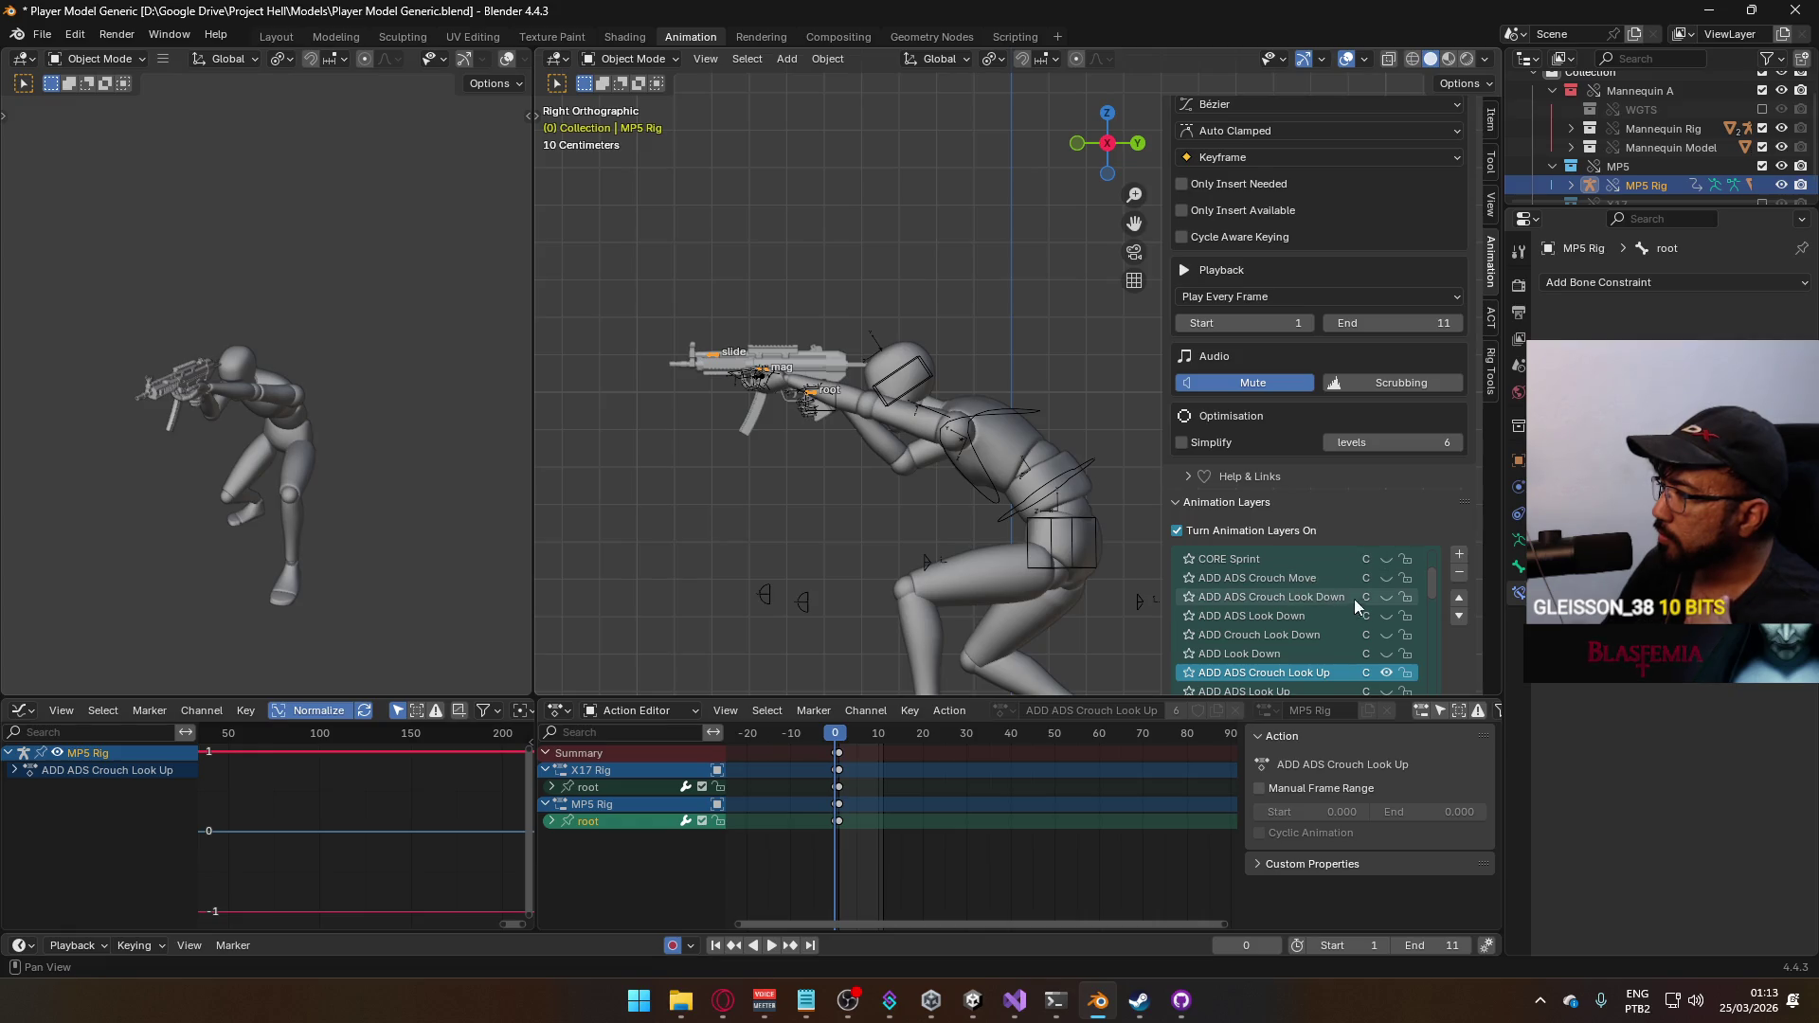
scroll(1364, 612, down, 3)
scroll(1380, 623, down, 2)
scroll(1381, 638, down, 1)
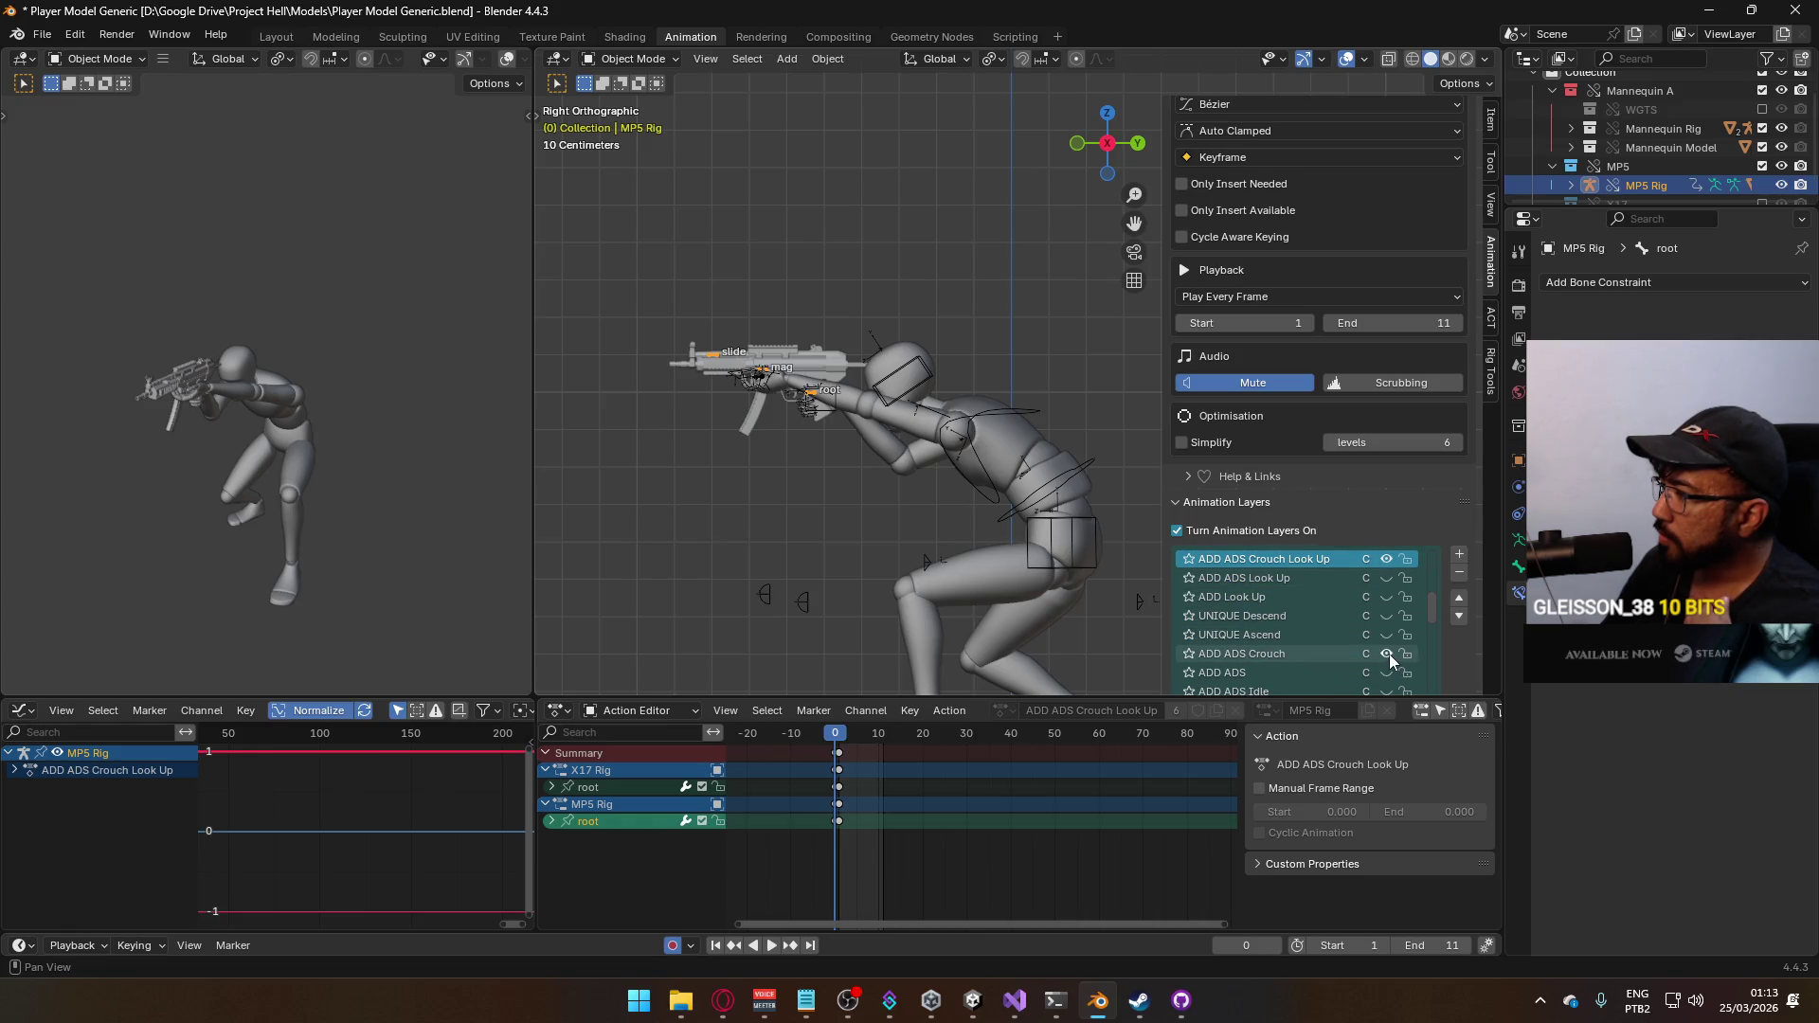
Toggle the ADD ADS Crouch and Crouch Look Up layers to compare poses, ending with Look Up on
click(1386, 652)
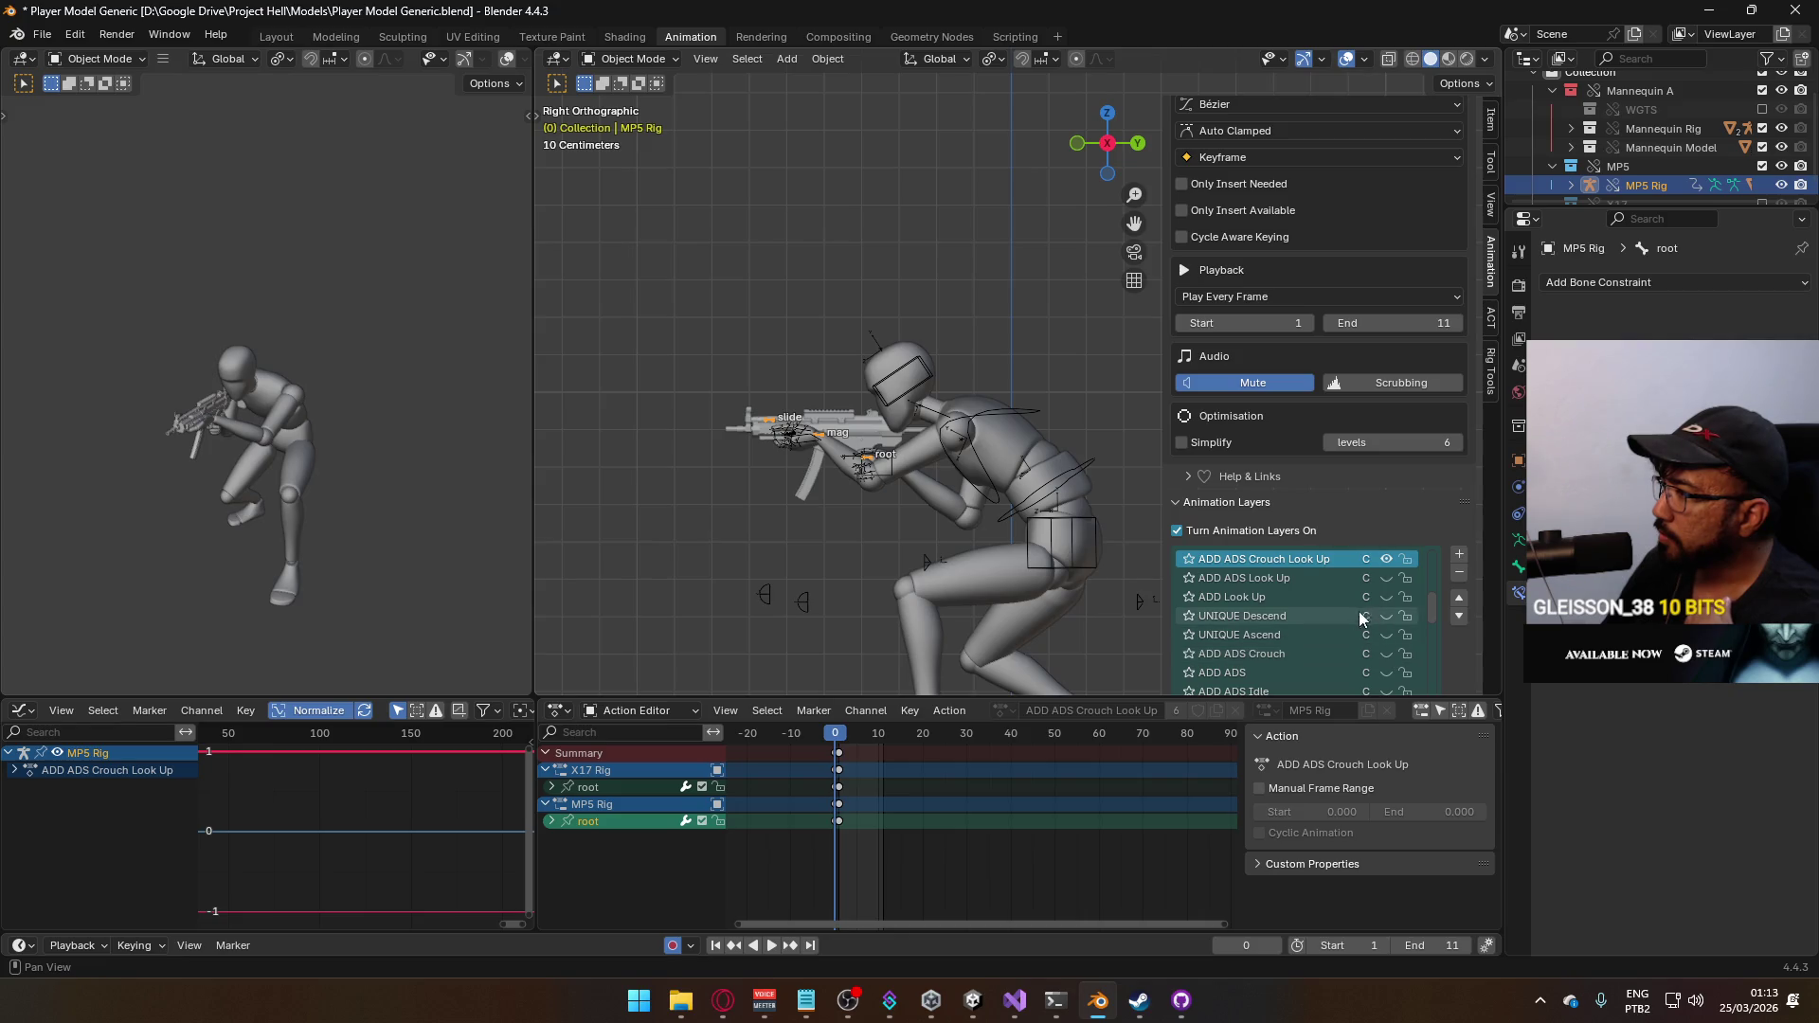
scroll(1366, 654, down, 1)
scroll(1365, 658, down, 1)
scroll(1387, 667, up, 1)
scroll(1386, 645, up, 1)
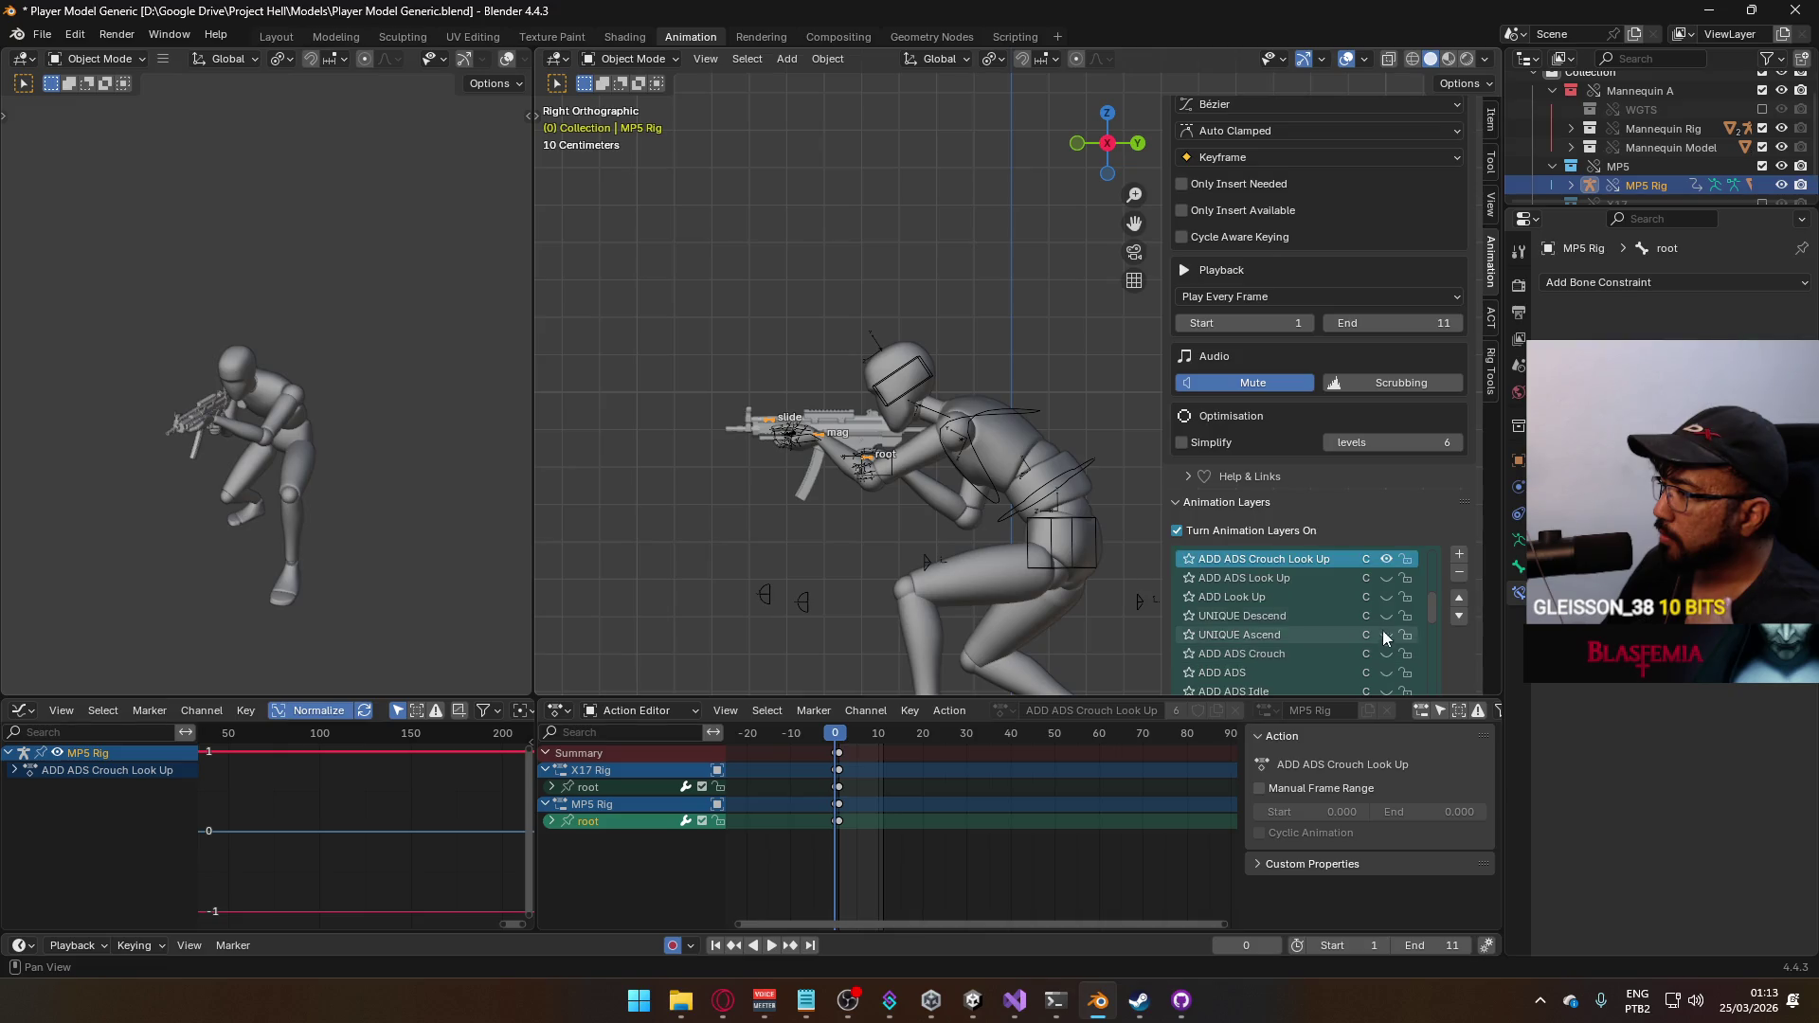
scroll(1382, 634, up, 1)
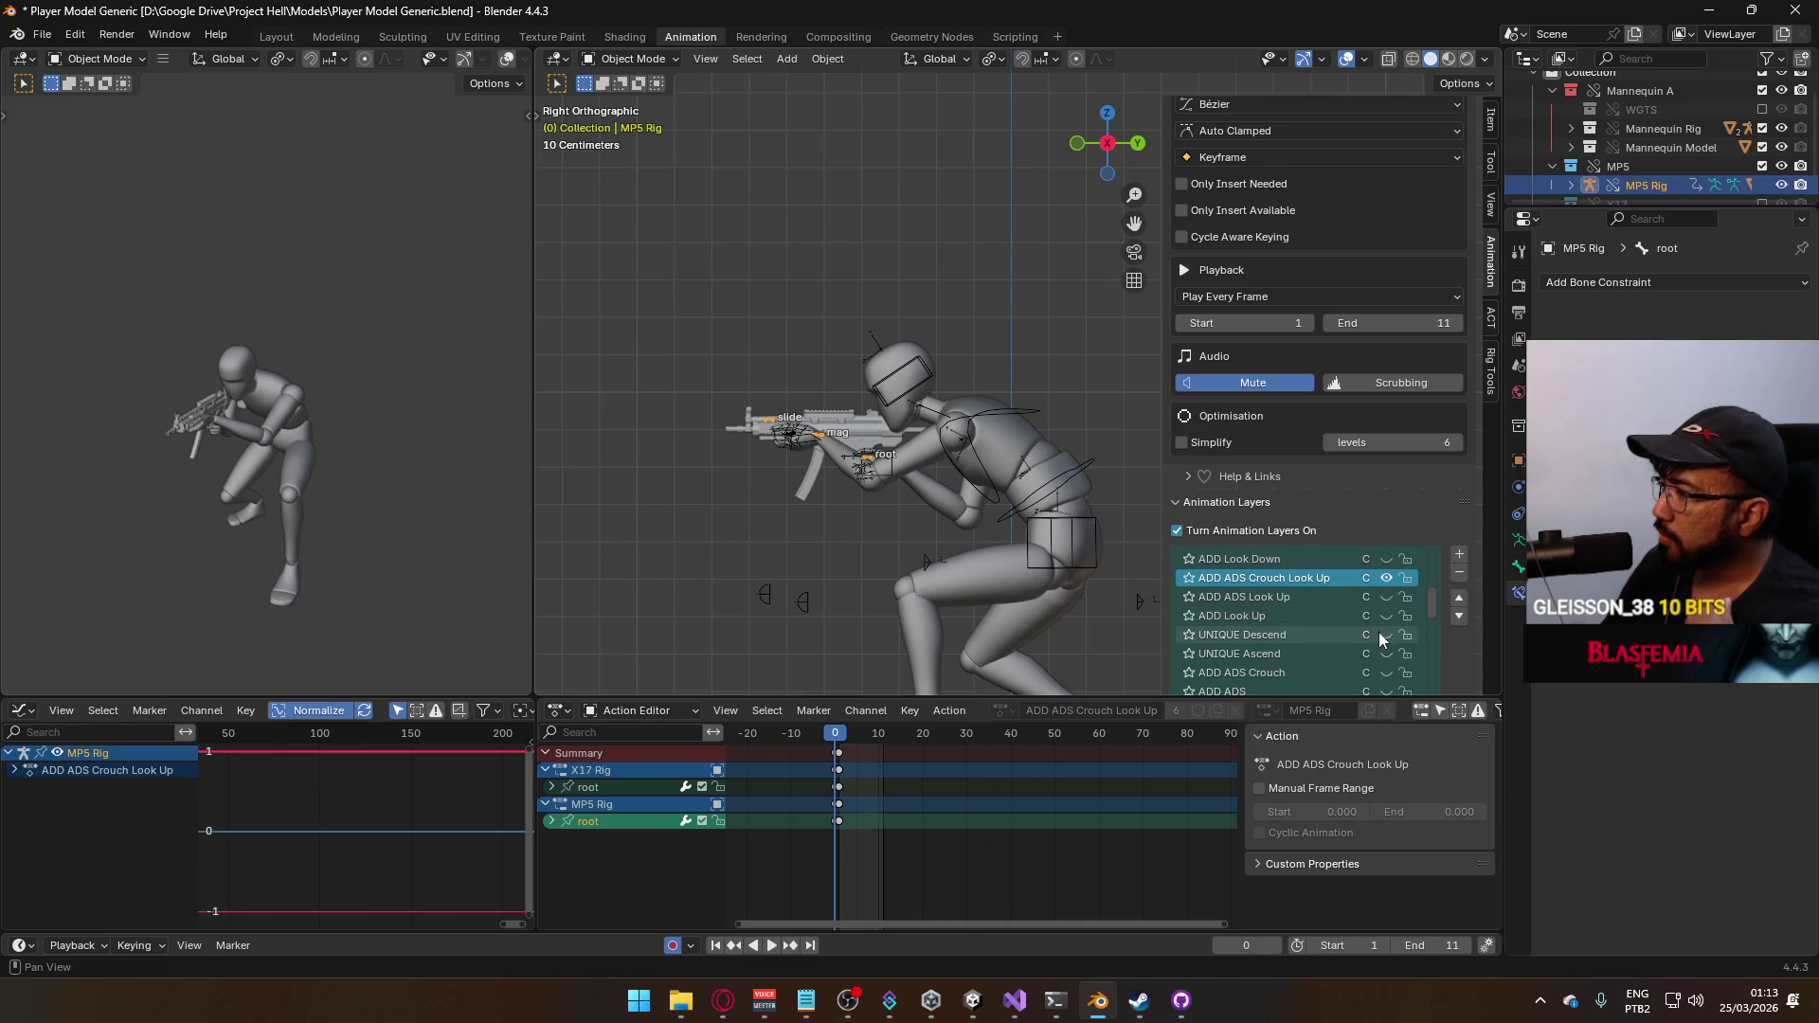
scroll(1370, 643, down, 1)
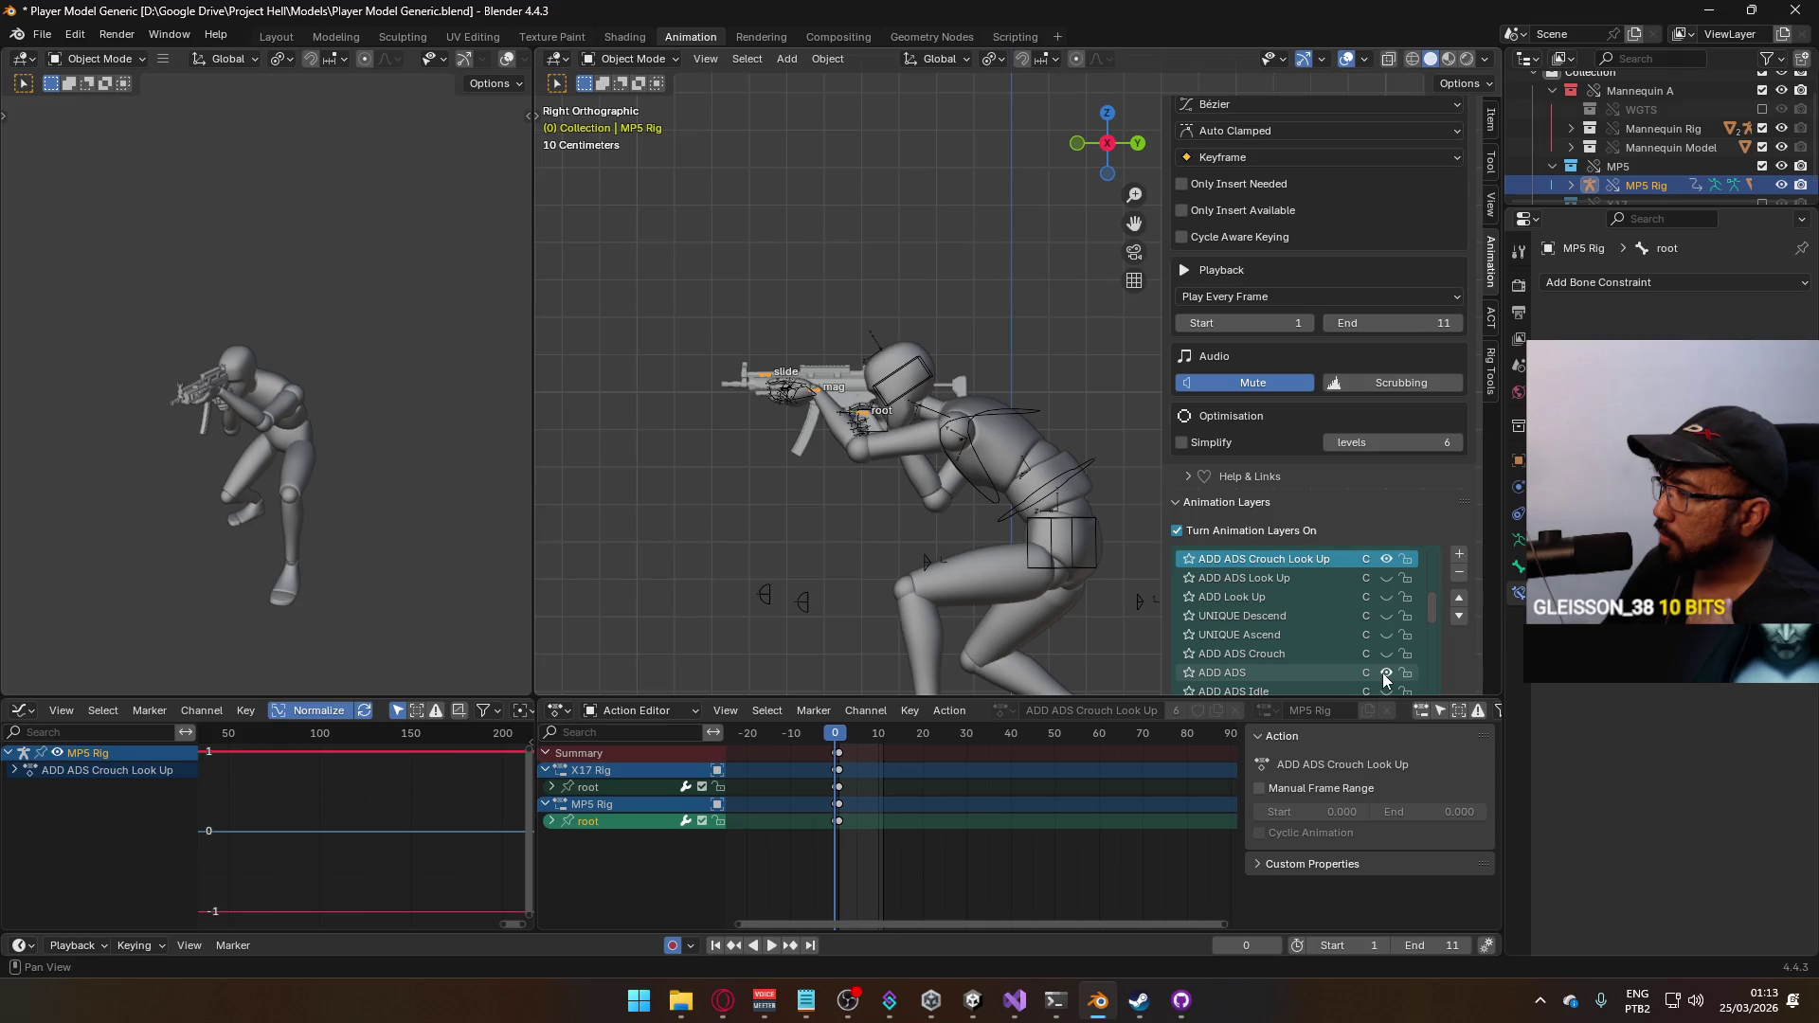
click(1388, 653)
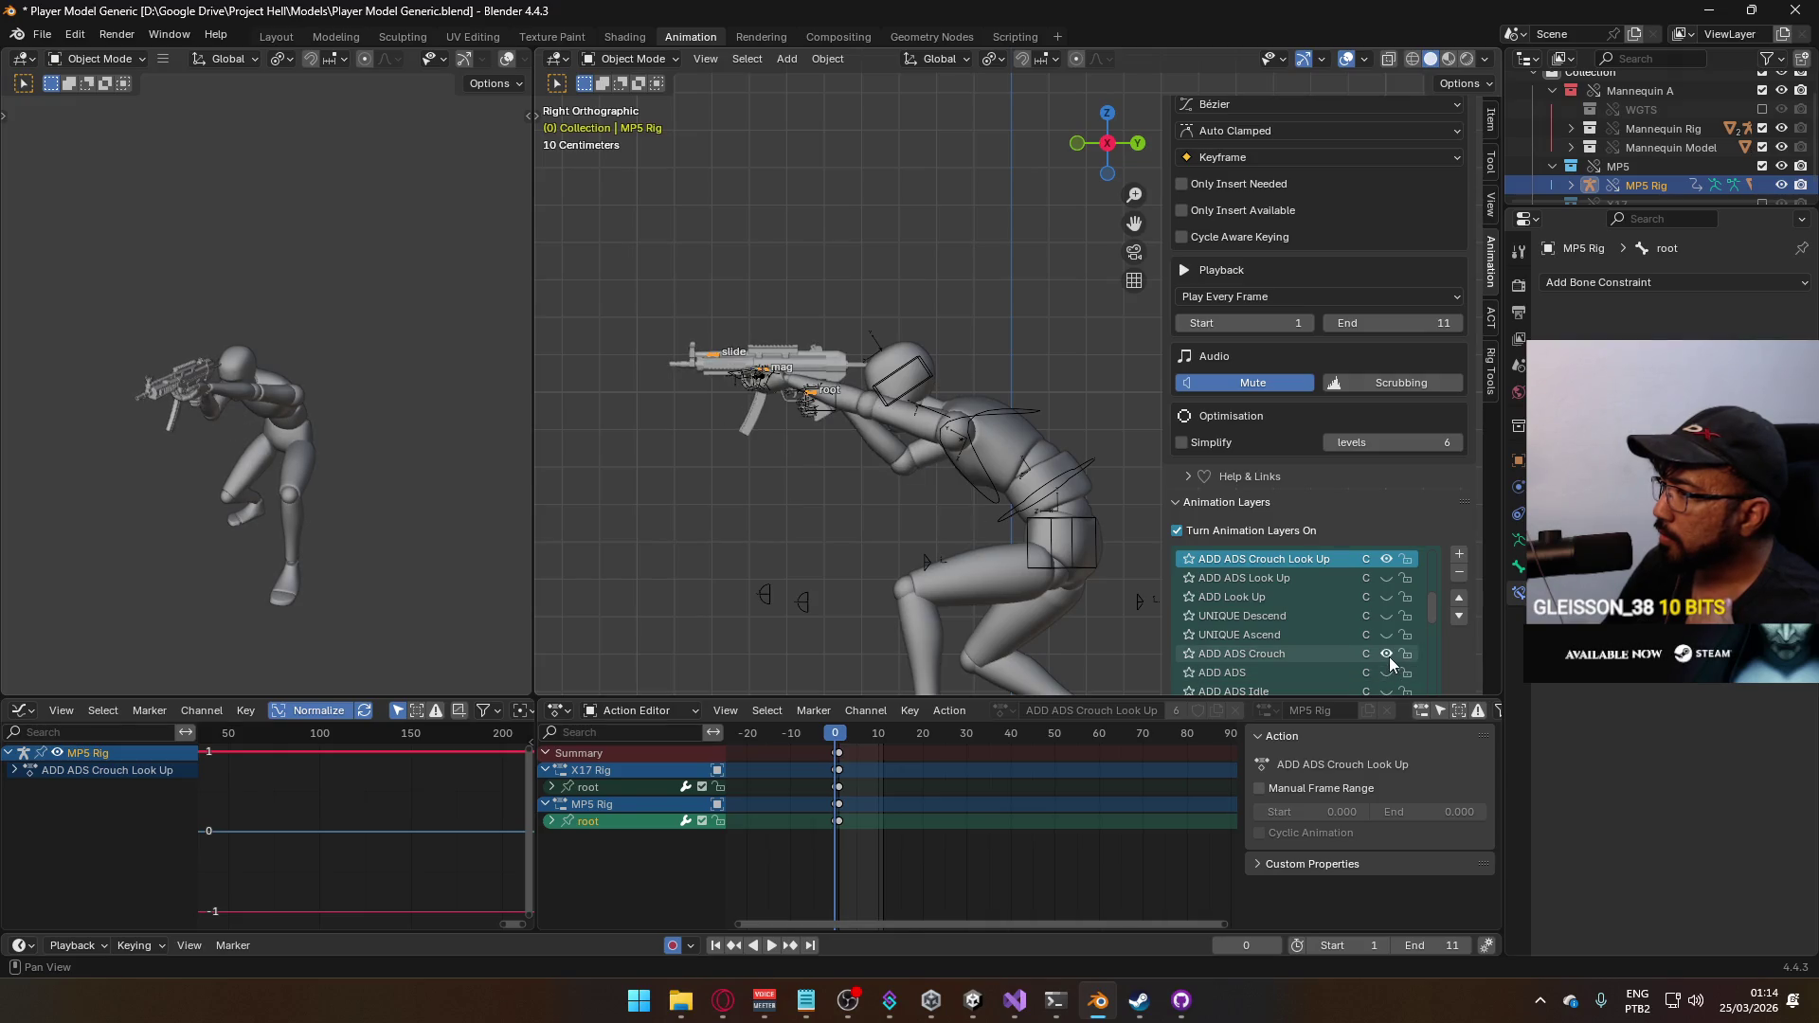
click(1388, 559)
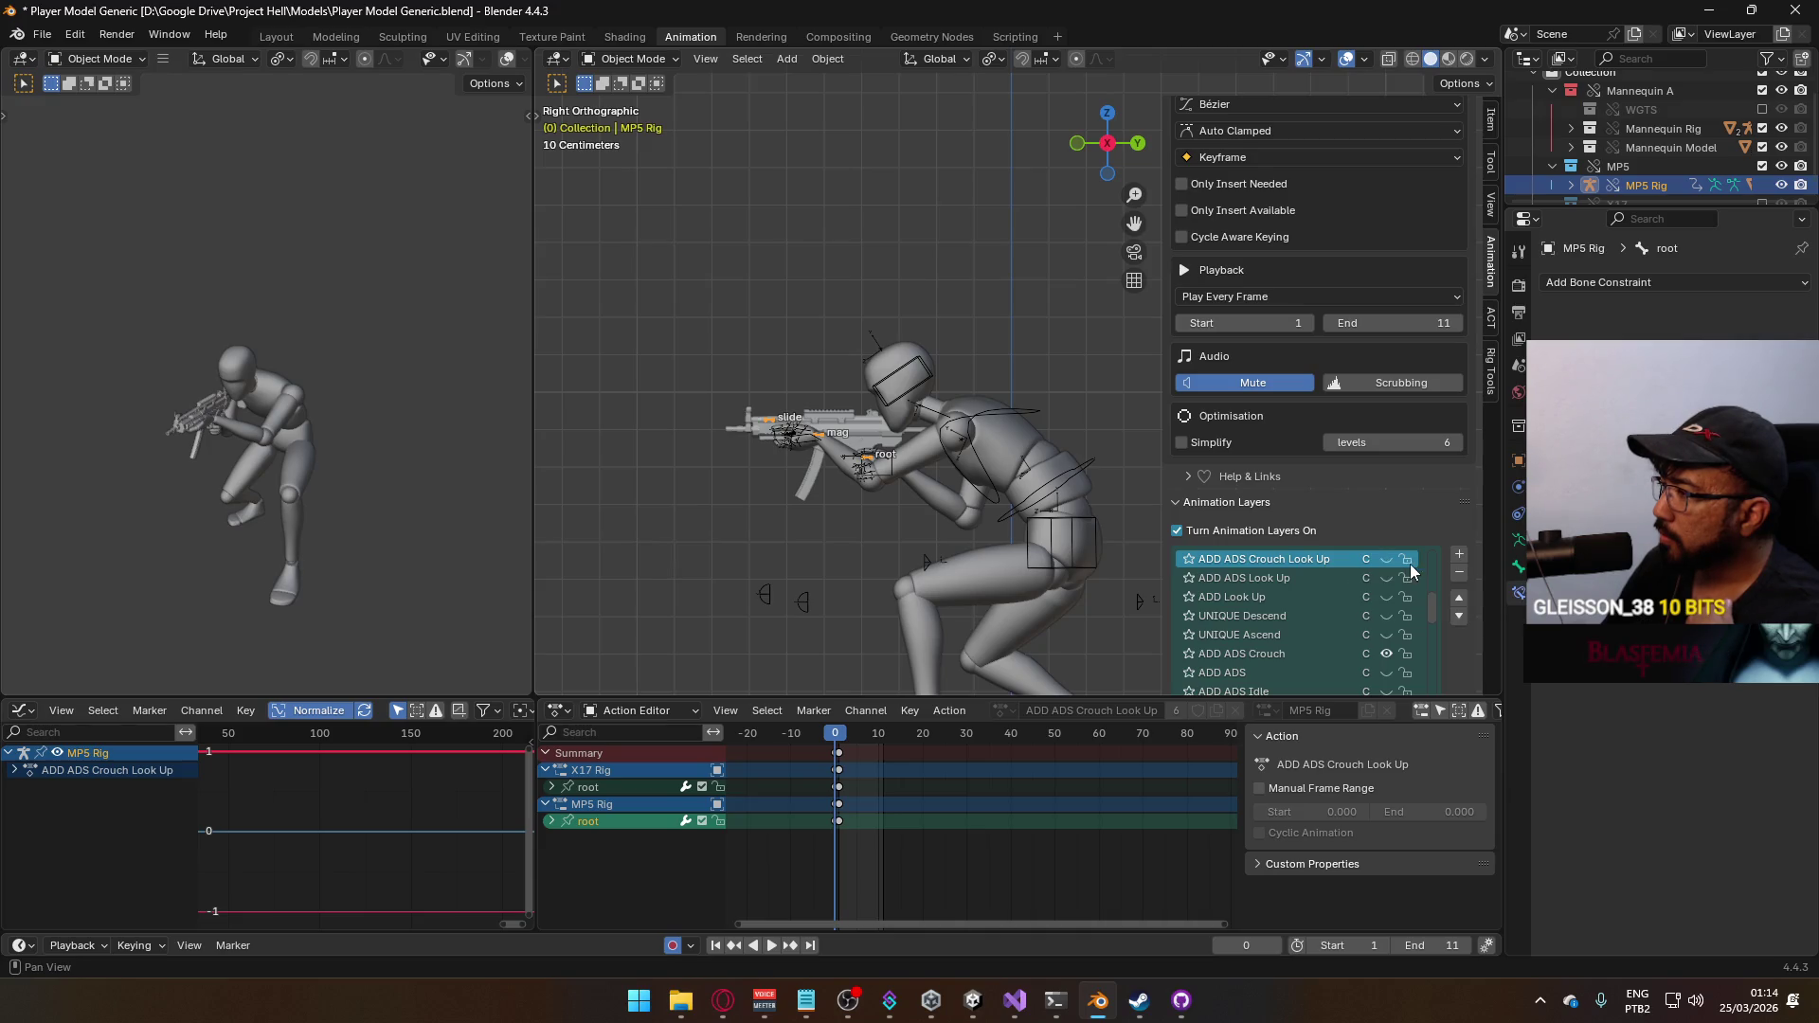
click(1387, 654)
click(1382, 564)
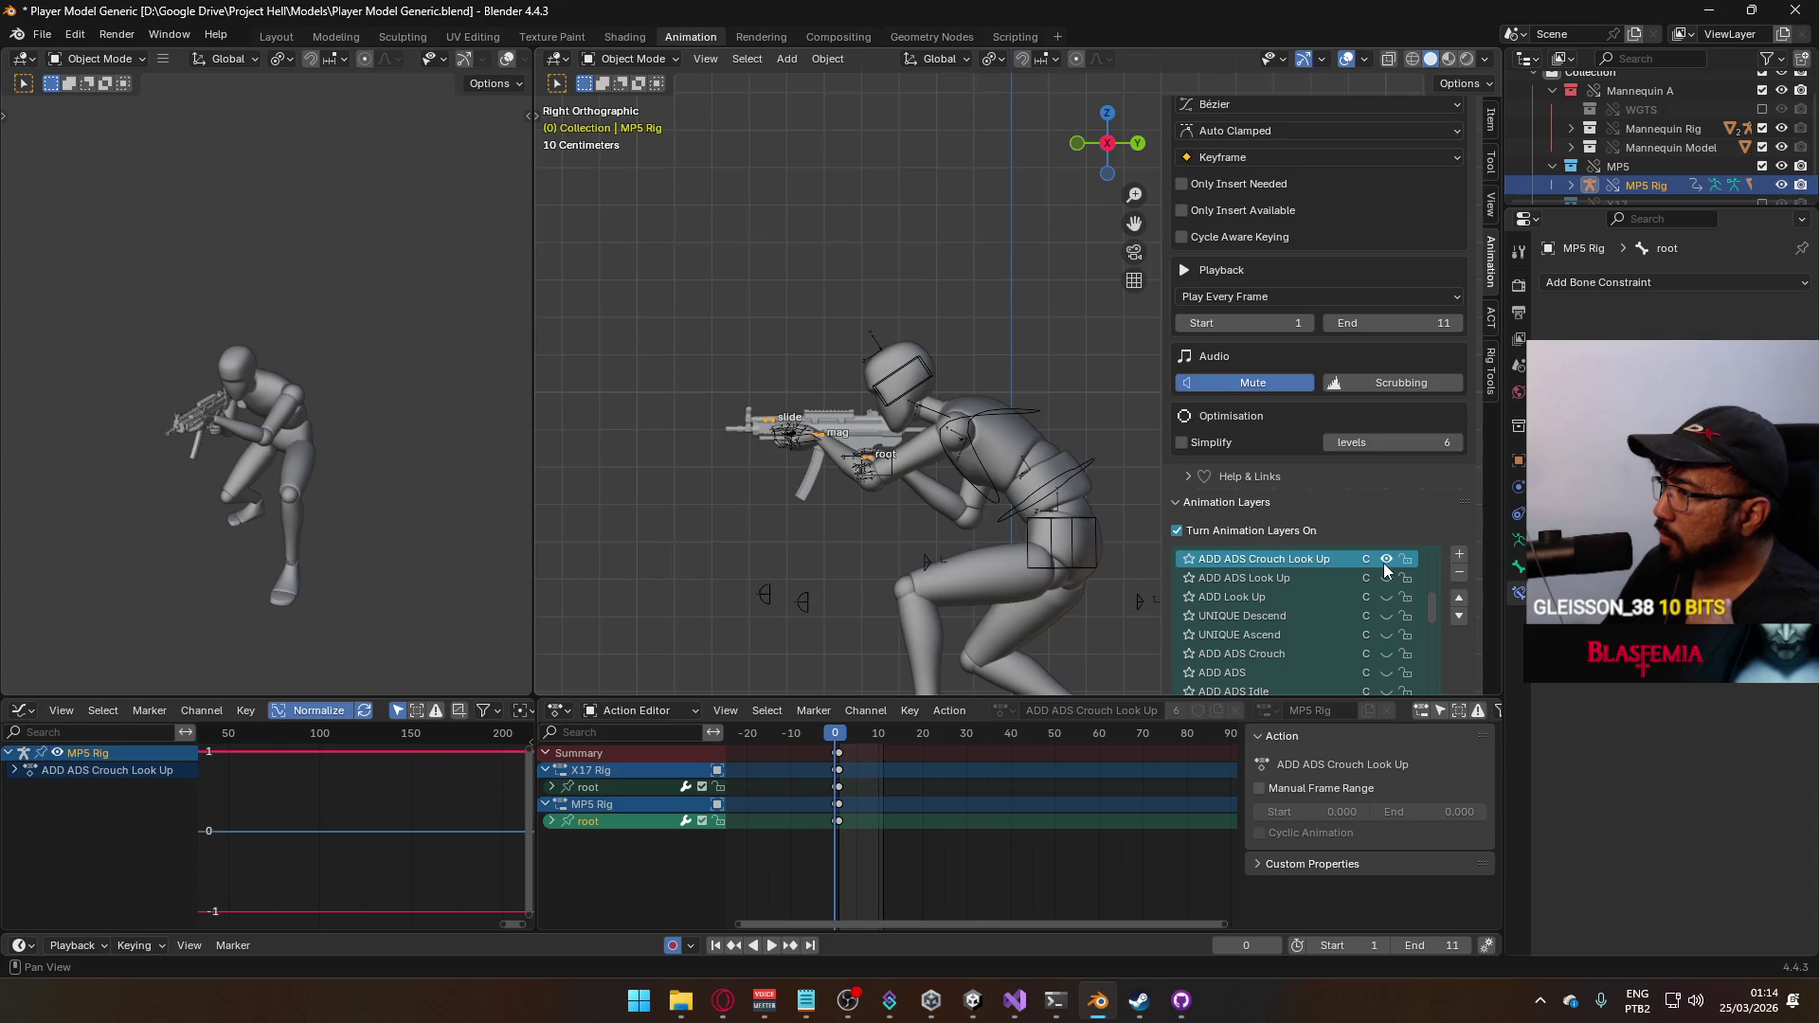
click(1383, 563)
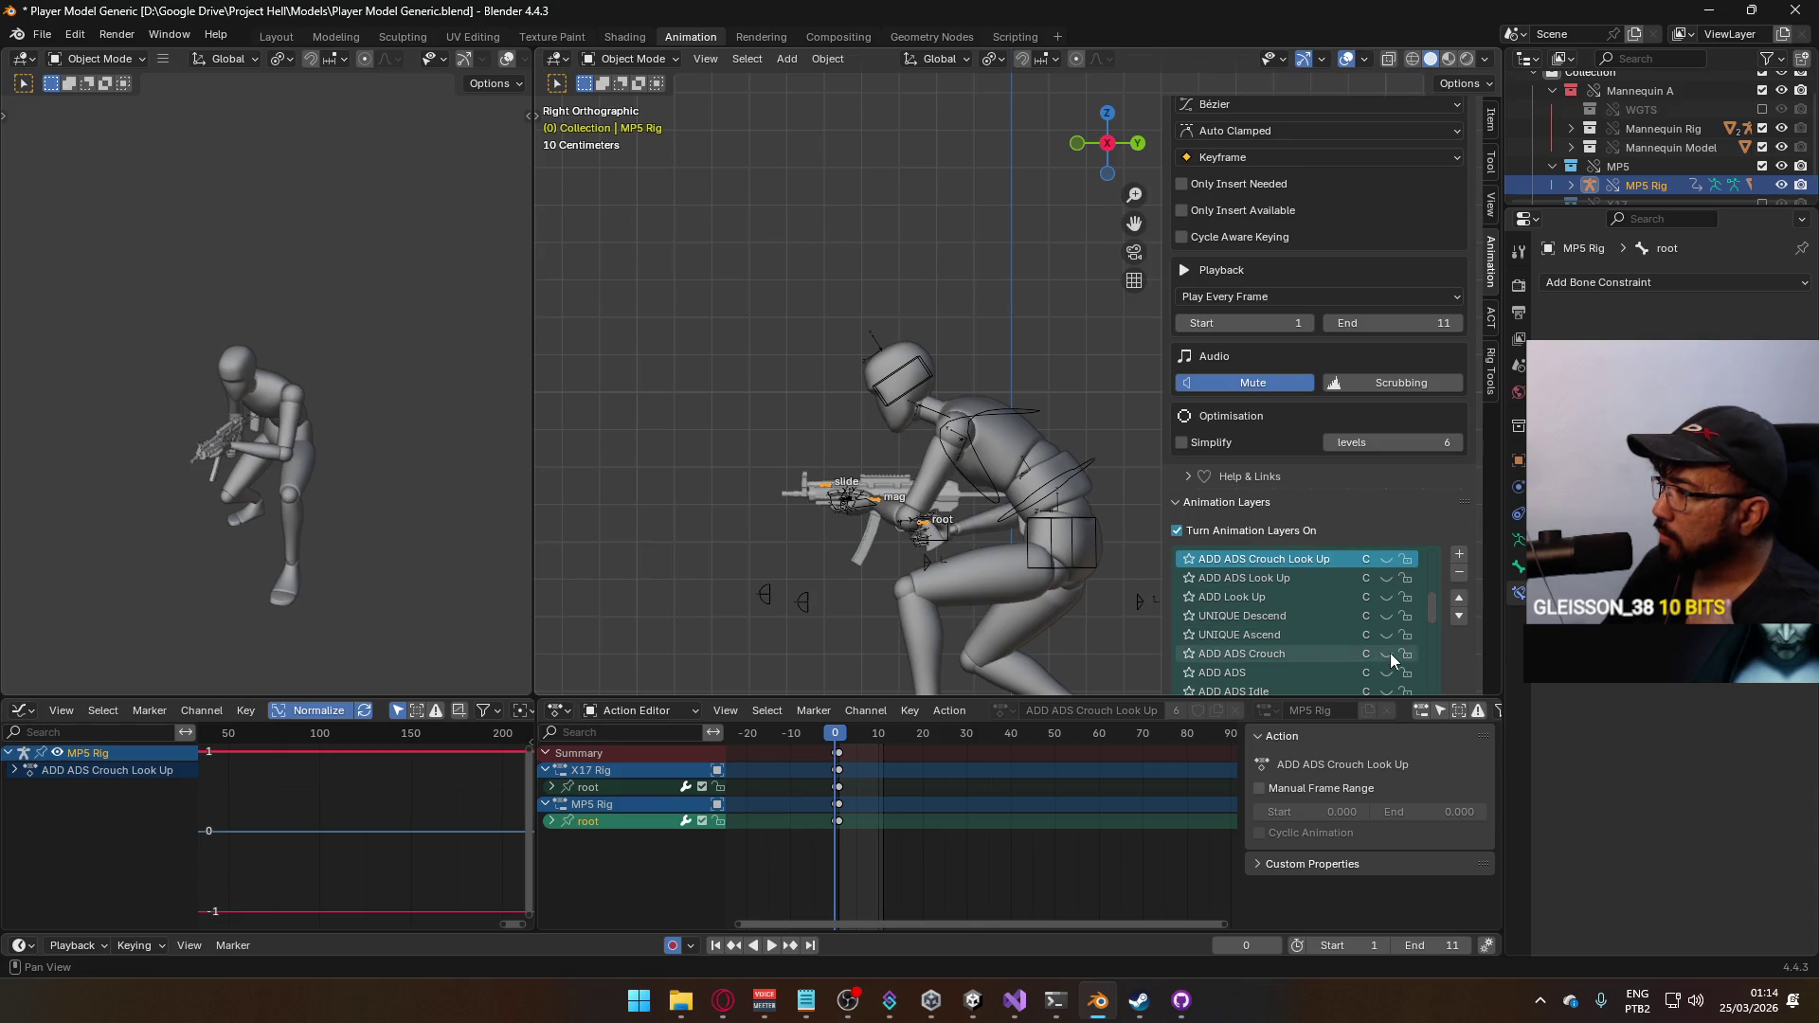
click(1387, 655)
click(1385, 651)
click(1385, 559)
Scrub to frame 1, toggle the mannequin's ADD Look Up layer, and reselect the MP5 rig
drag(839, 741, 841, 740)
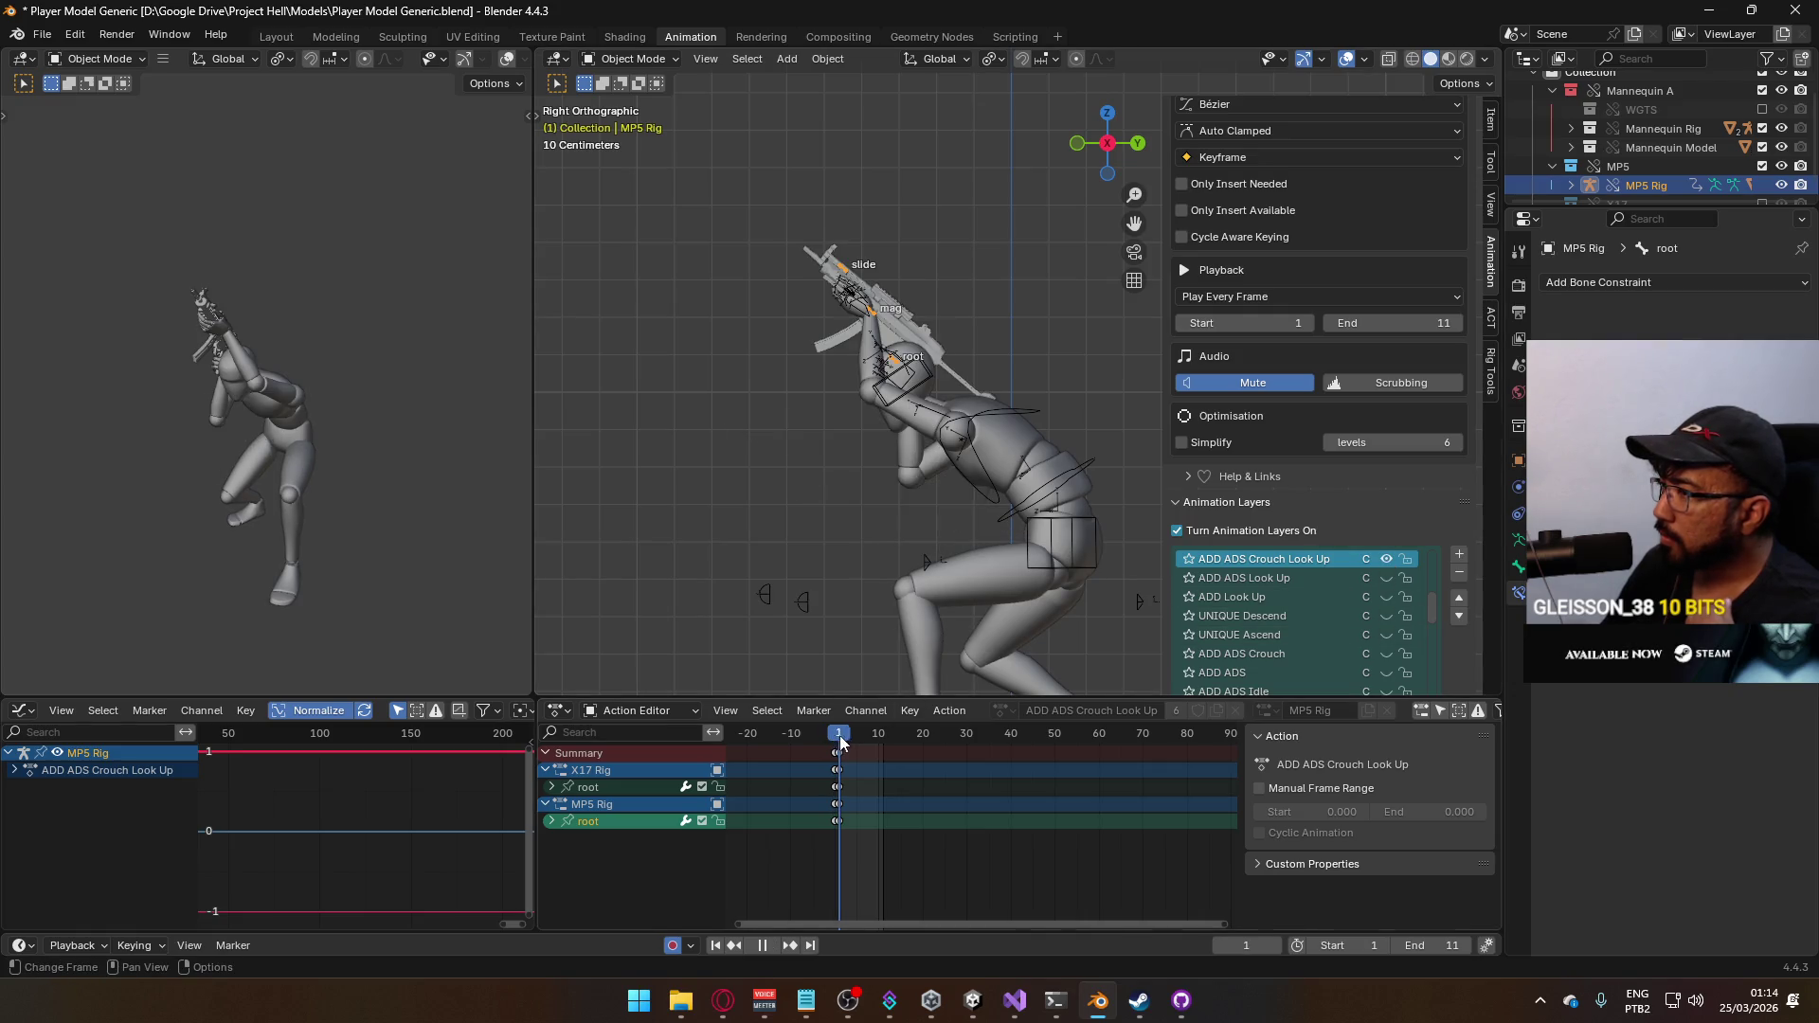
scroll(1304, 611, down, 4)
click(1304, 616)
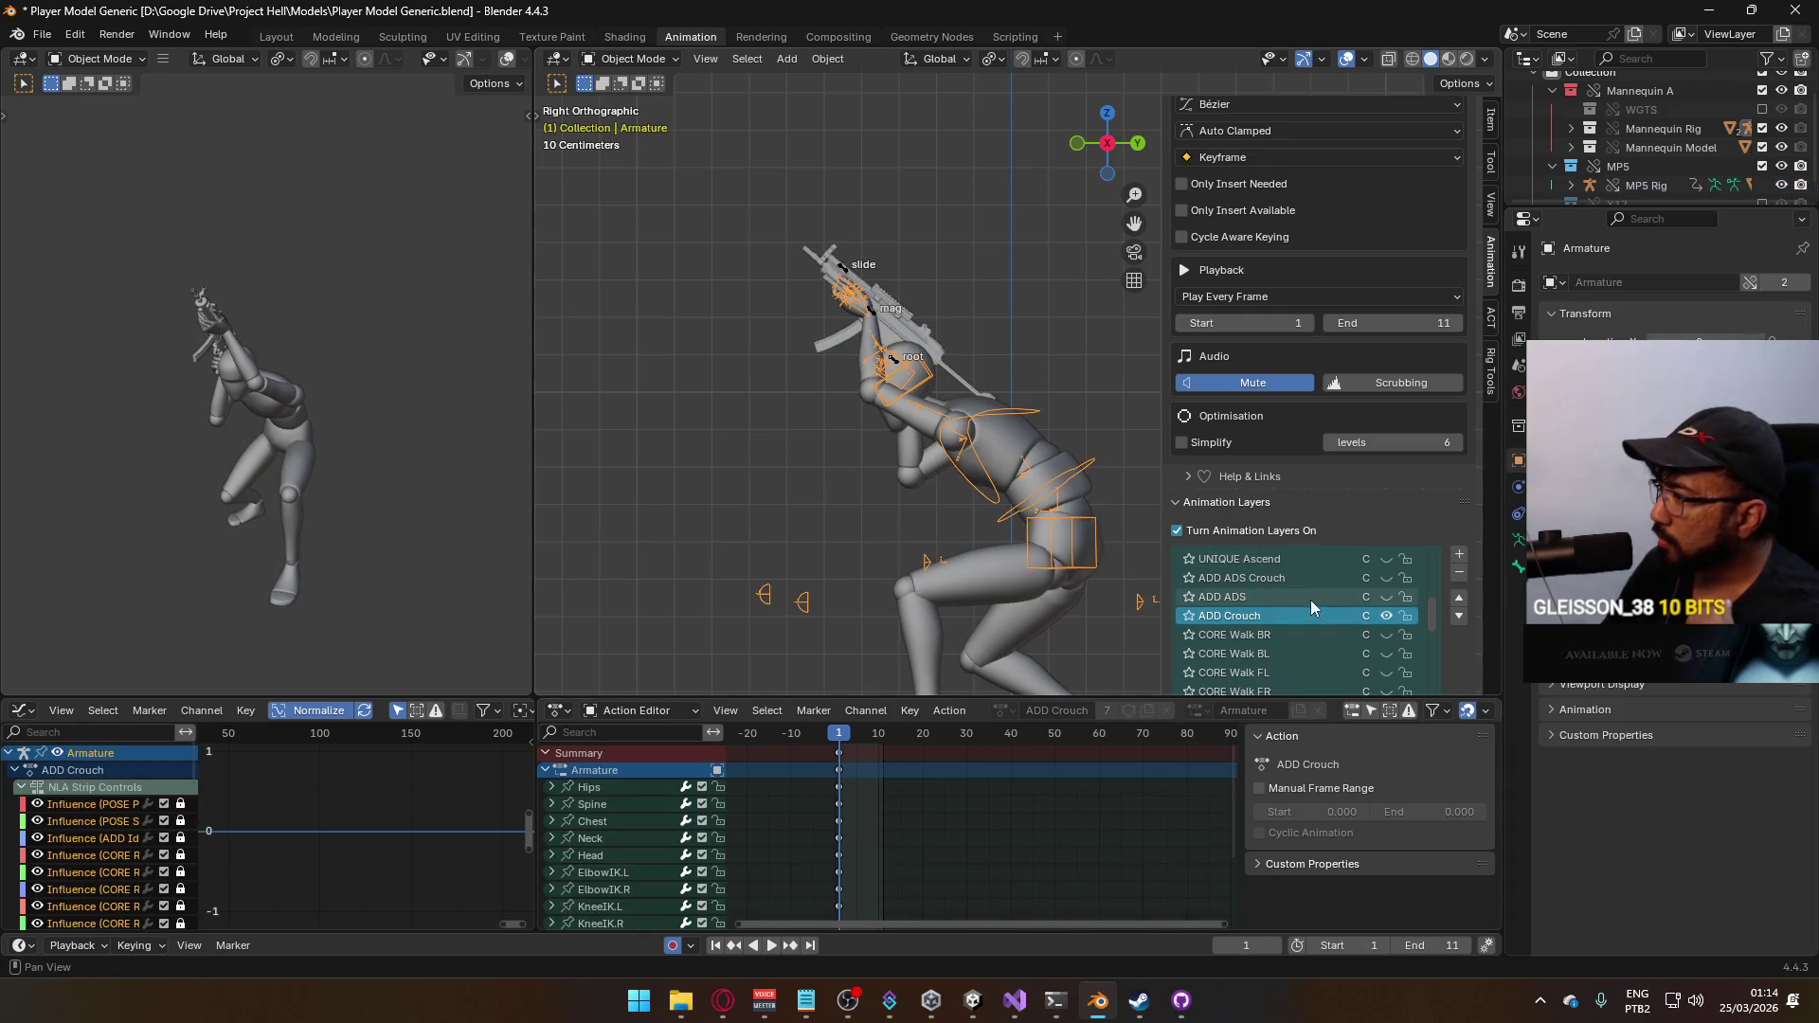
scroll(1351, 618, up, 2)
scroll(1361, 624, up, 3)
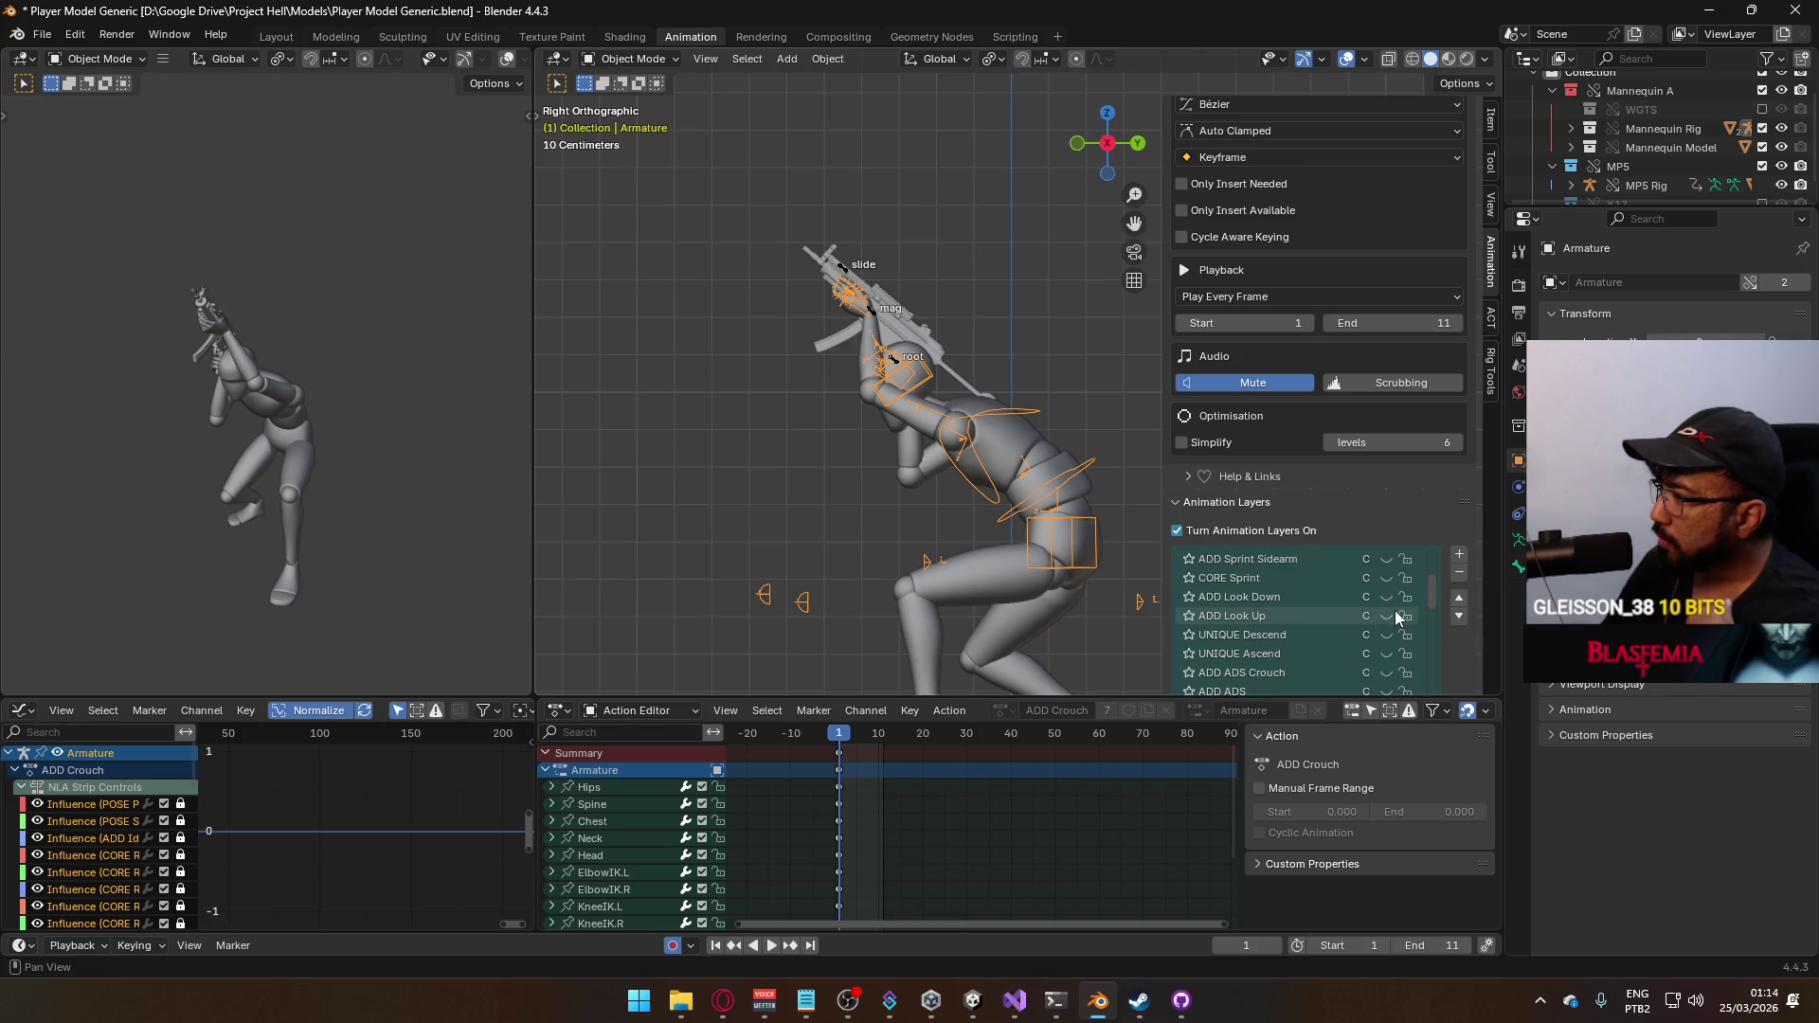
click(1385, 616)
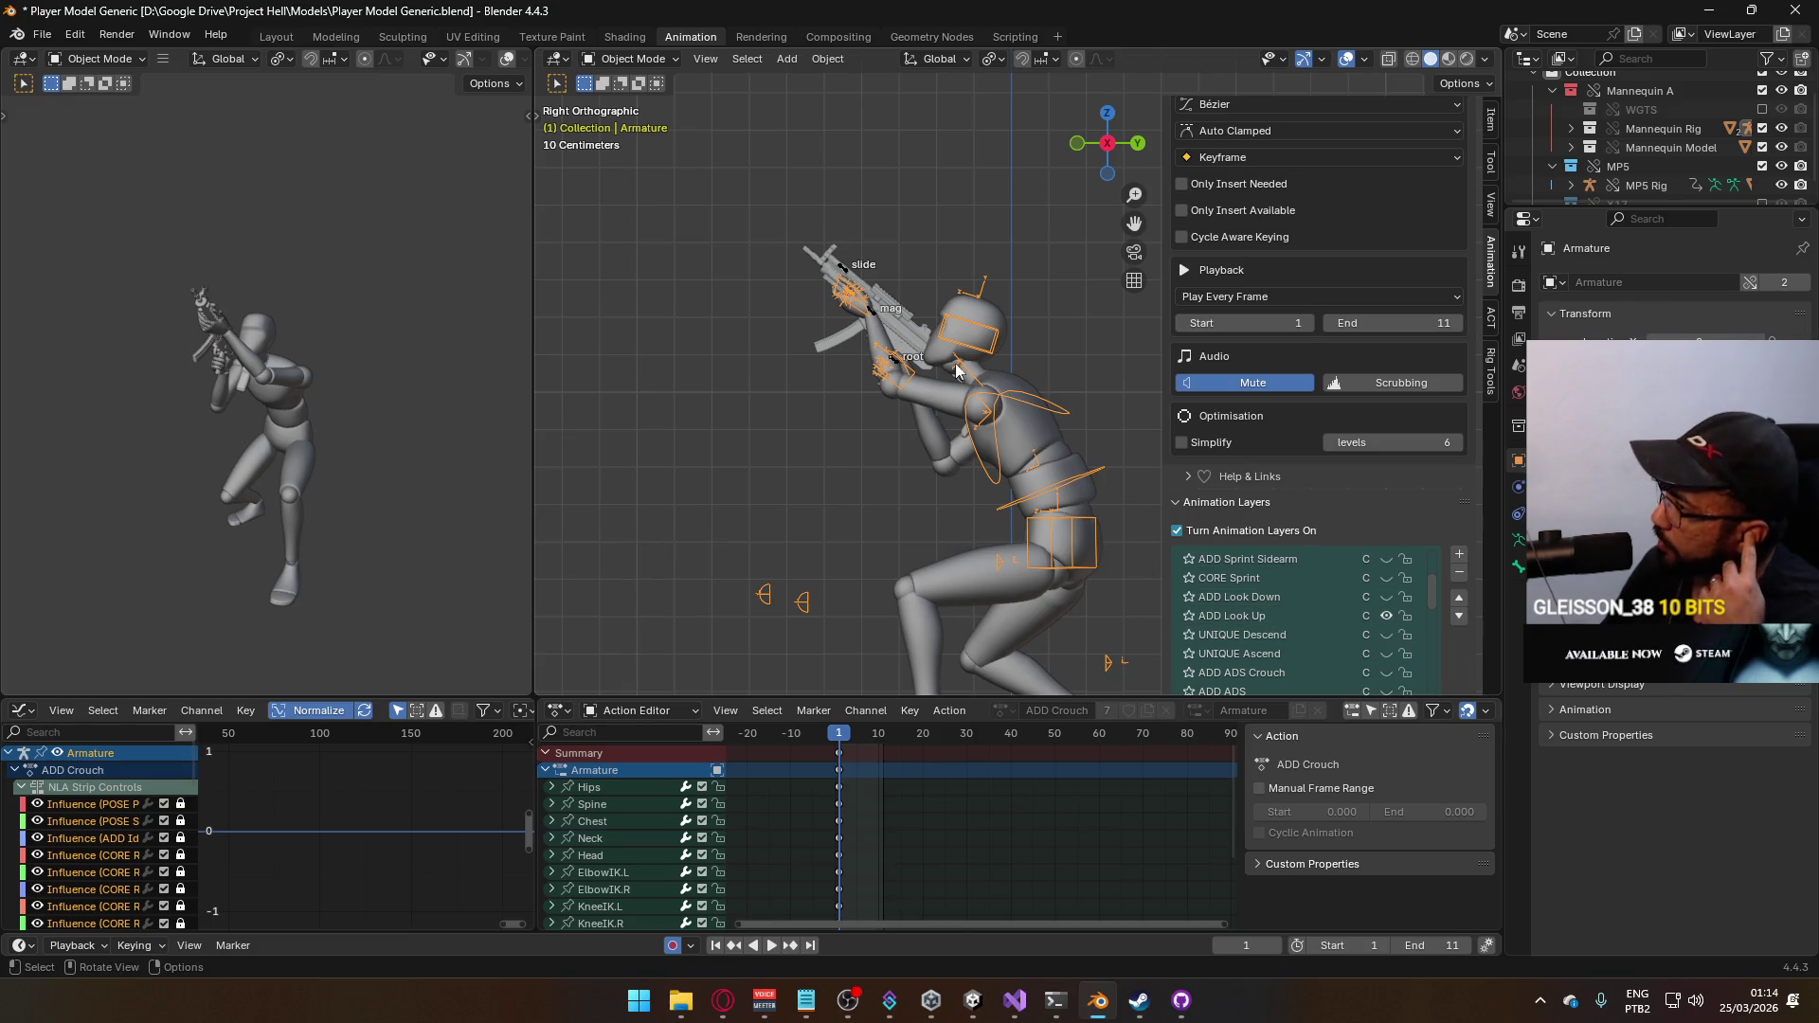
click(875, 316)
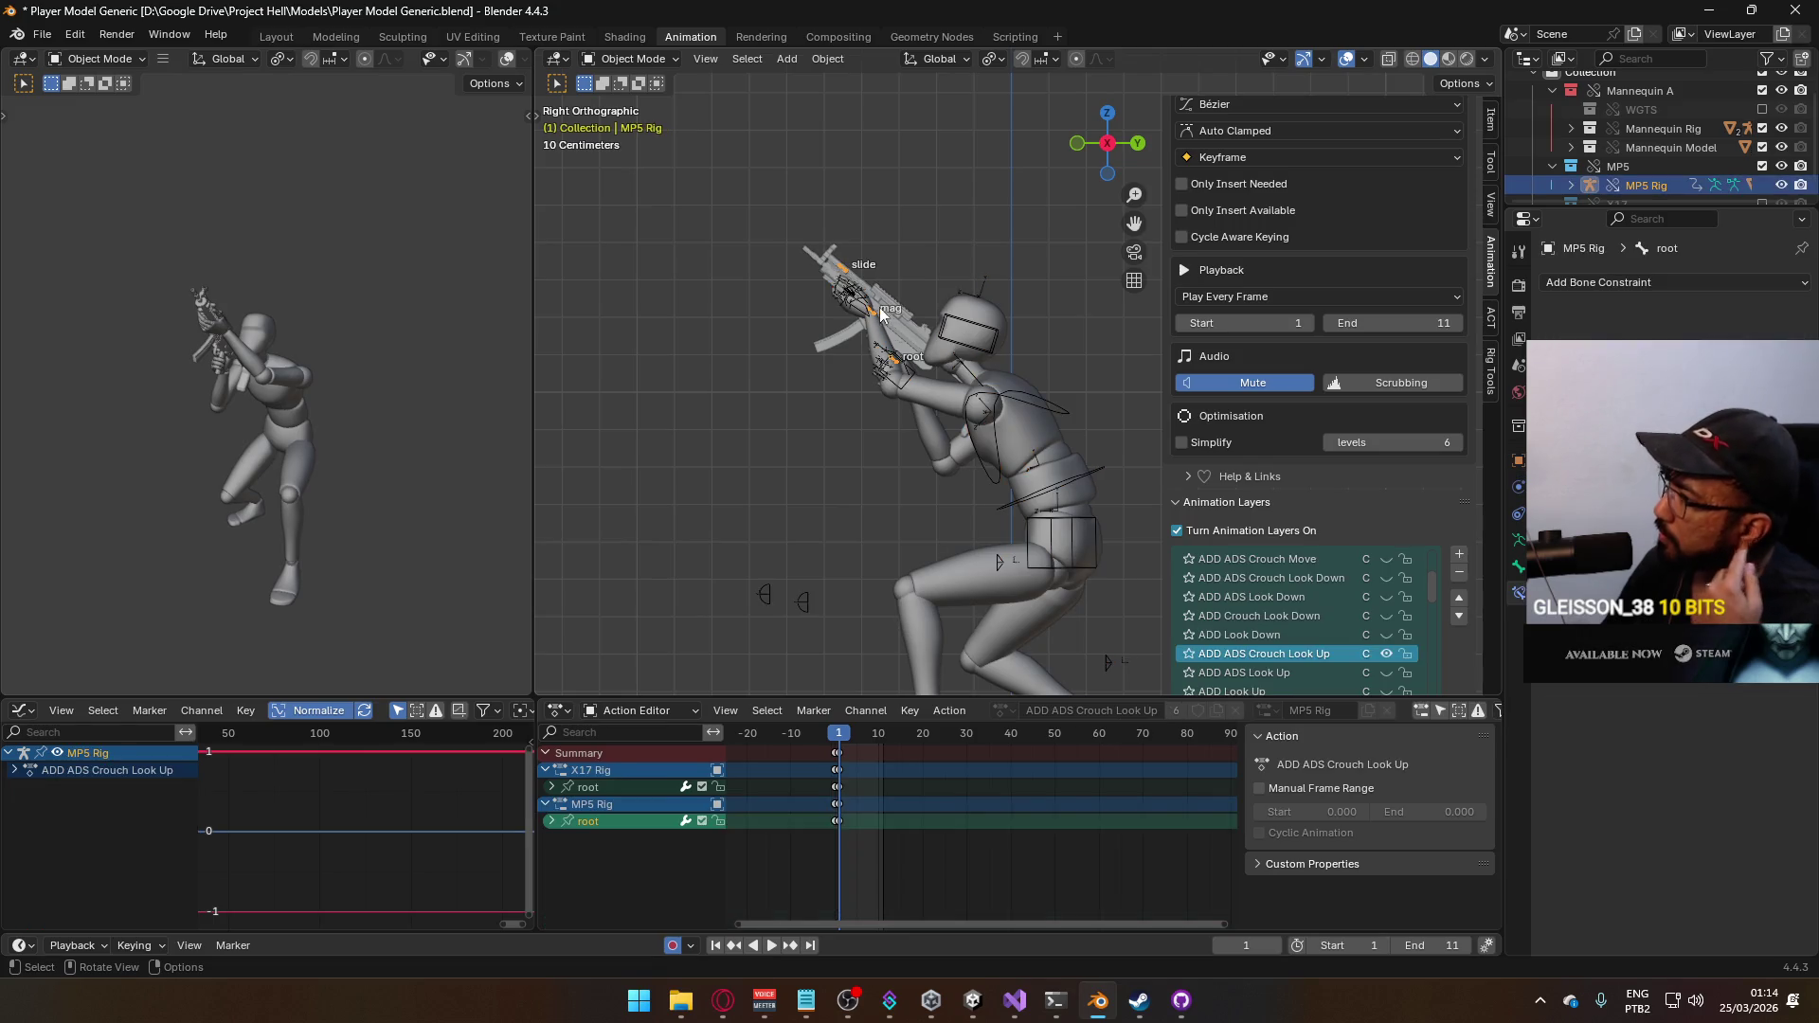
Enter Pose Mode on the MP5 rig and zero the root bone's X rotation
click(631, 57)
click(635, 122)
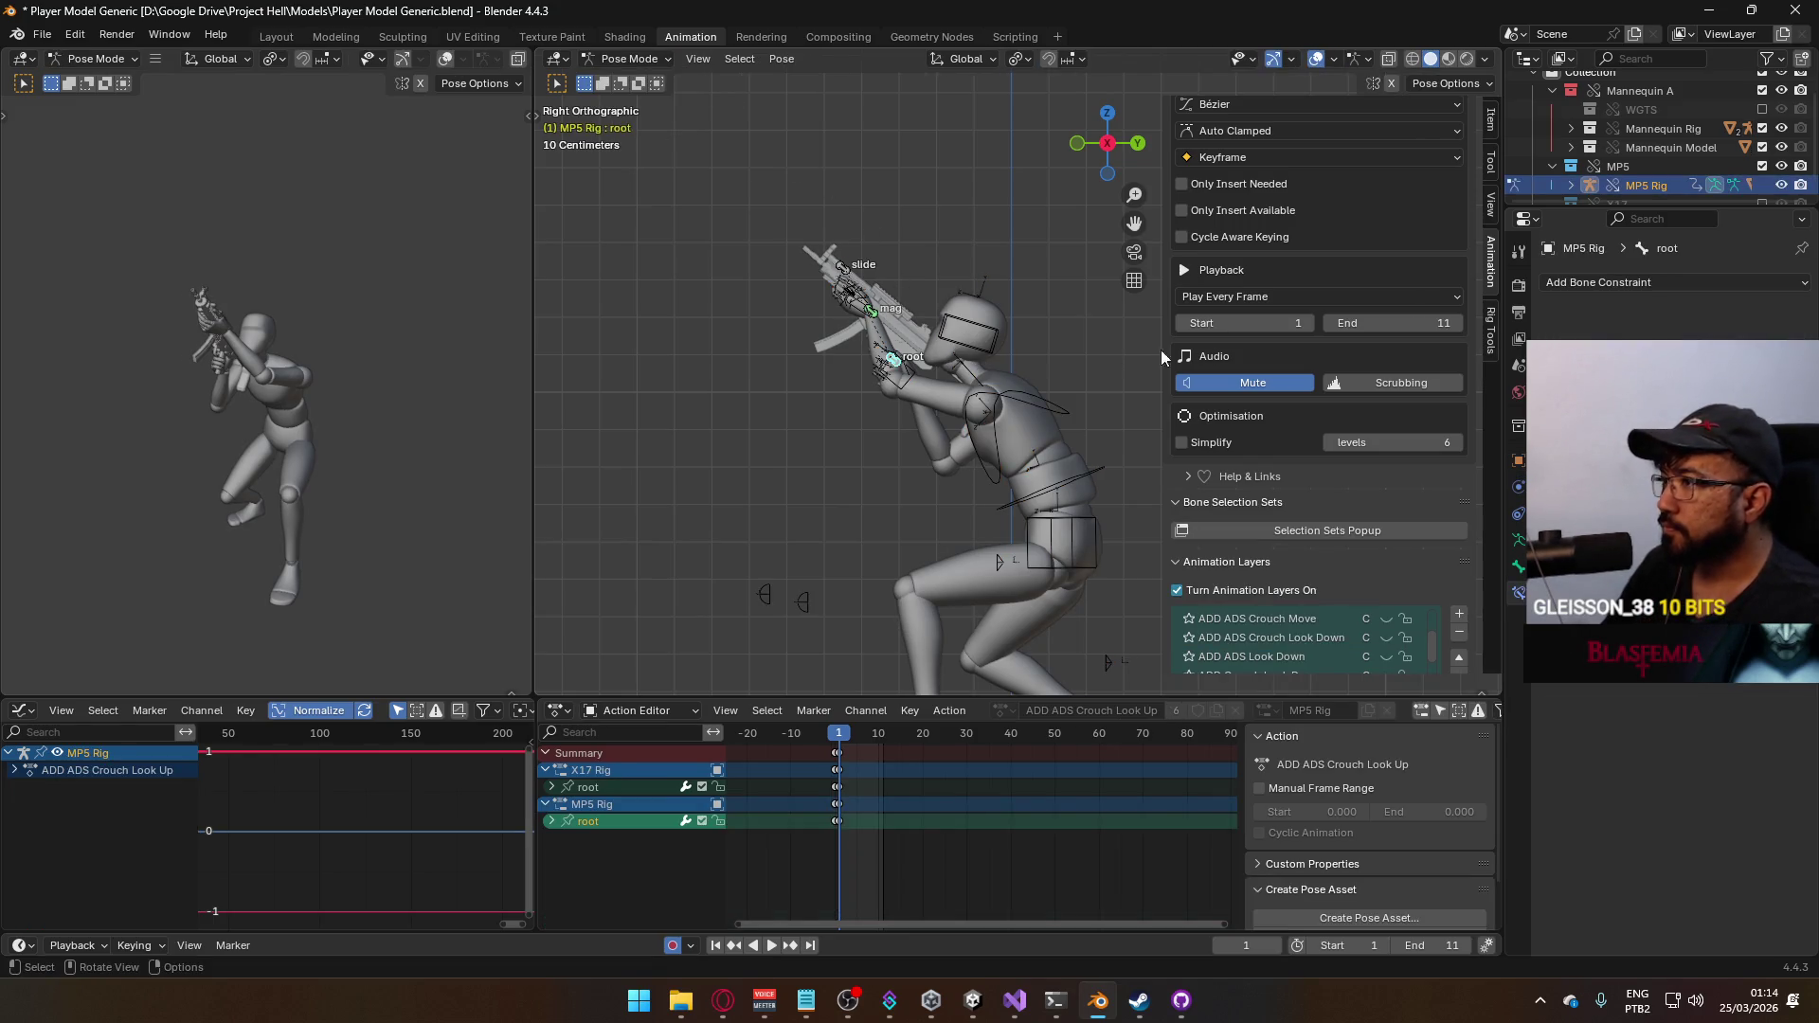
scroll(1432, 226, up, 2)
scroll(1412, 255, up, 3)
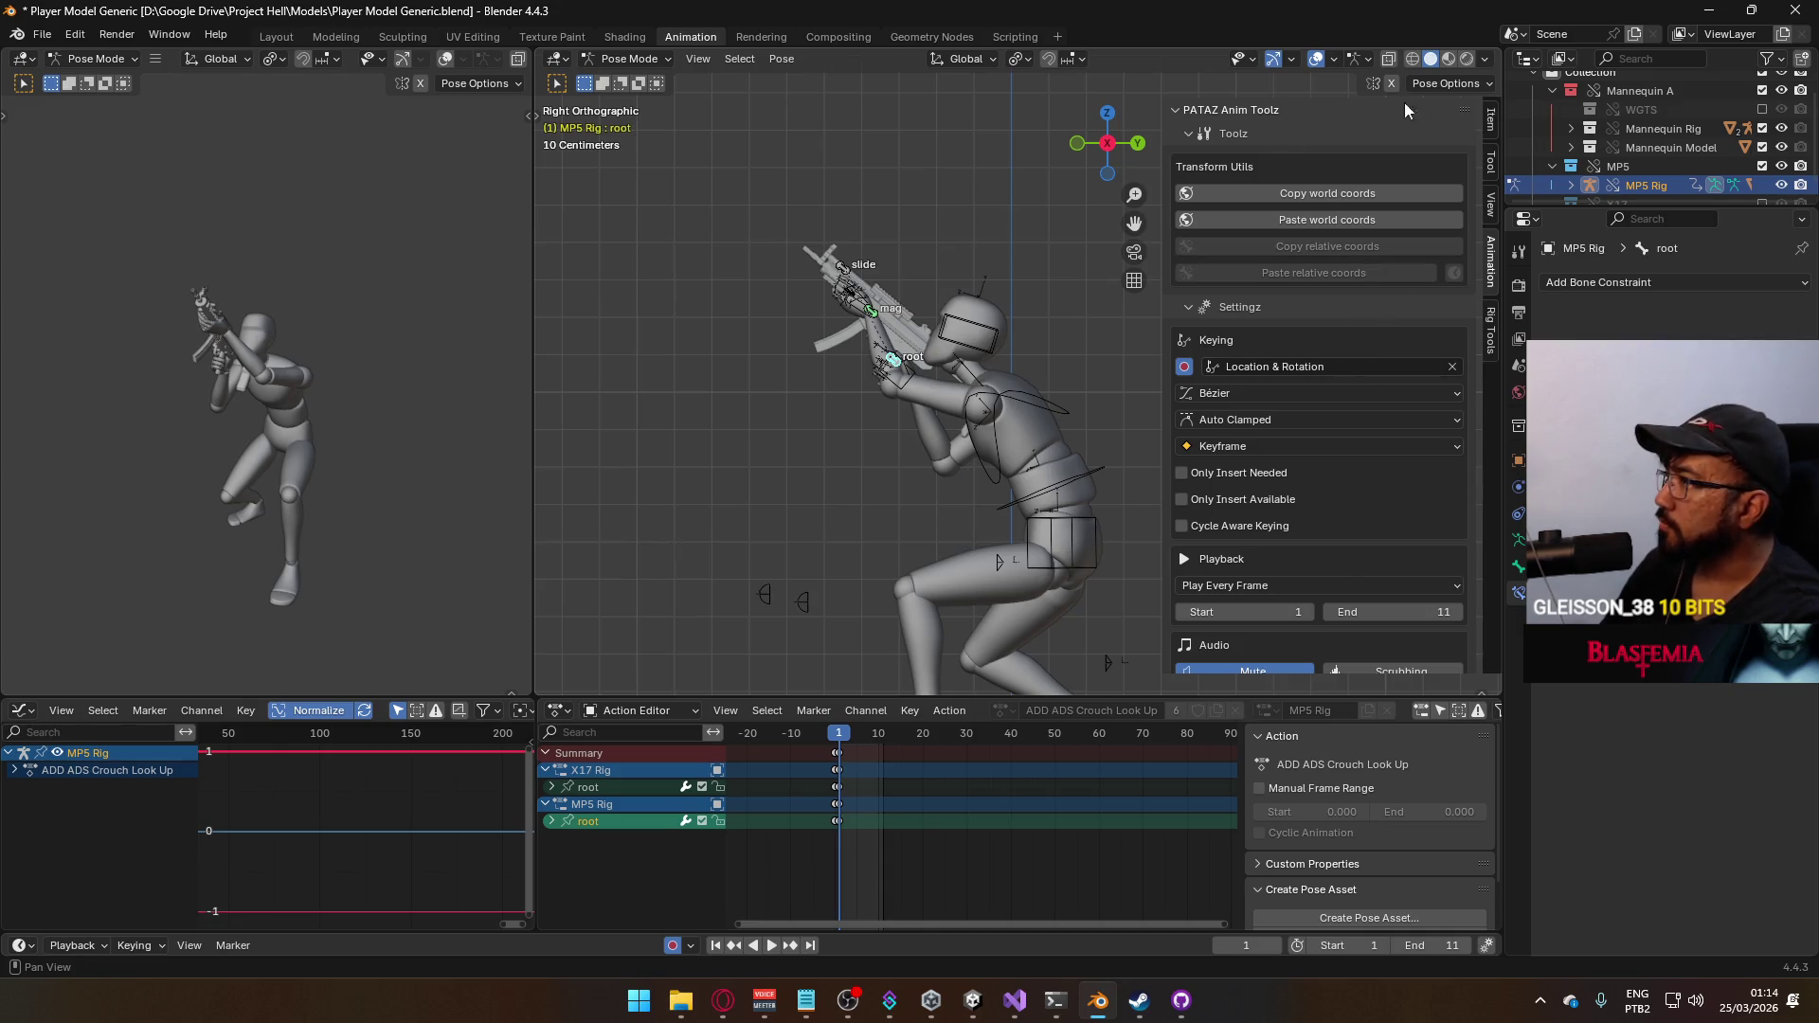
click(1491, 117)
click(1340, 252)
text(0)
key(Return)
Rotate and reposition the root bone at frame 1, then scrub frames 0–2 to review
key(r)
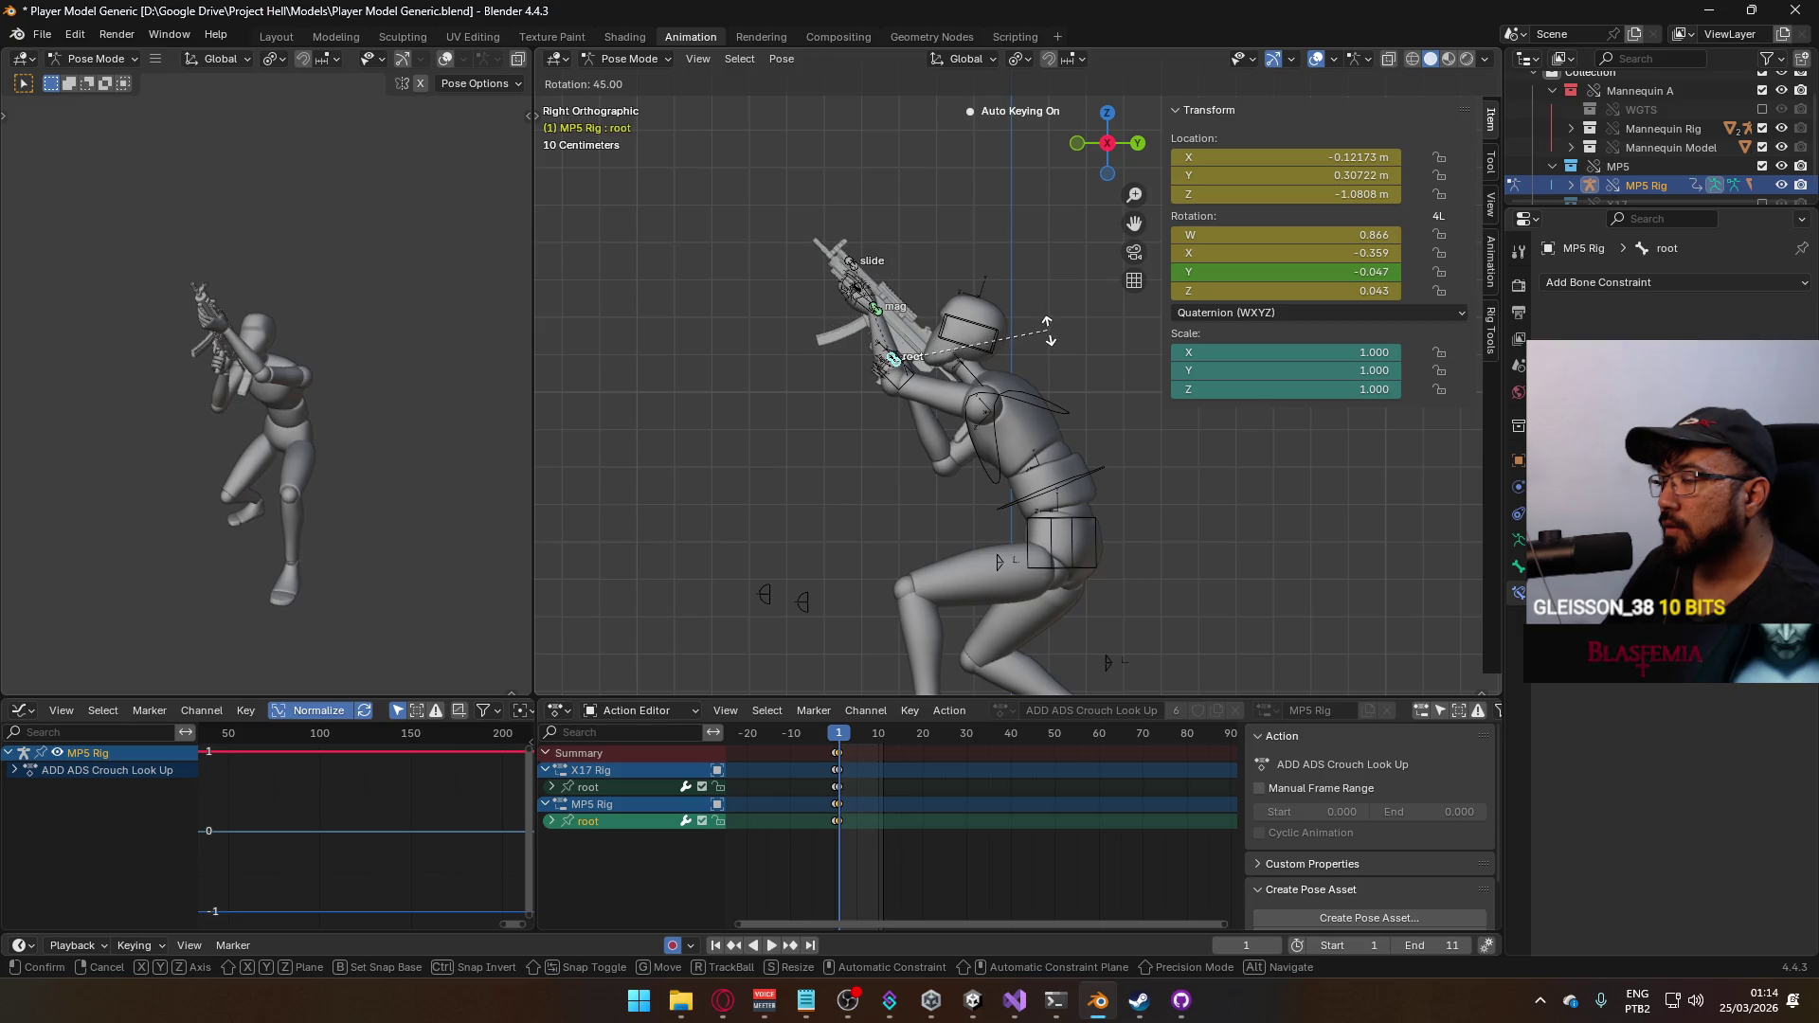
click(1048, 331)
key(g)
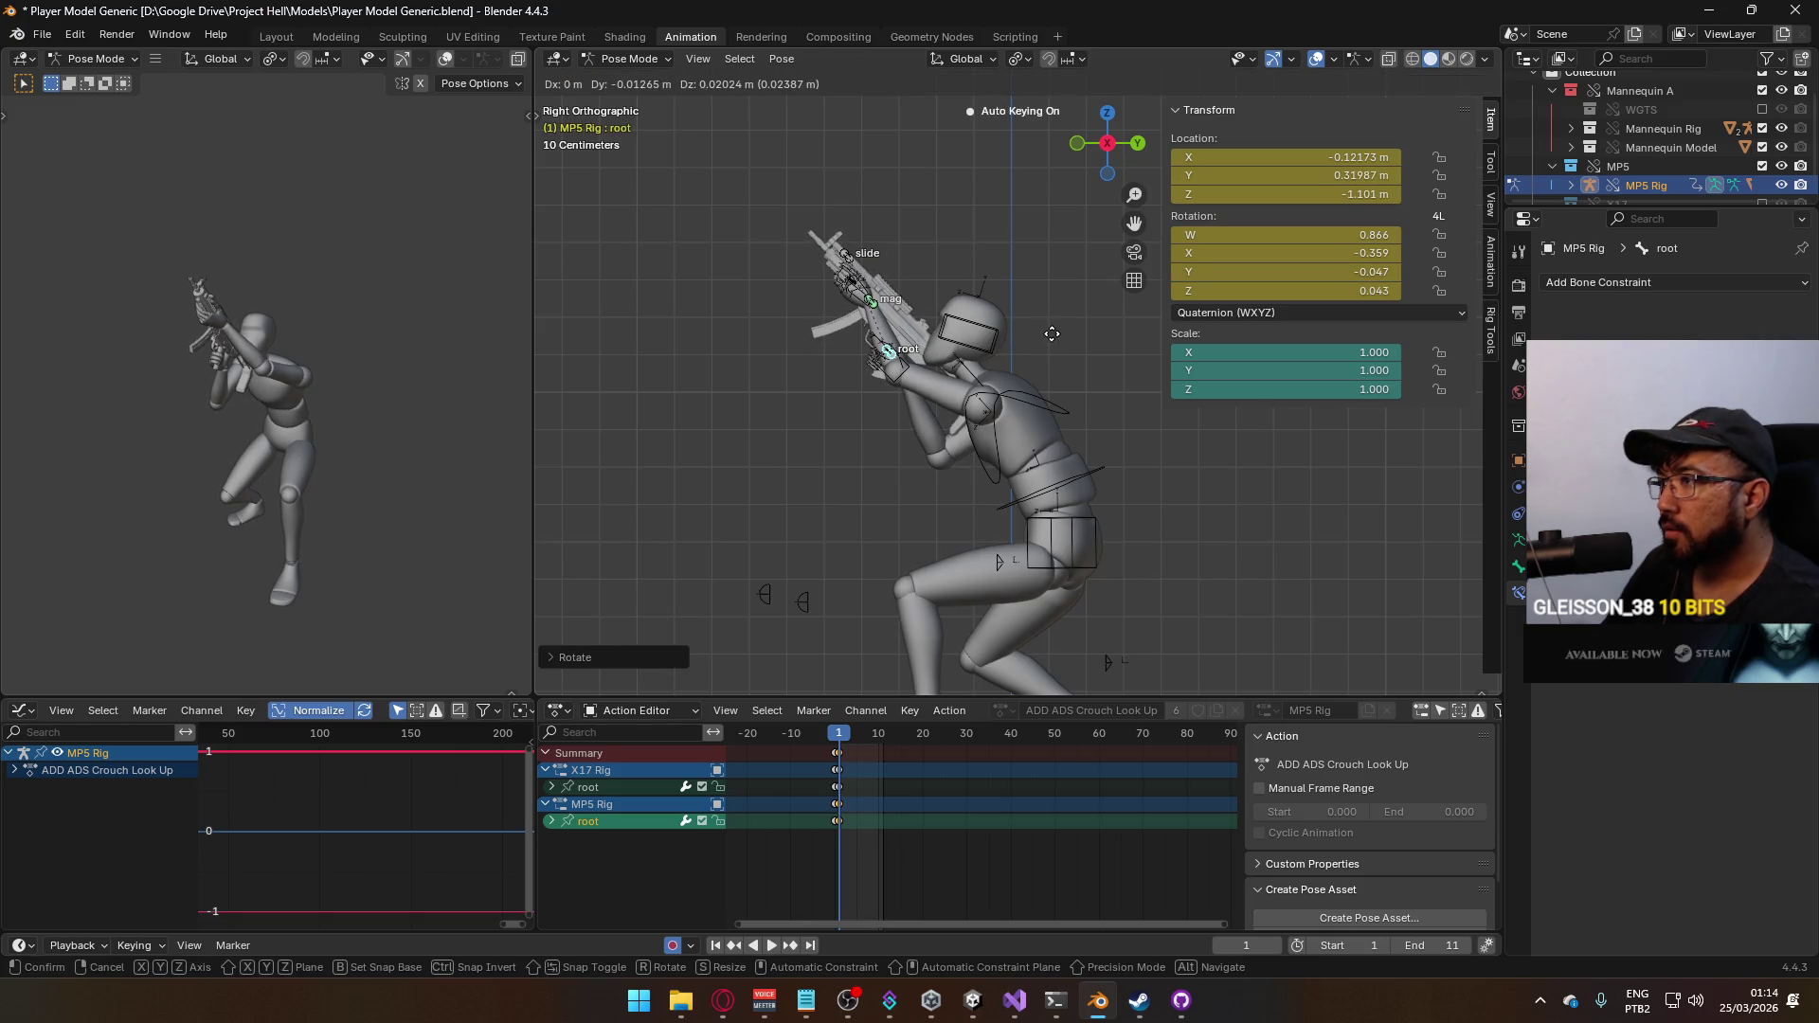
click(1056, 334)
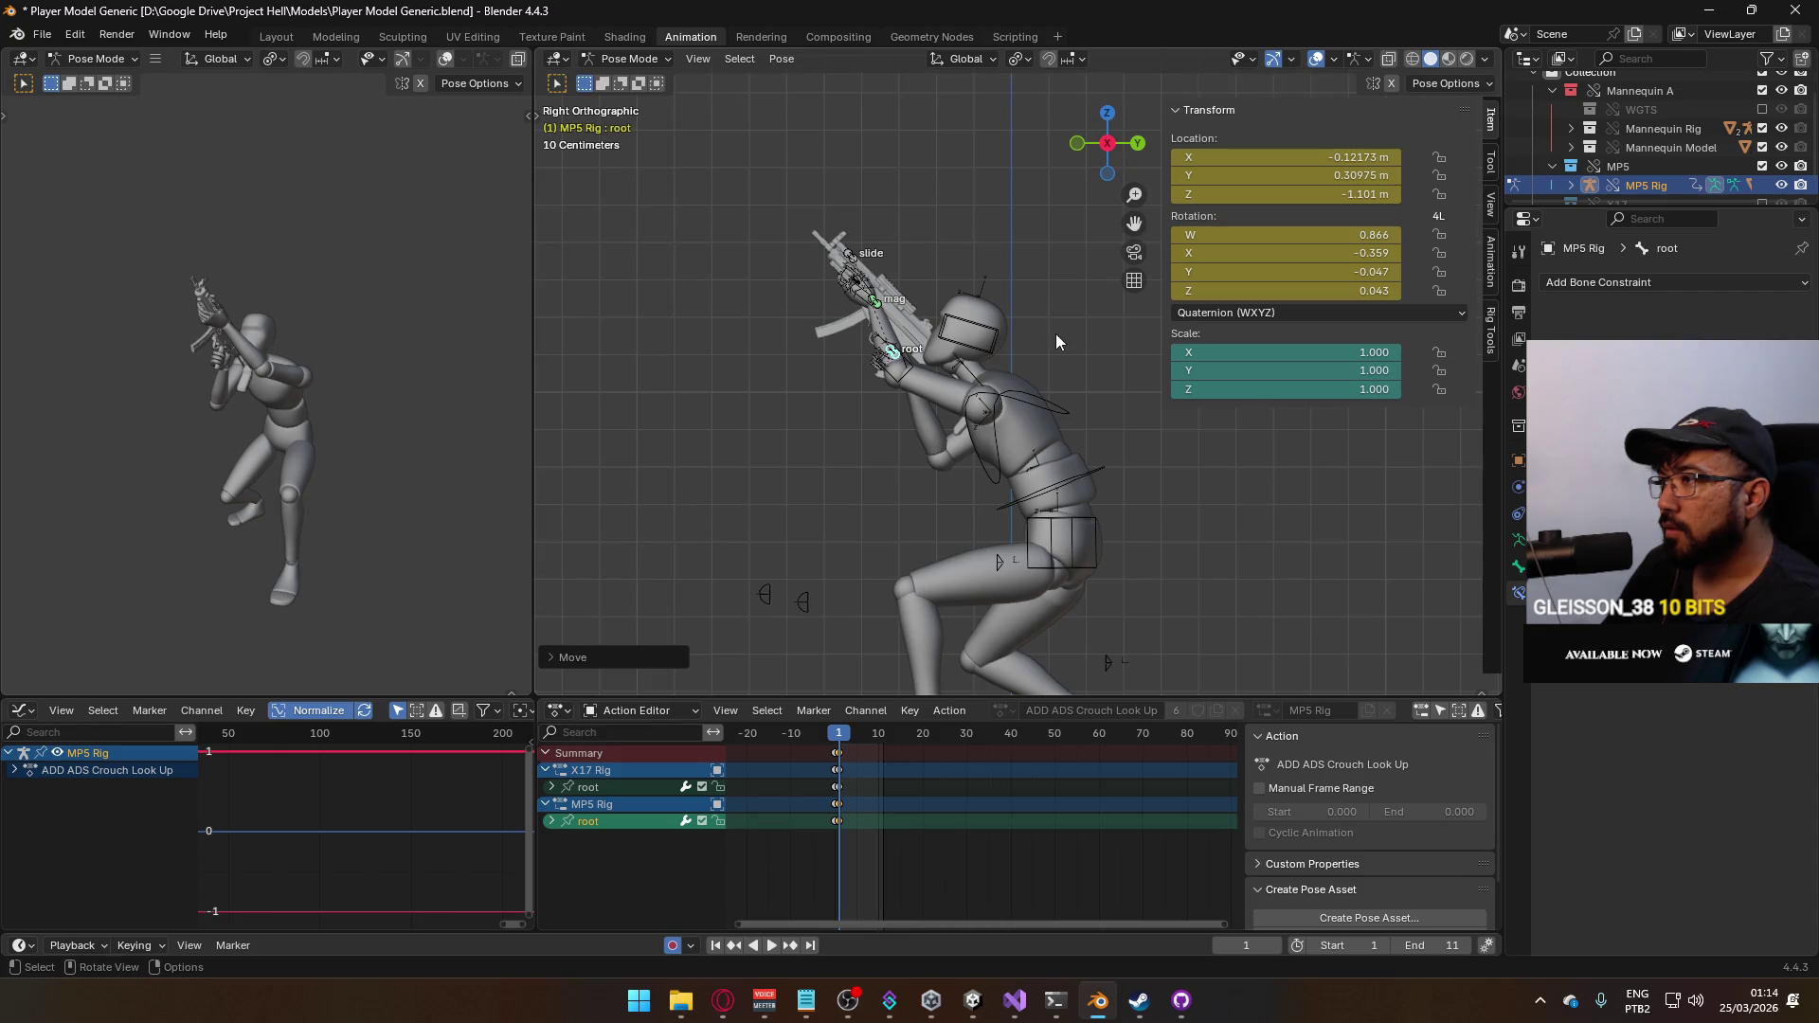
key(space)
click(835, 738)
drag(833, 739, 845, 737)
key(space)
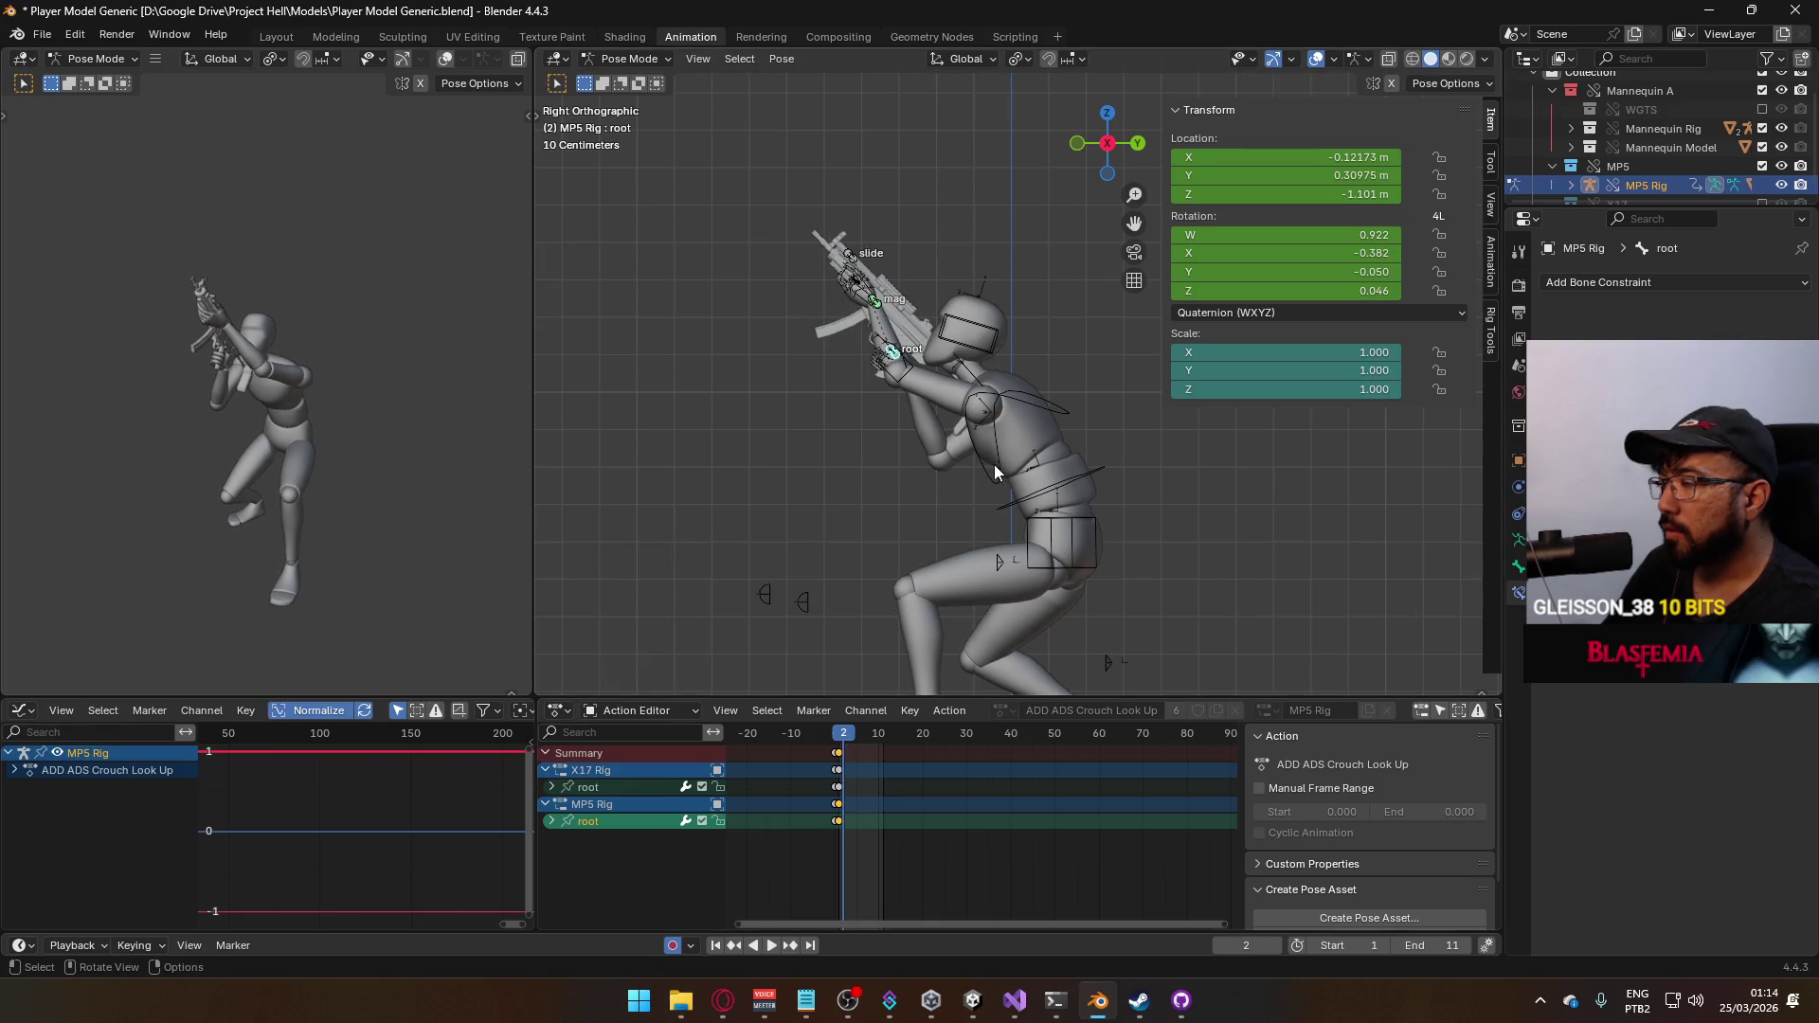
Undo a nudge at frame 2, reposition the root bone at frame 1, and replay to check
key(g)
click(1040, 386)
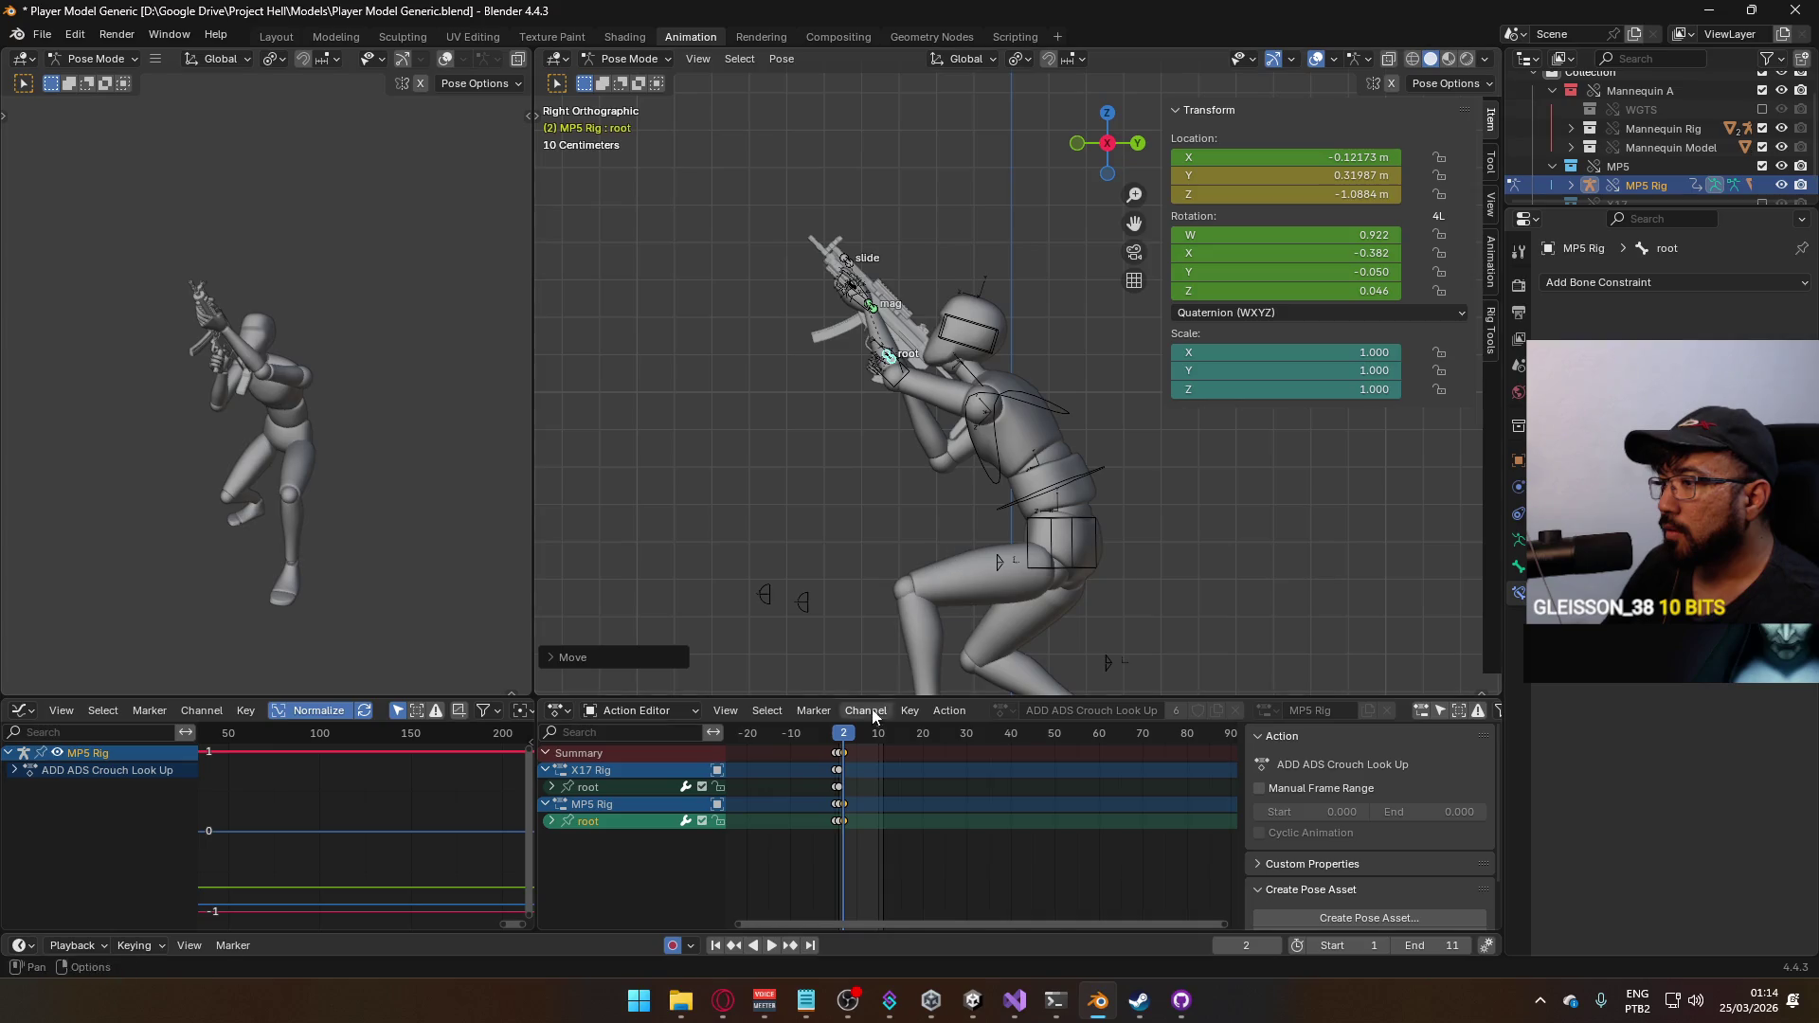
key(ctrl+z)
key(Left)
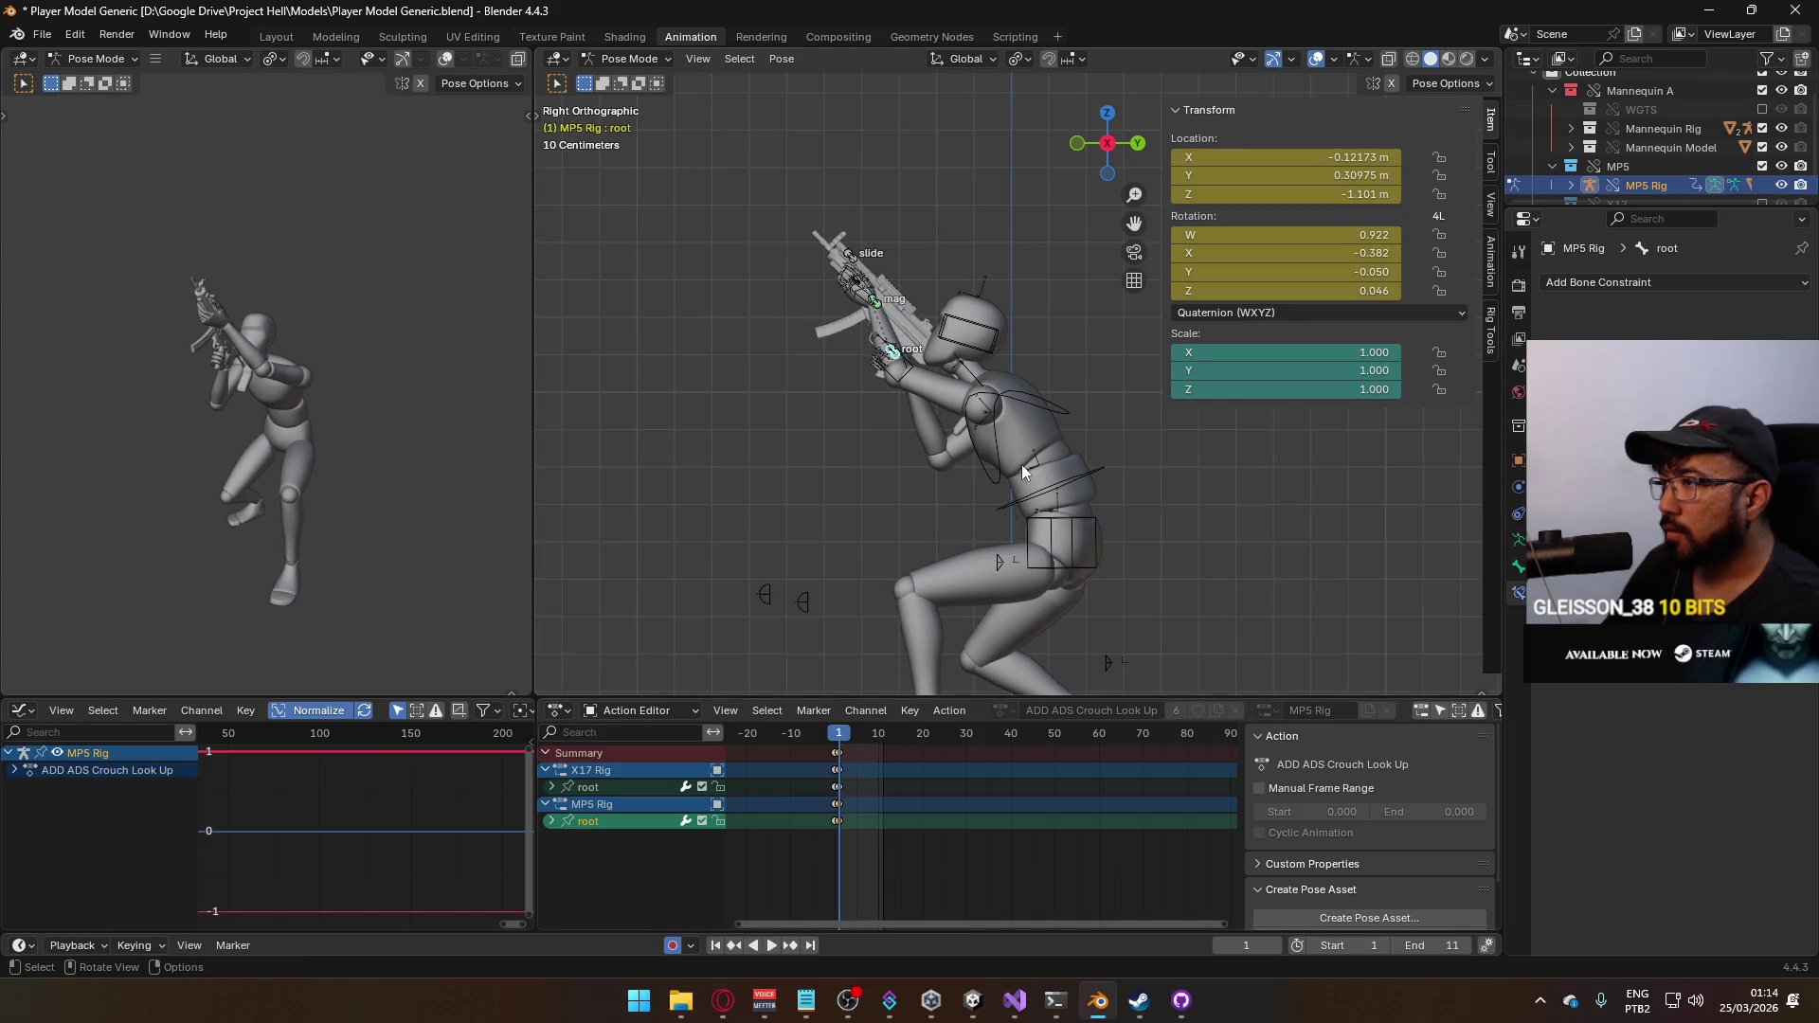
key(g)
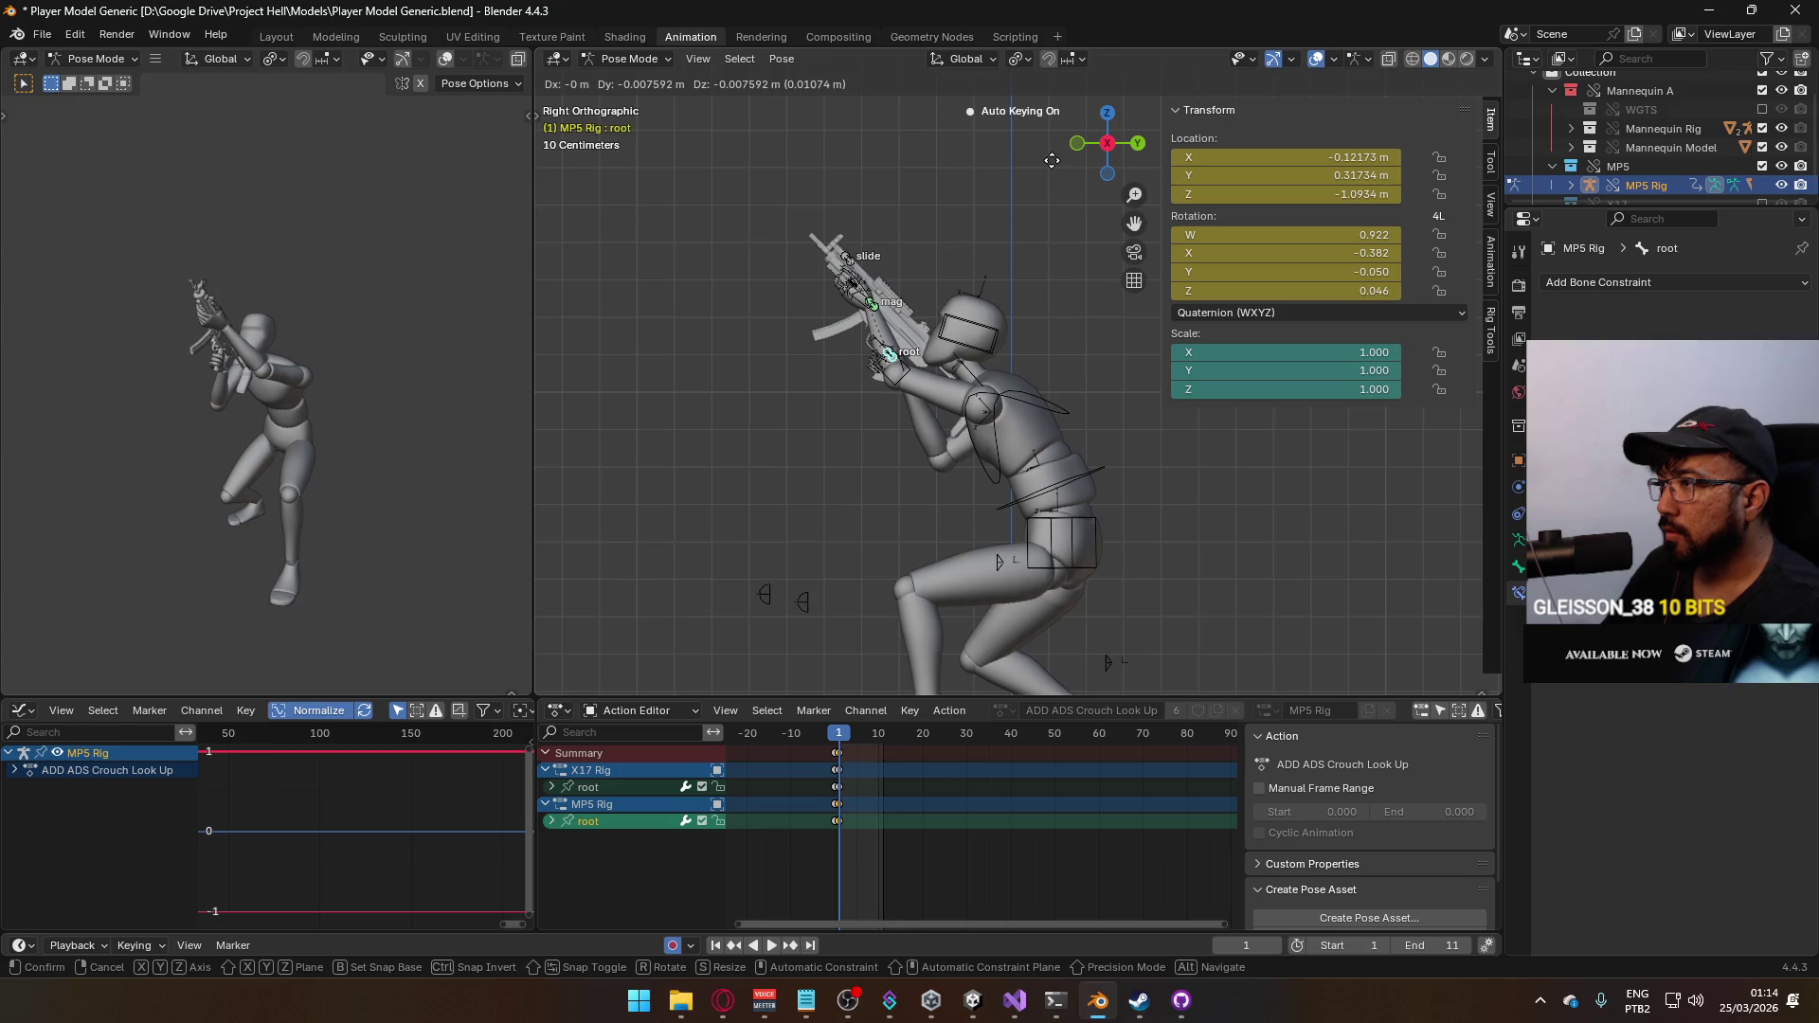
click(1052, 160)
click(835, 734)
key(space)
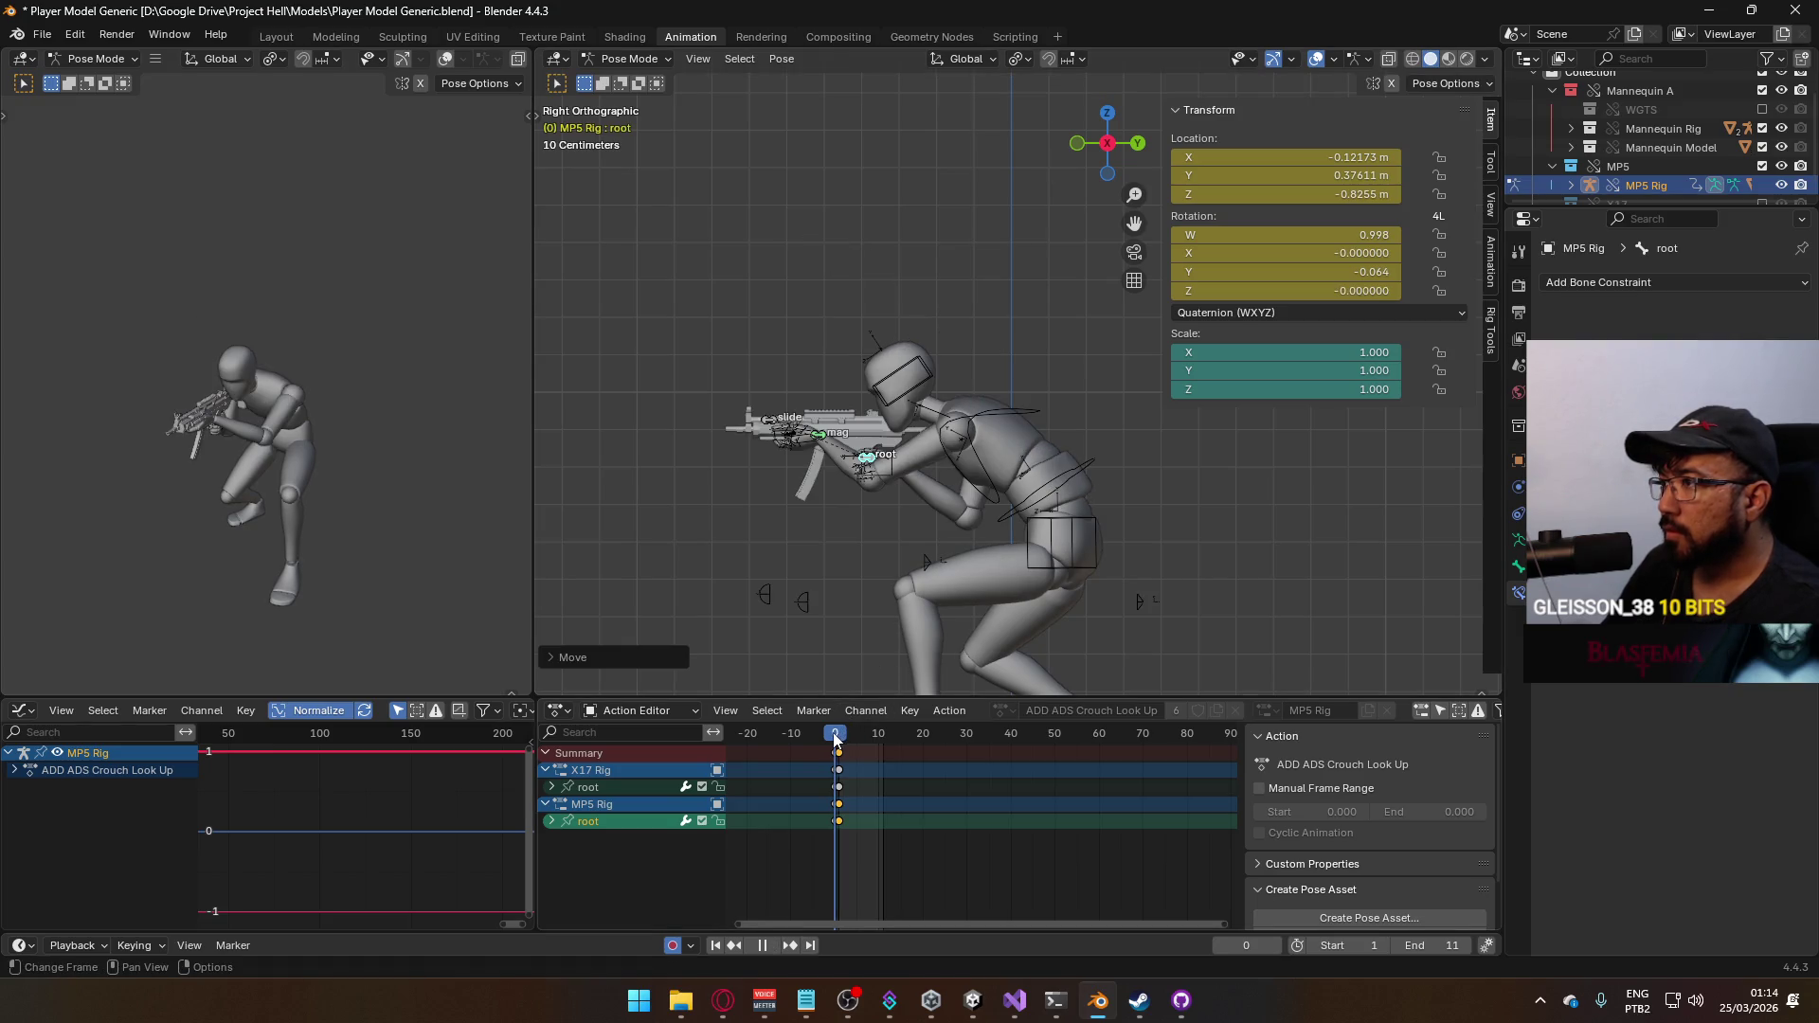
drag(835, 739, 840, 734)
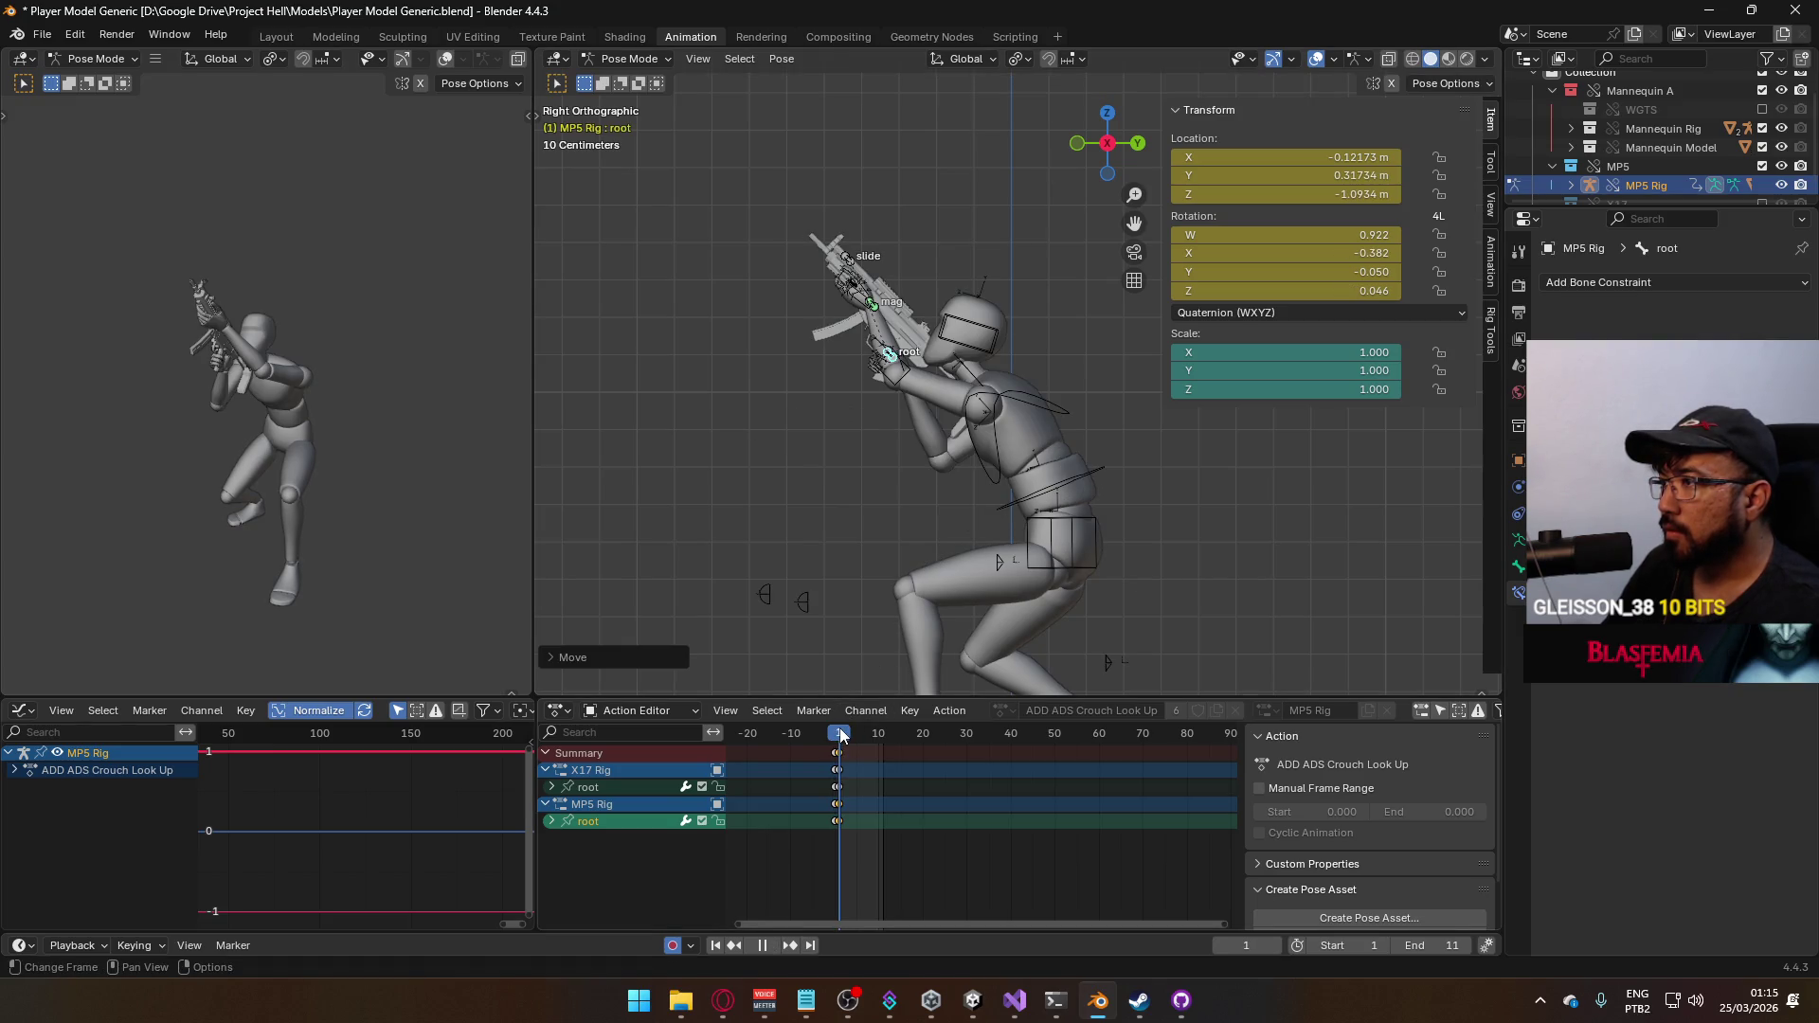
key(space)
Give the root bone a final height tweak at frame 1, review playback, and save the blend file
key(g)
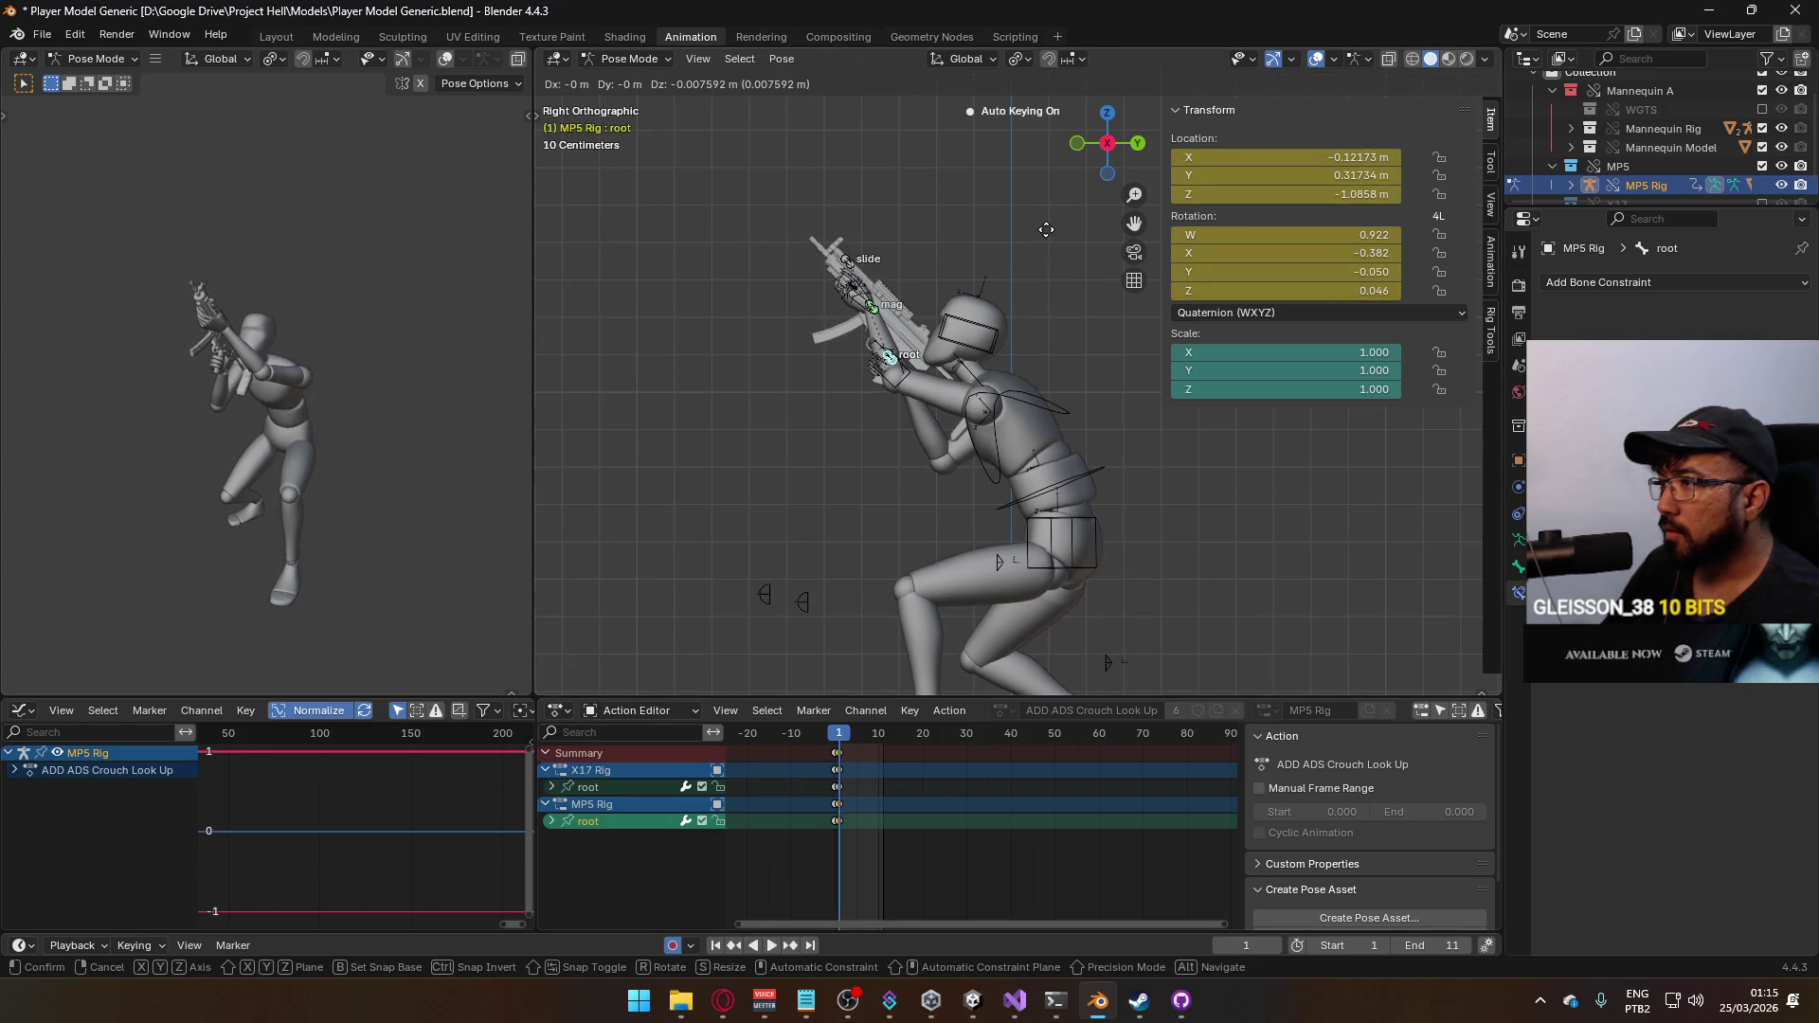
click(1046, 228)
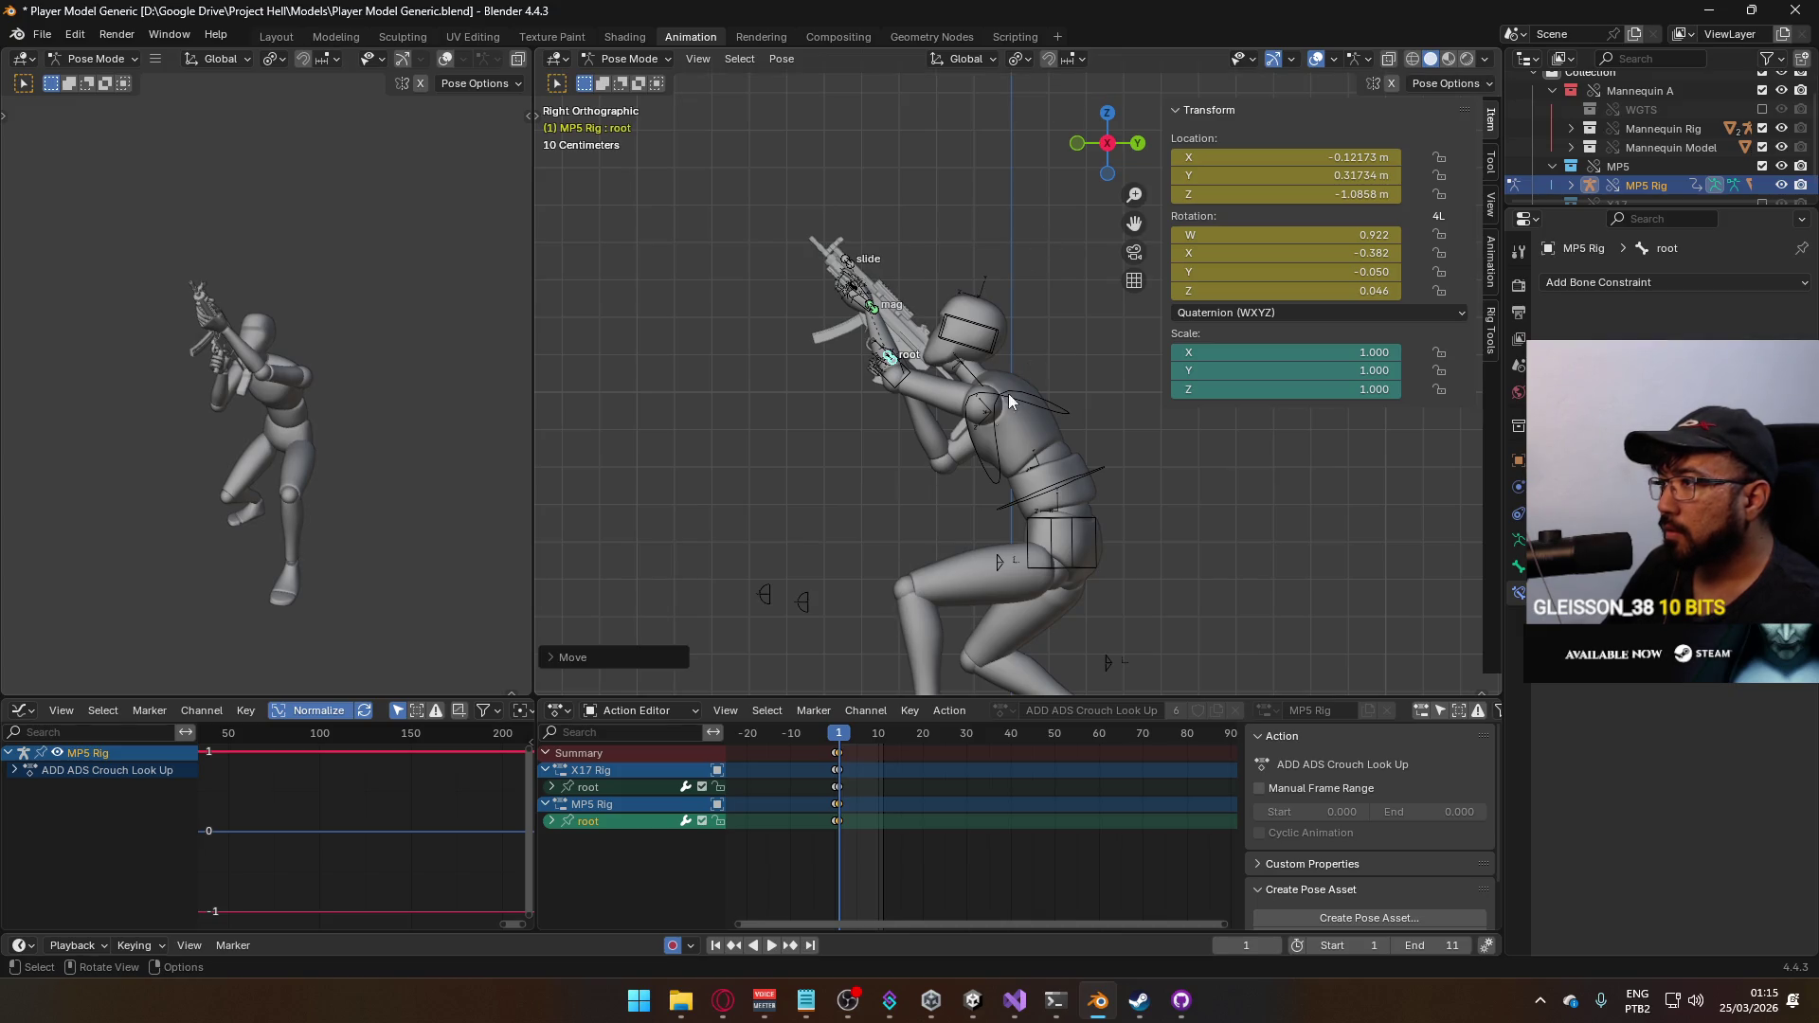
click(832, 733)
key(space)
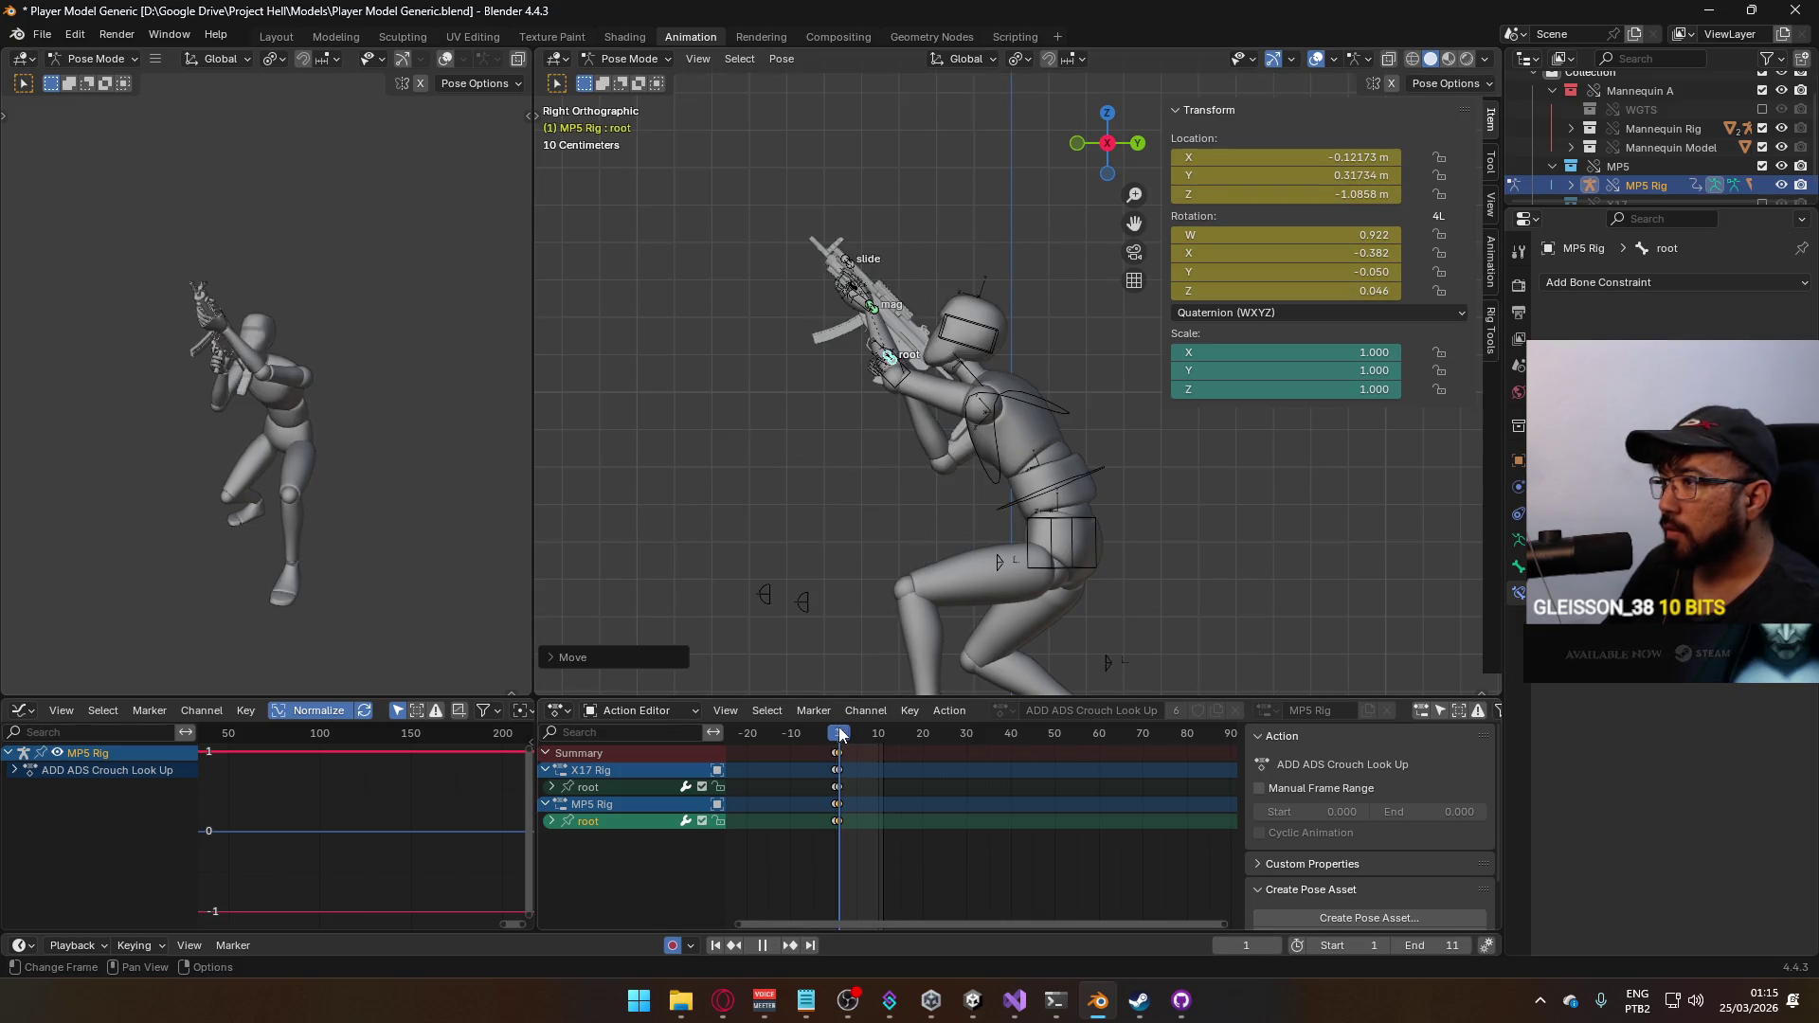
key(Escape)
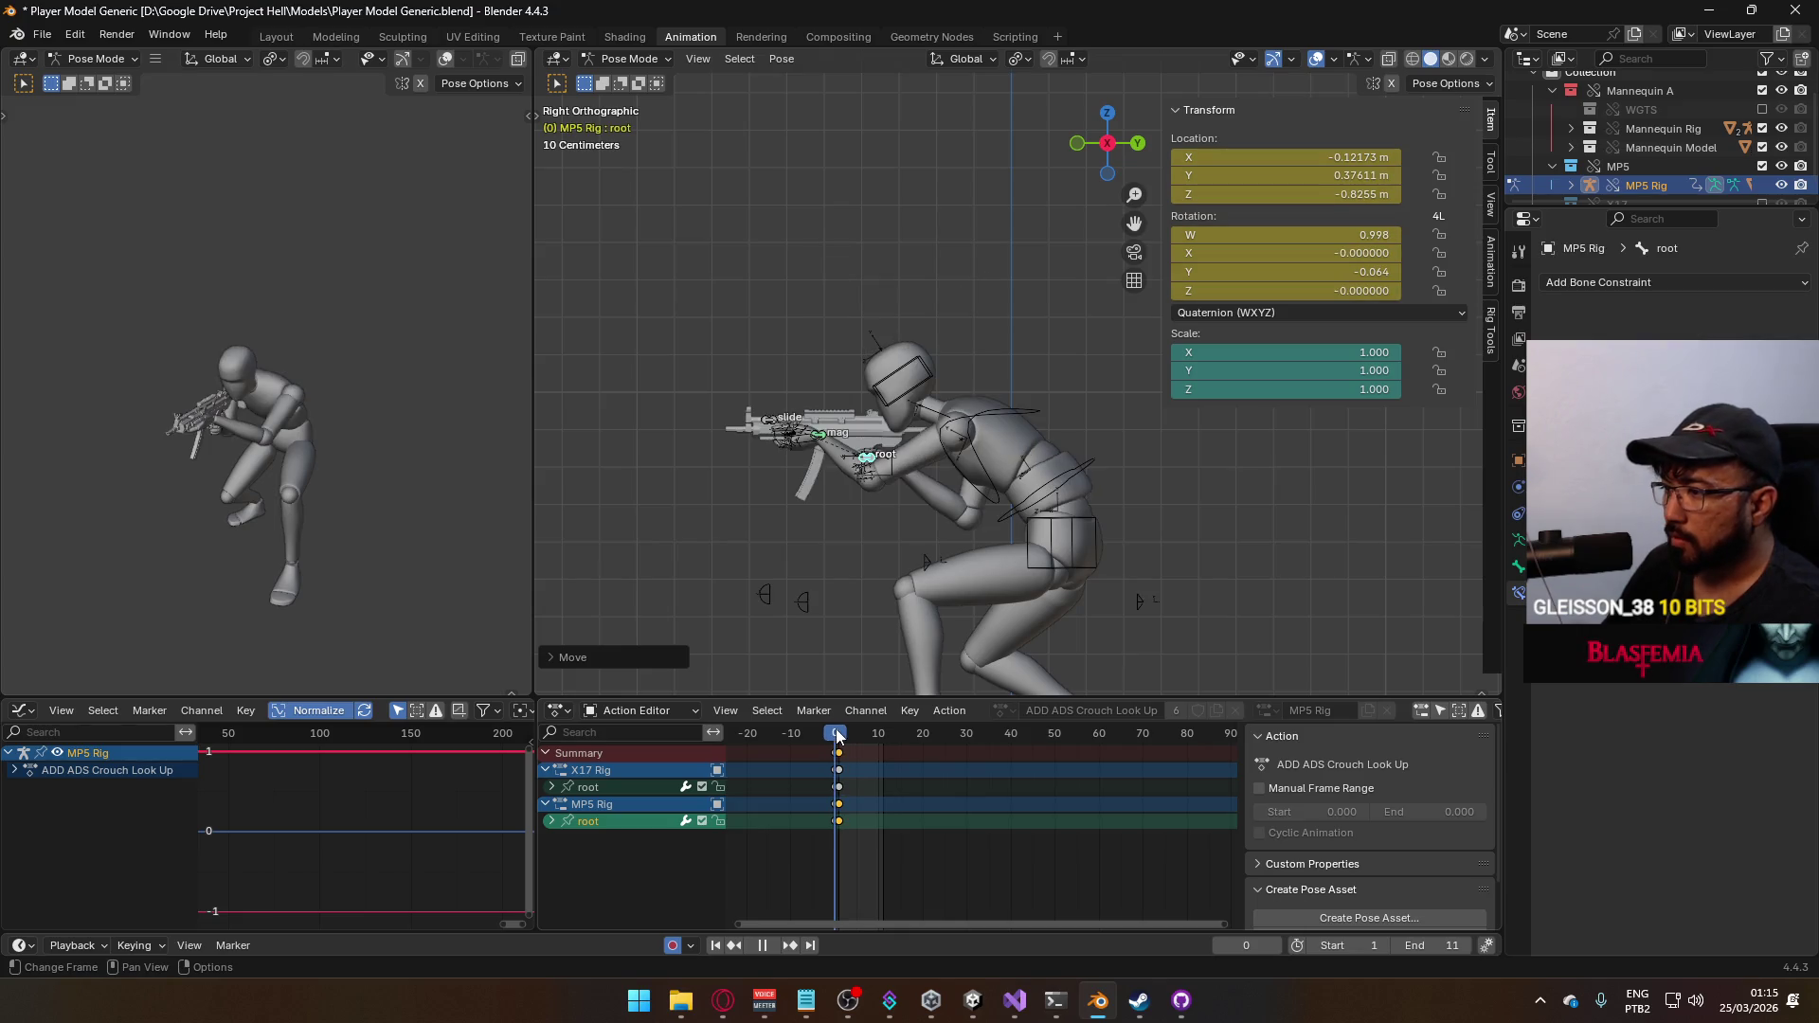
key(ctrl+s)
click(630, 58)
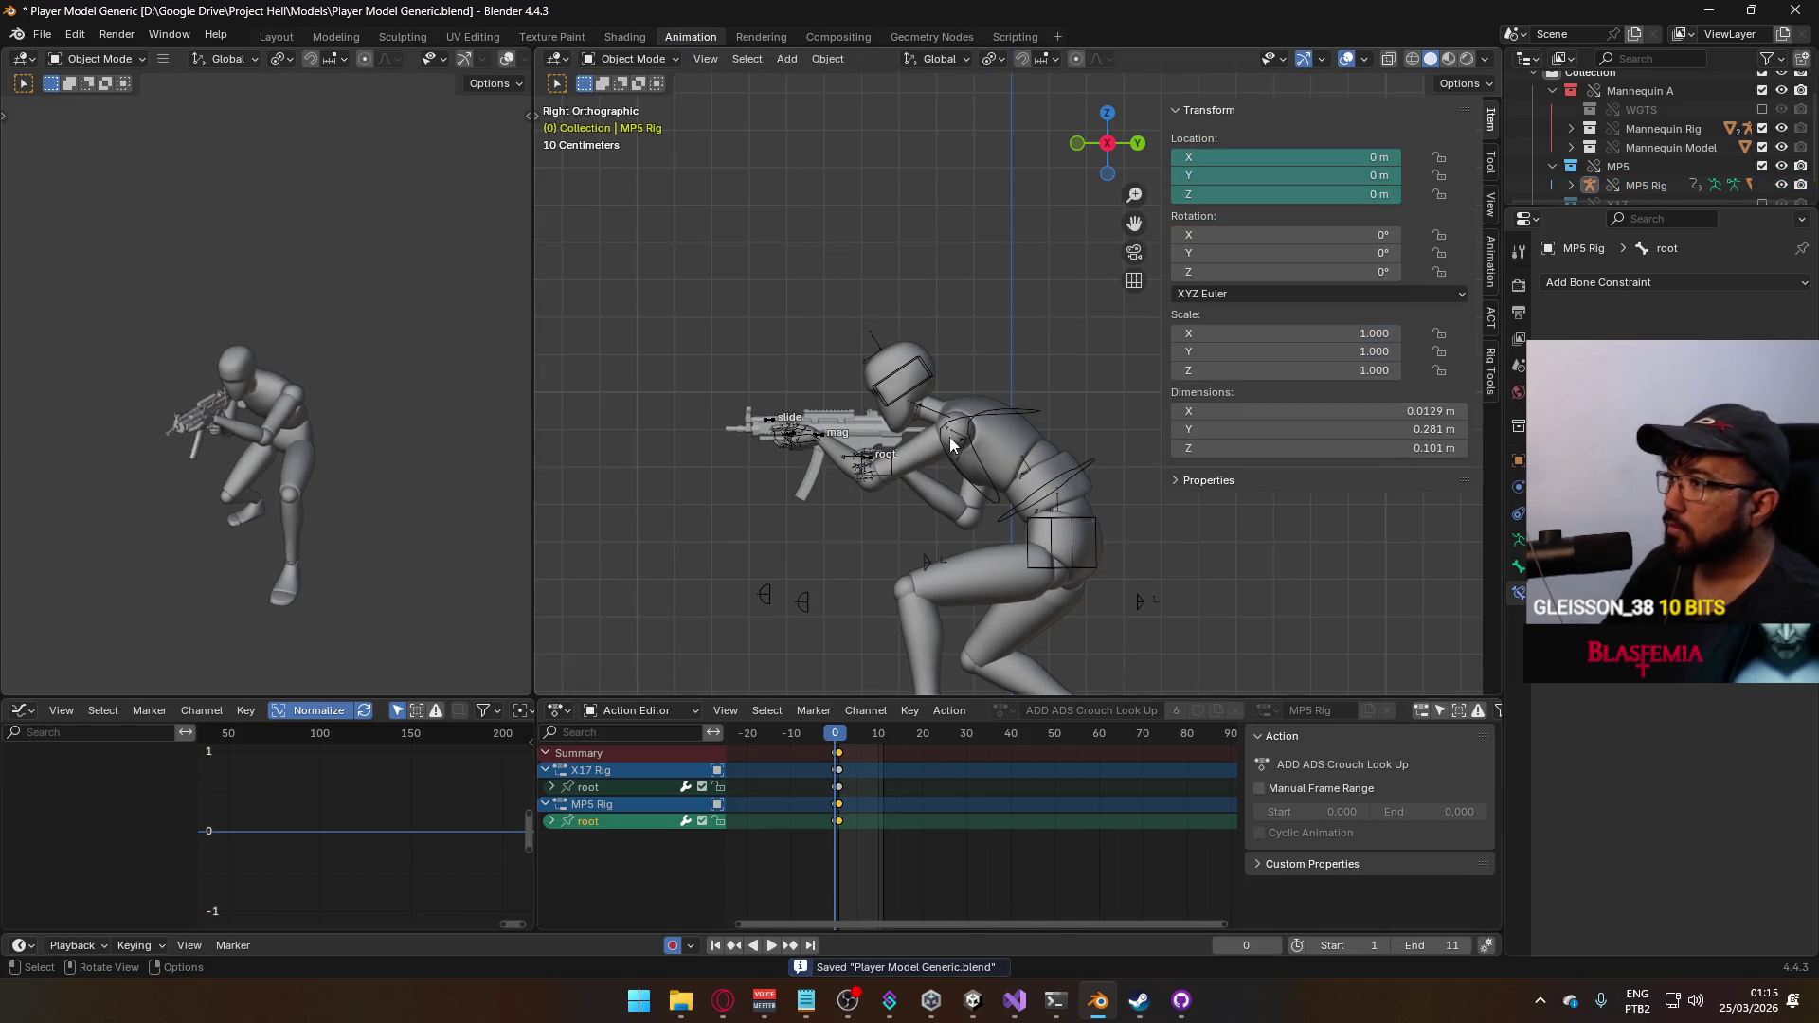
Reselect the mannequin armature in Object Mode, set the scene range to frames 0–10, and save
click(1044, 454)
click(1072, 462)
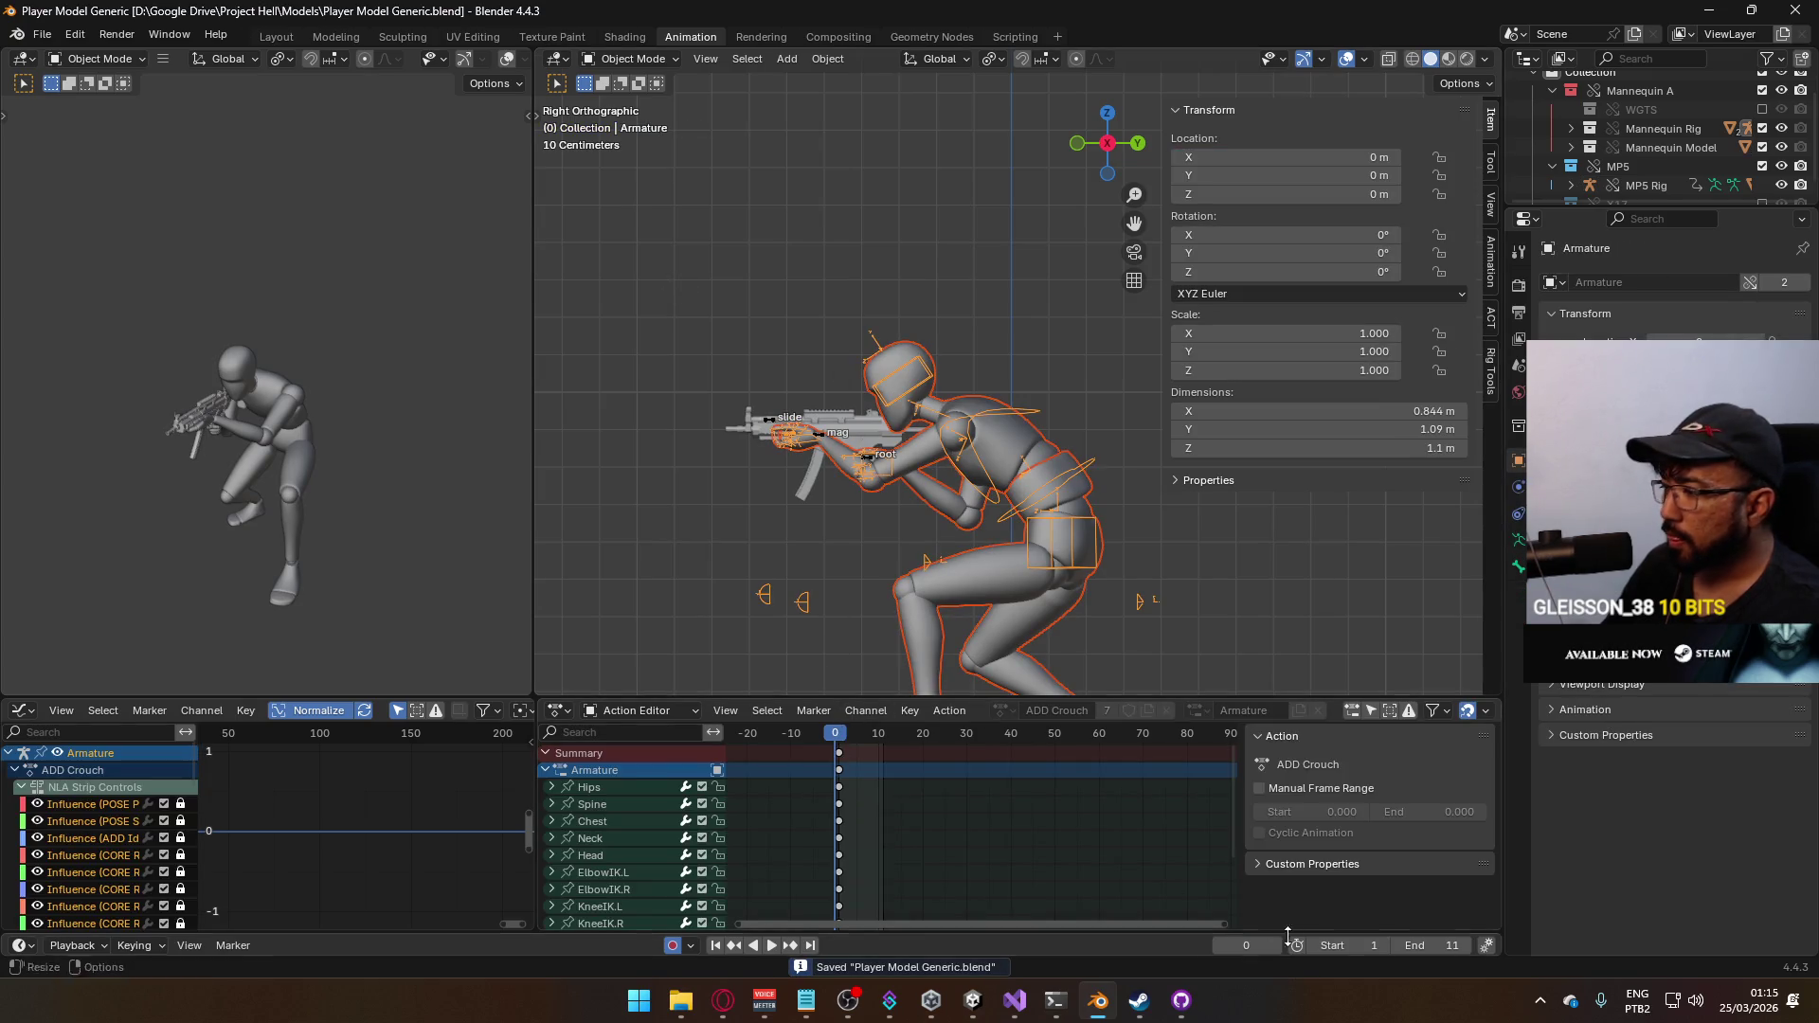
click(1314, 945)
drag(1436, 946, 1422, 946)
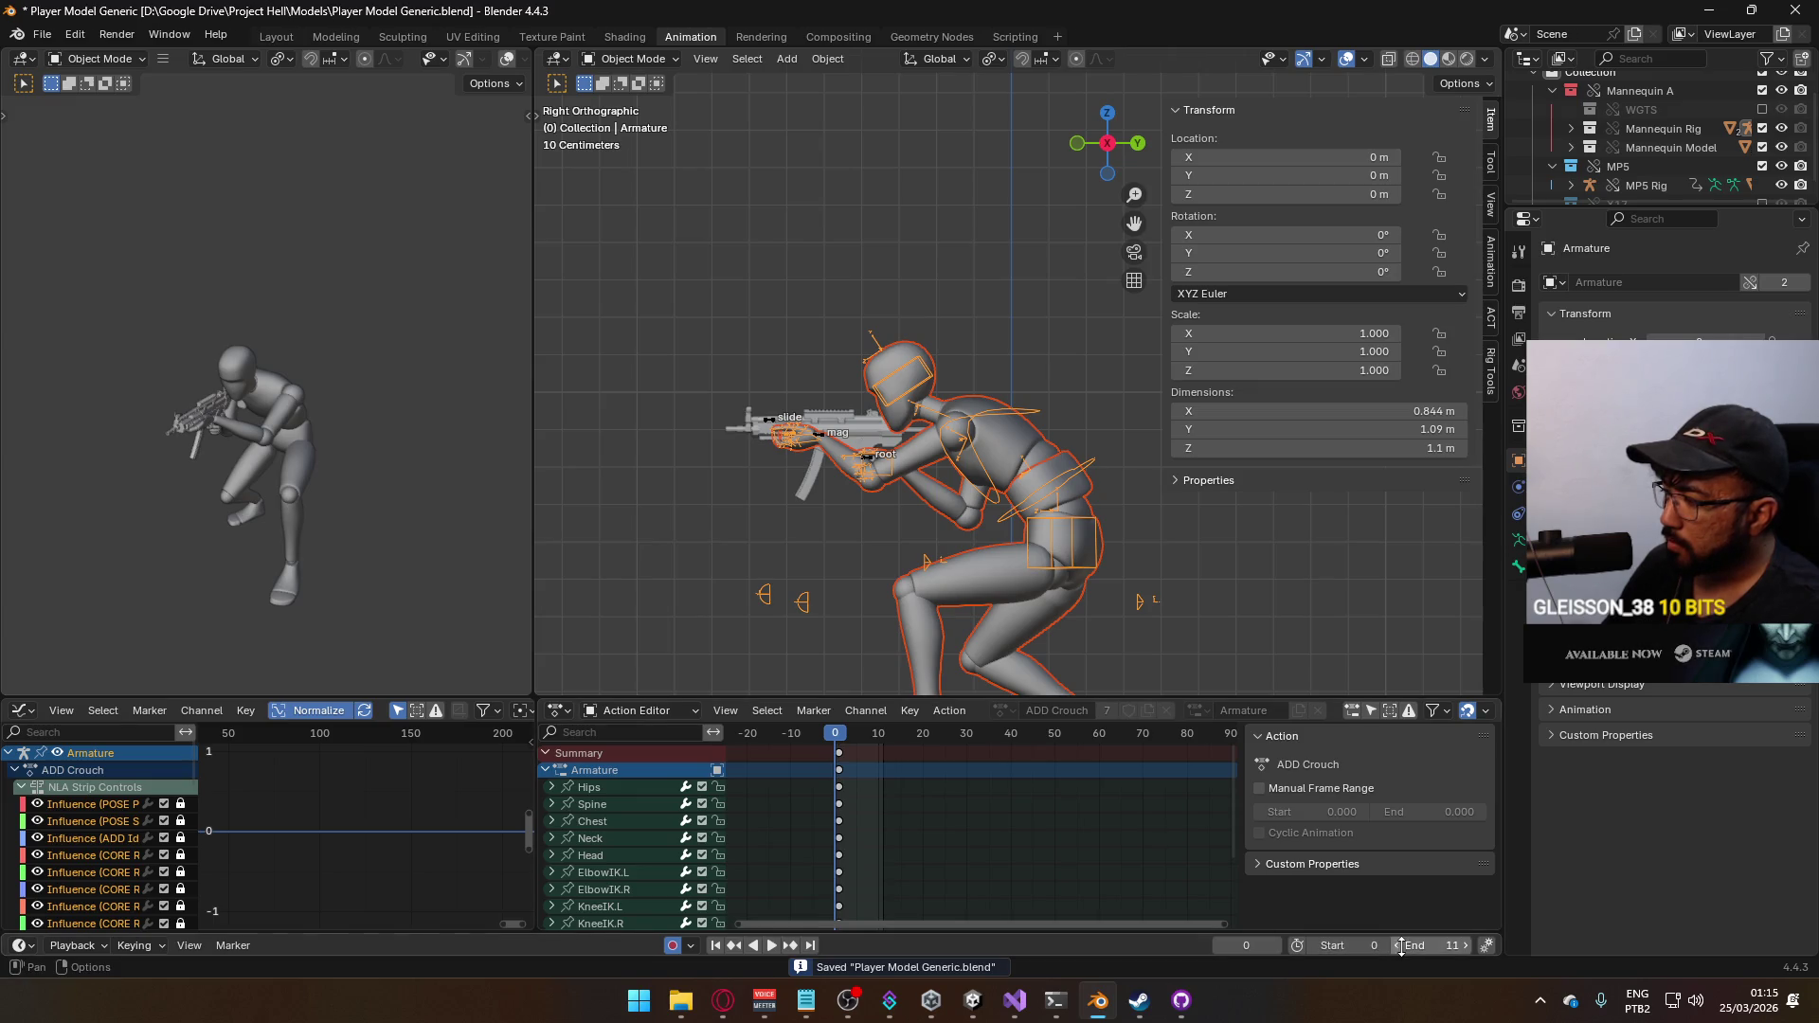
key(ctrl+s)
click(42, 33)
mouse_move(73, 321)
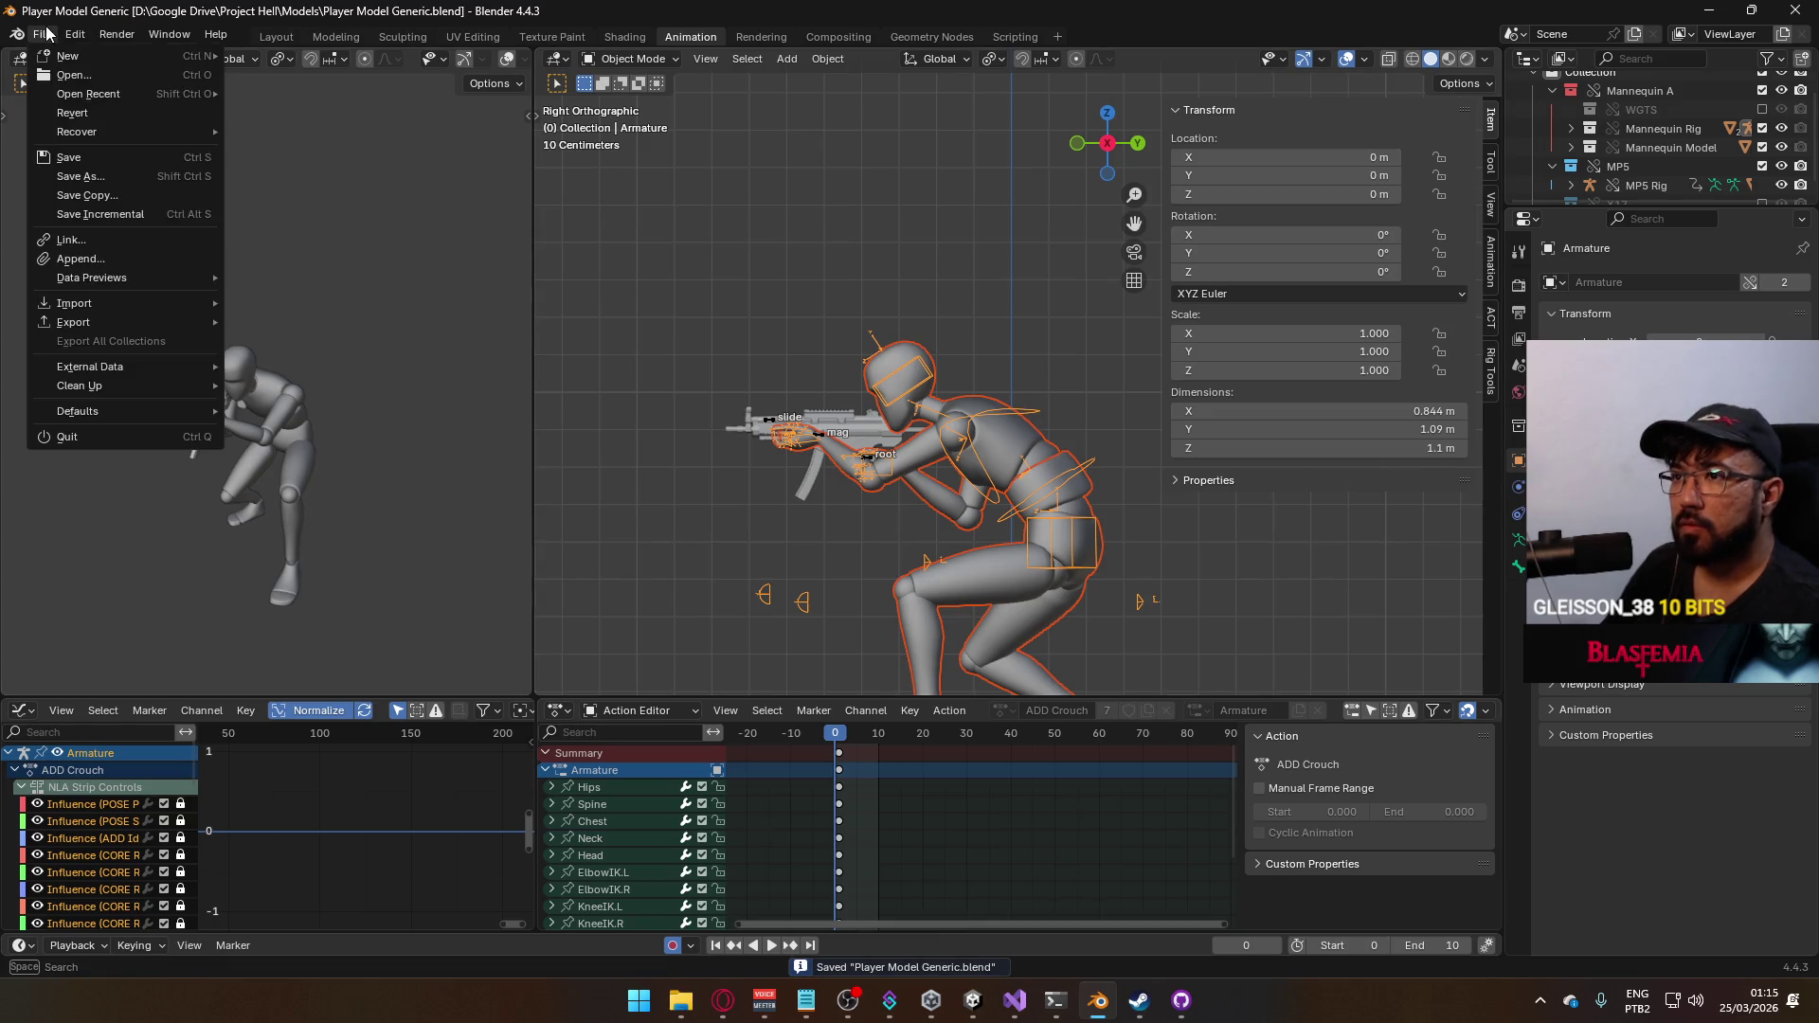
Export the armature animation over the existing Model@ADS Primary Crouch Look Up.fbx
click(301, 493)
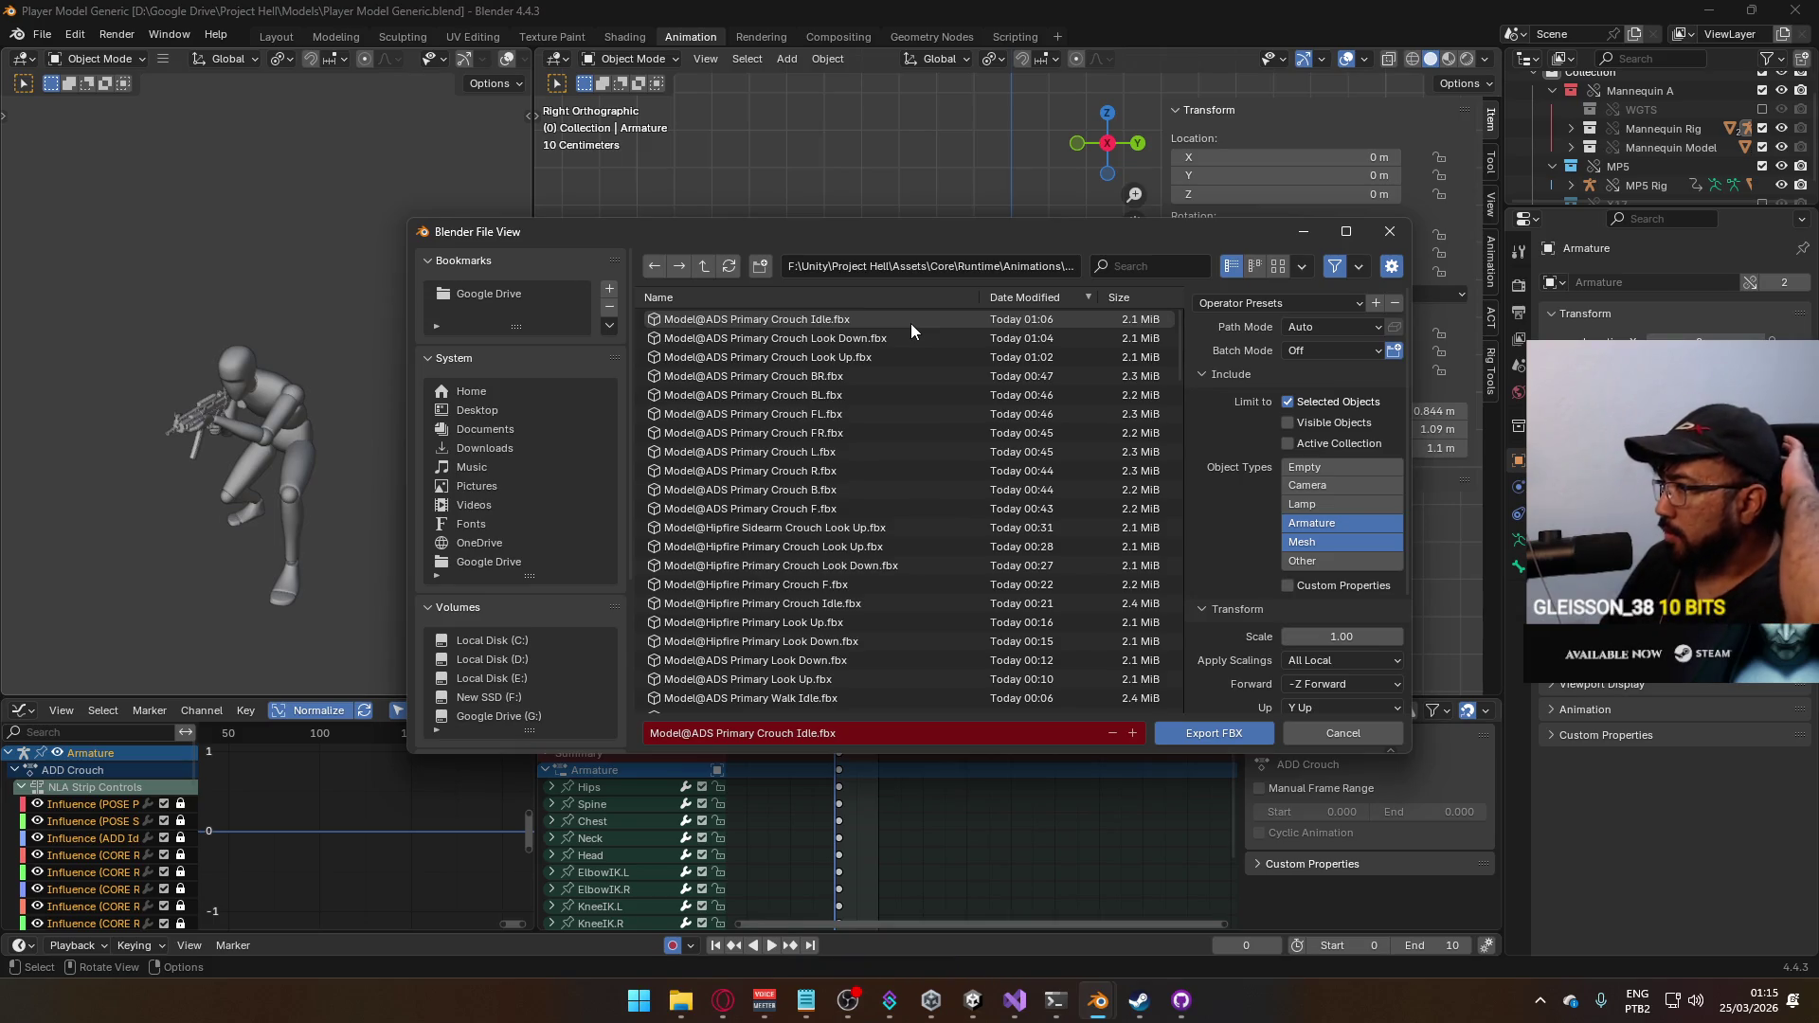
click(859, 349)
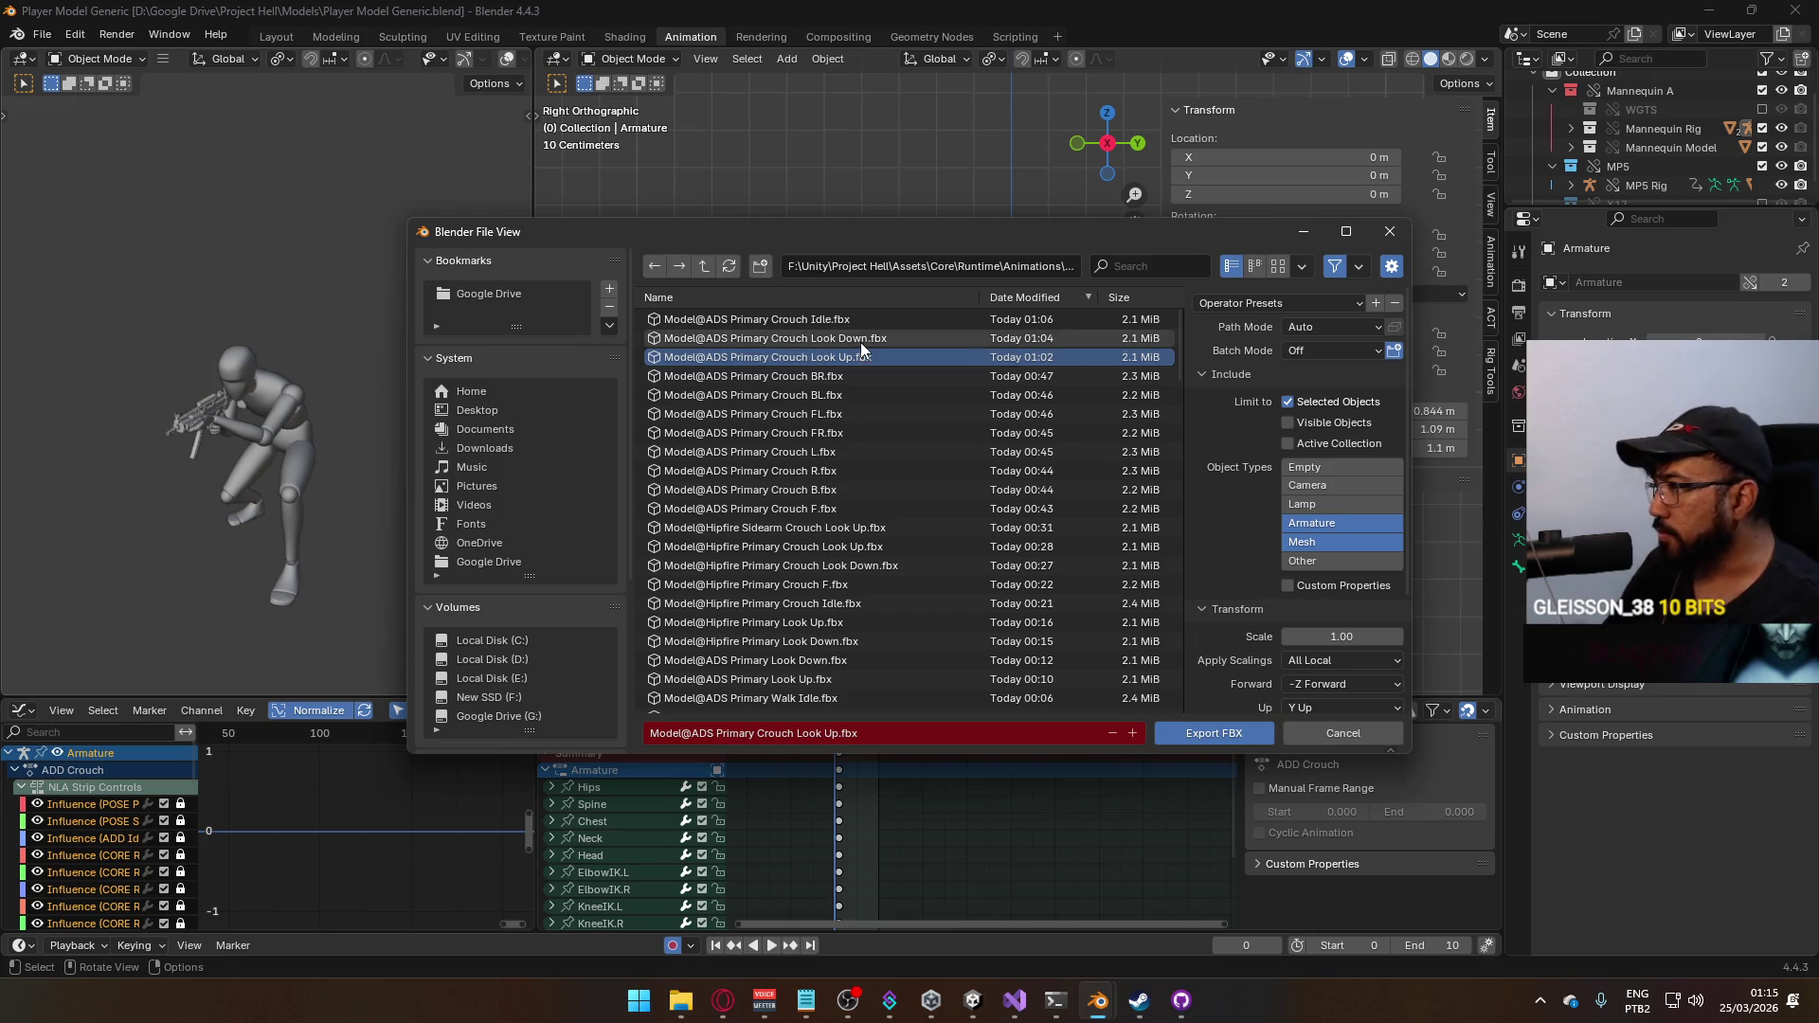
scroll(1321, 491, down, 2)
scroll(1320, 490, down, 3)
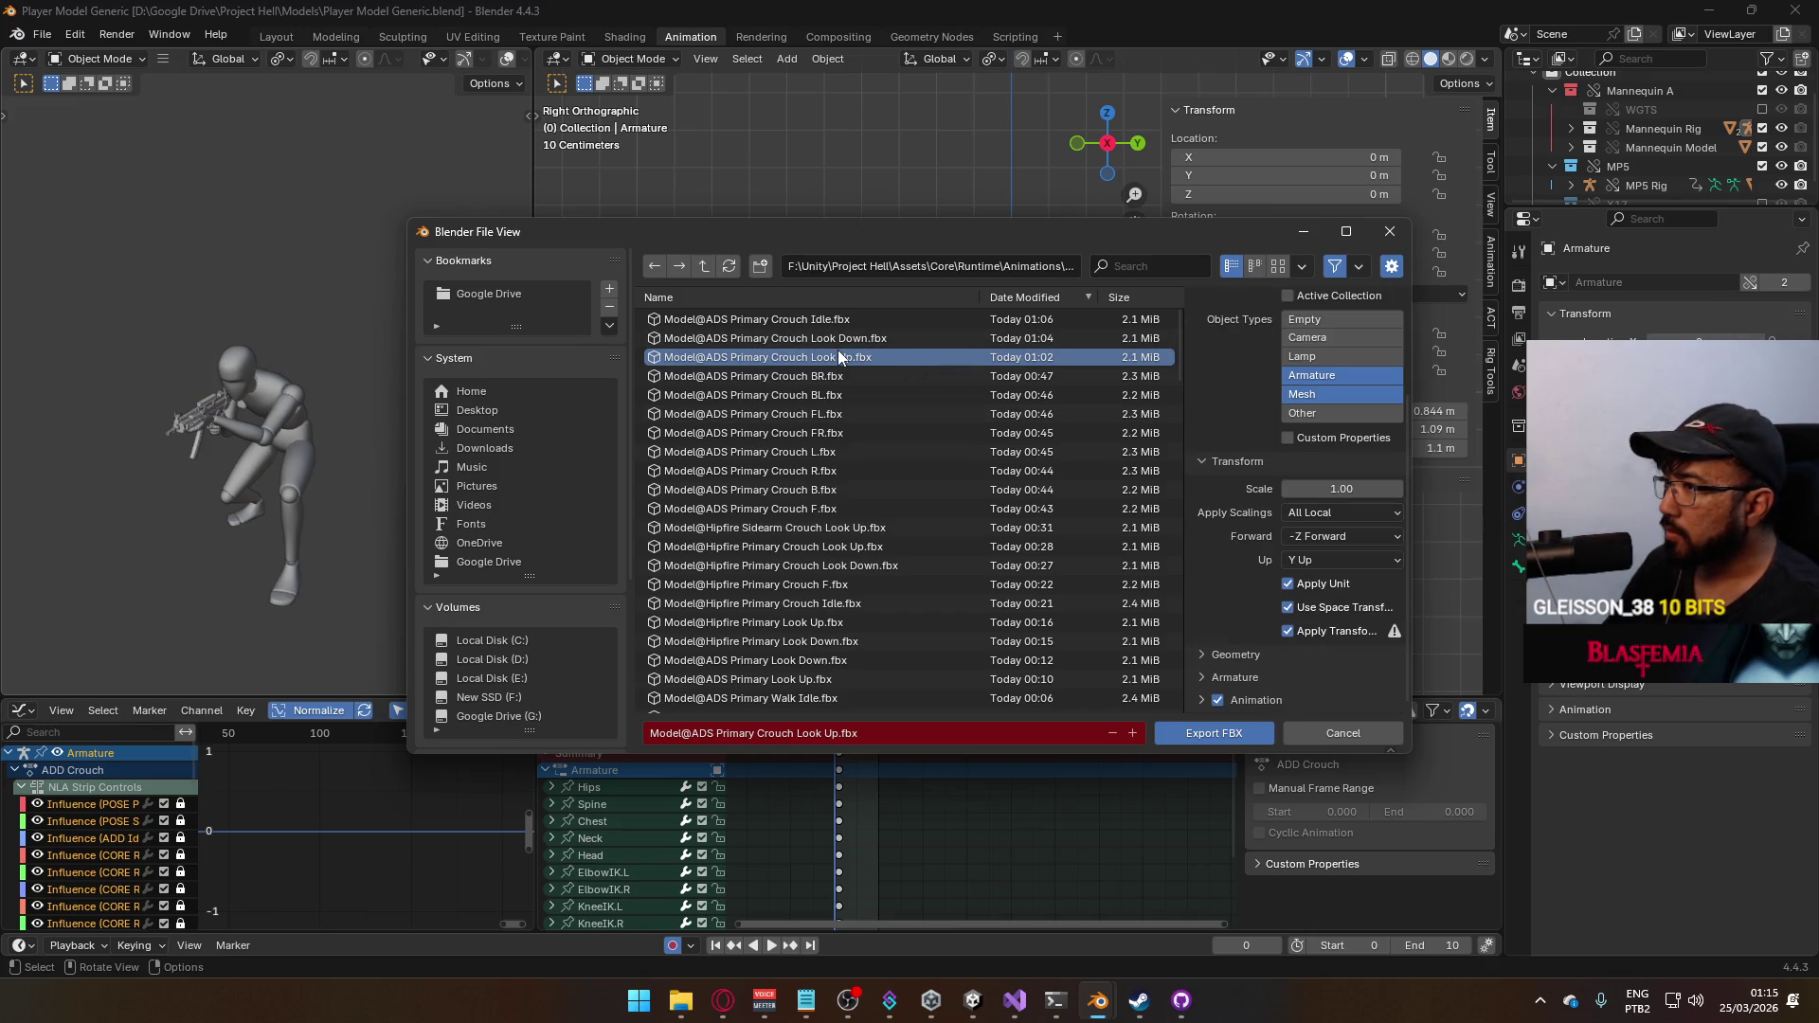
double_click(840, 357)
mouse_move(1015, 1000)
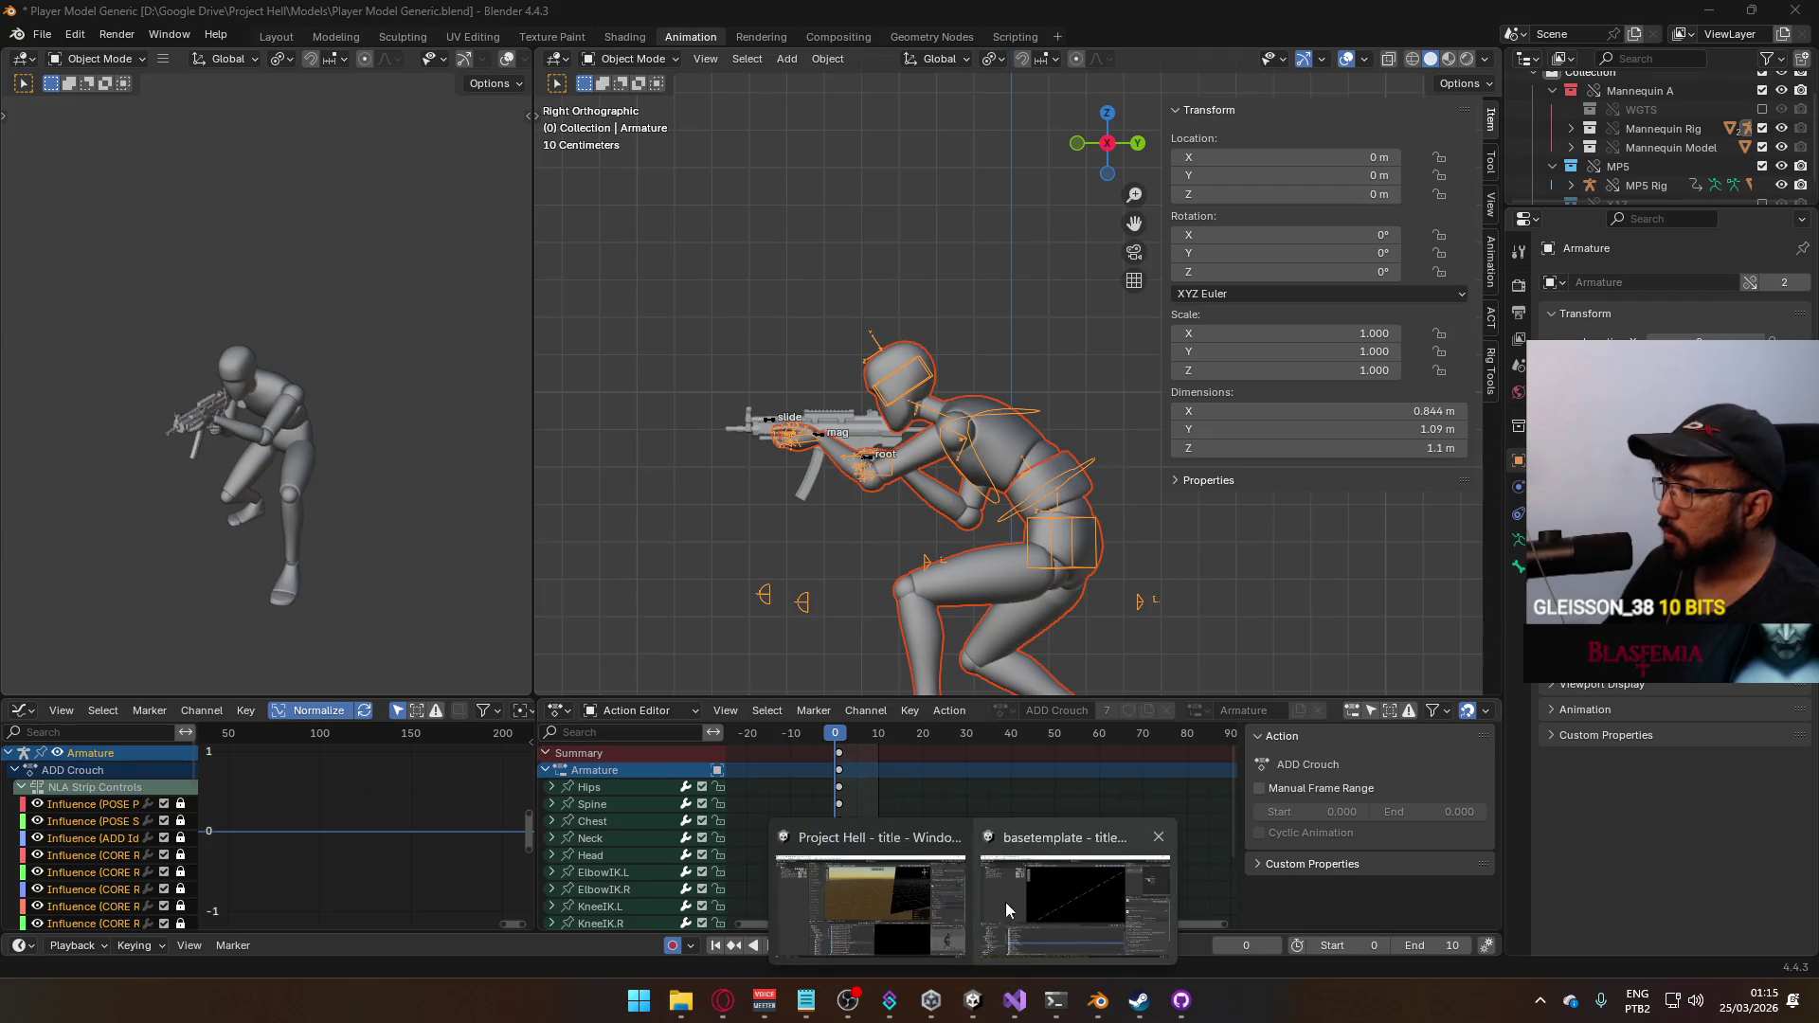
click(893, 883)
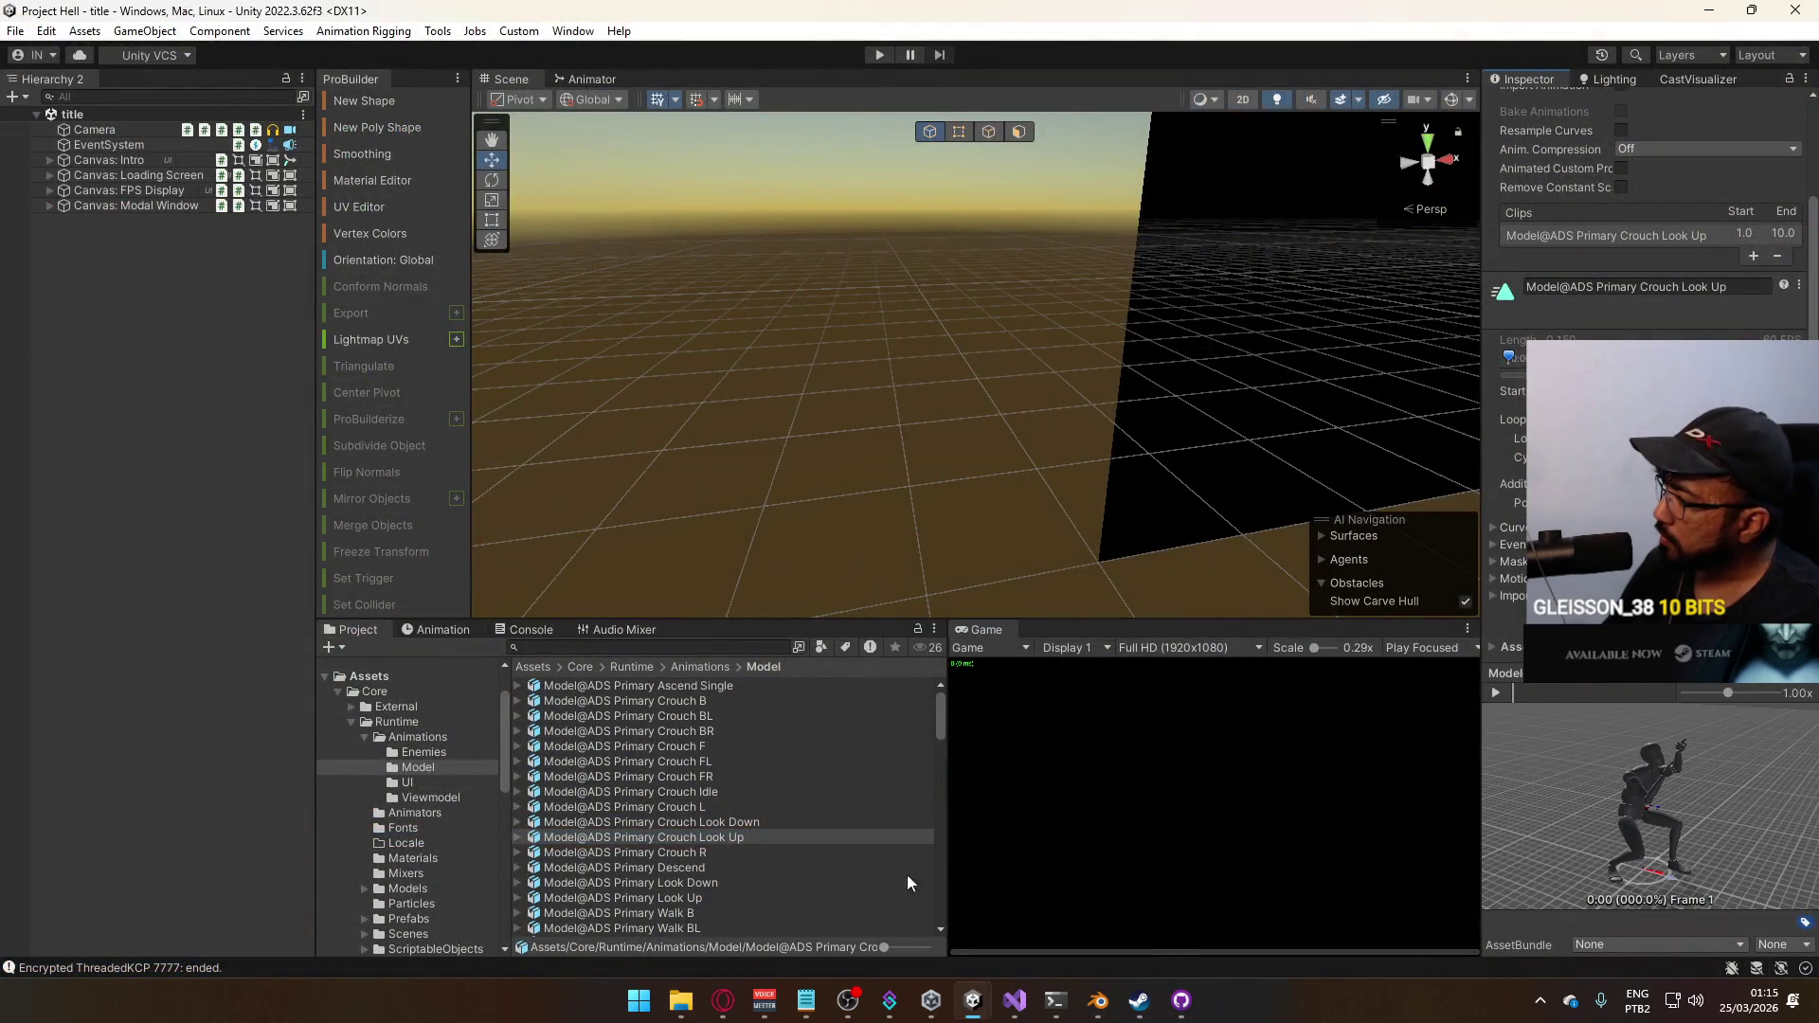
Preview the updated Crouch Look Up clip playing on the character, then select the title scene in Scenes
drag(1575, 815, 1659, 802)
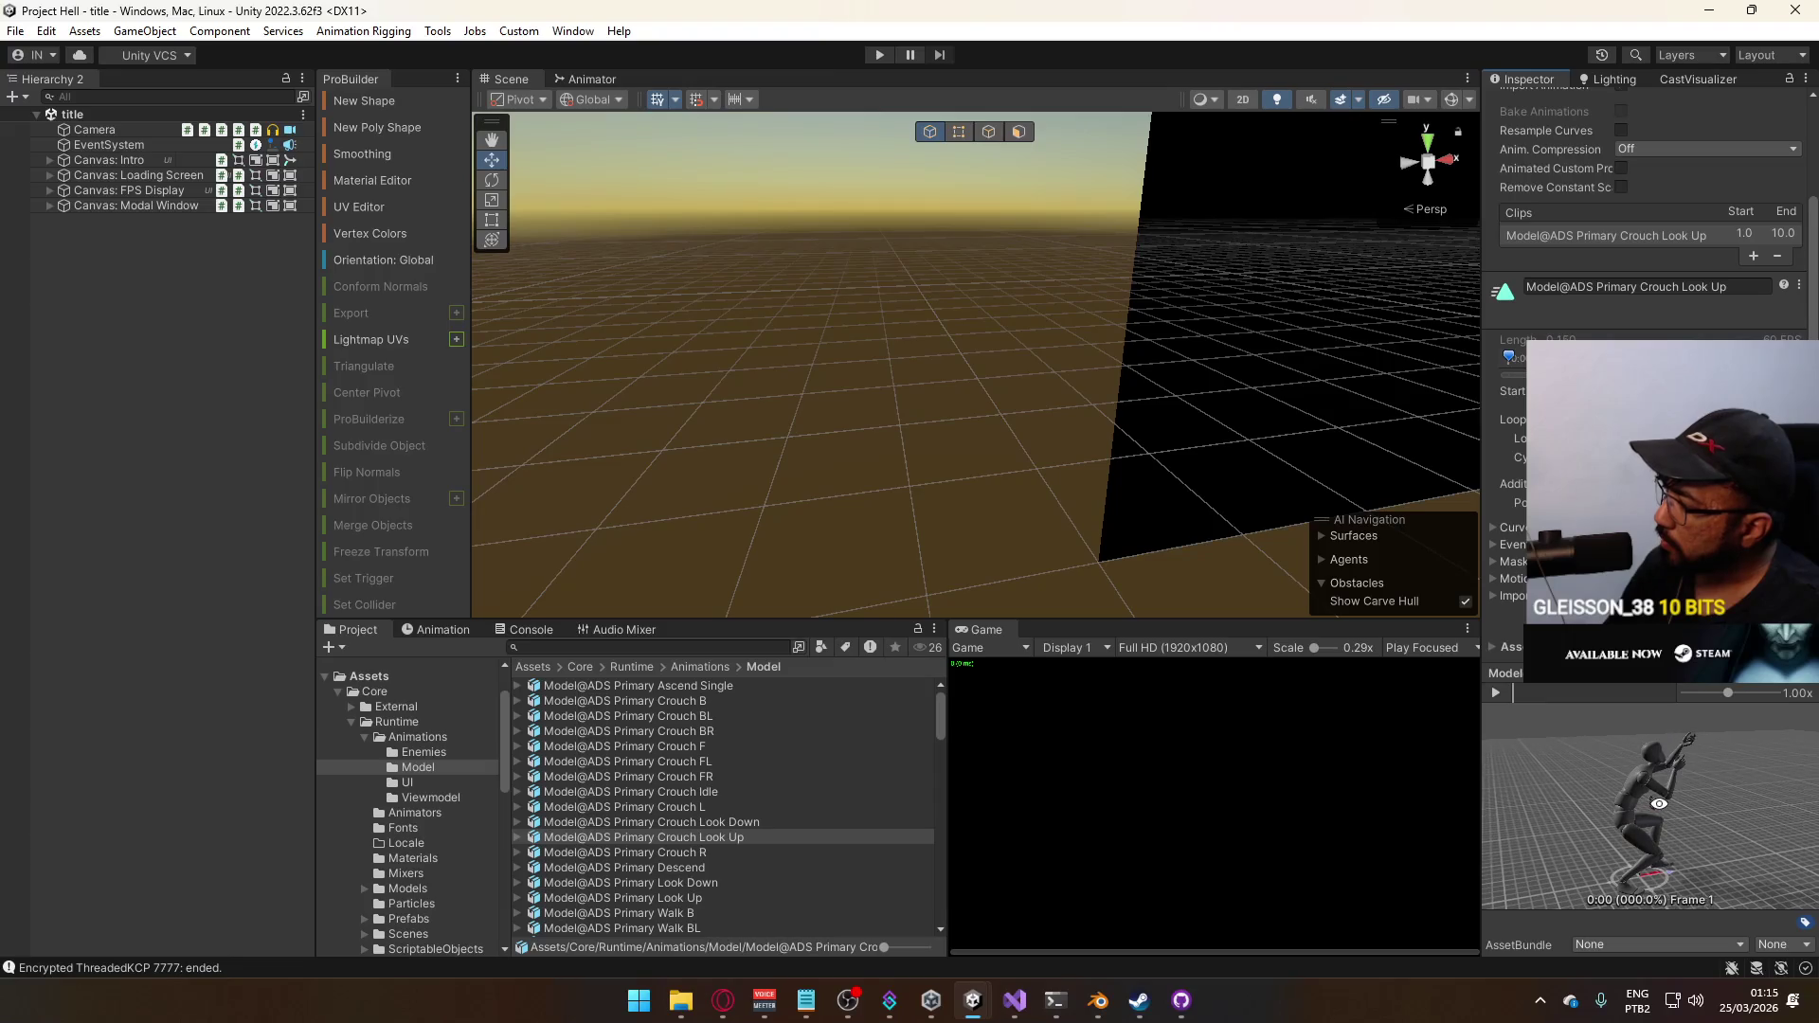
click(739, 836)
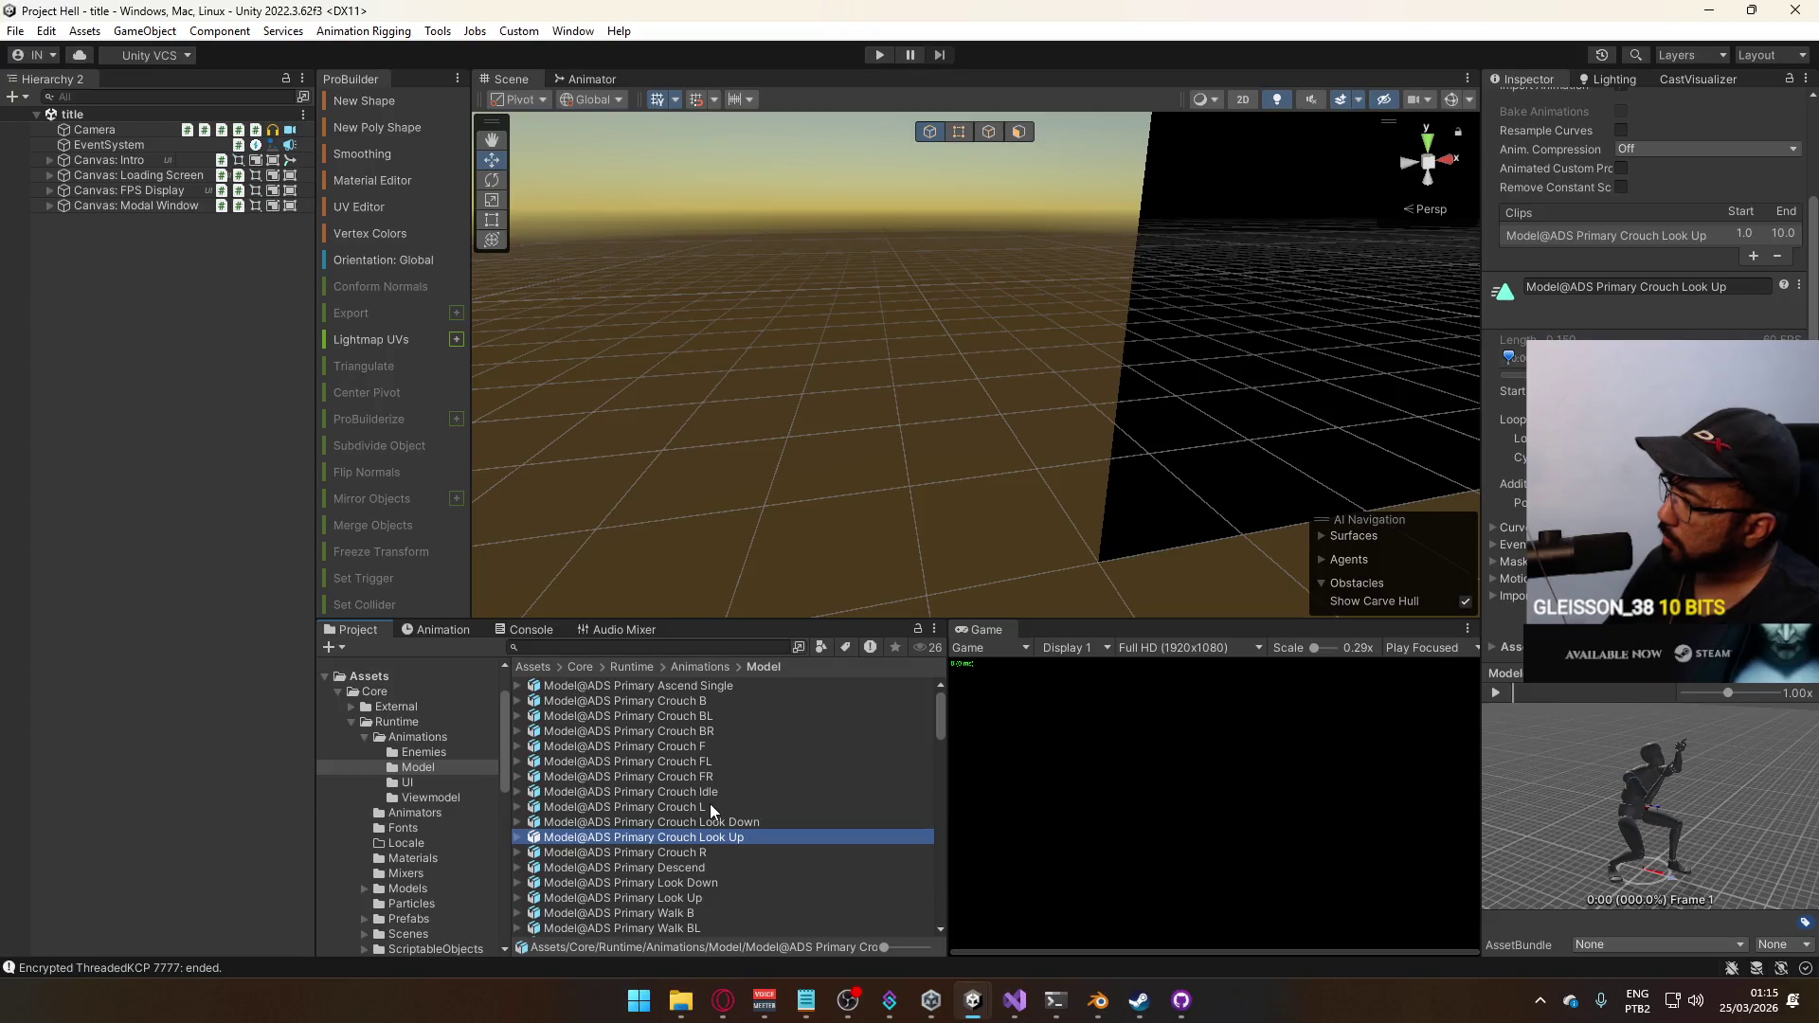
text(6)
key(Return)
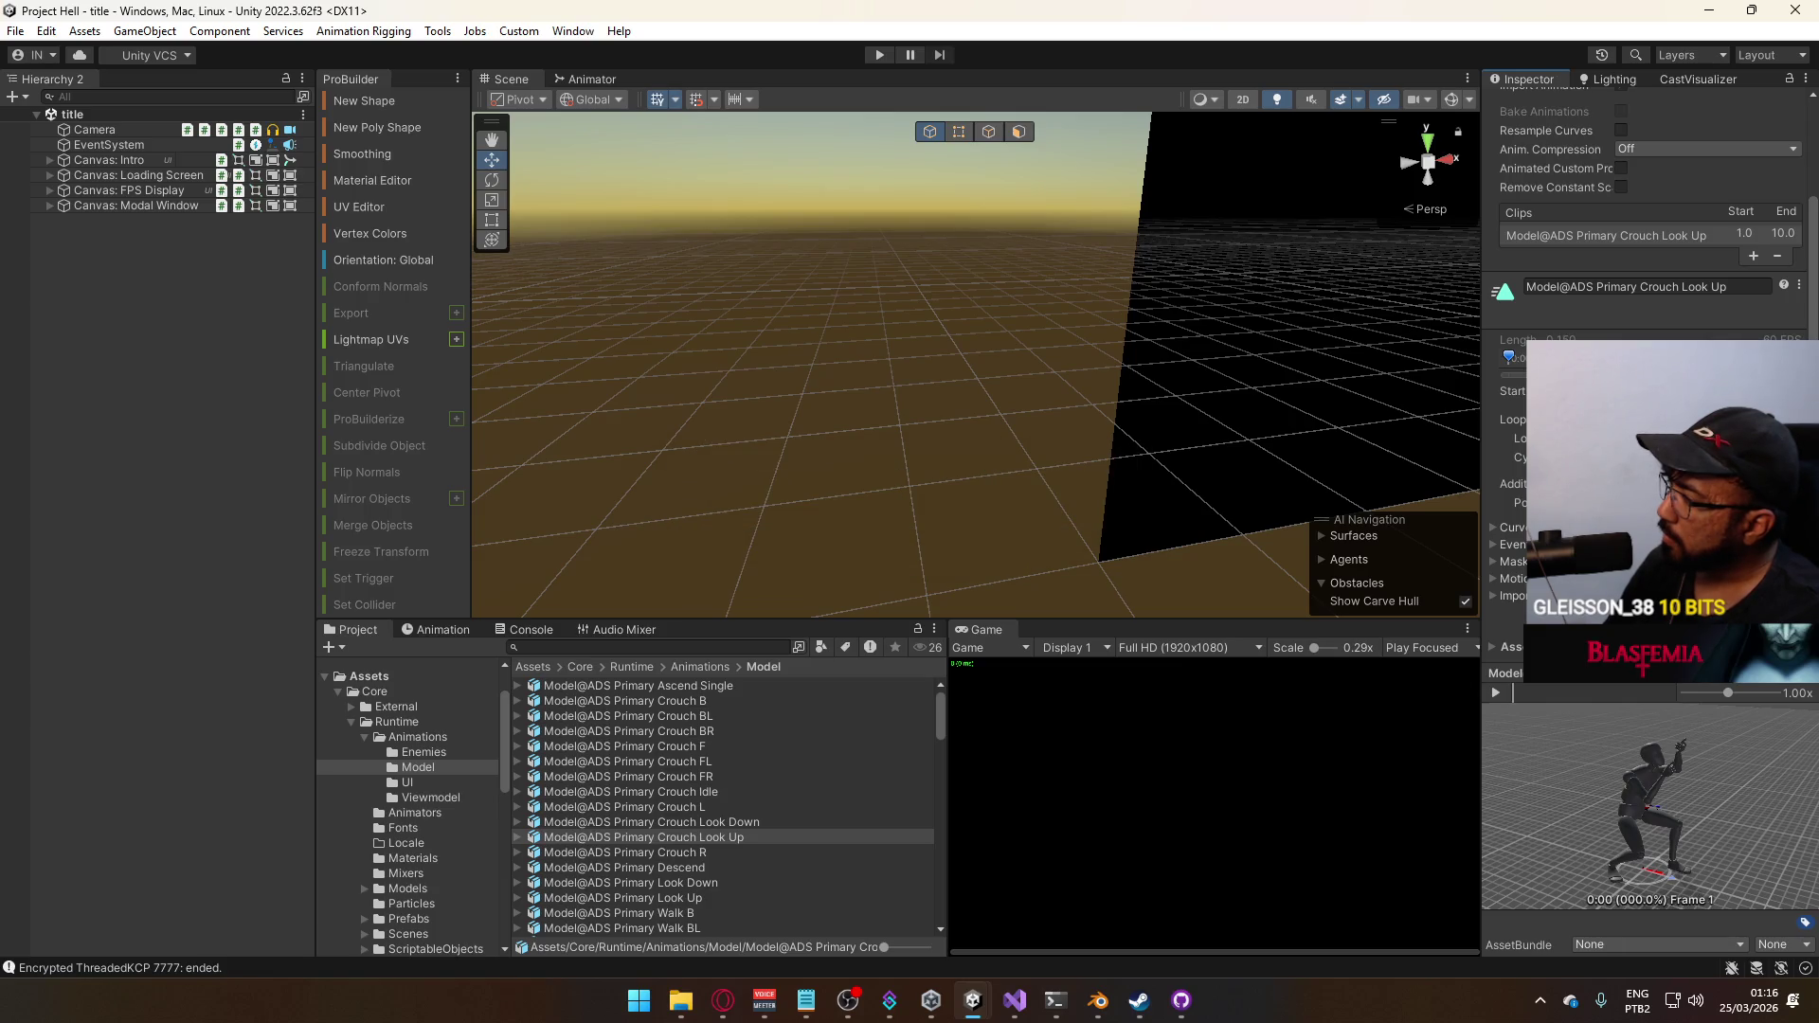
click(1504, 697)
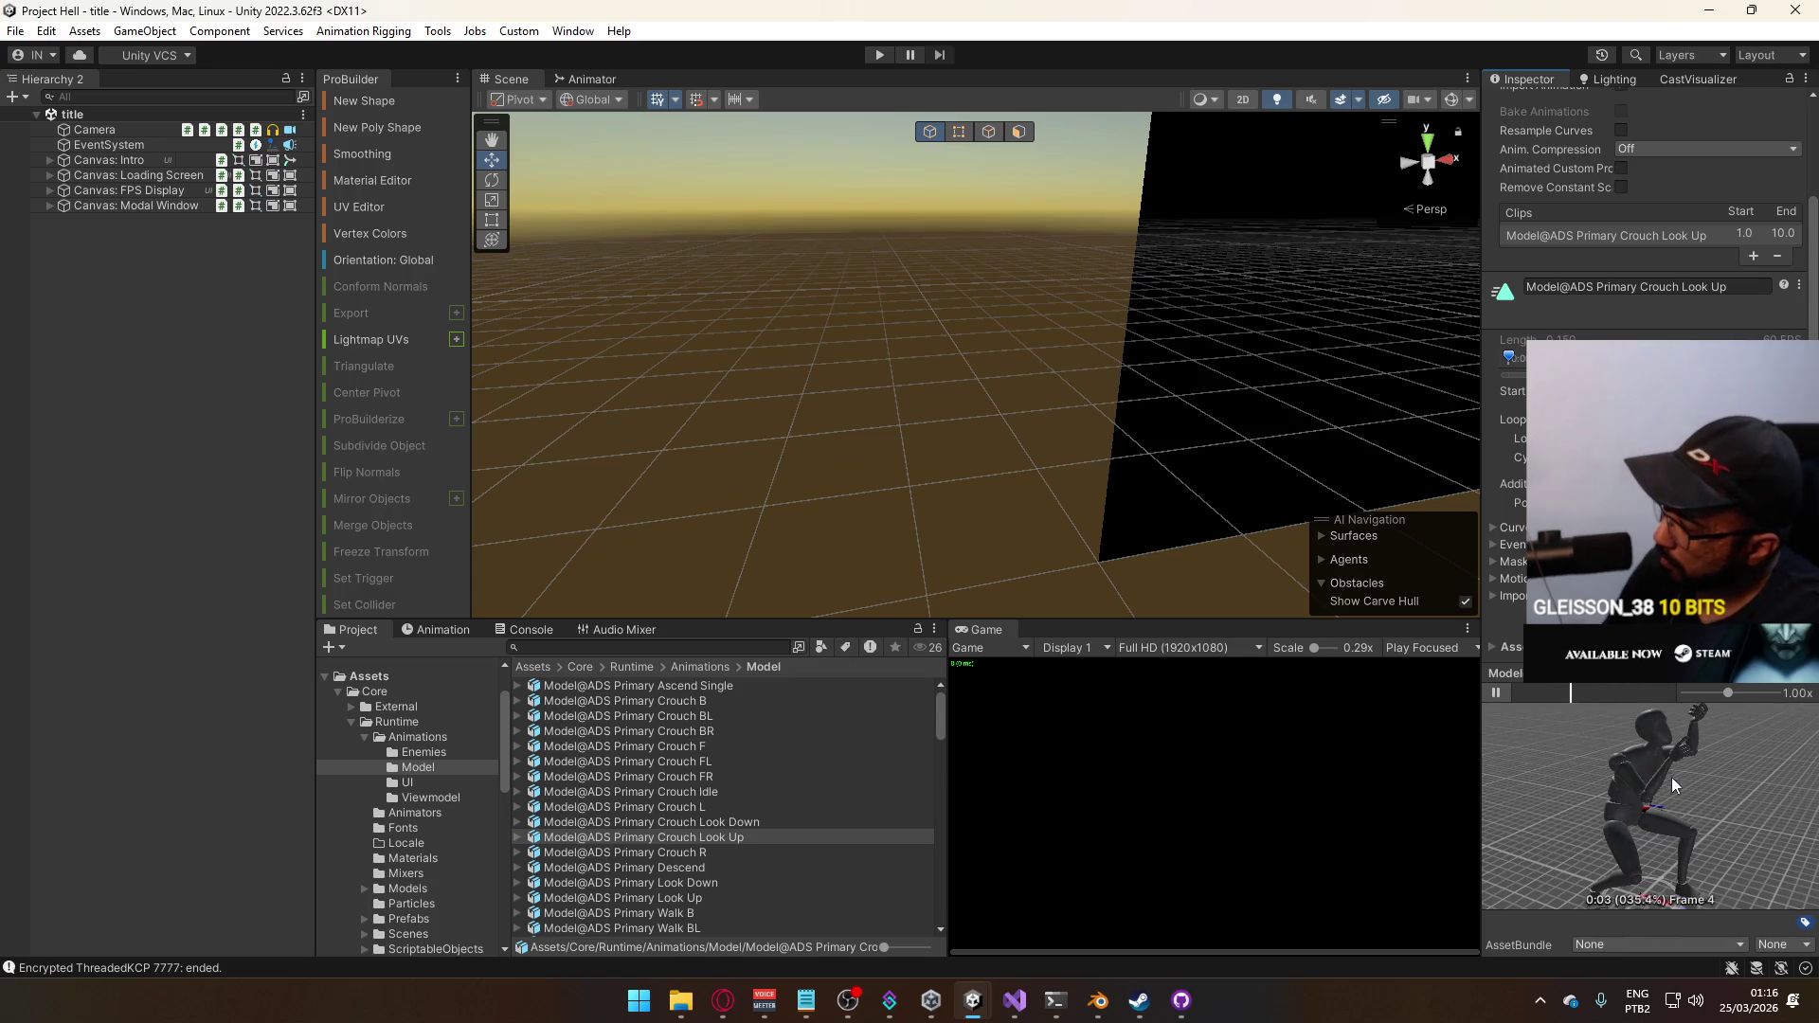
drag(1672, 777, 1720, 765)
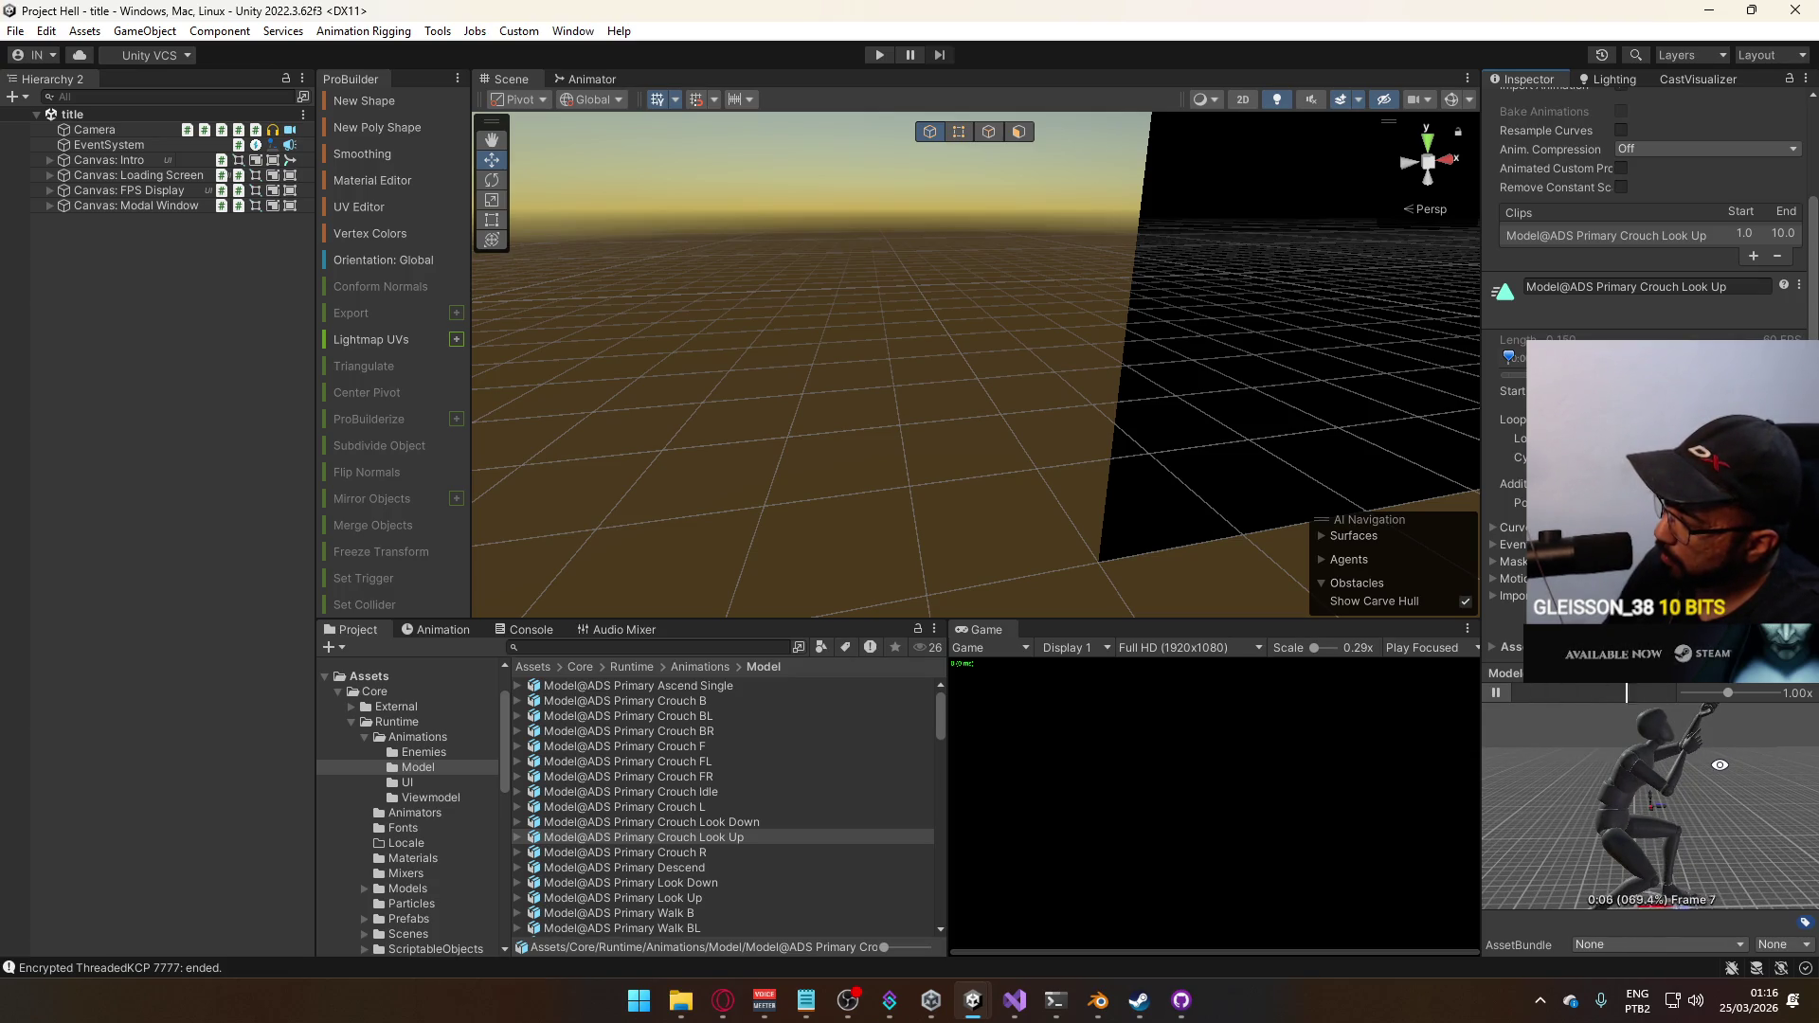
click(1496, 693)
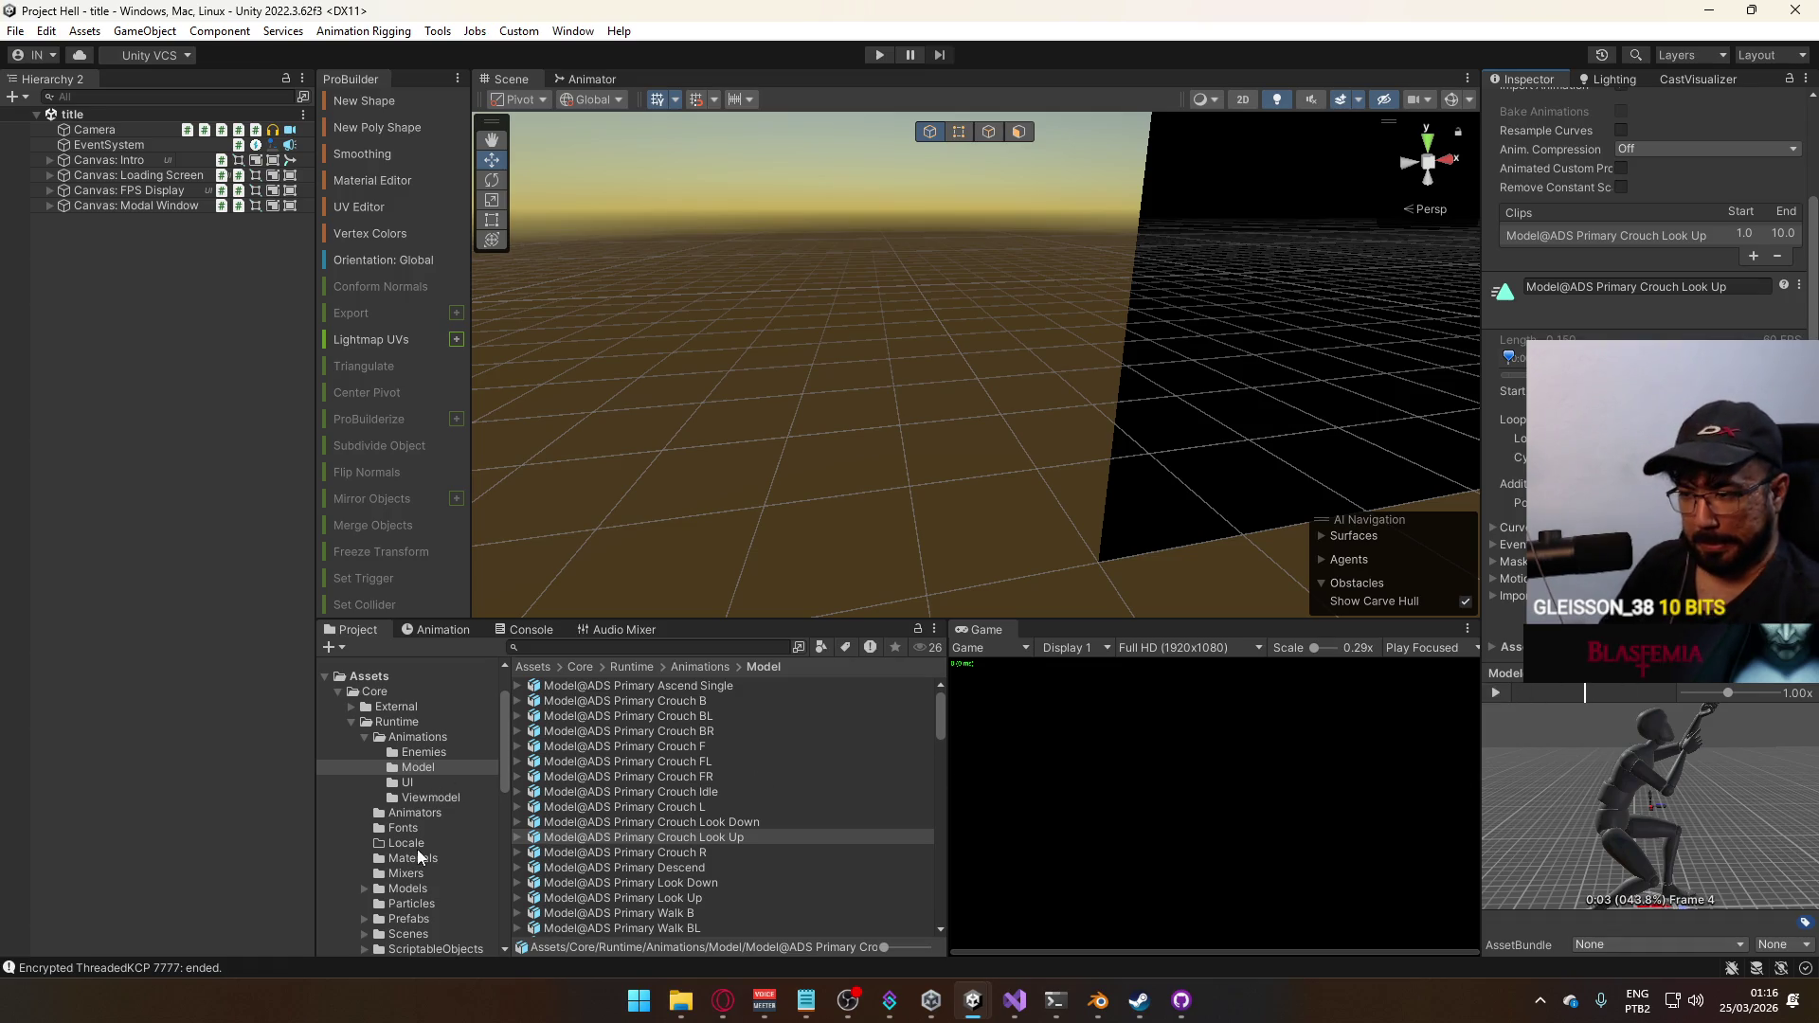
click(408, 934)
click(597, 760)
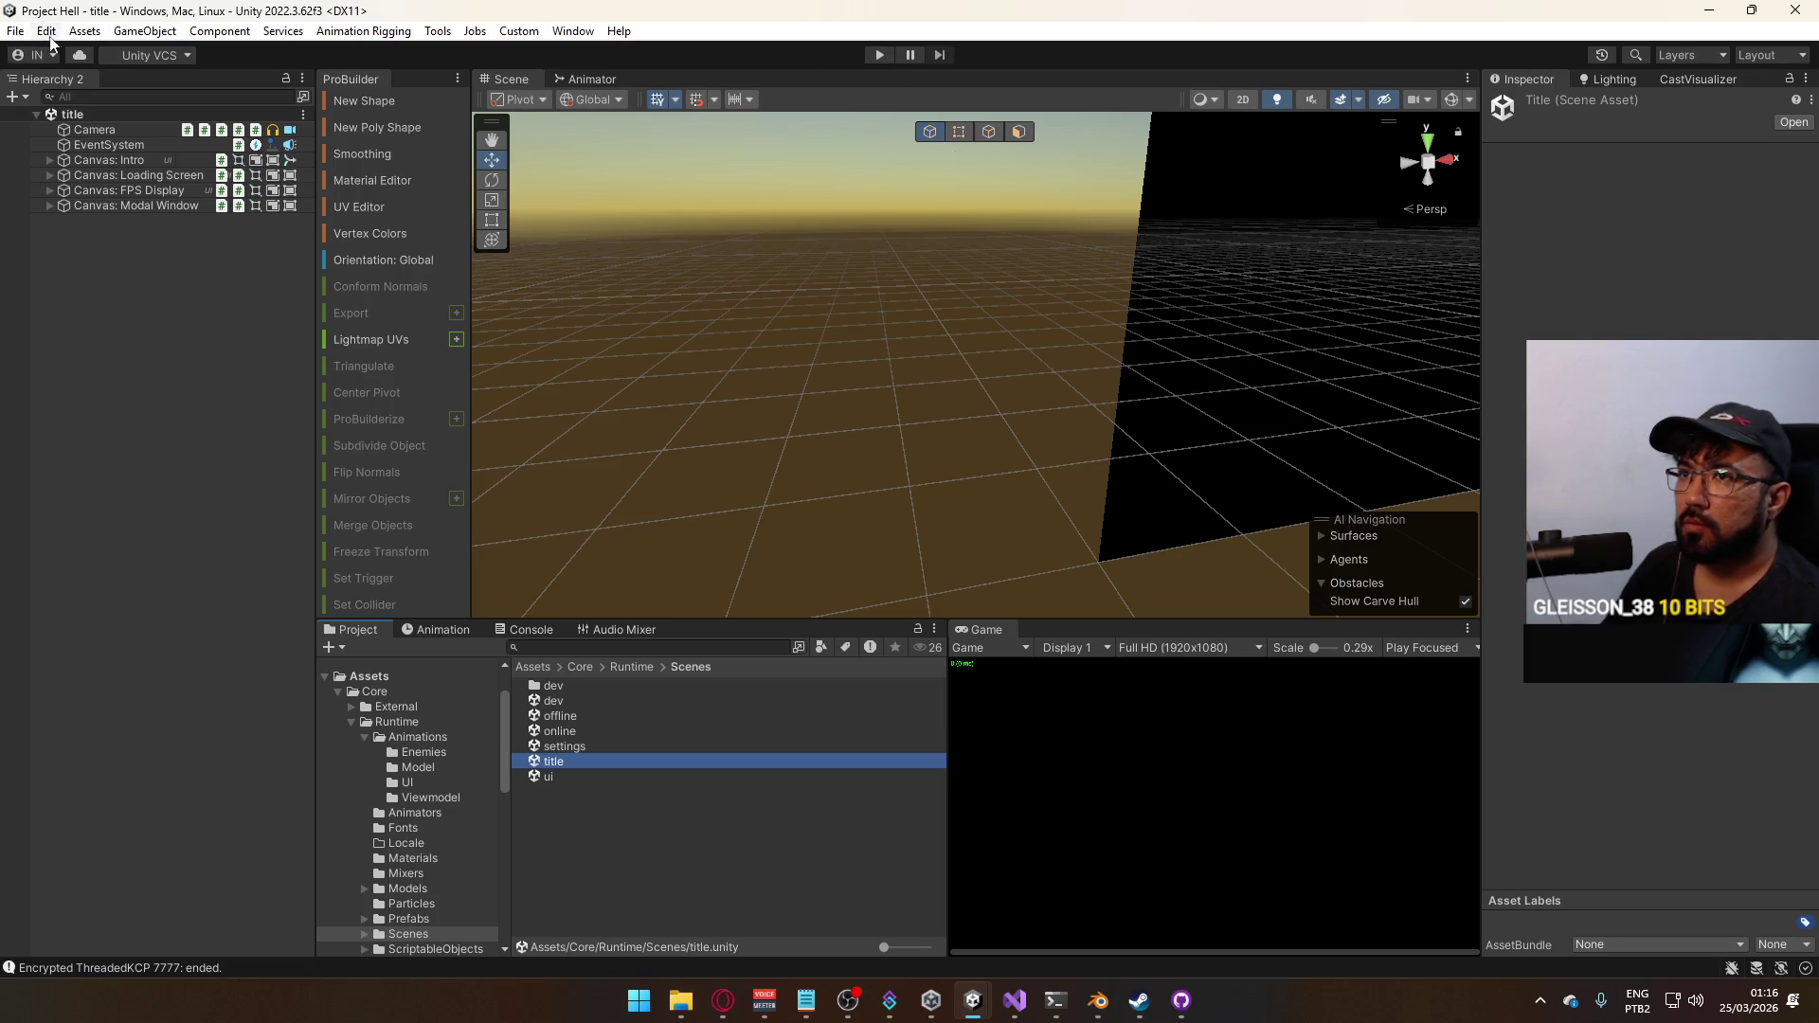
Build and run the game from the title scene via File > Build And Run
click(15, 31)
click(63, 291)
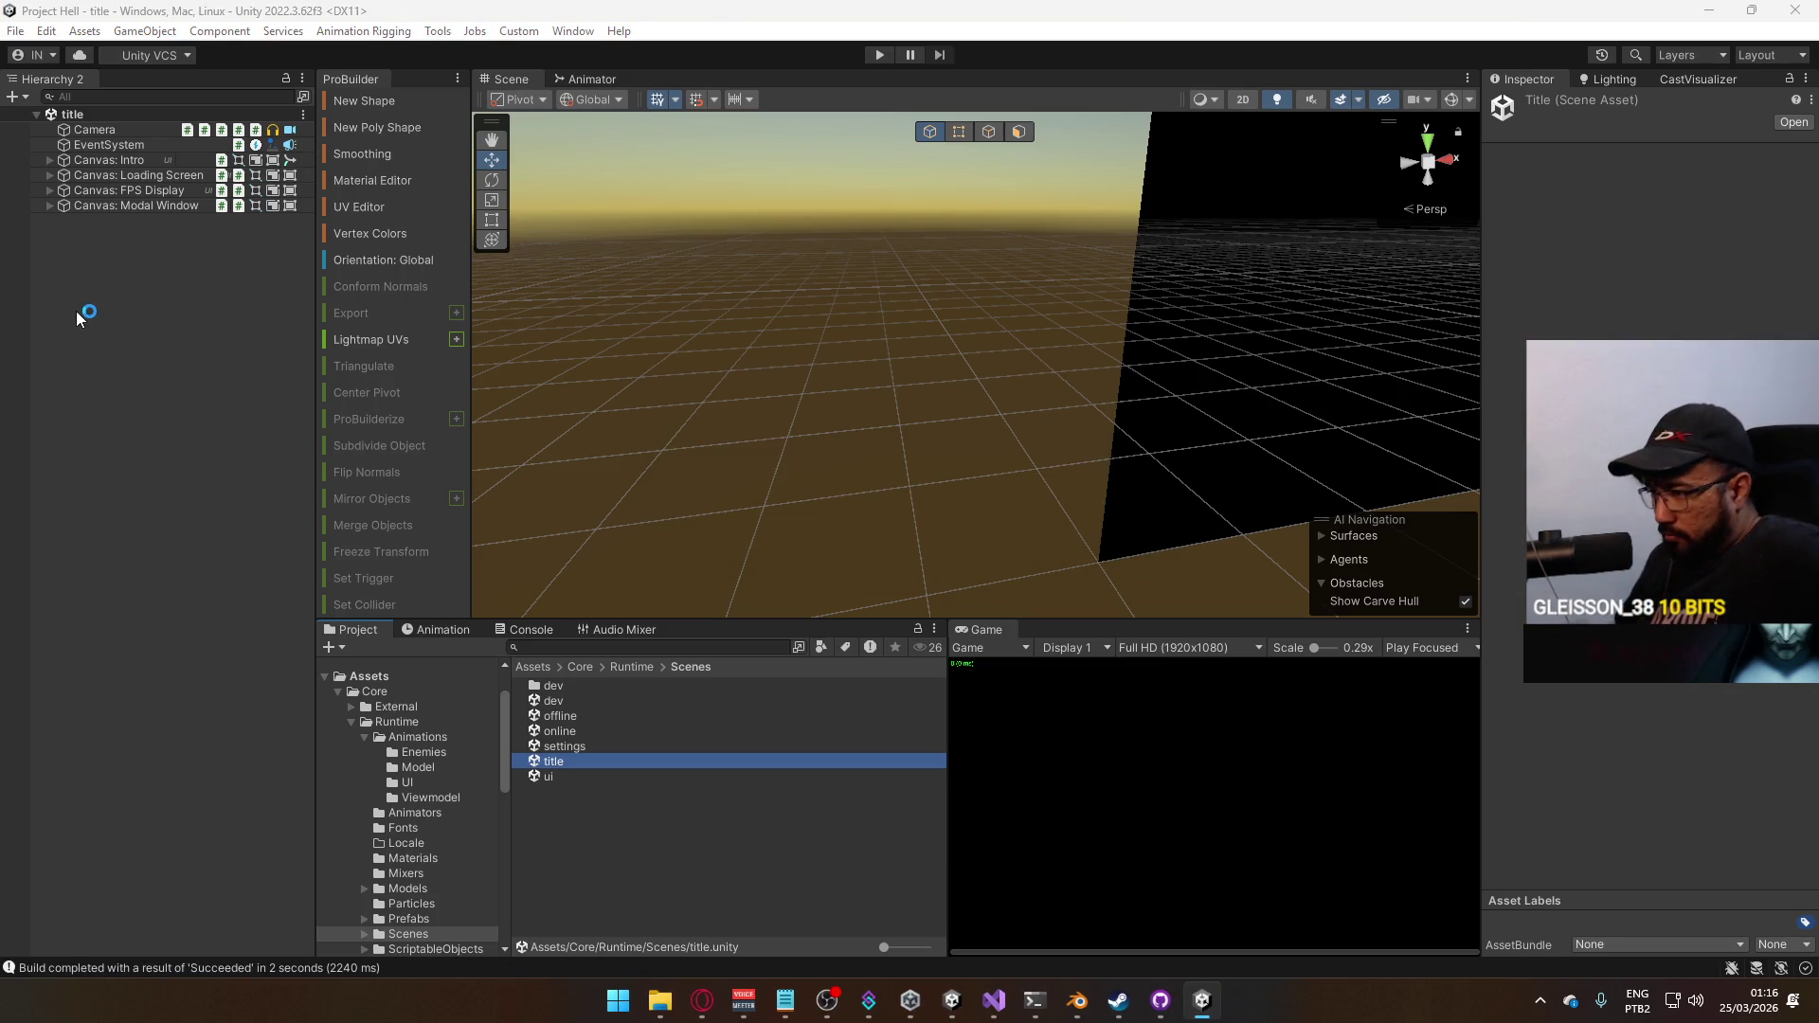
key(super)
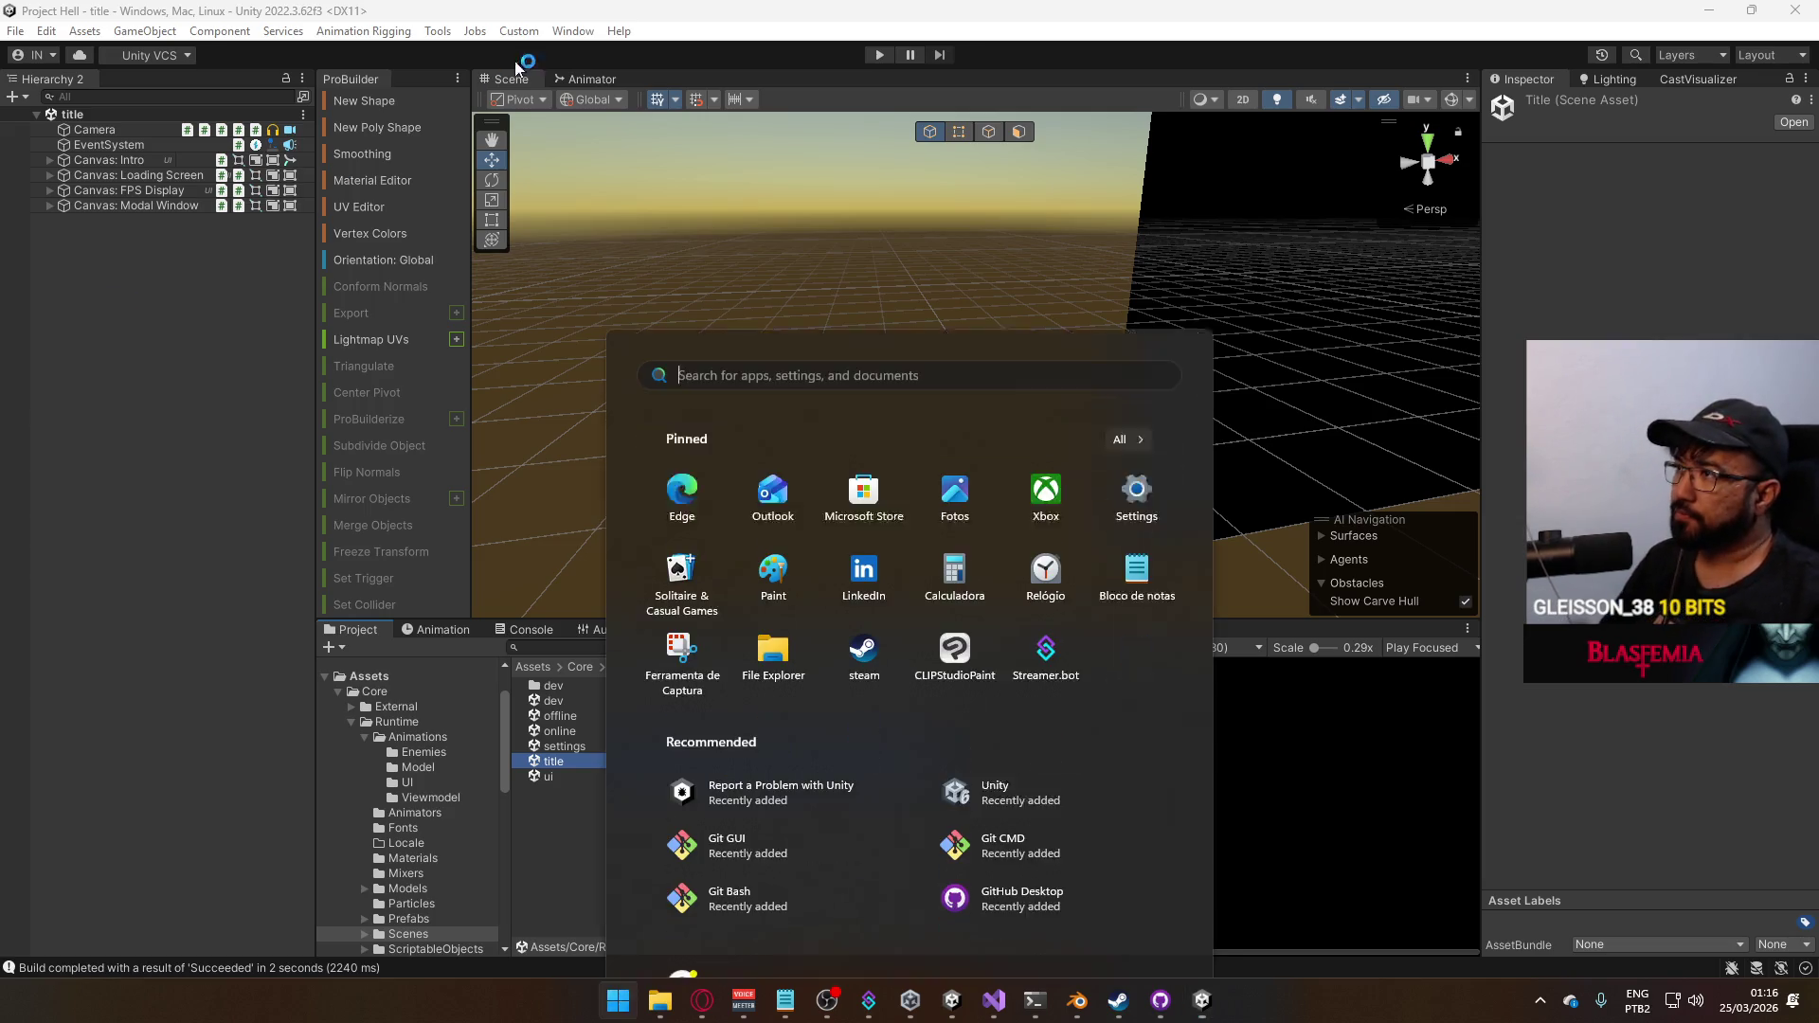
Play-test the dev scene's crouching characters in Unity, then return to Blender
click(892, 57)
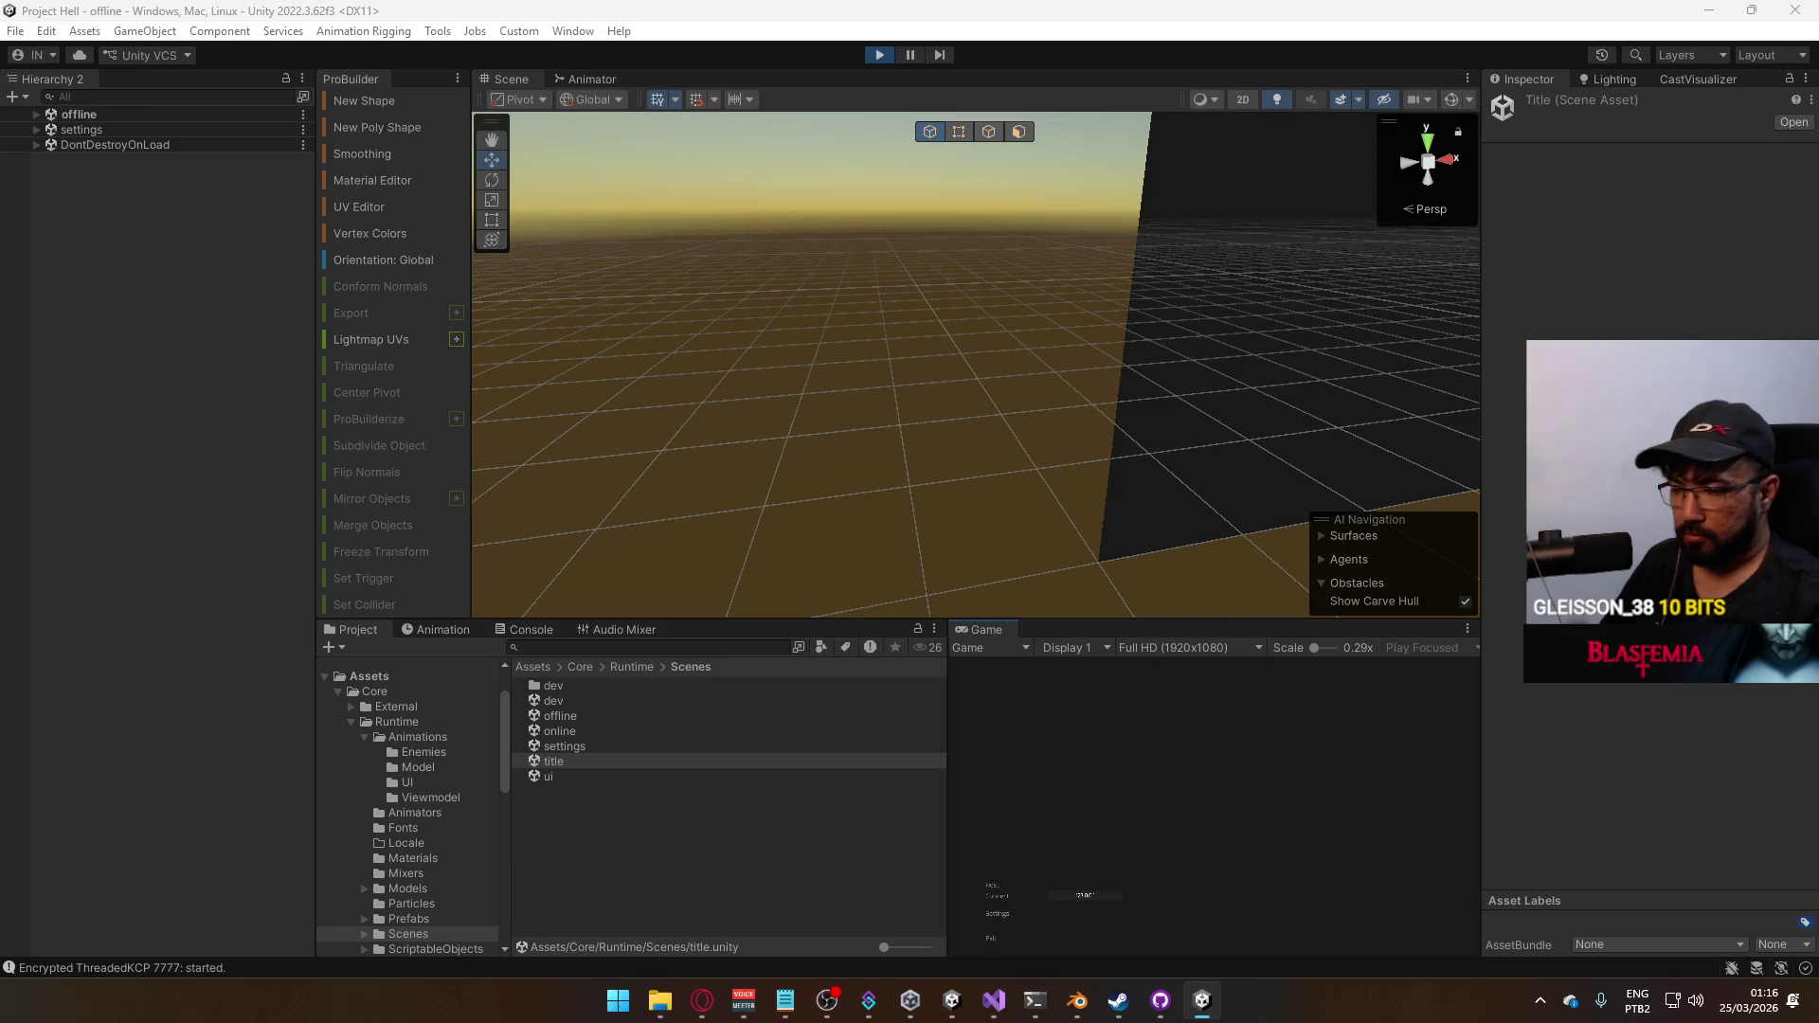
key(super)
key(super)
key(super)
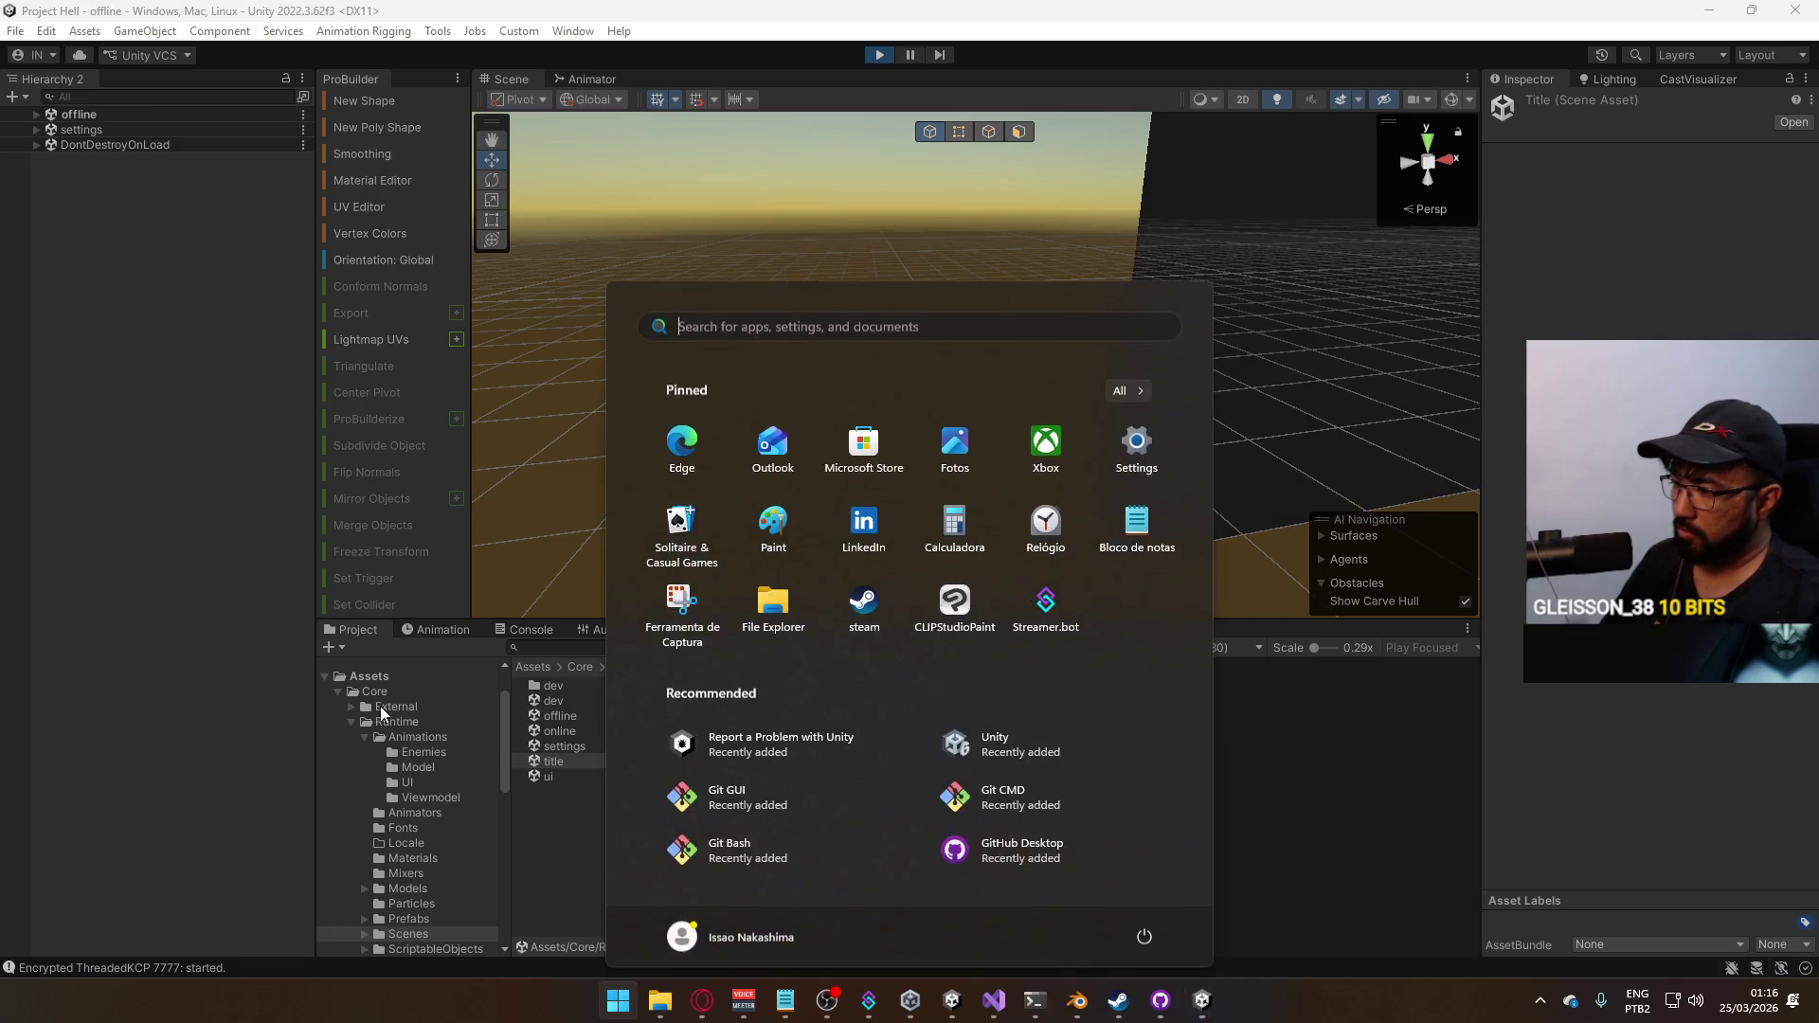
key(super)
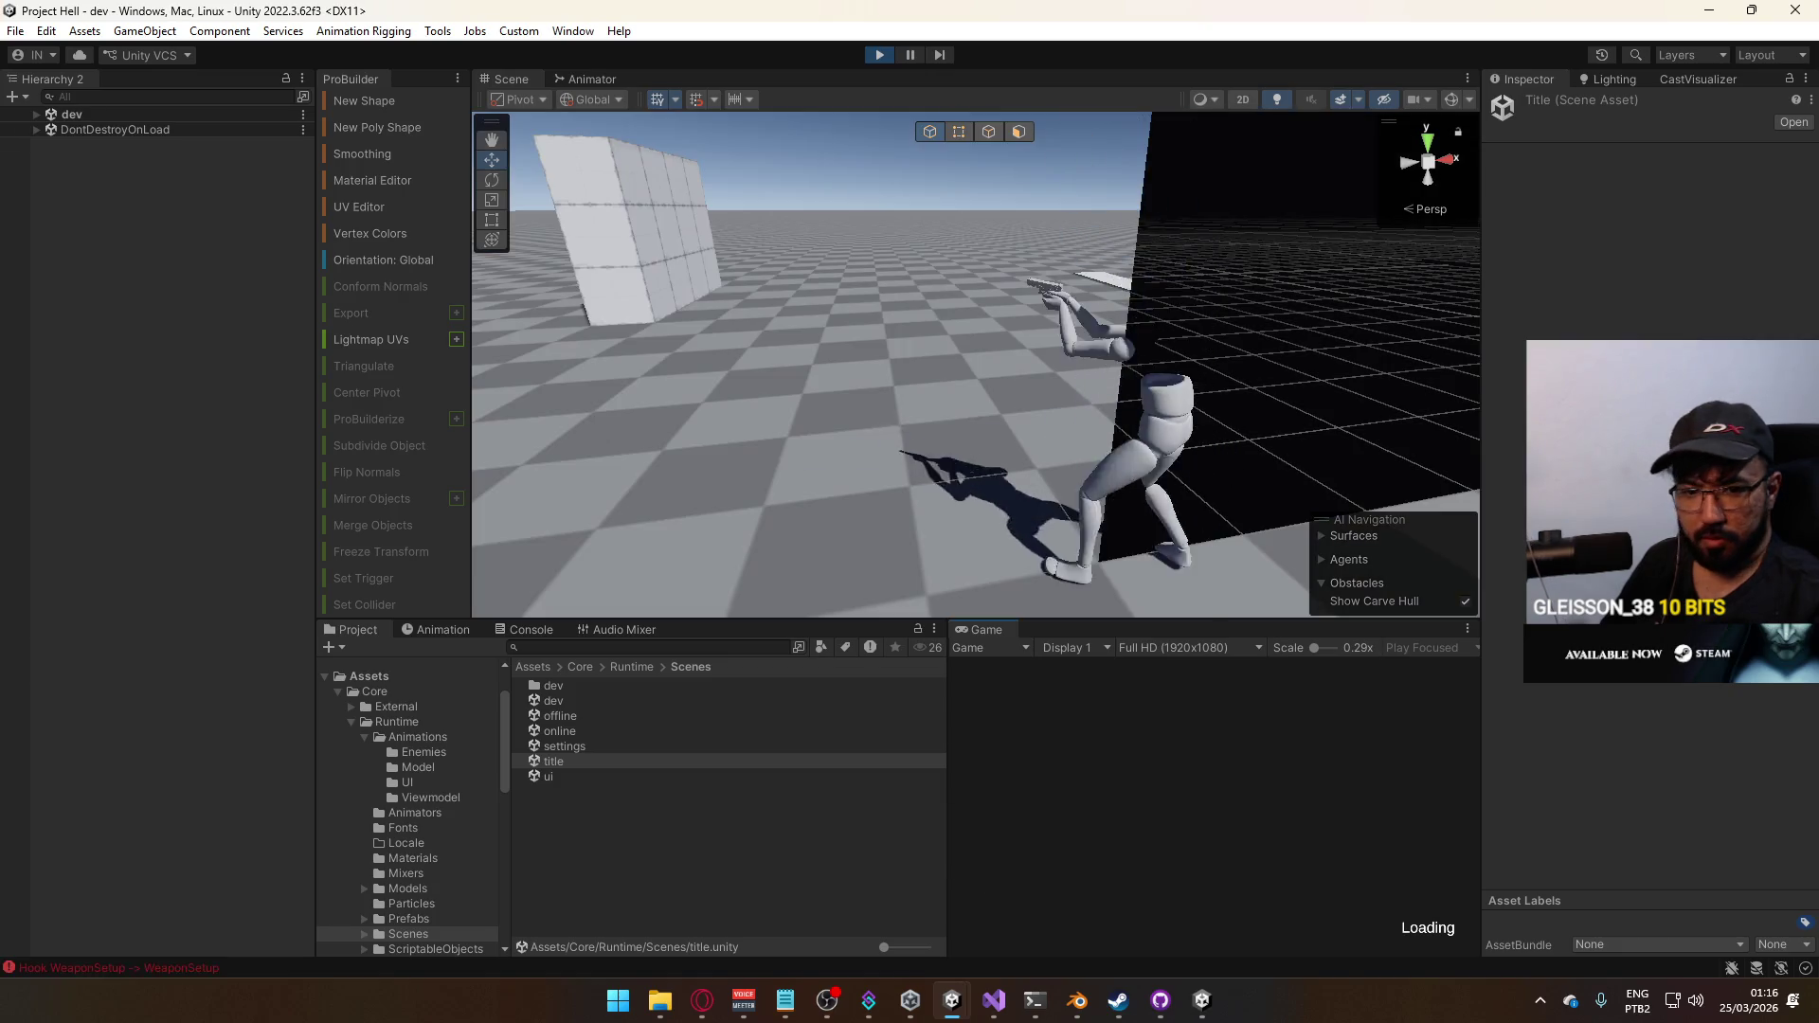
key(super)
key(super)
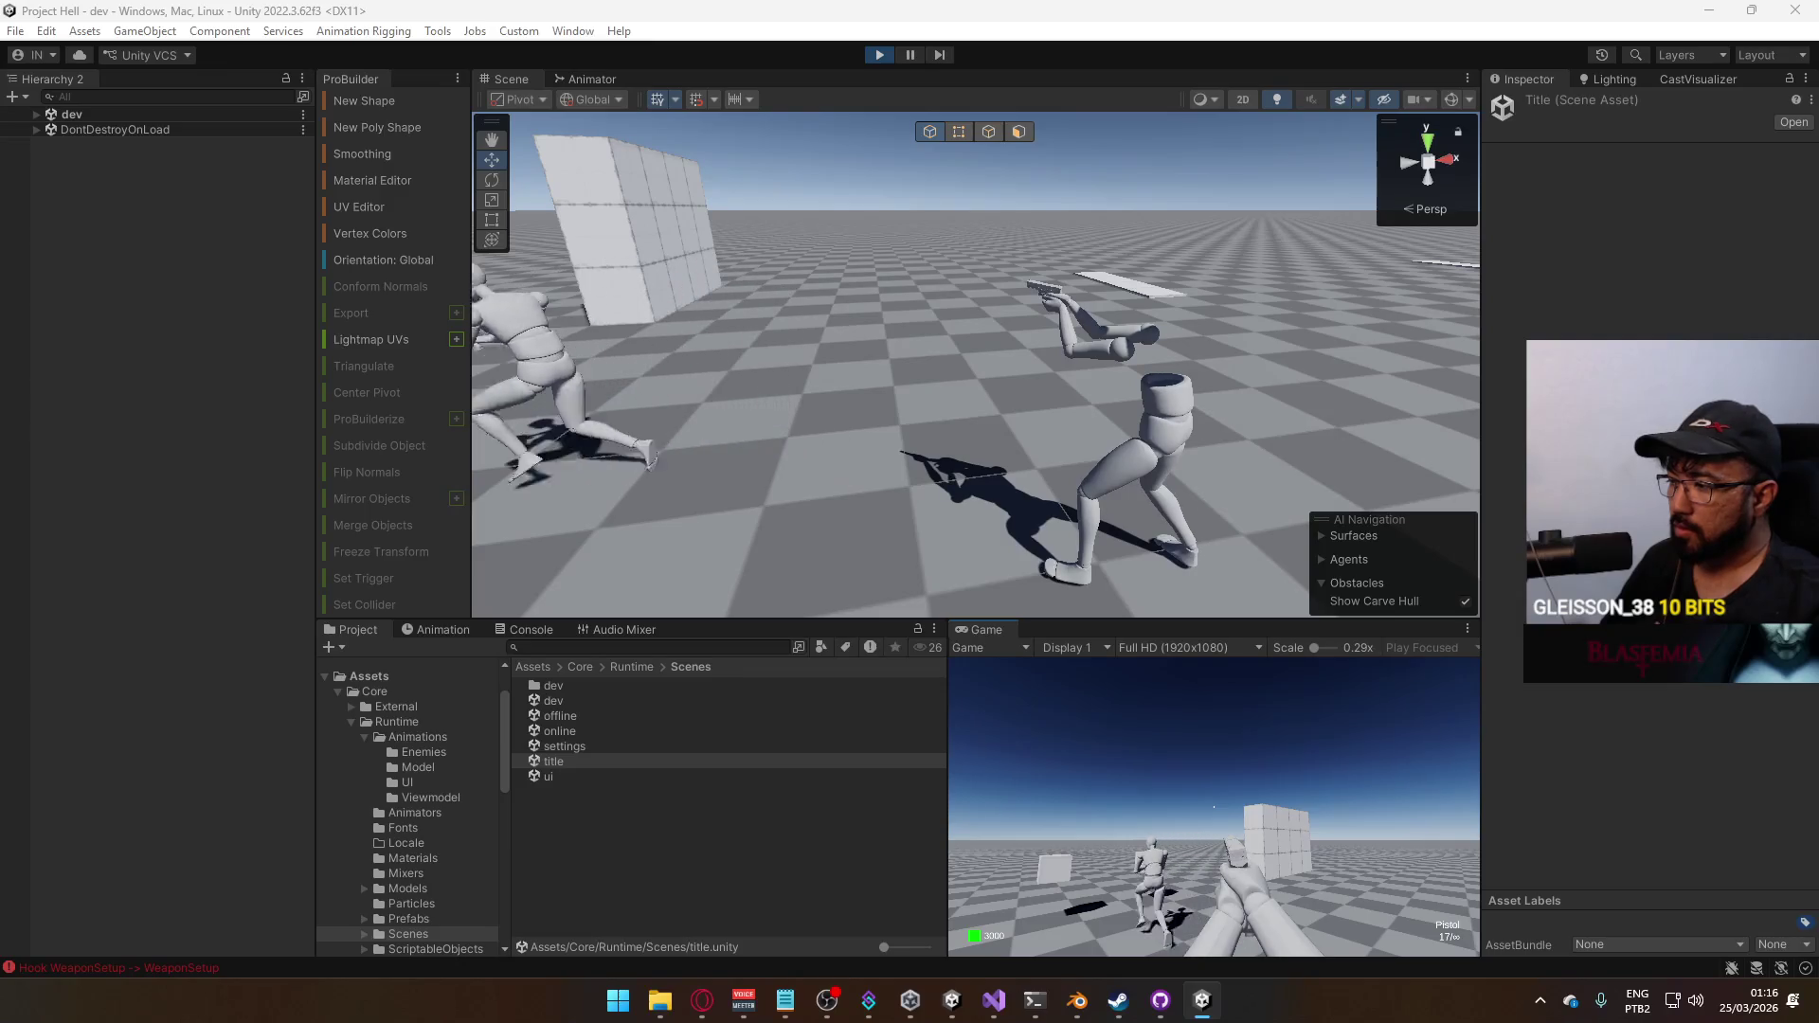
key(alt+Tab)
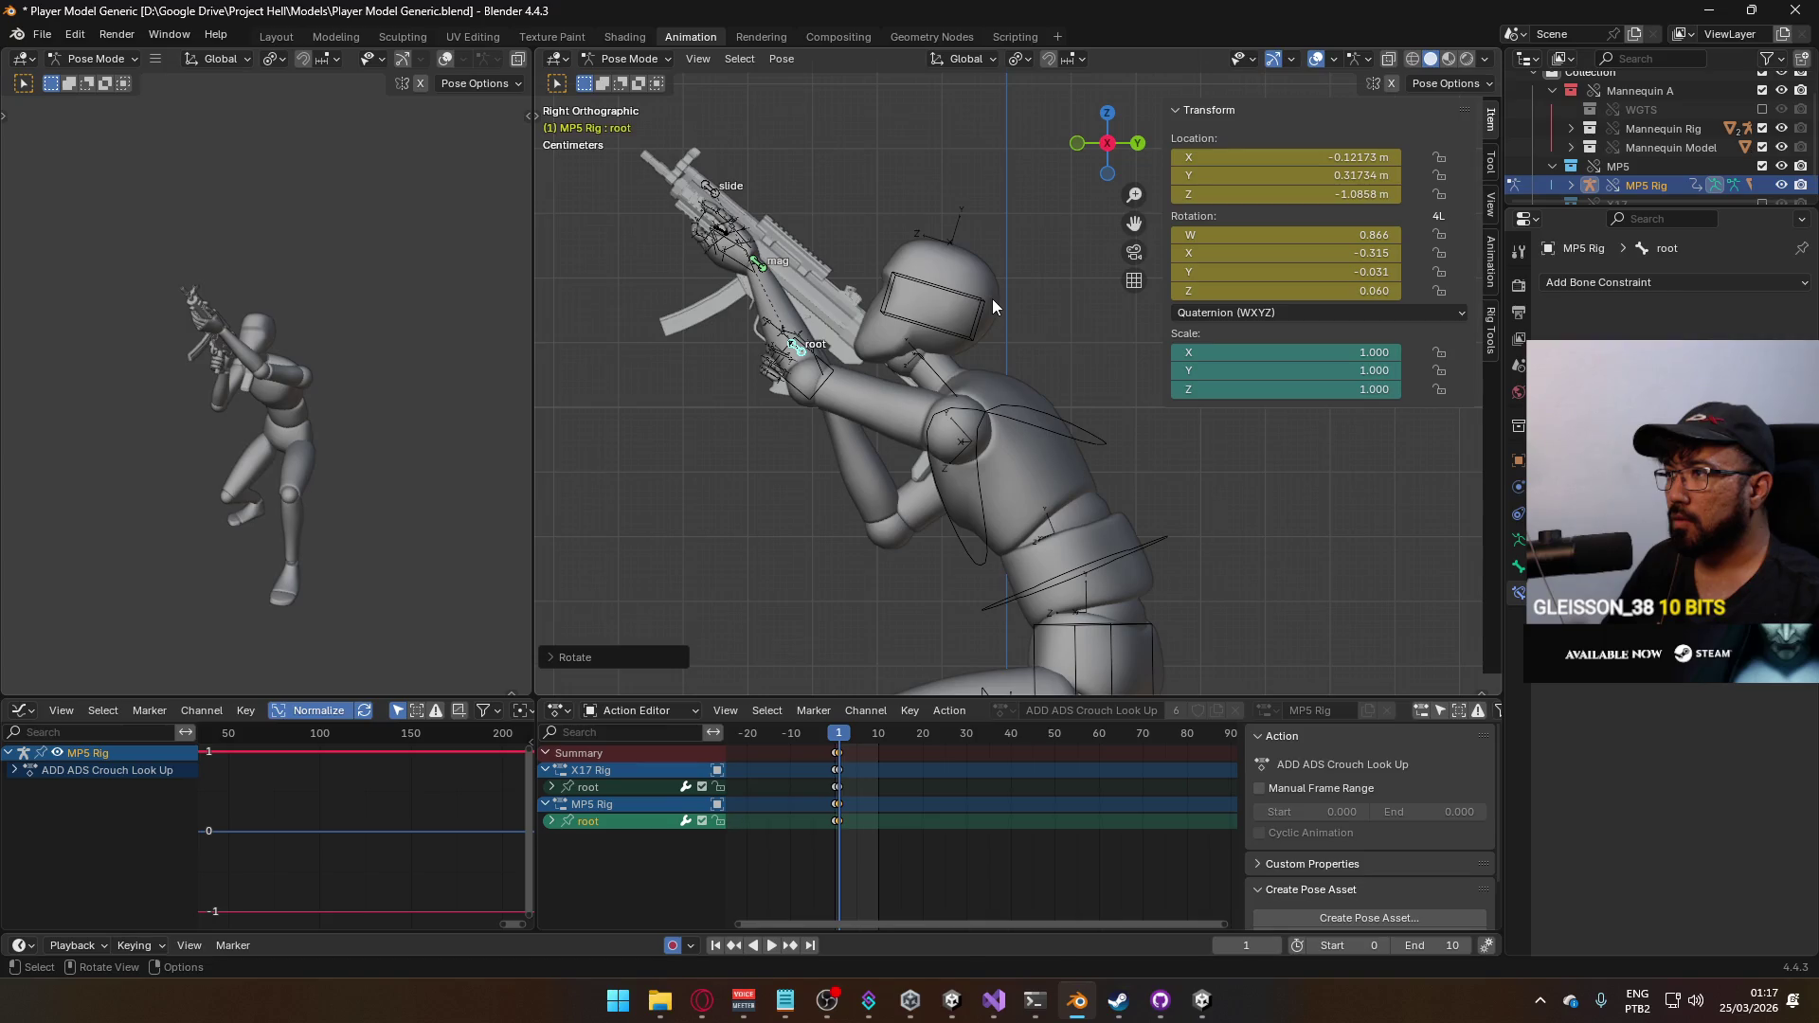
Rotate the MP5 root bone into place, save, and zero its Z and Y rotation in the sidebar
key(r)
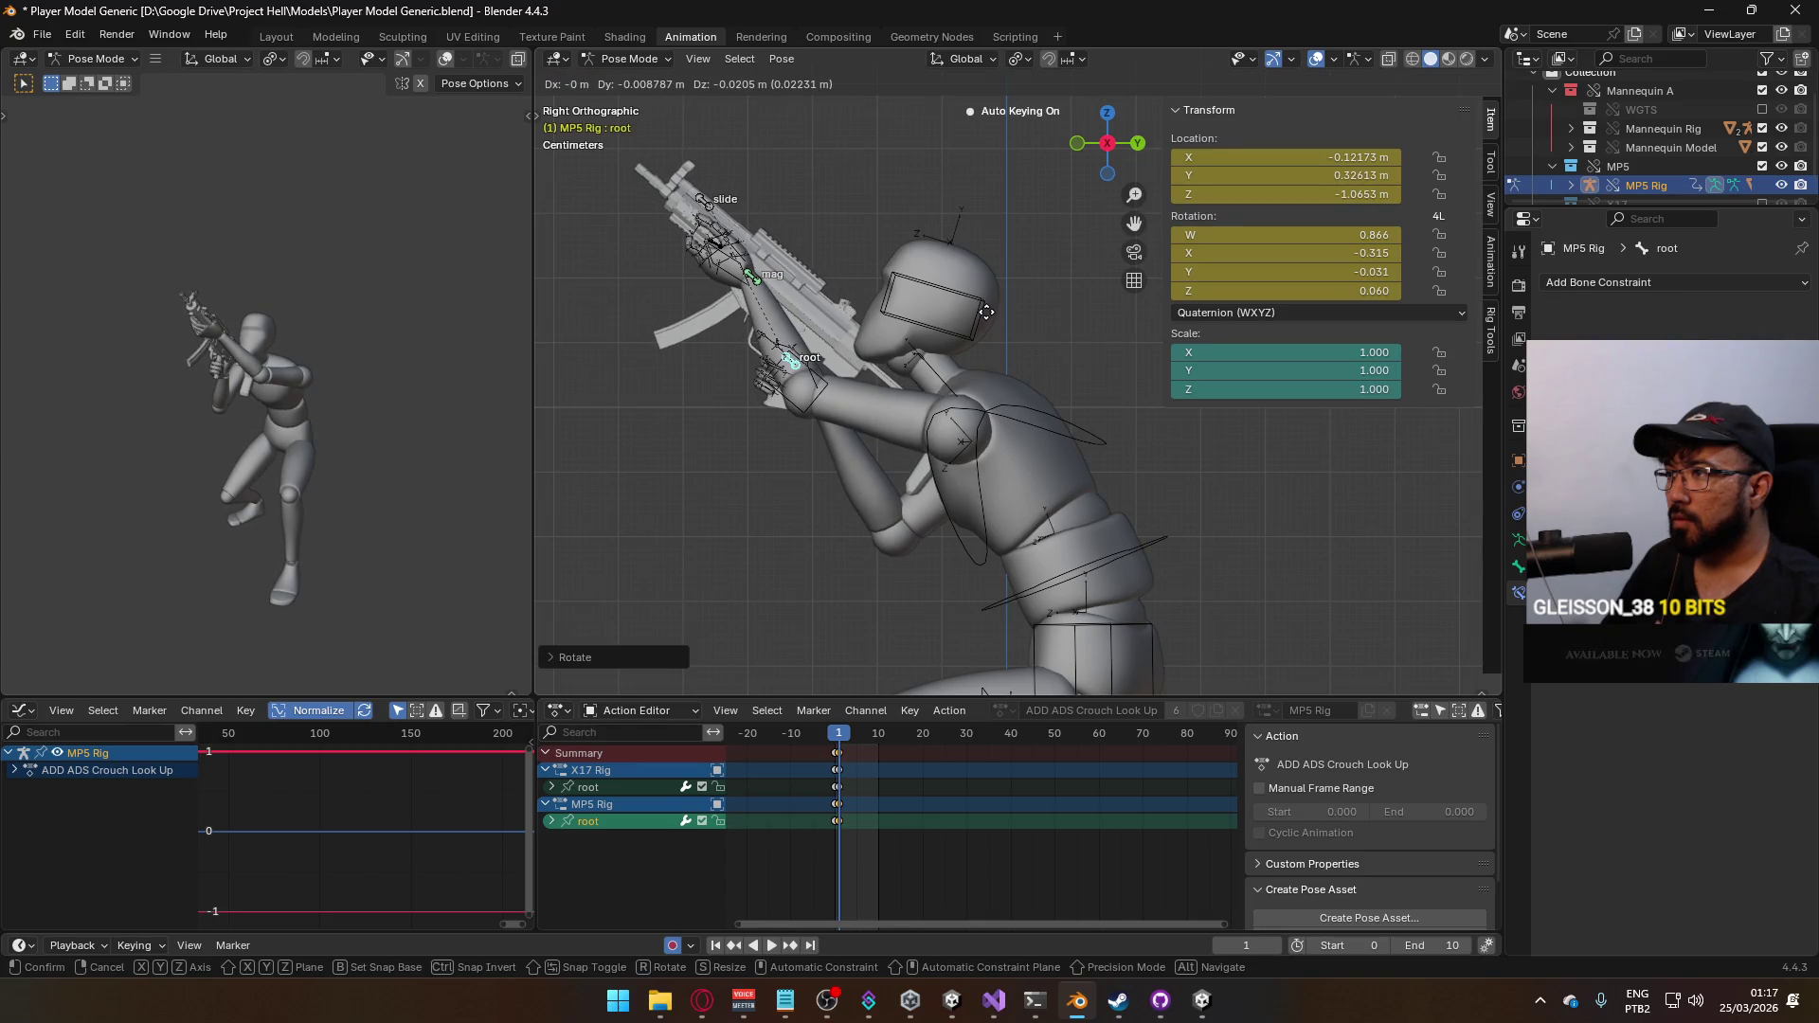
click(987, 311)
key(ctrl+s)
scroll(927, 383, down, 3)
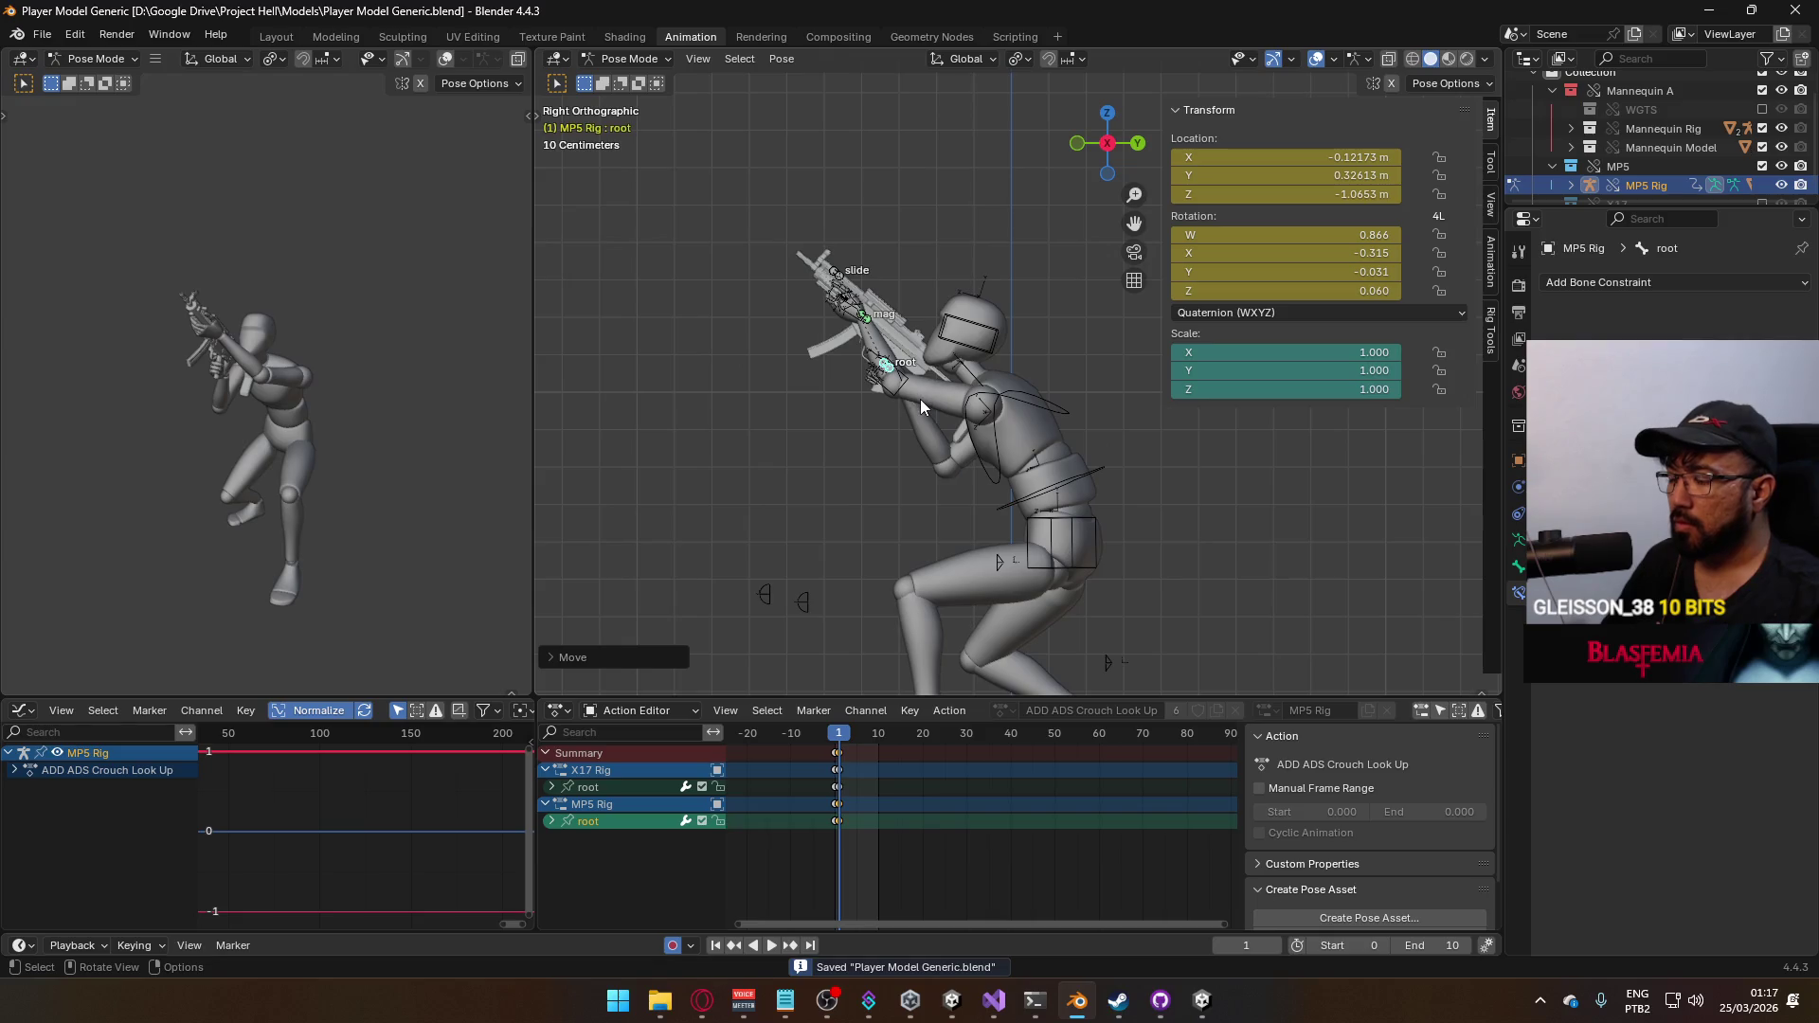
key(KP_1)
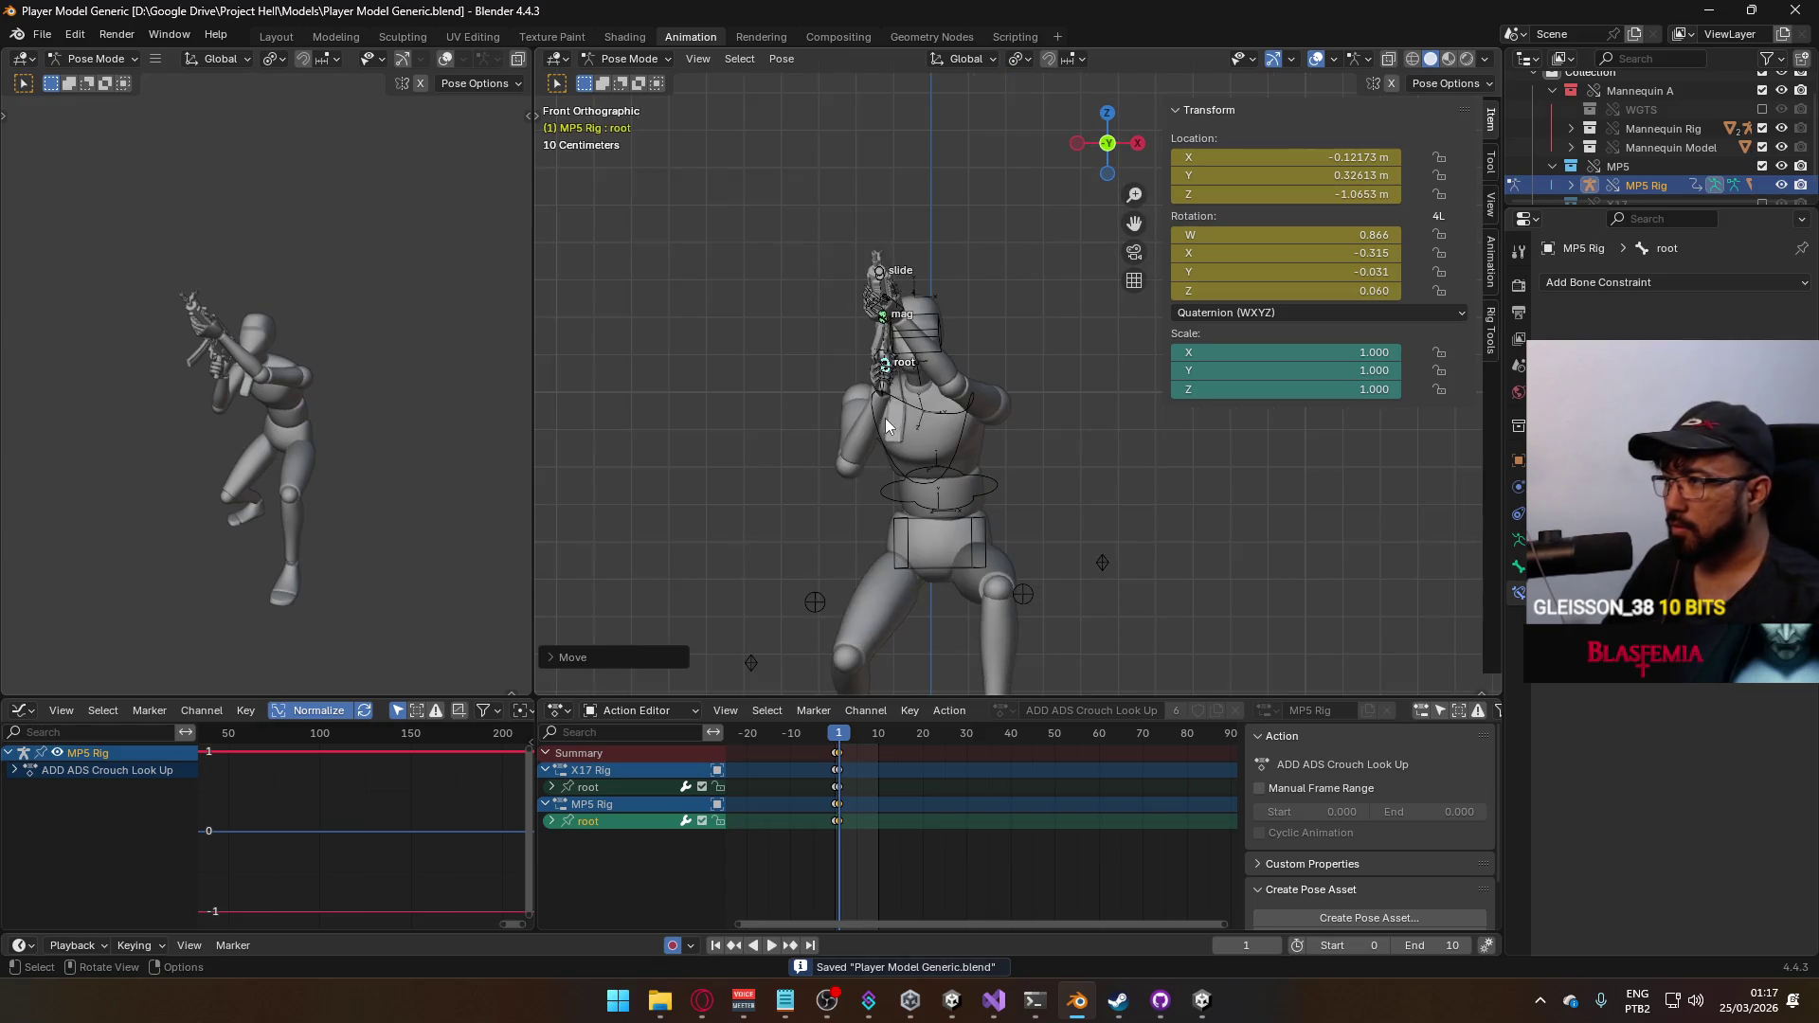
click(1306, 290)
text(0)
key(Return)
click(1309, 270)
text(0)
key(Return)
scroll(917, 383, up, 1)
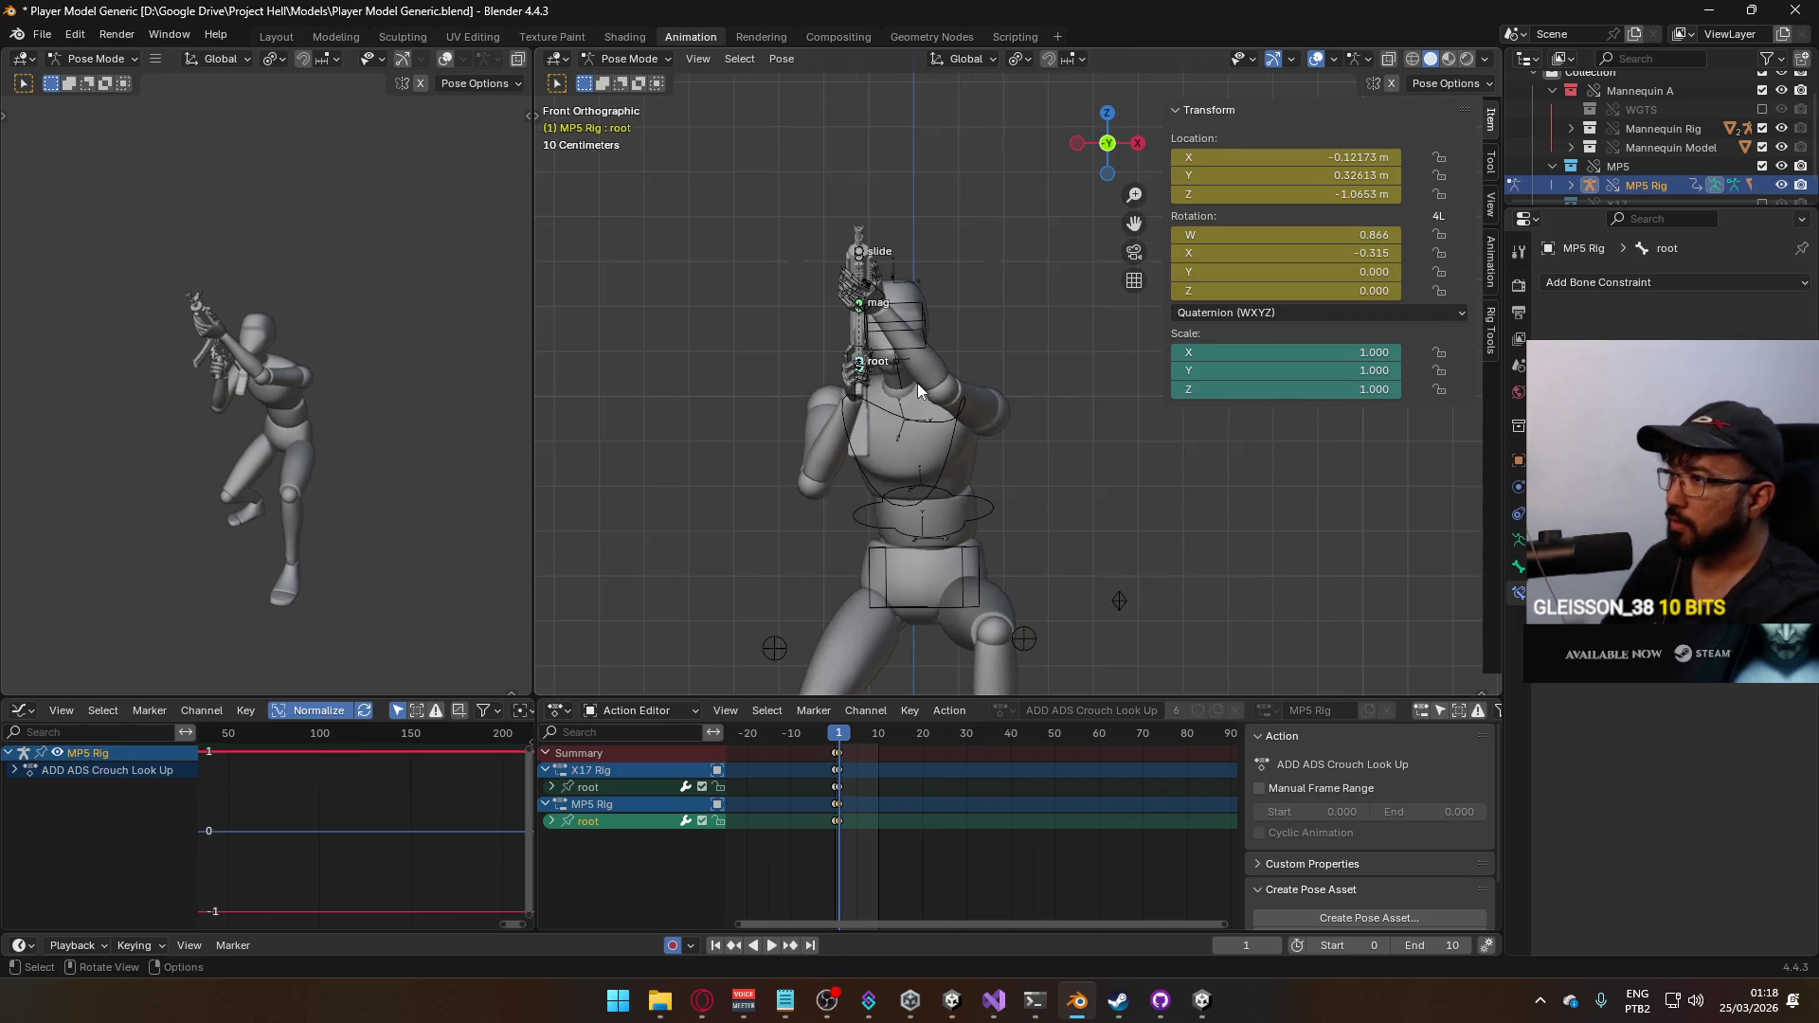
Play the look-up animation from frame 0 and inspect the pose from front and side views
key(space)
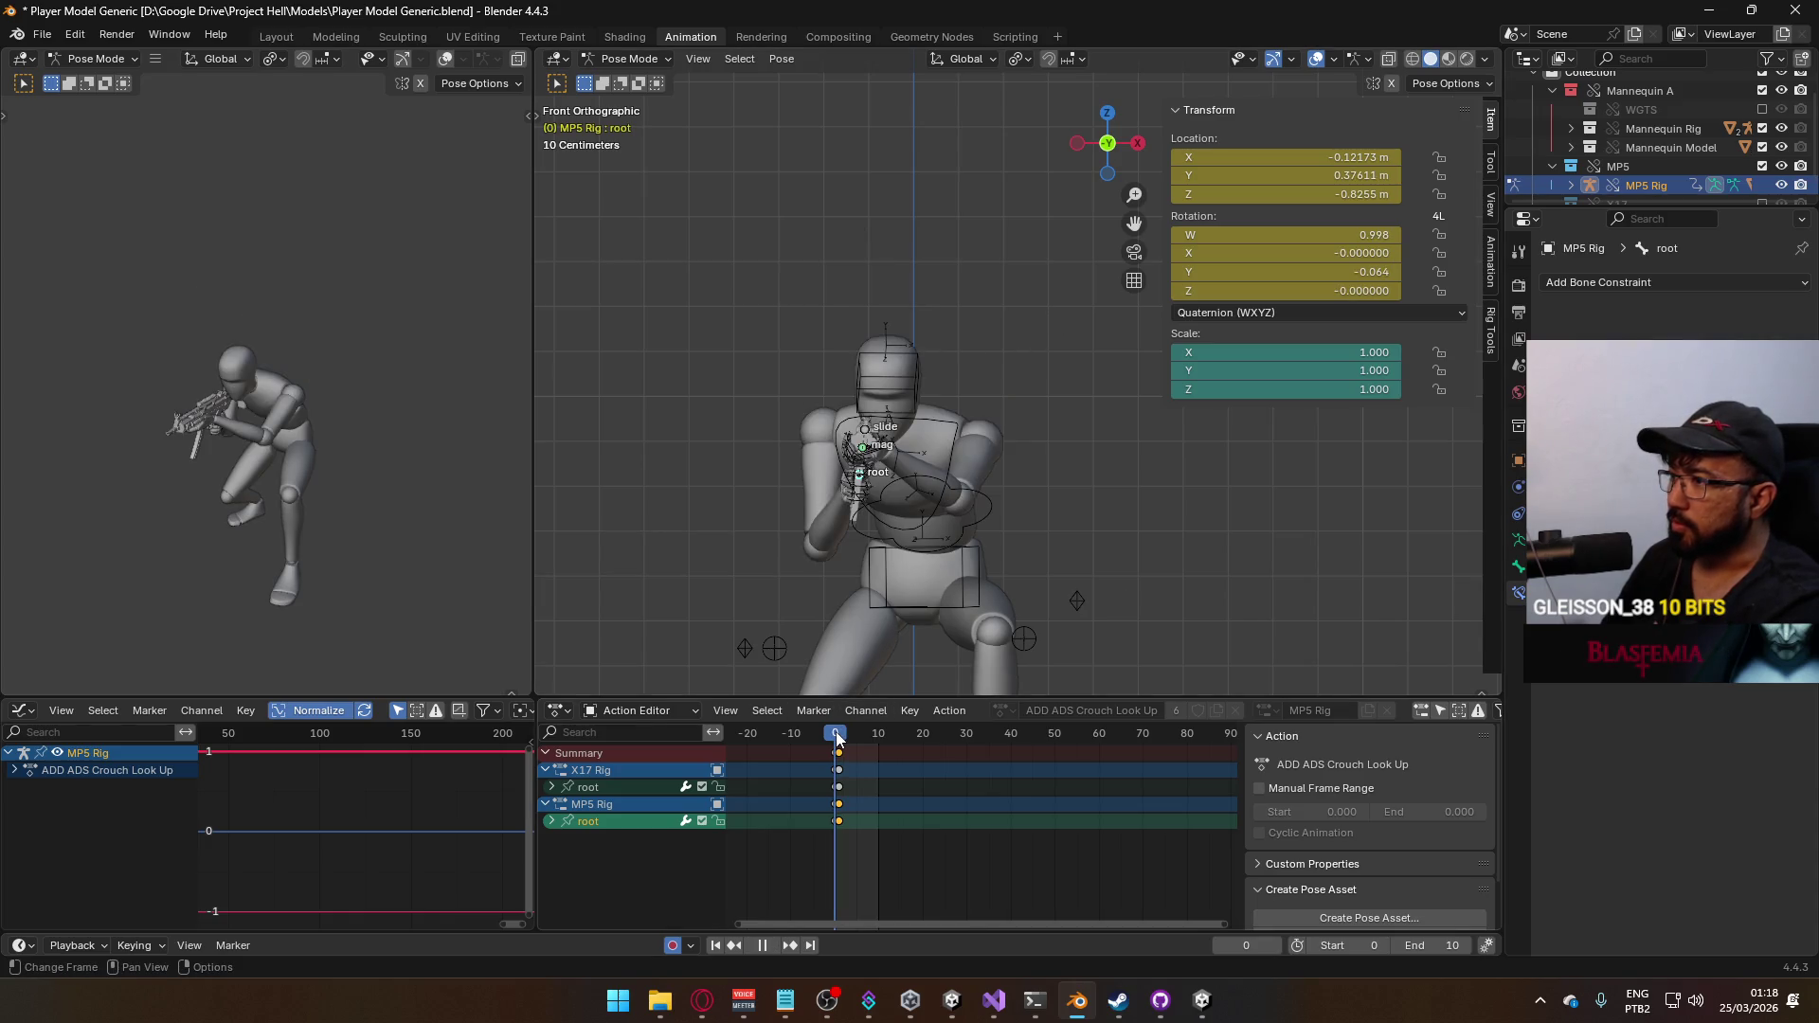
drag(839, 735, 836, 738)
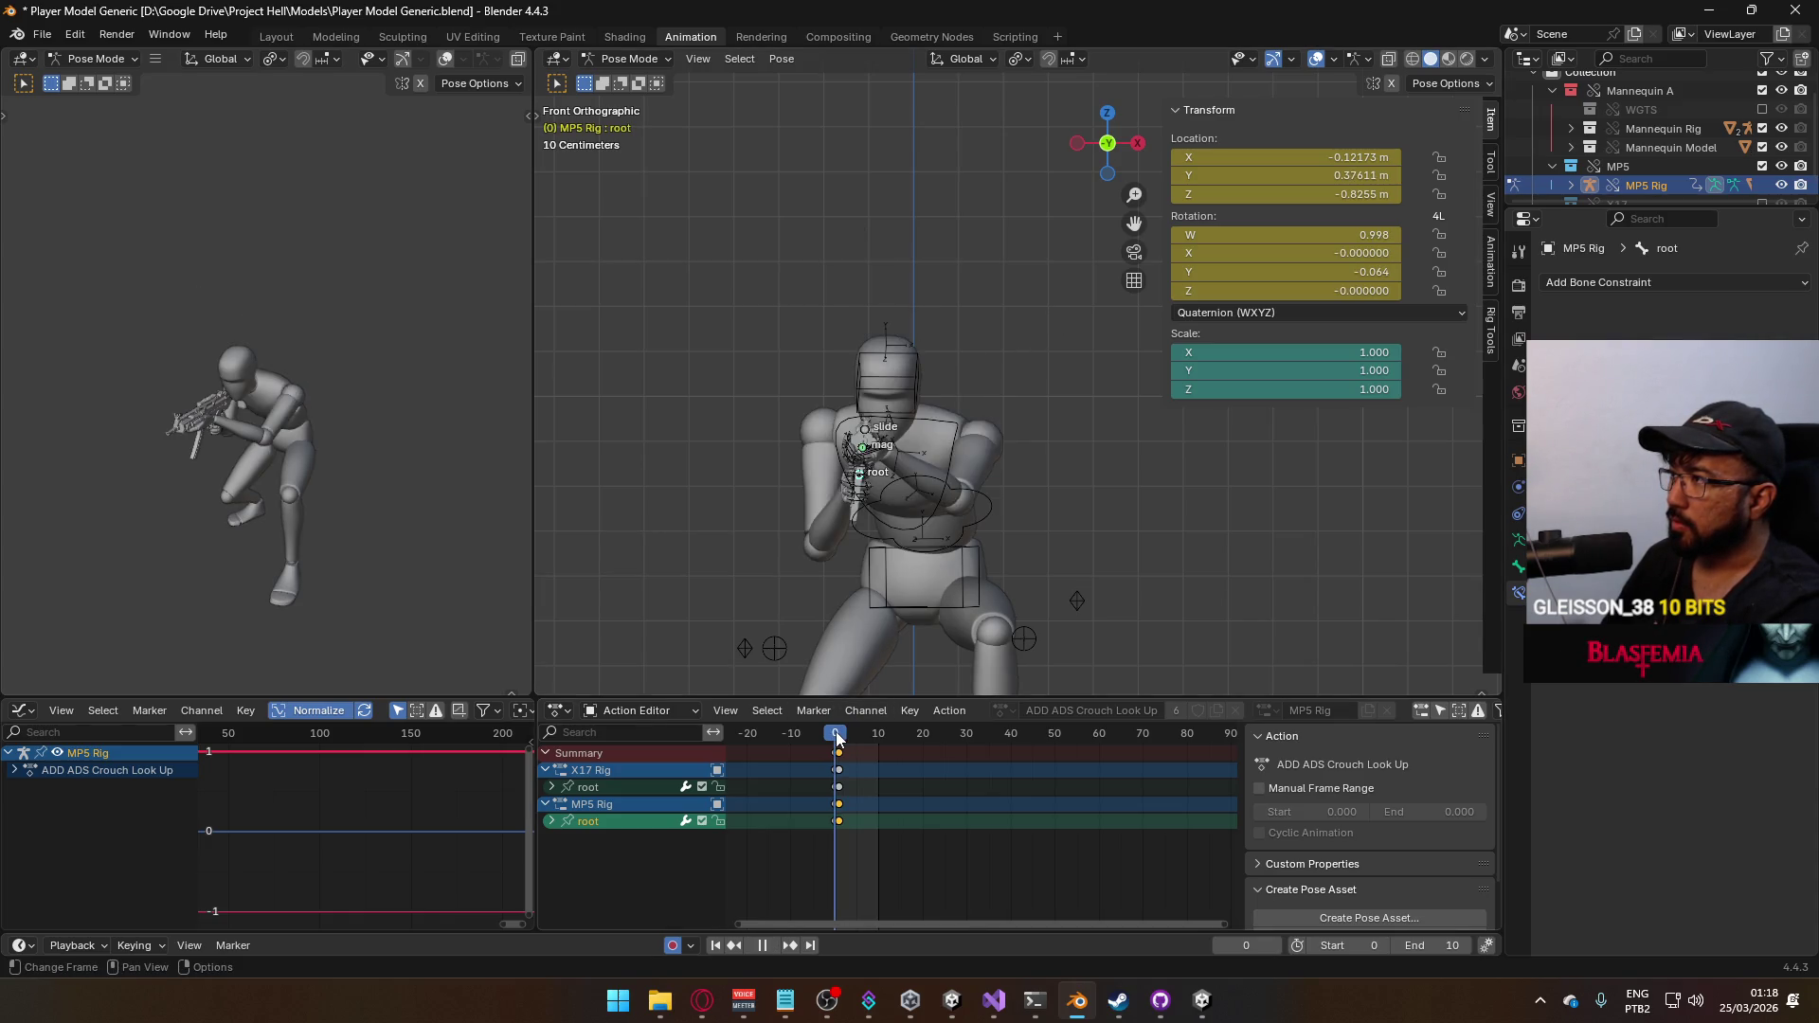
key(space)
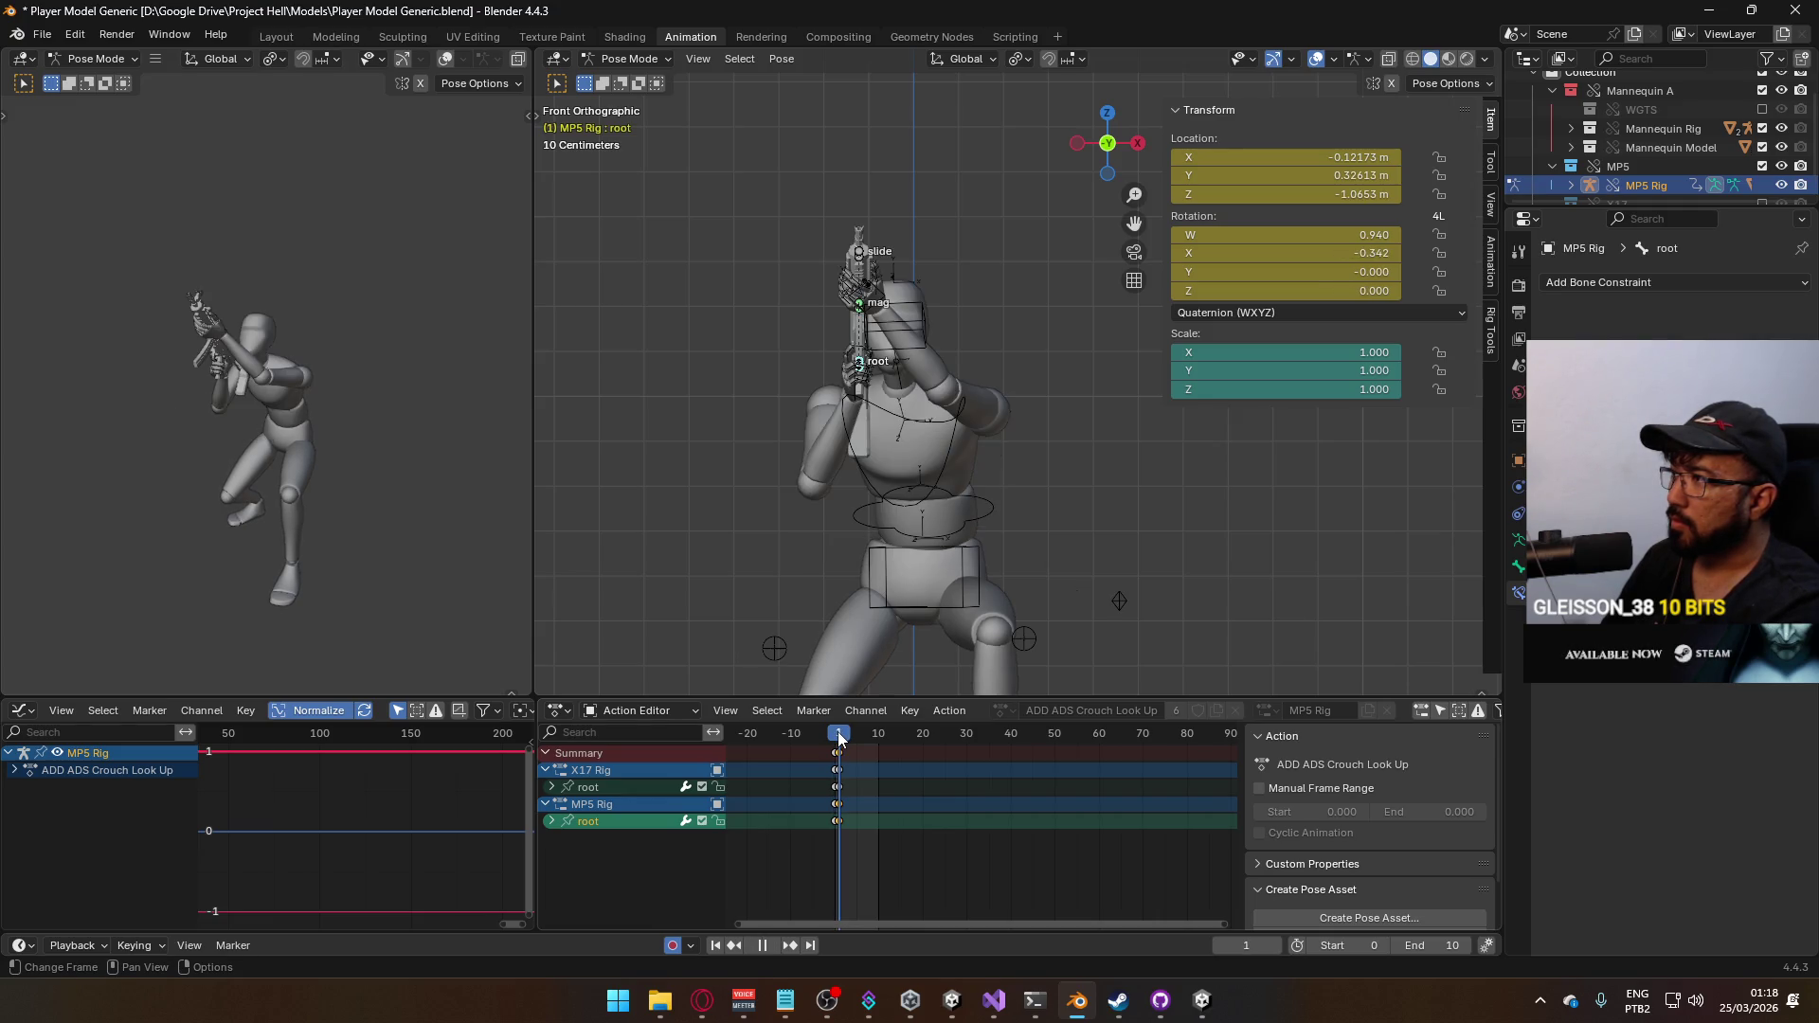
key(space)
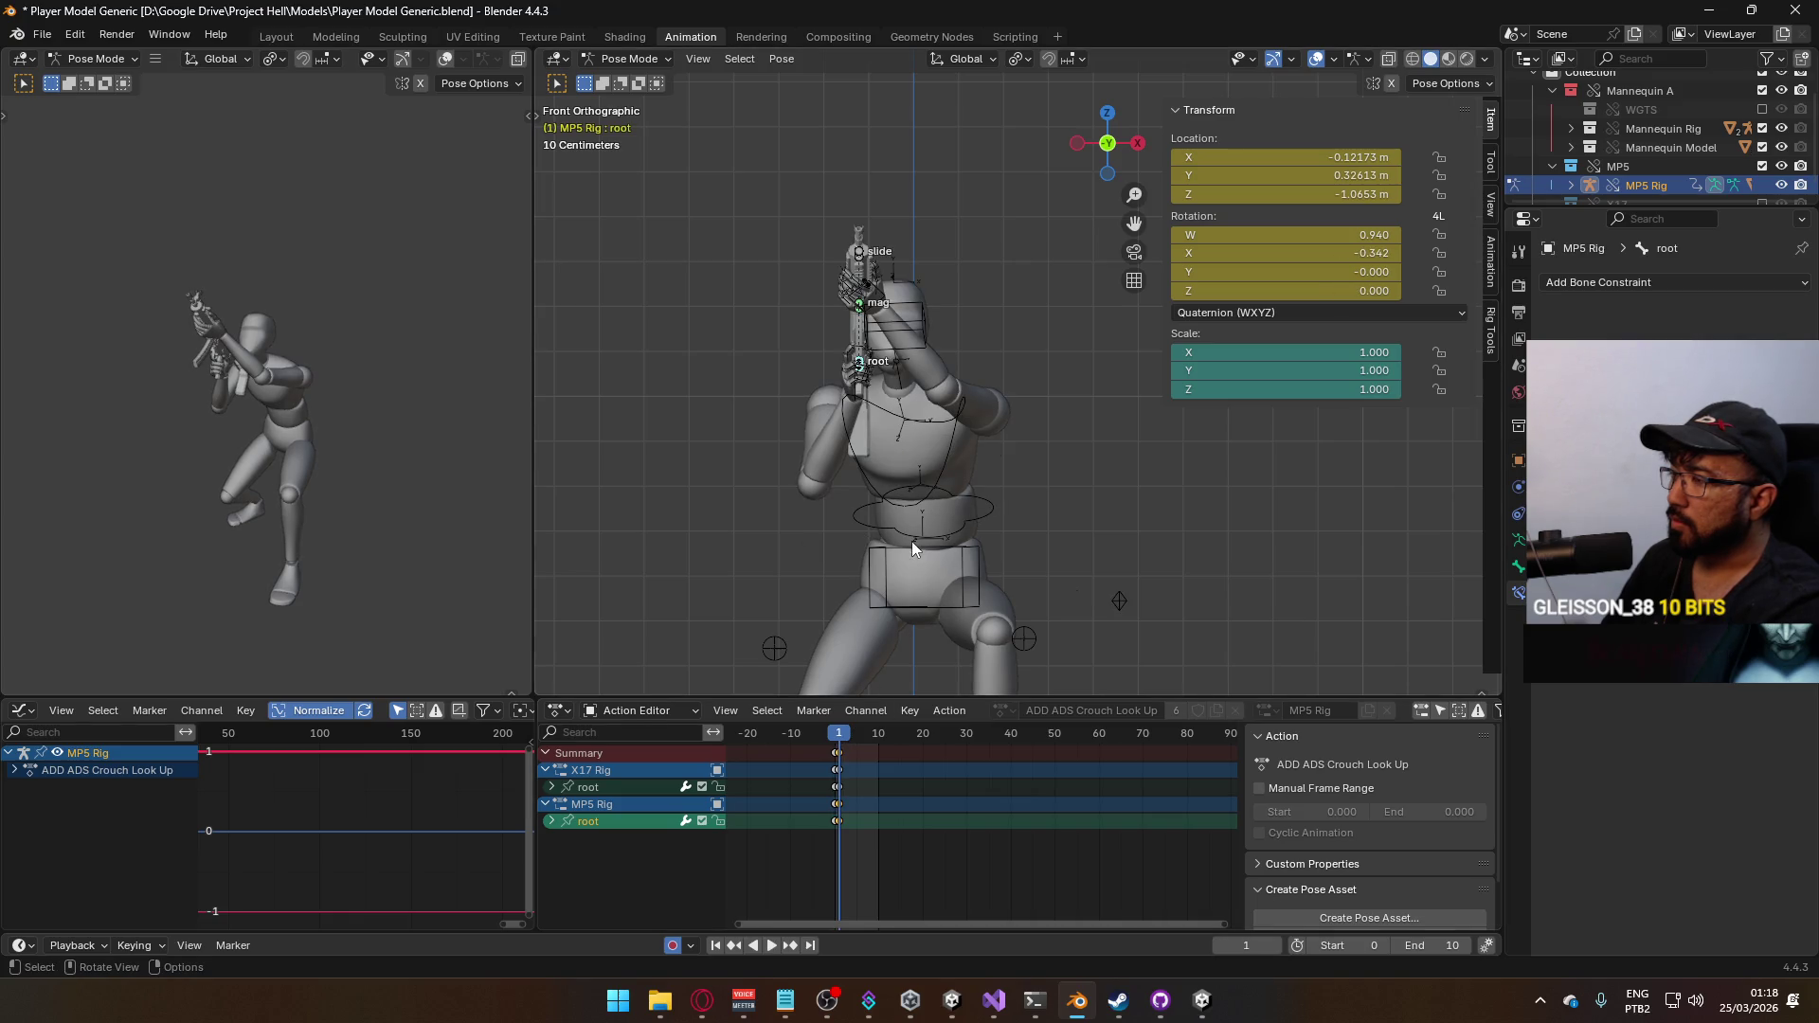
middle_drag(844, 350, 896, 467)
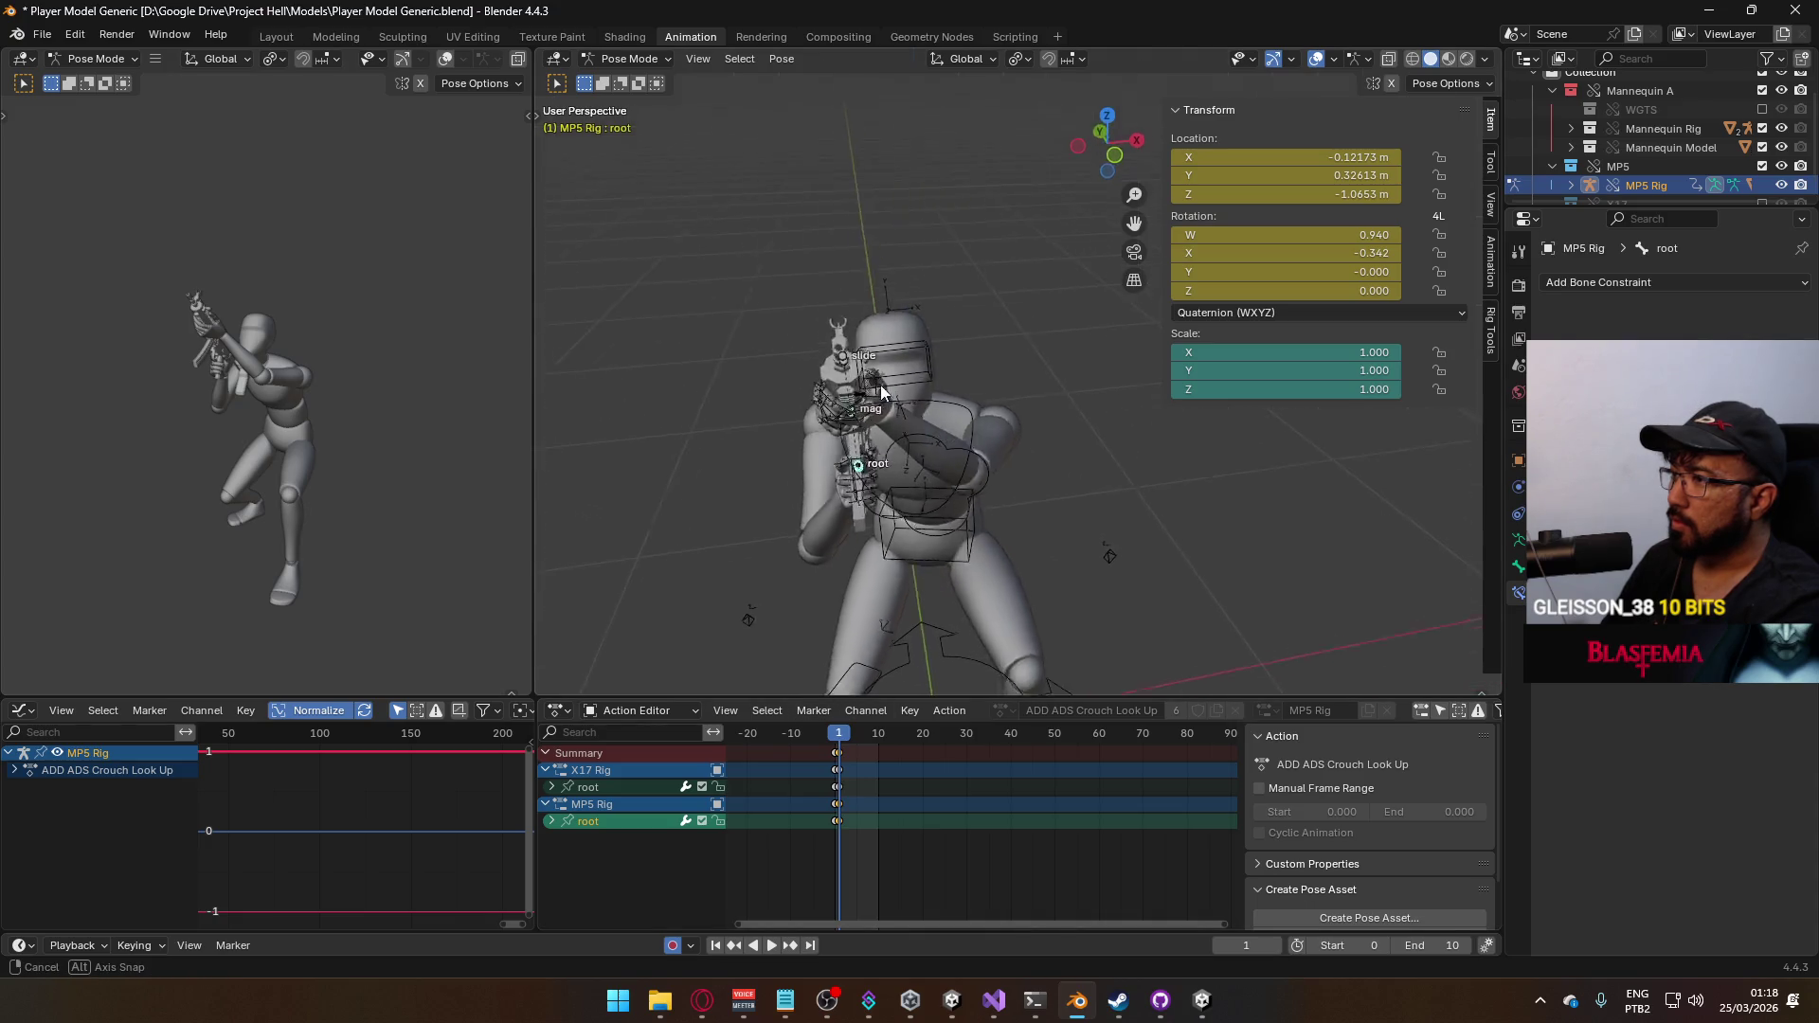
key(Left)
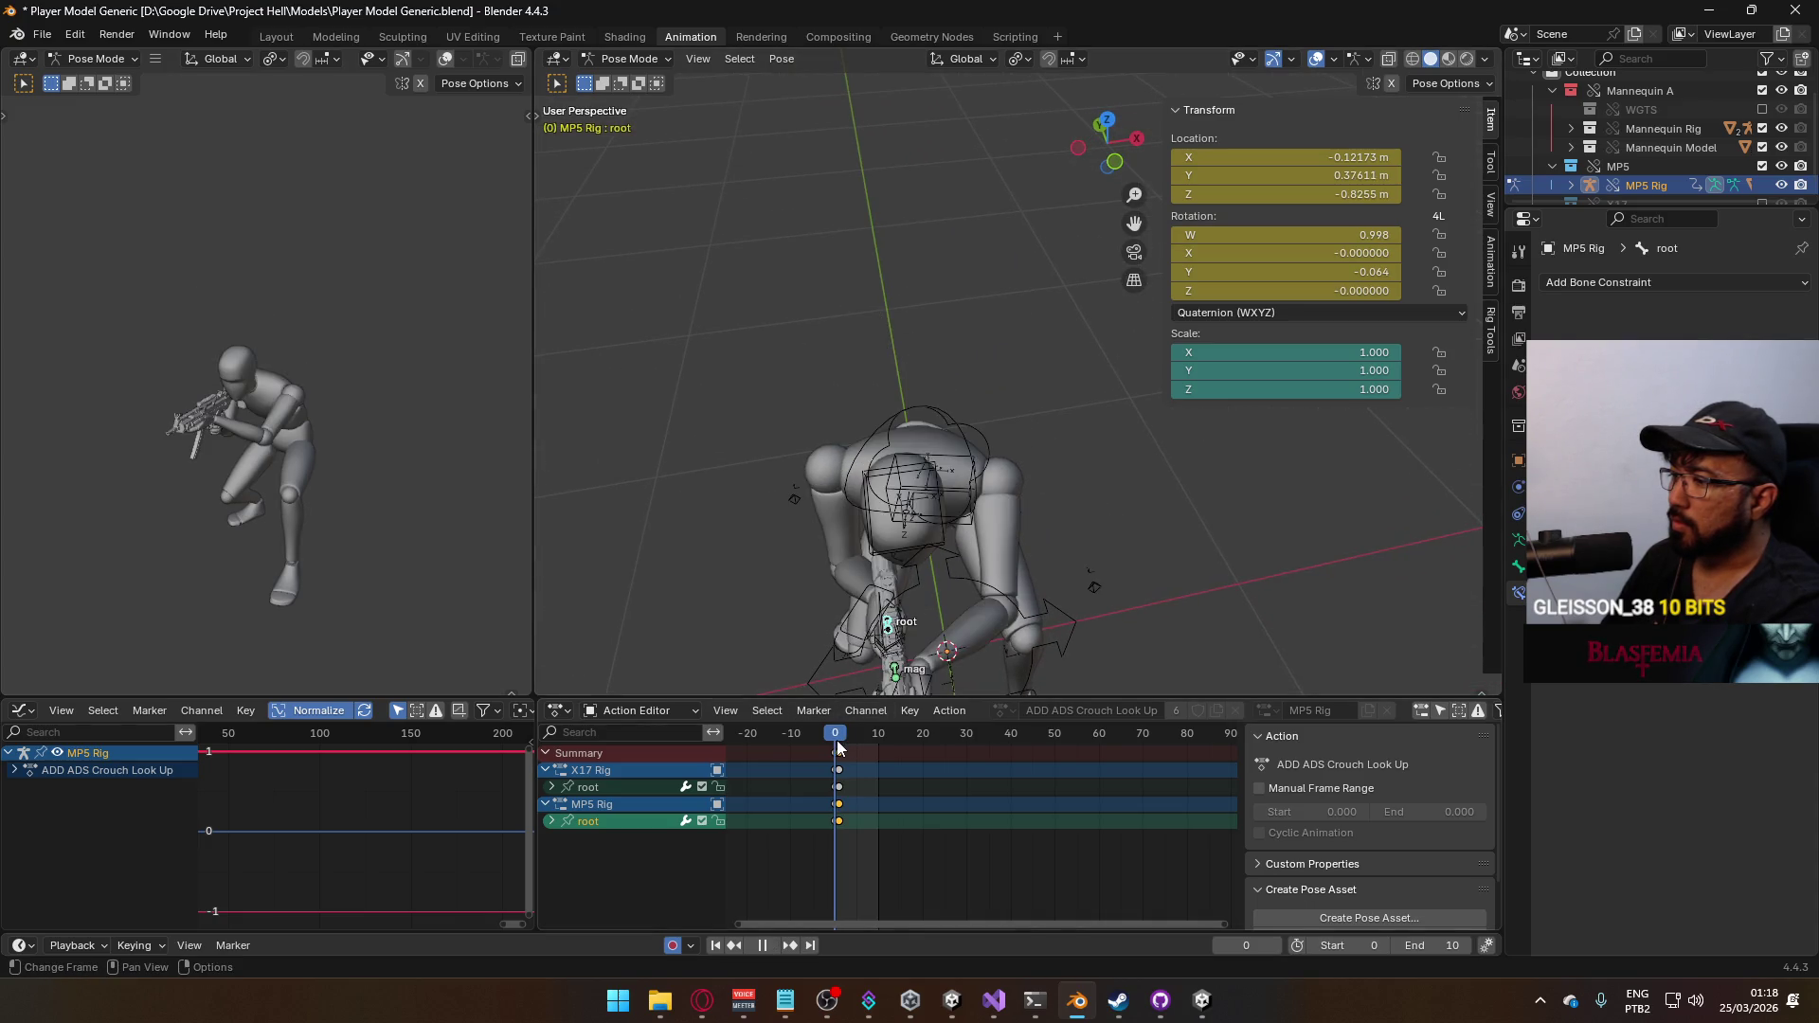
key(KP_1)
scroll(885, 520, up, 1)
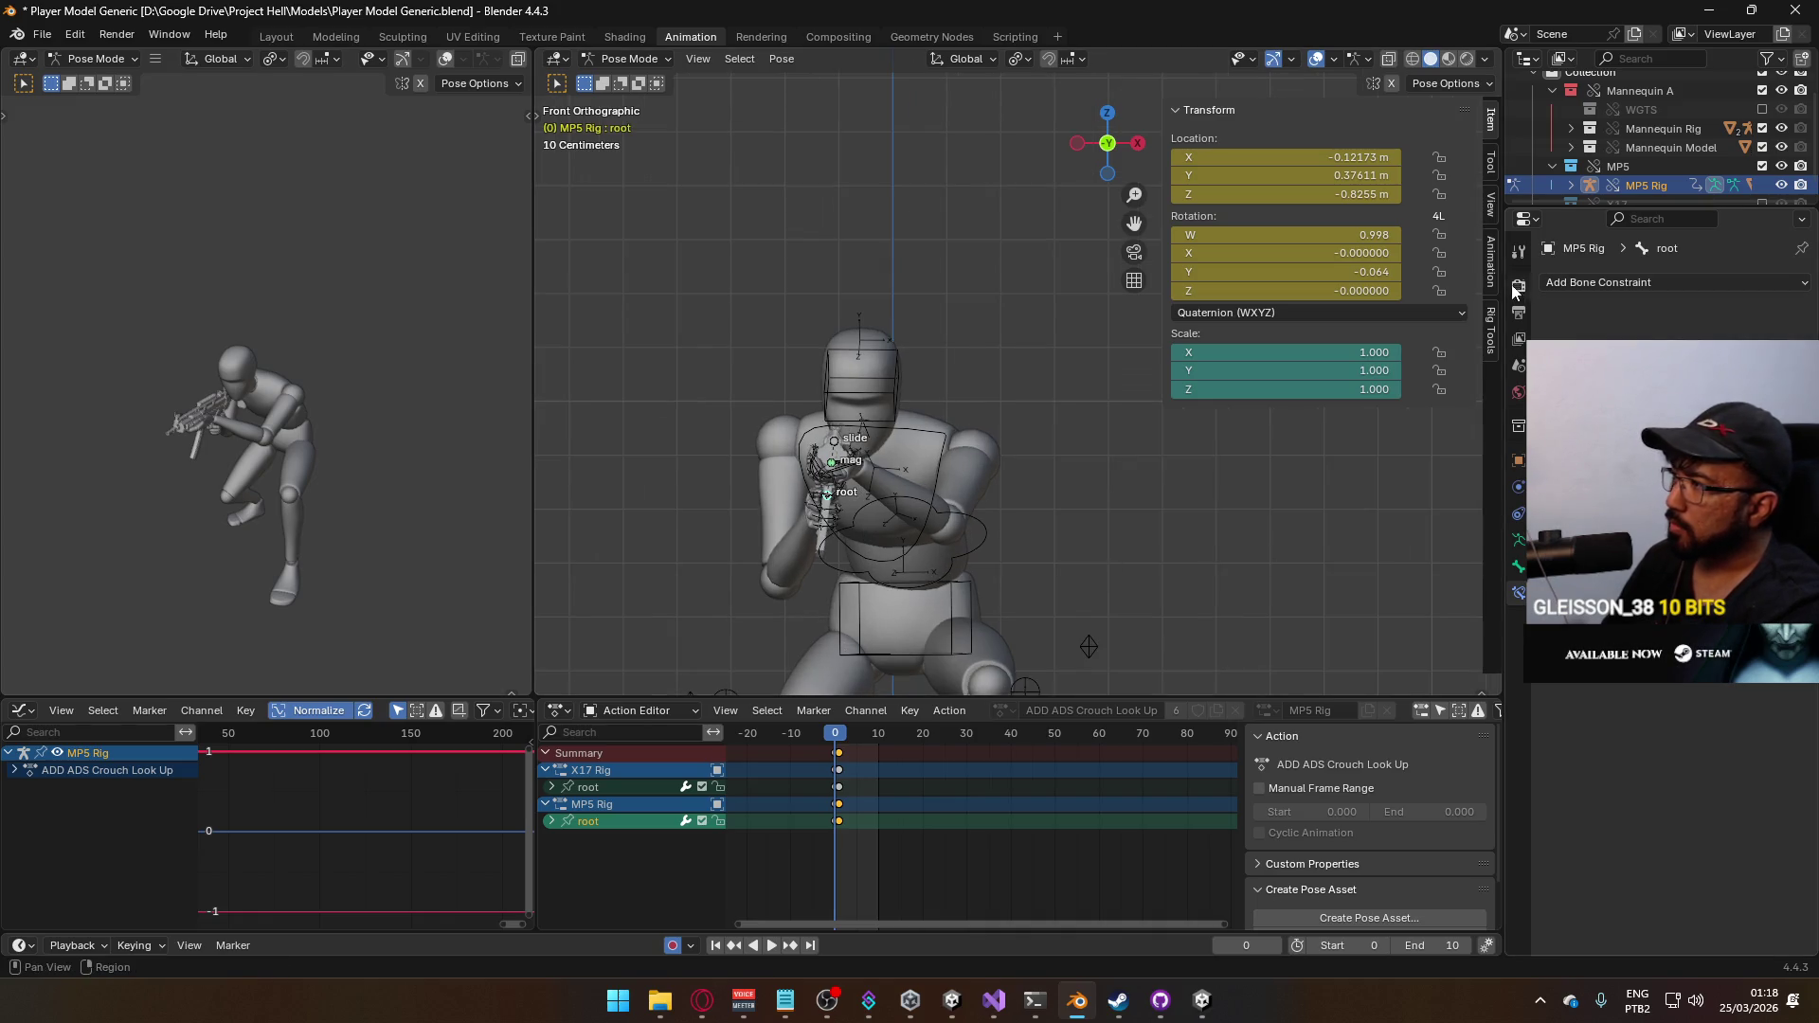
click(1518, 541)
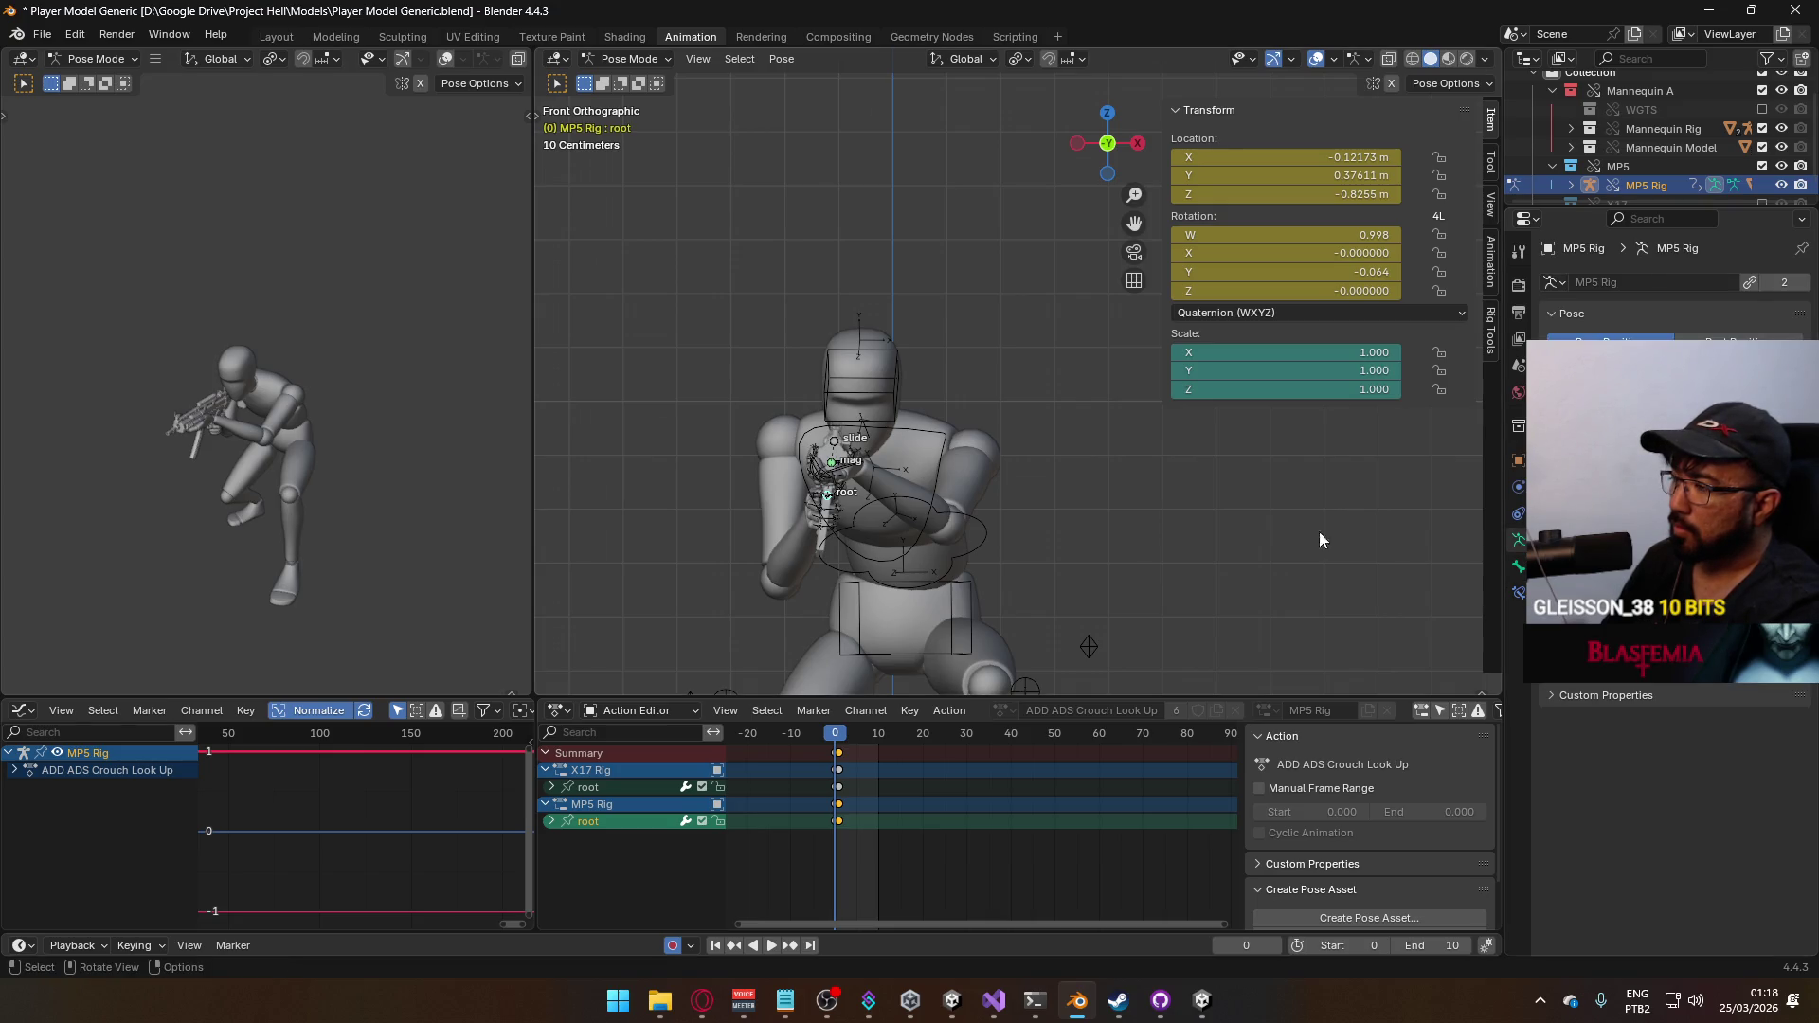
key(KP_3)
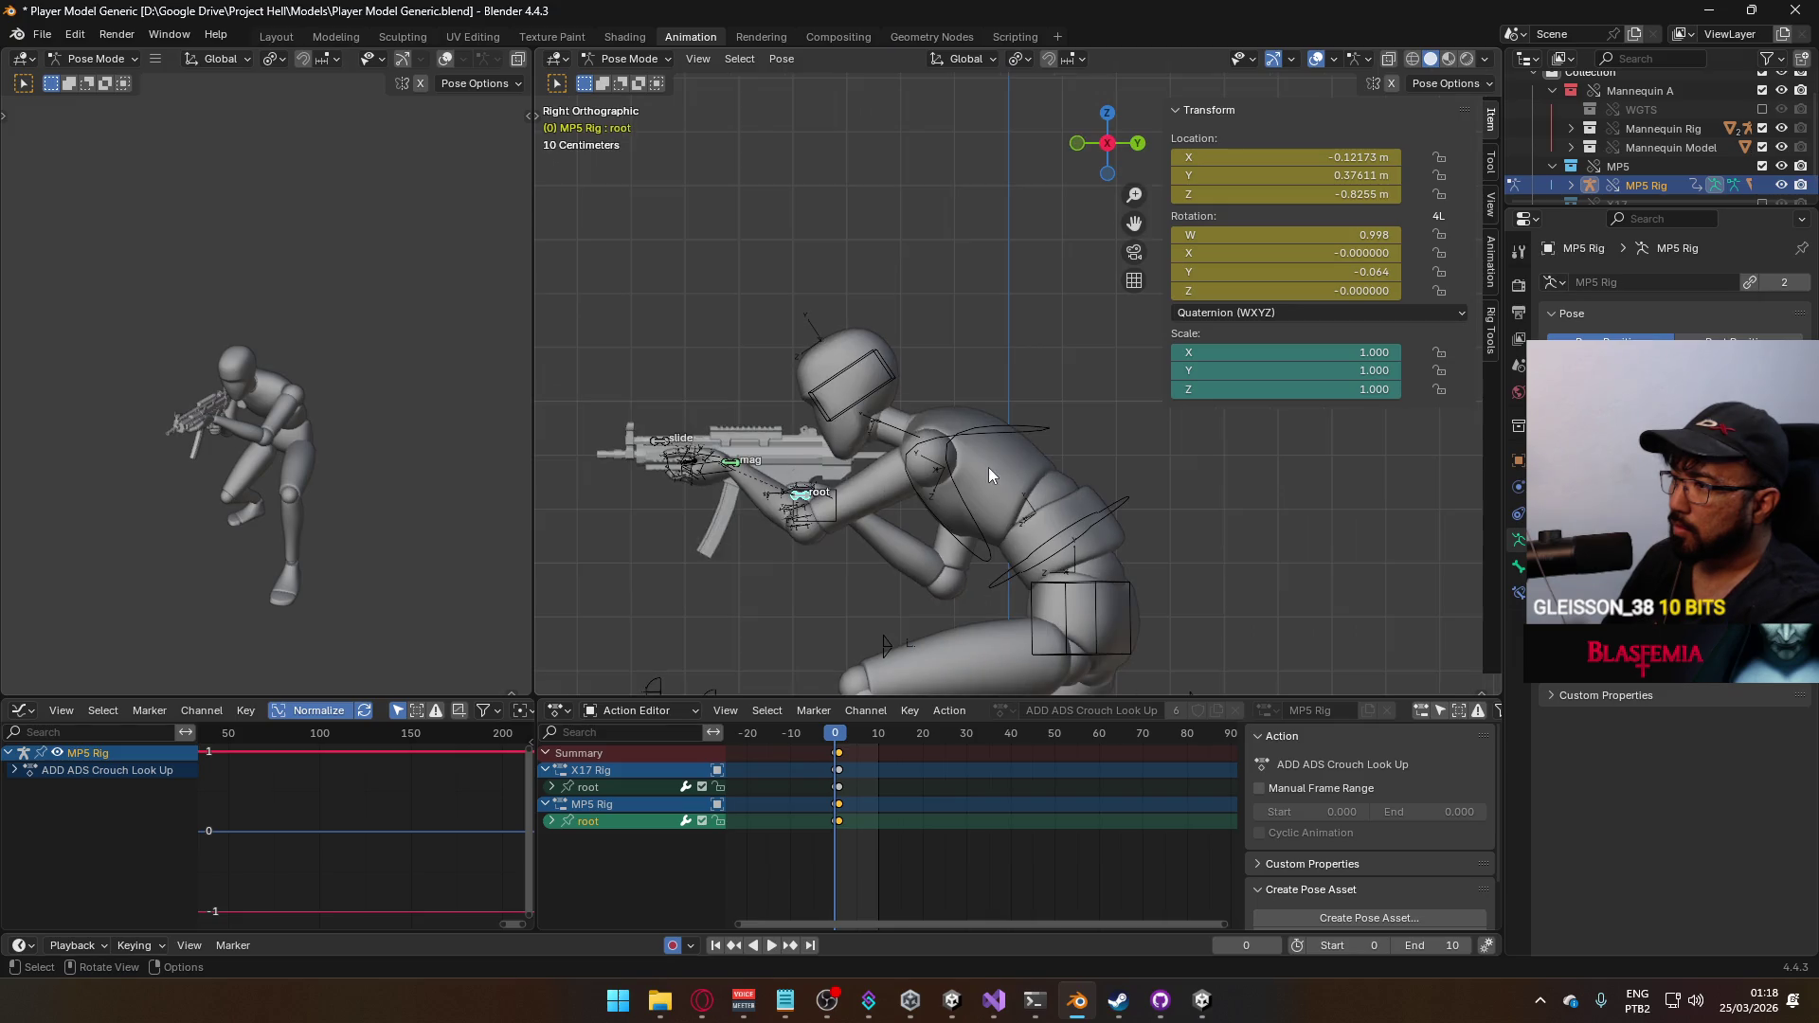
key(space)
key(space)
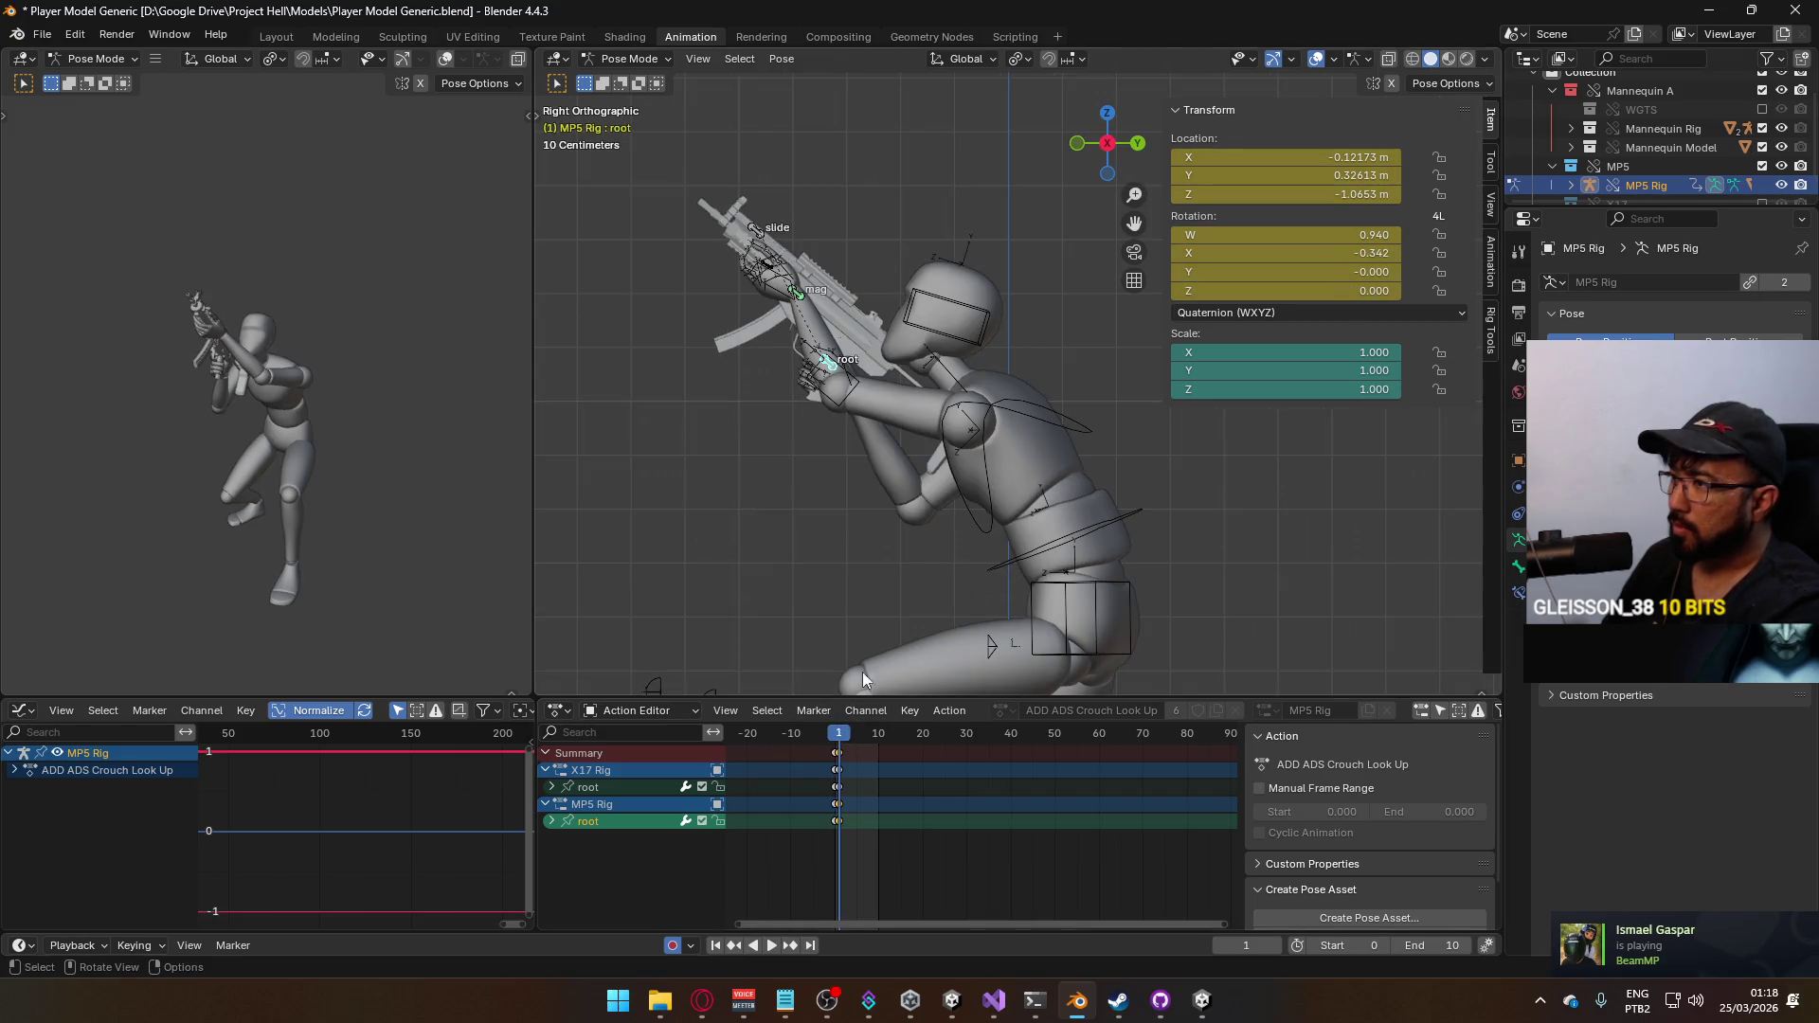
Nudge the gun root position with G, replay the first frames, and save the blend file
key(g)
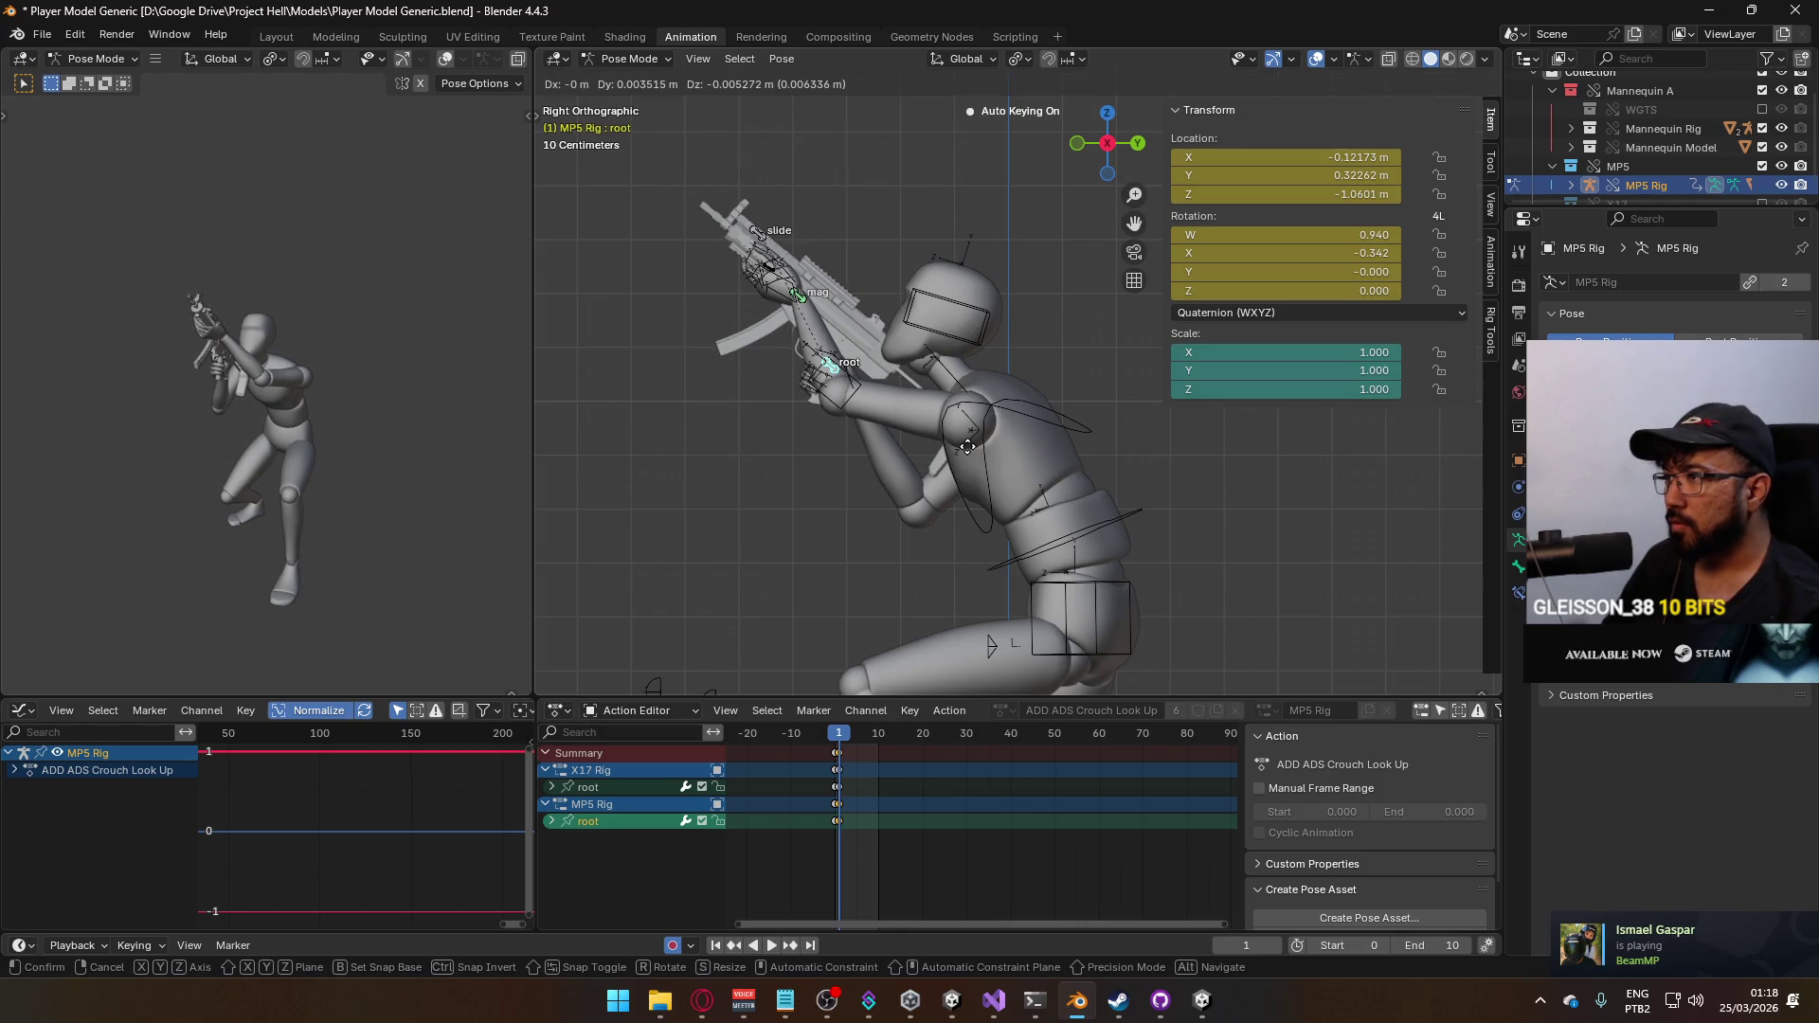
click(967, 456)
click(835, 739)
key(space)
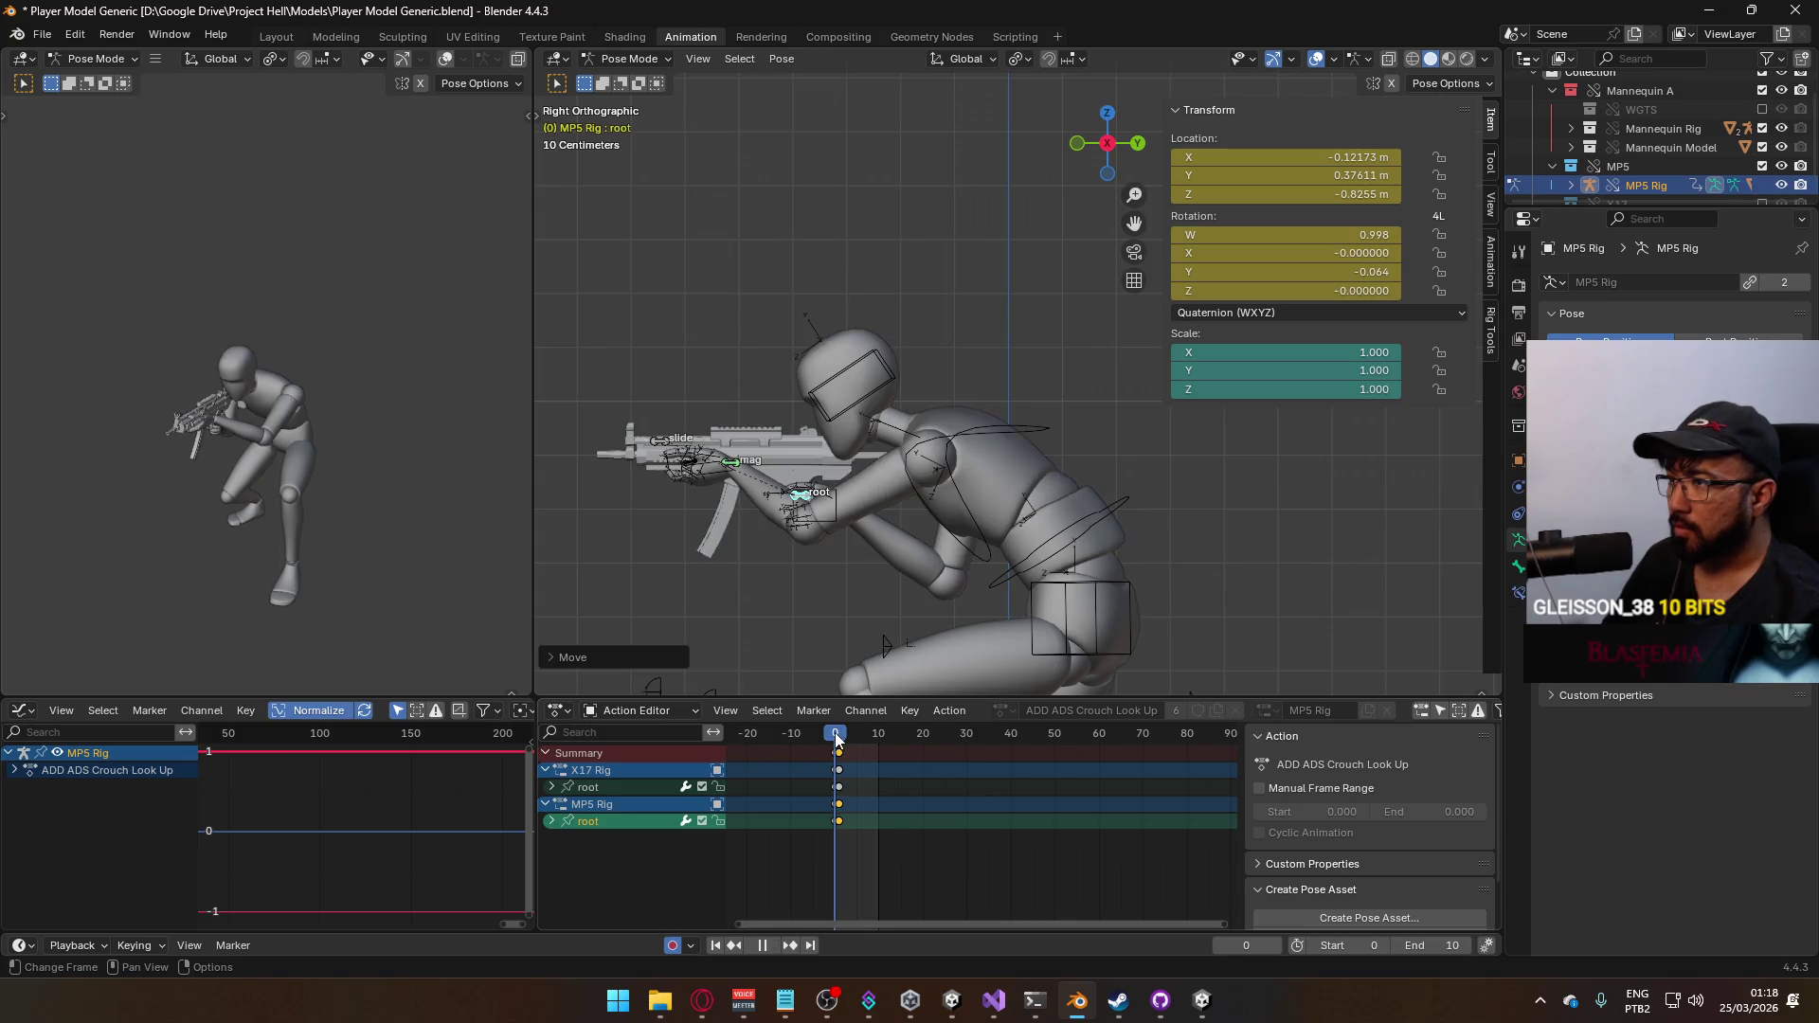
drag(837, 738, 841, 734)
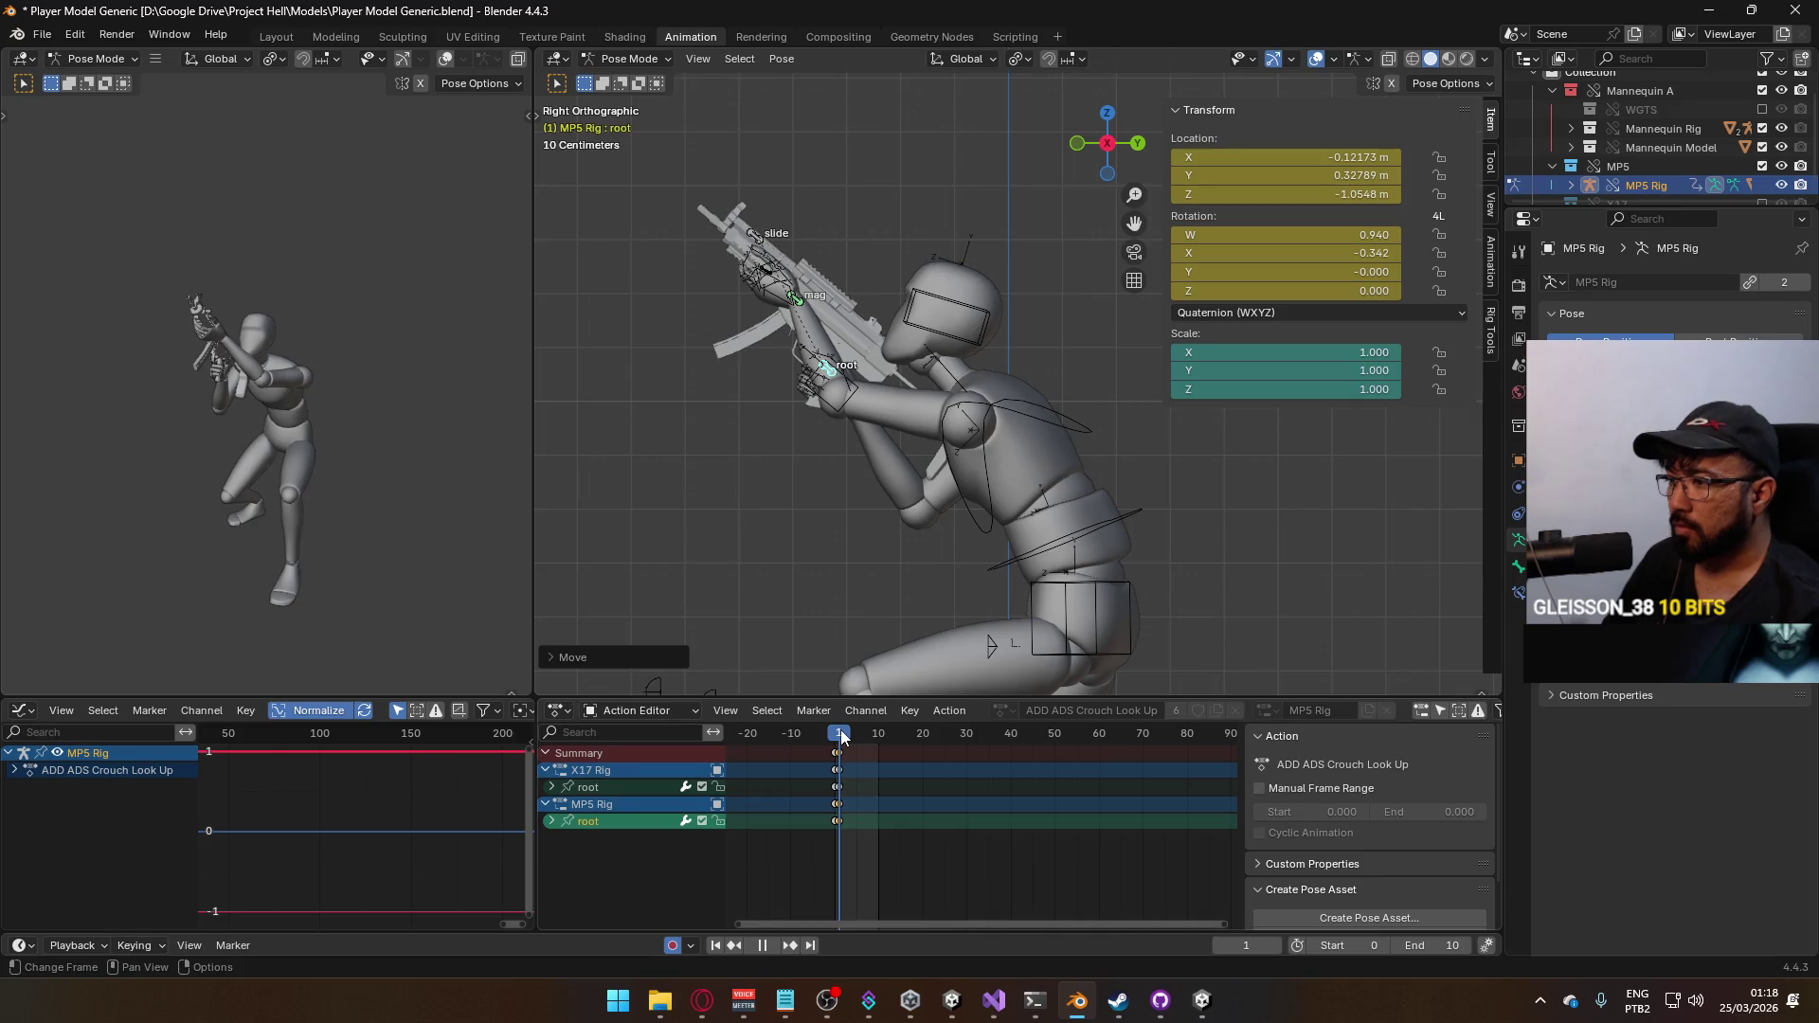
key(space)
key(ctrl+s)
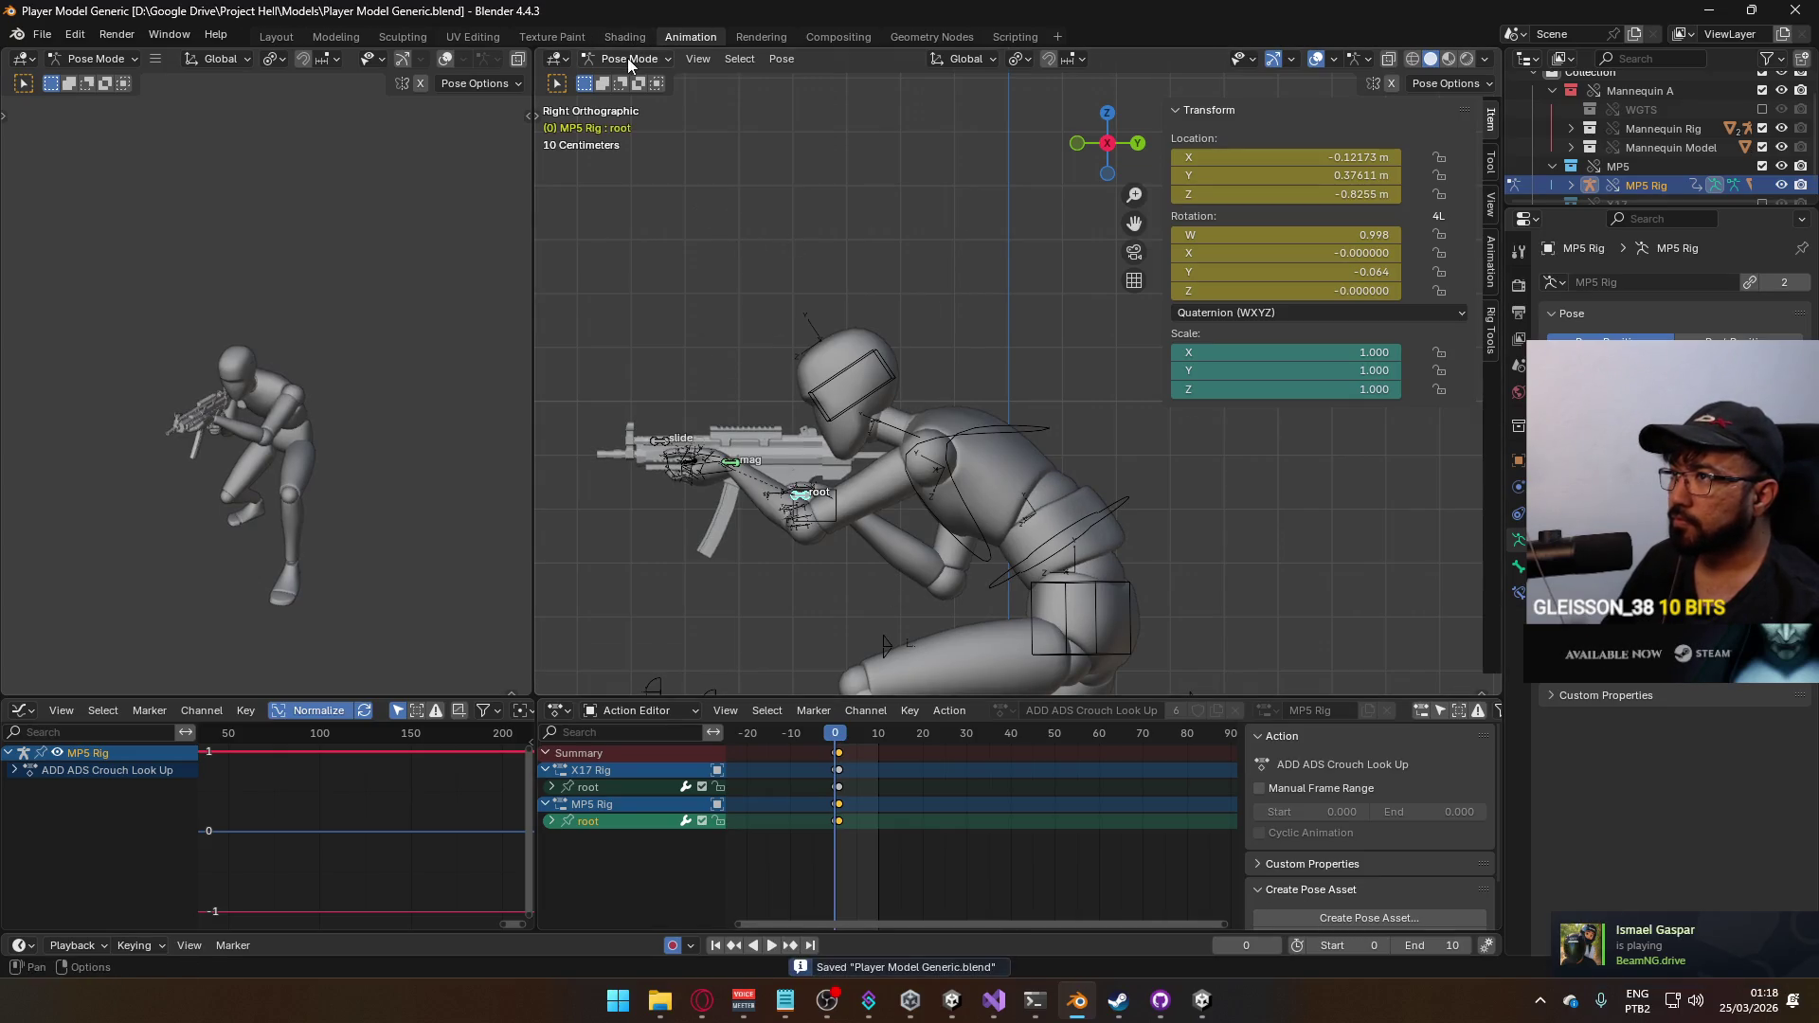
key(ctrl+Tab)
Export the armature and mannequin mesh over Model@ADS Primary Crouch Look Up.fbx
click(987, 496)
click(1094, 538)
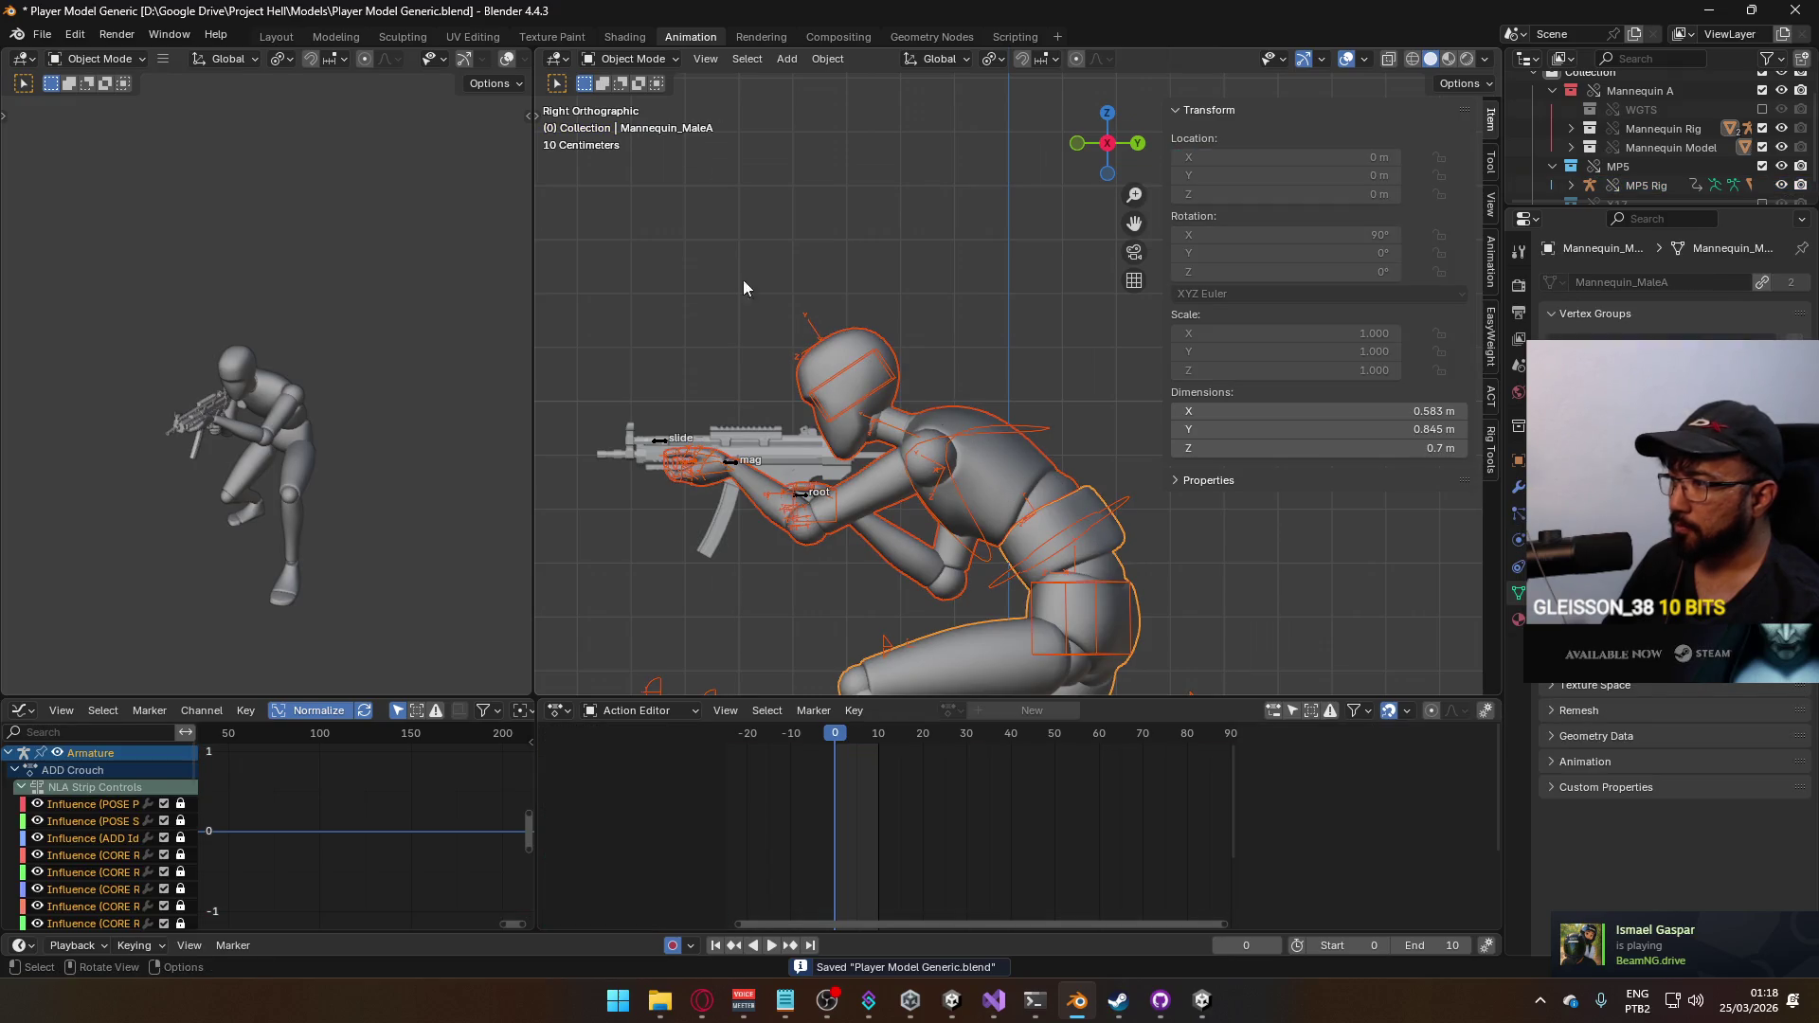
click(42, 32)
click(316, 490)
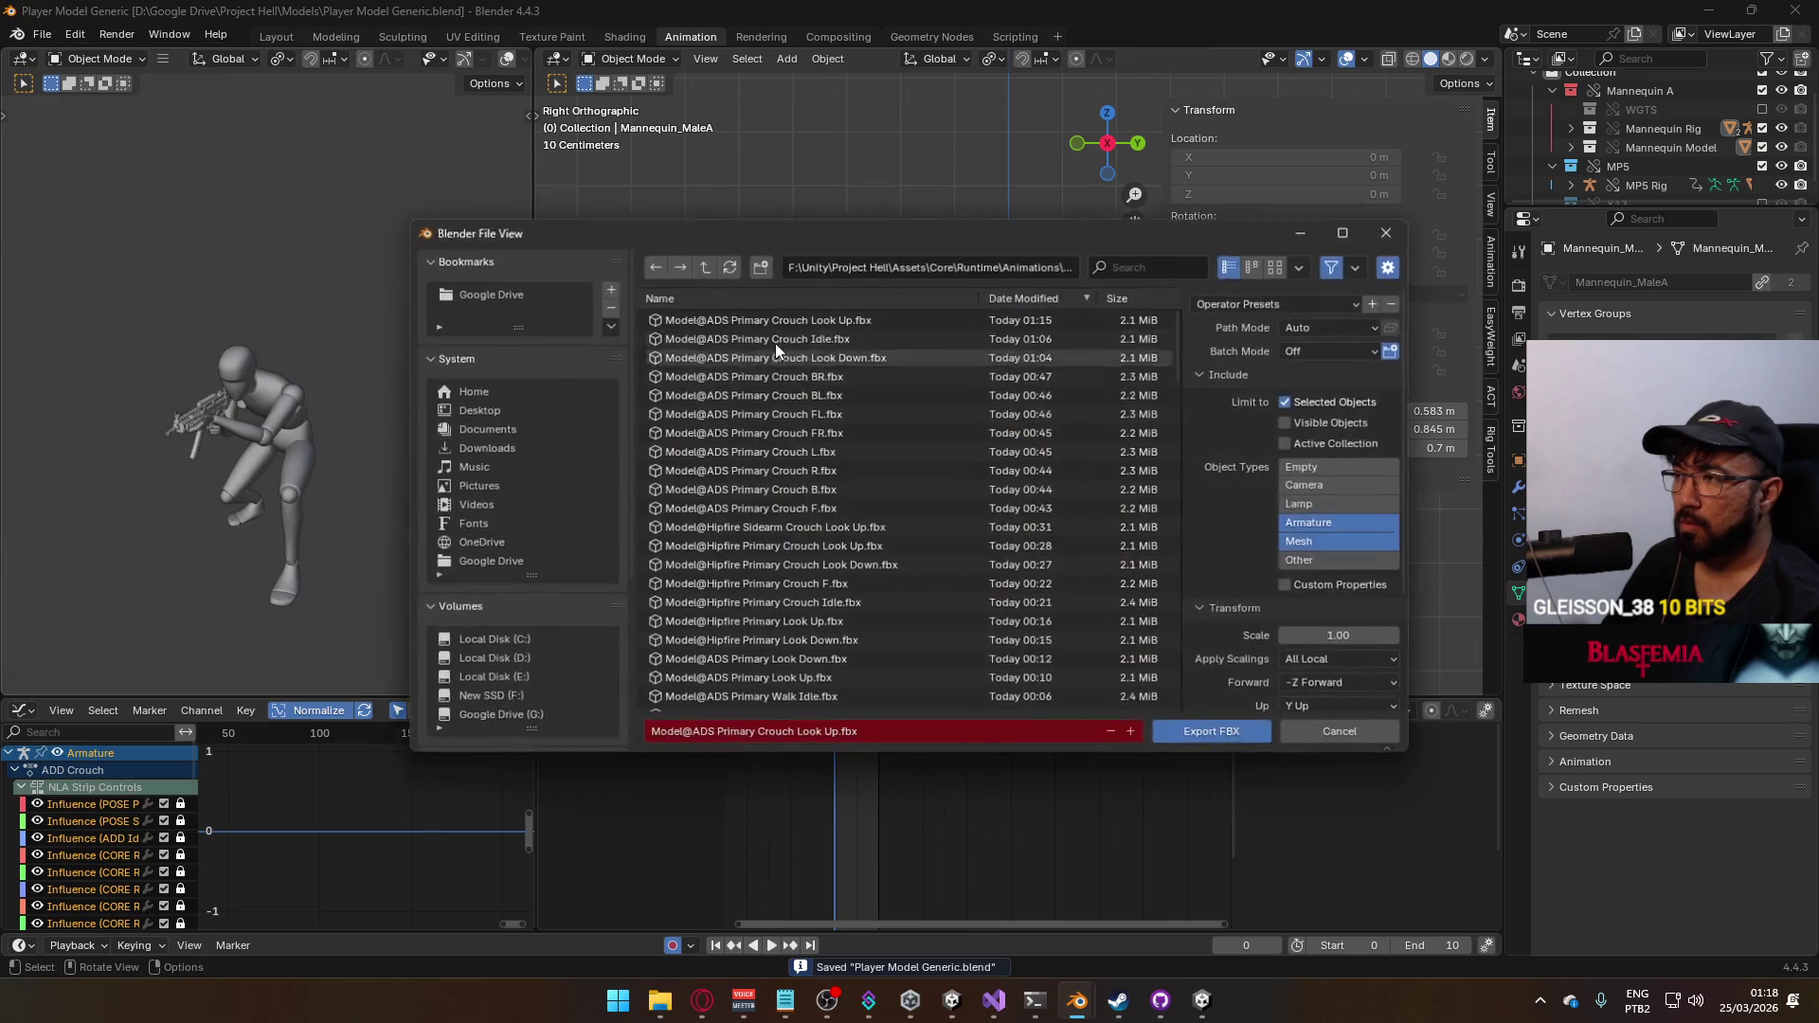
double_click(828, 318)
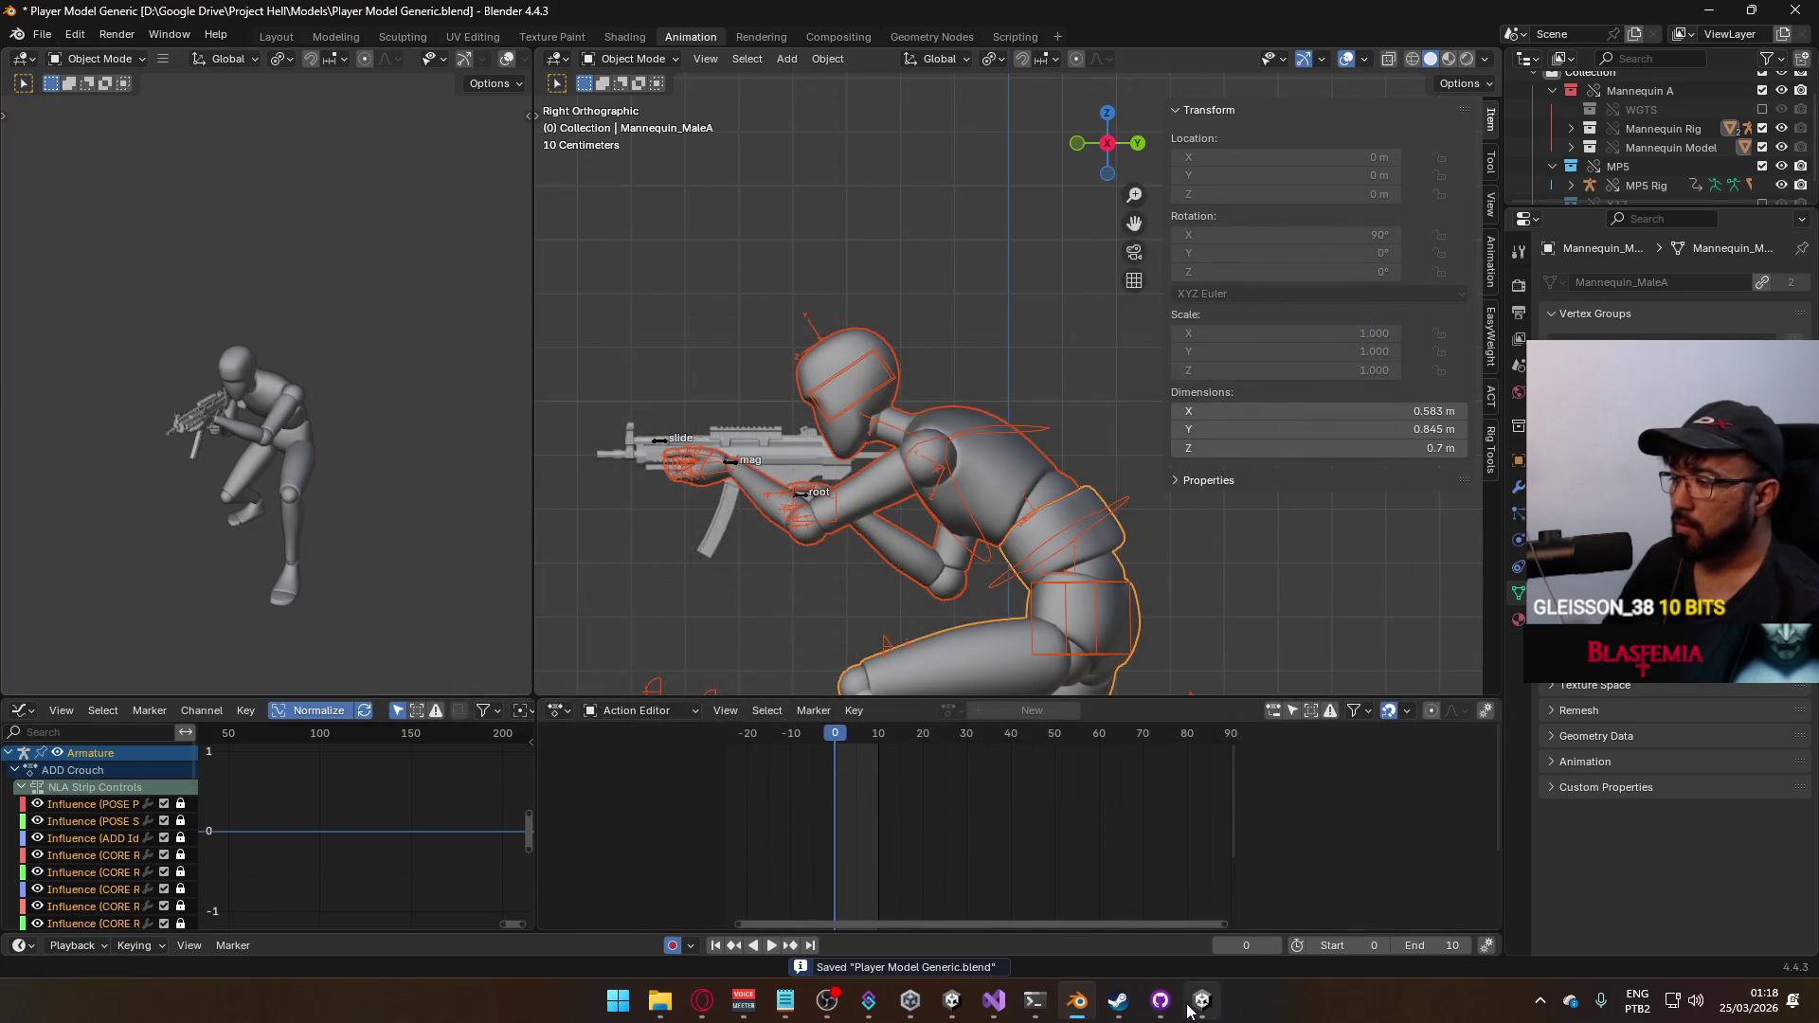
key(super)
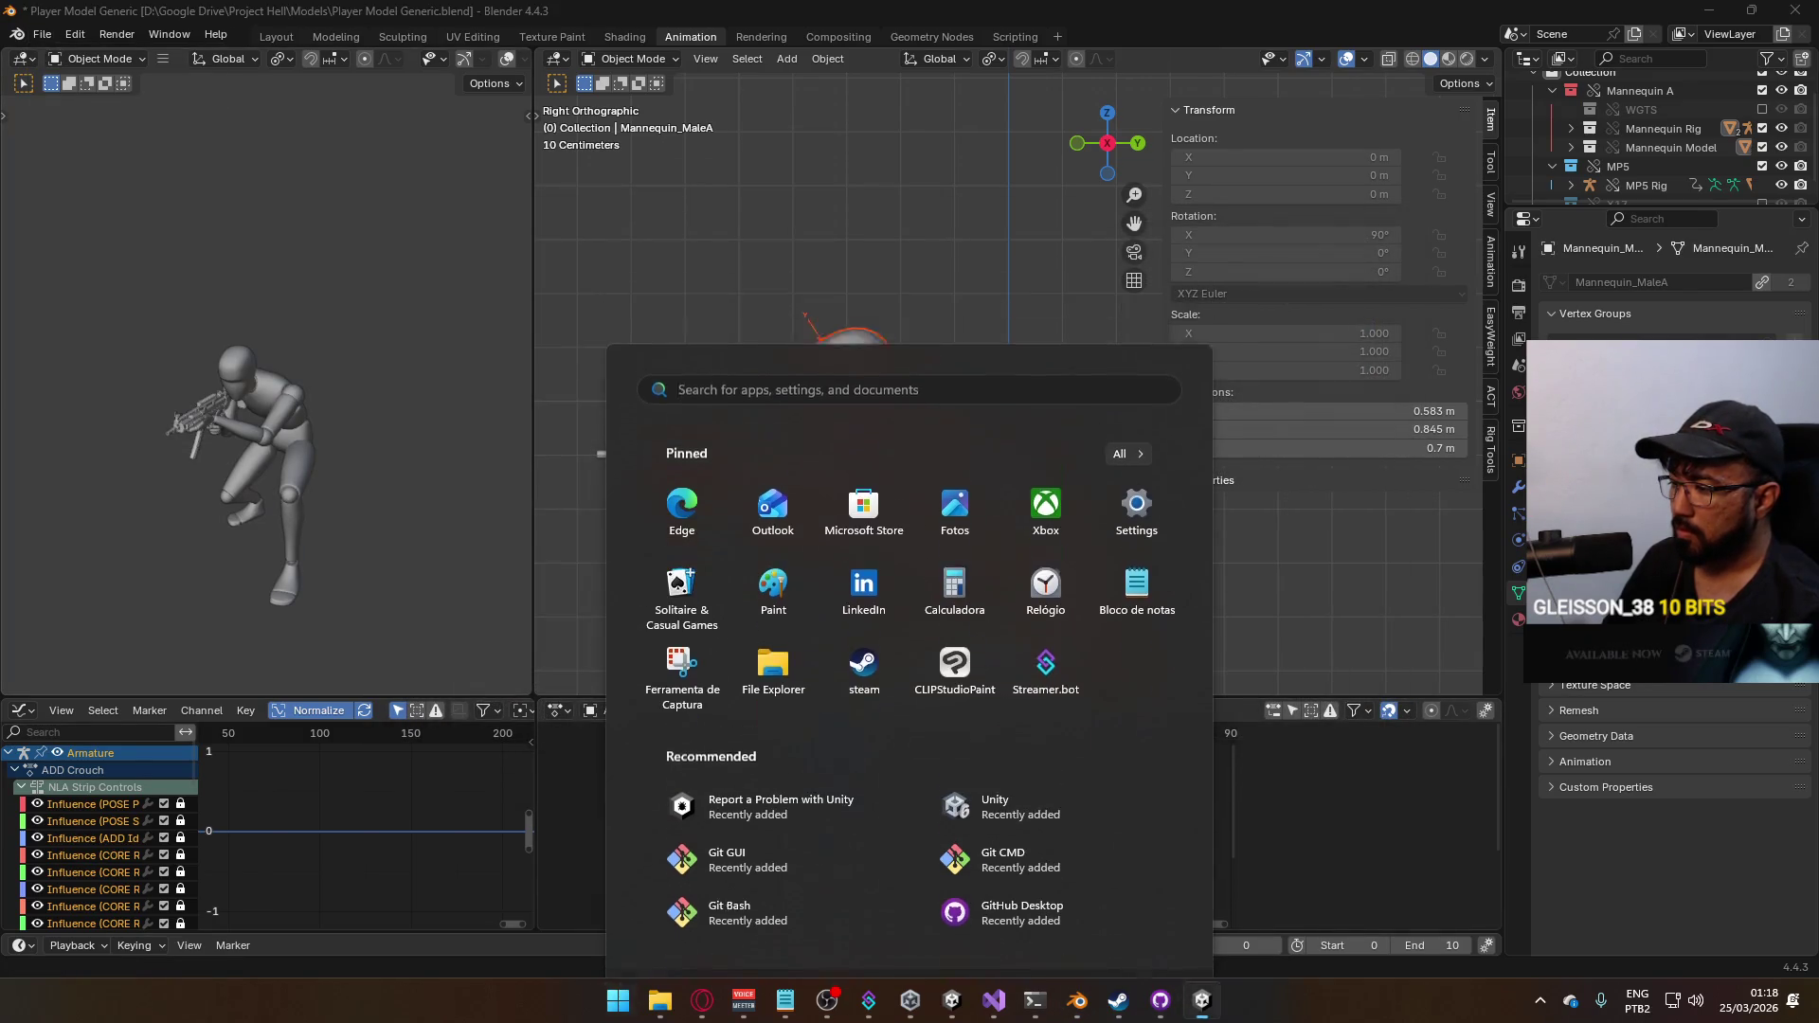
Switch back to Unity and stop the running game test
key(alt+Tab)
key(alt+Tab)
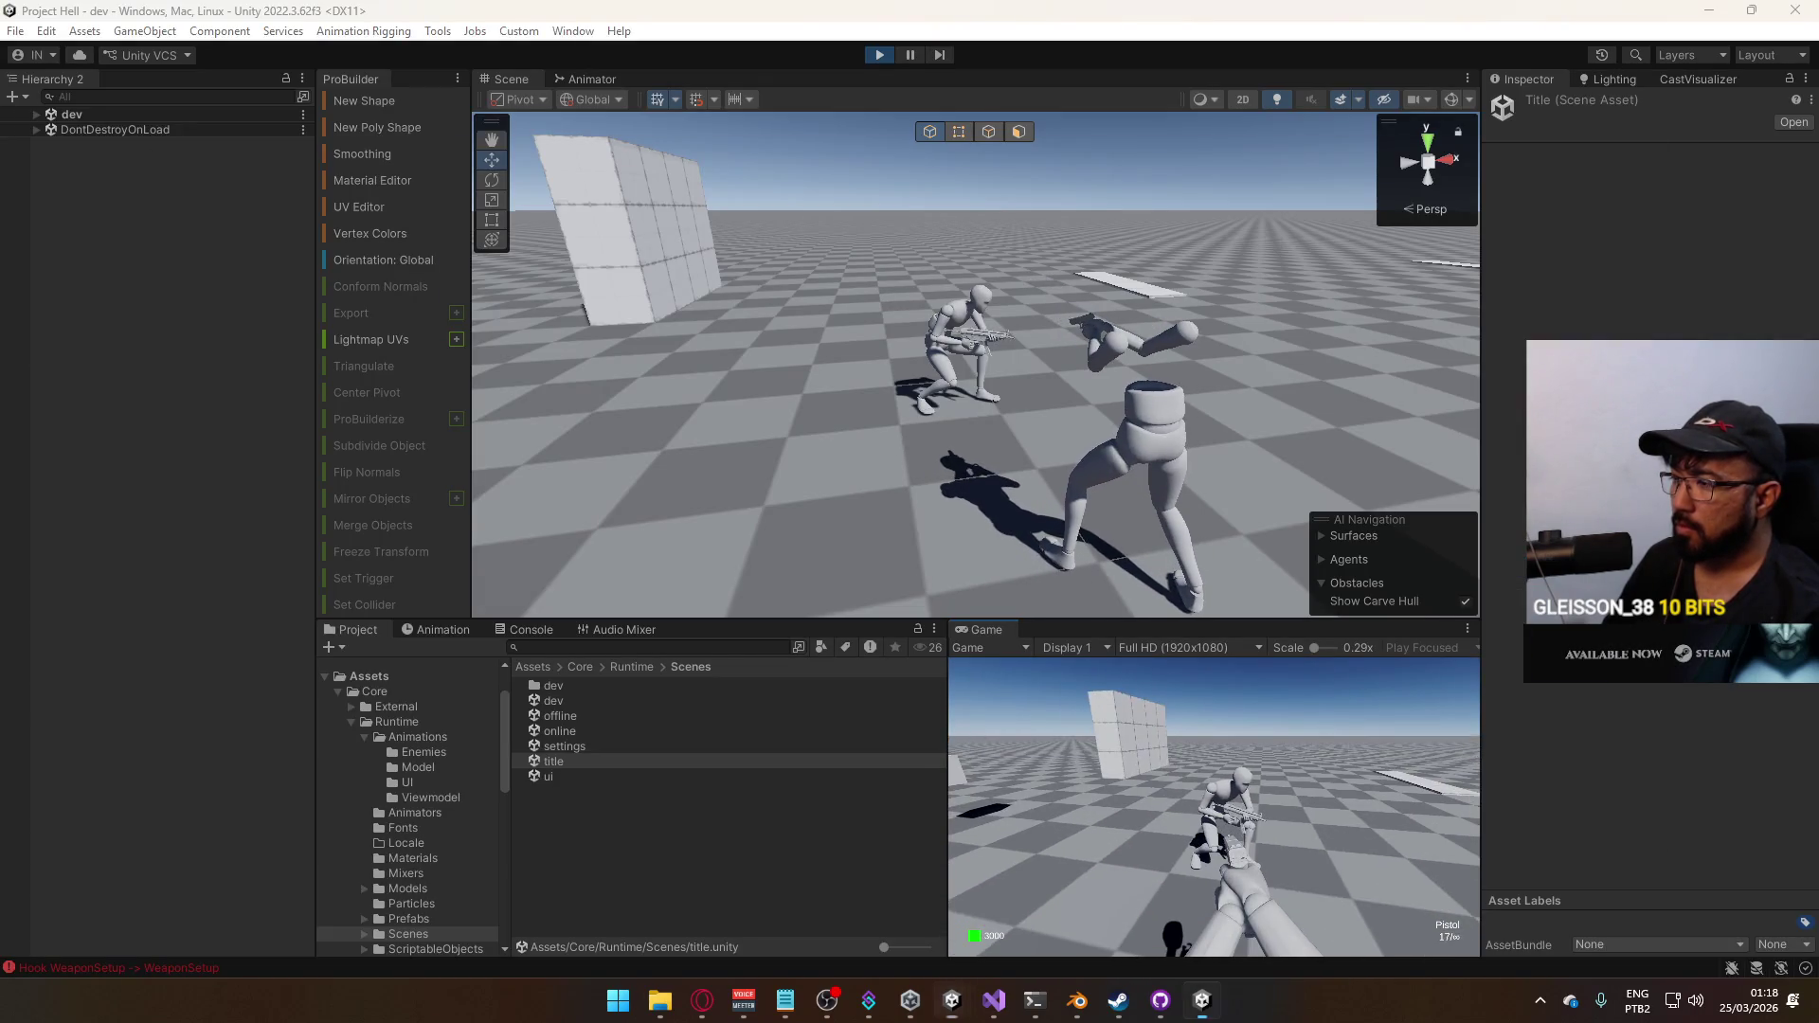
key(super)
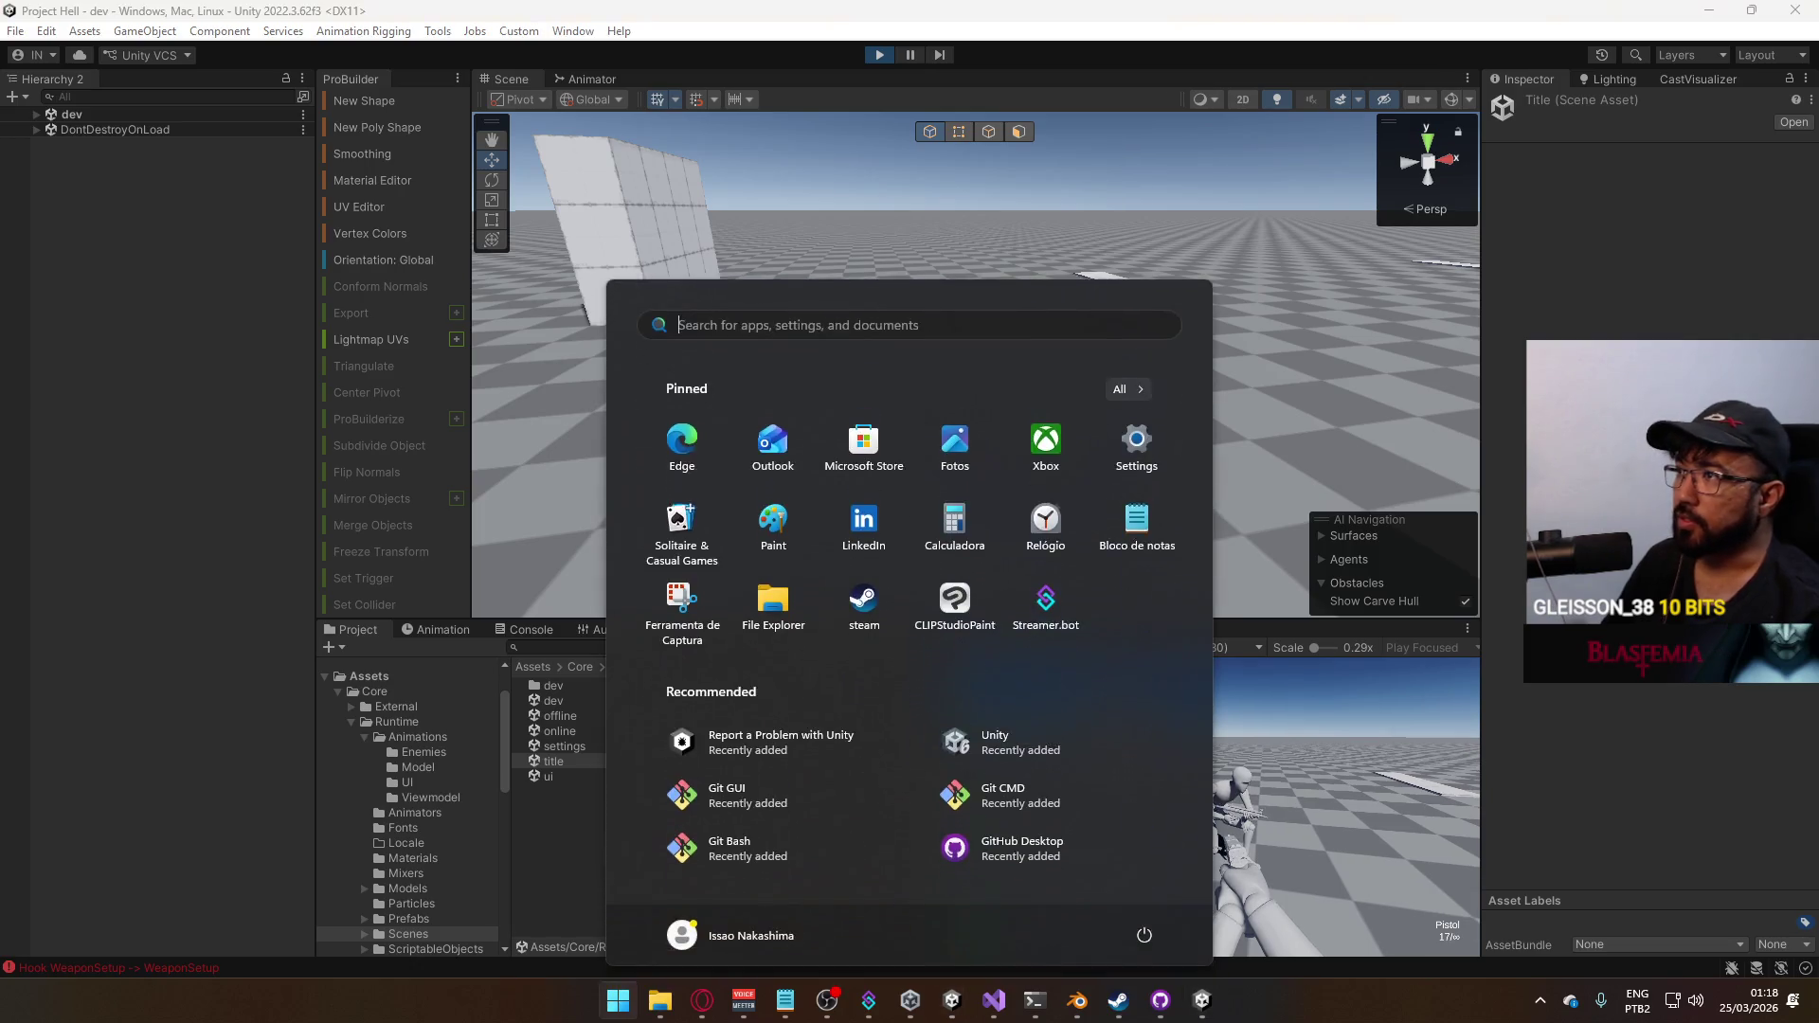
key(super)
key(super)
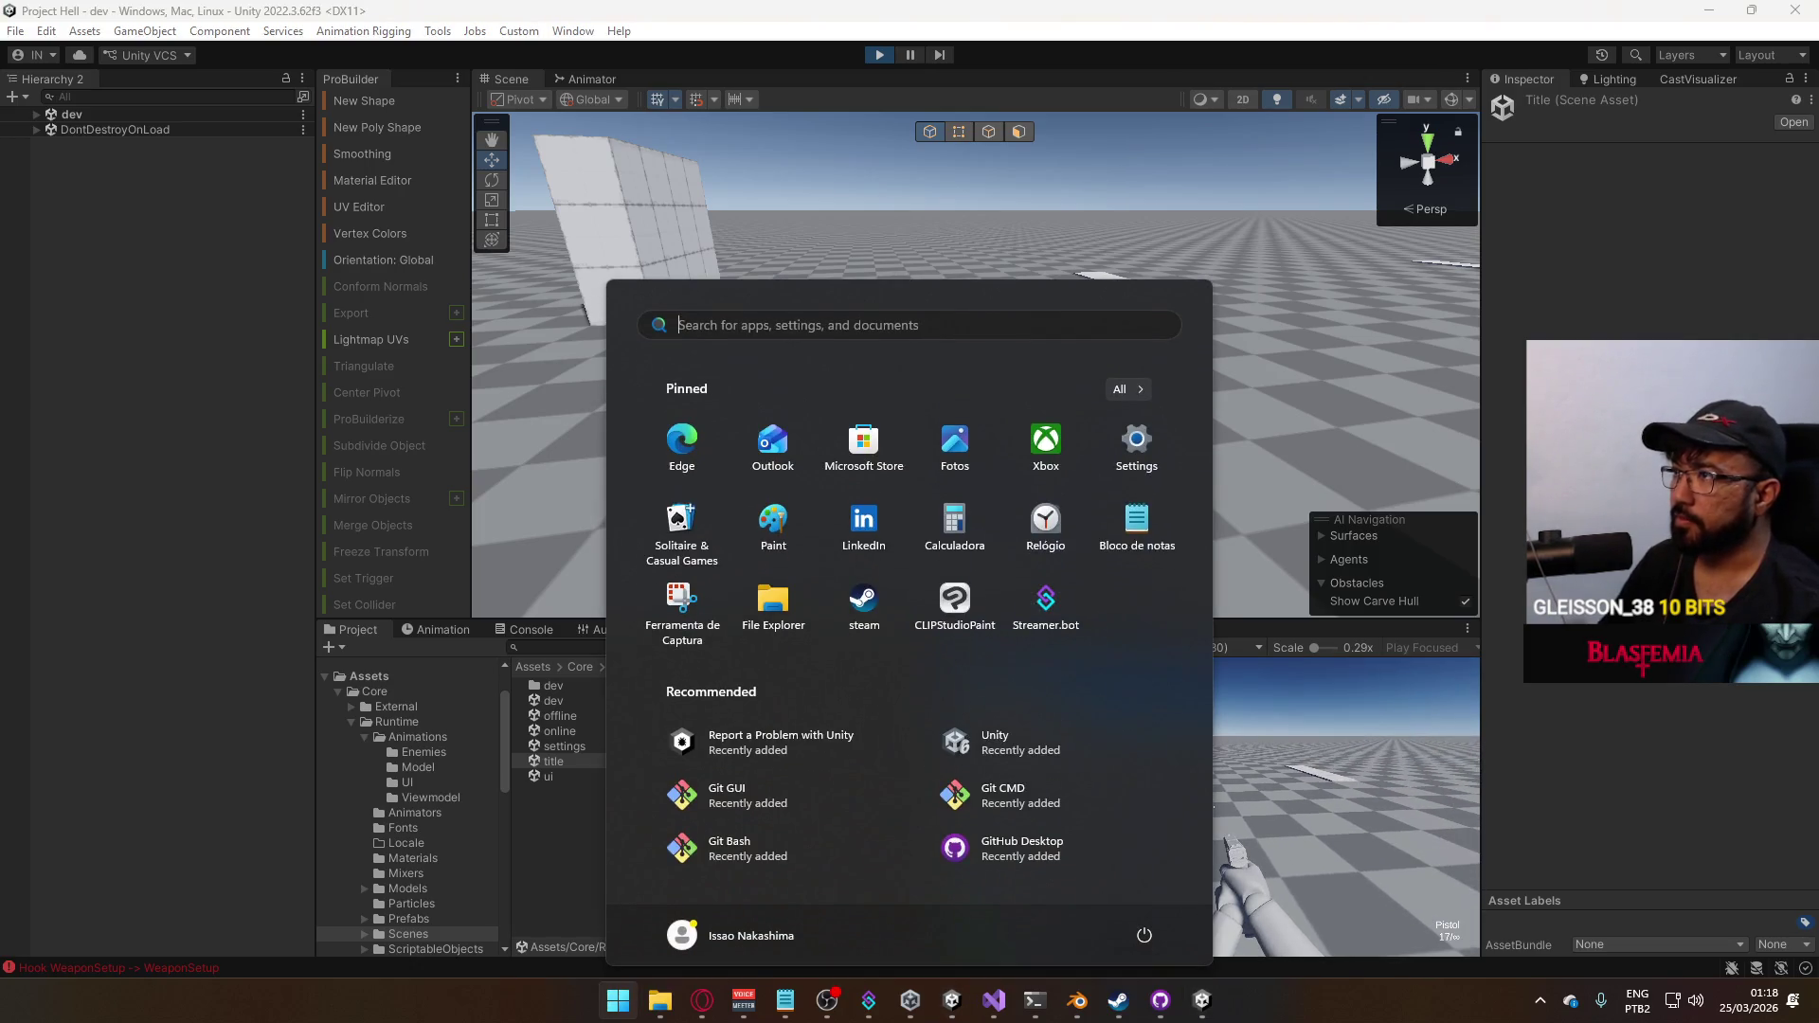
click(878, 54)
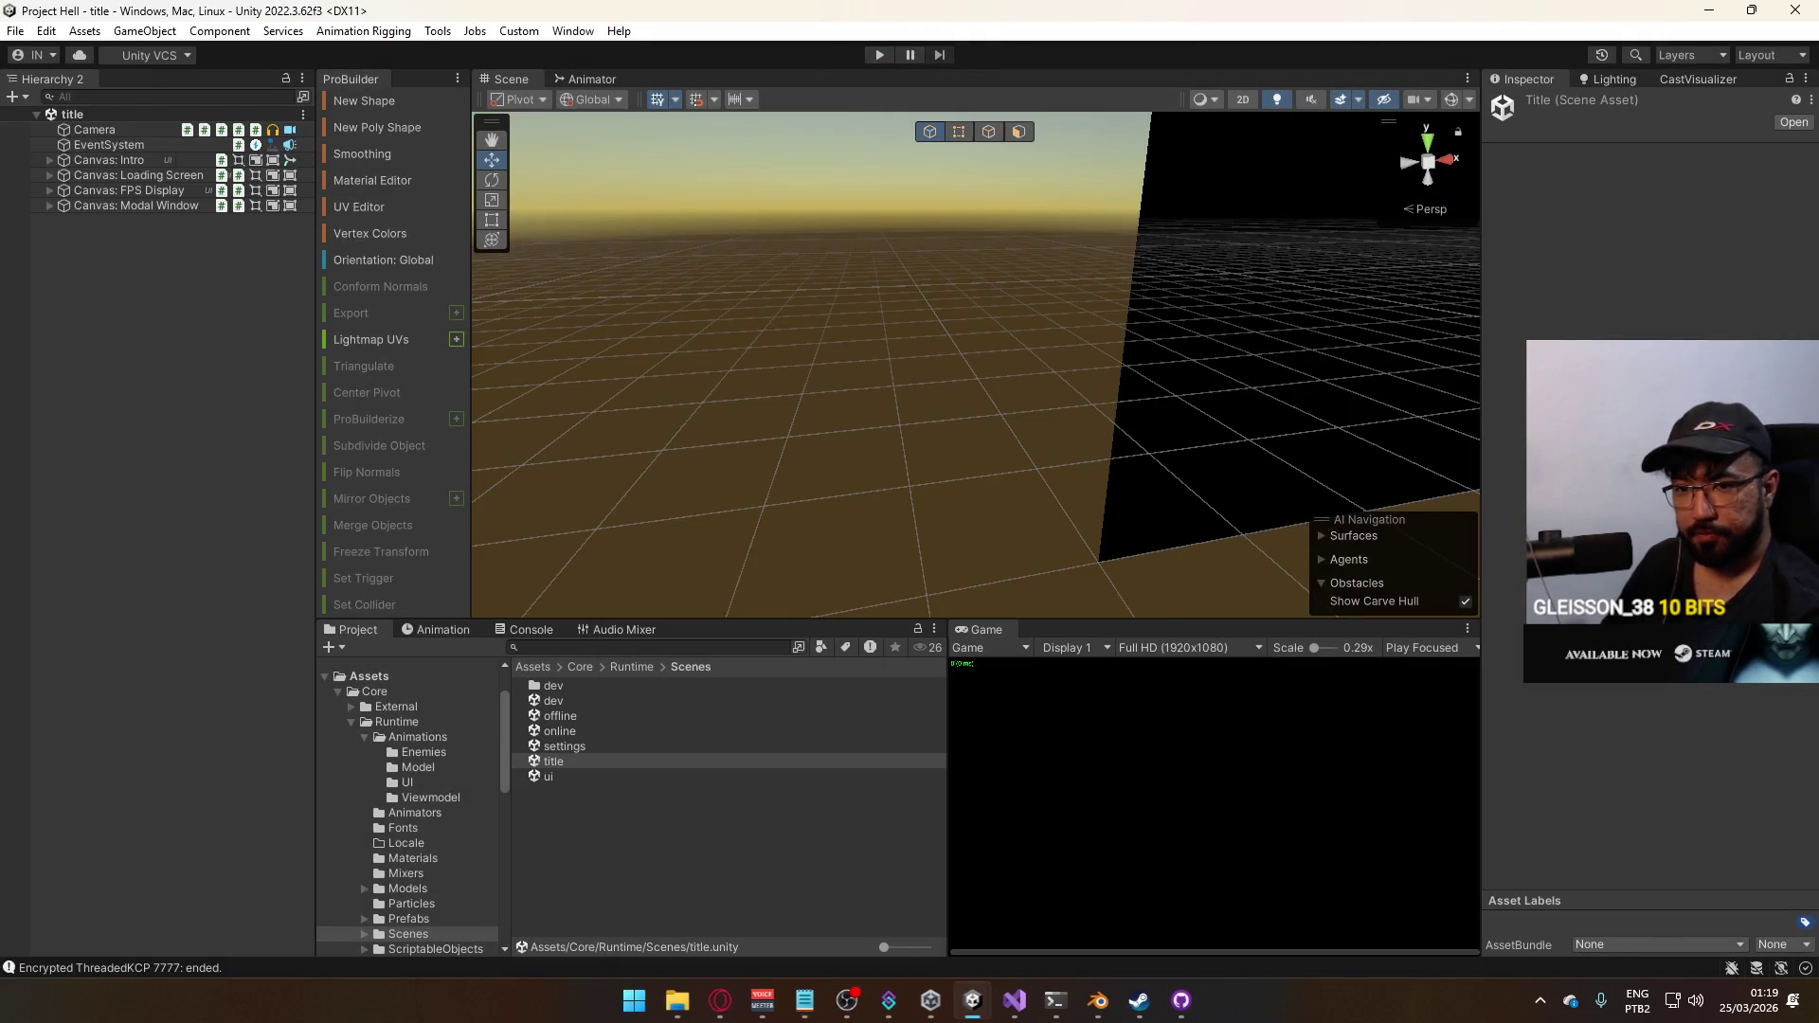
Build and run the game again, then bring Blender forward via the start list
click(17, 31)
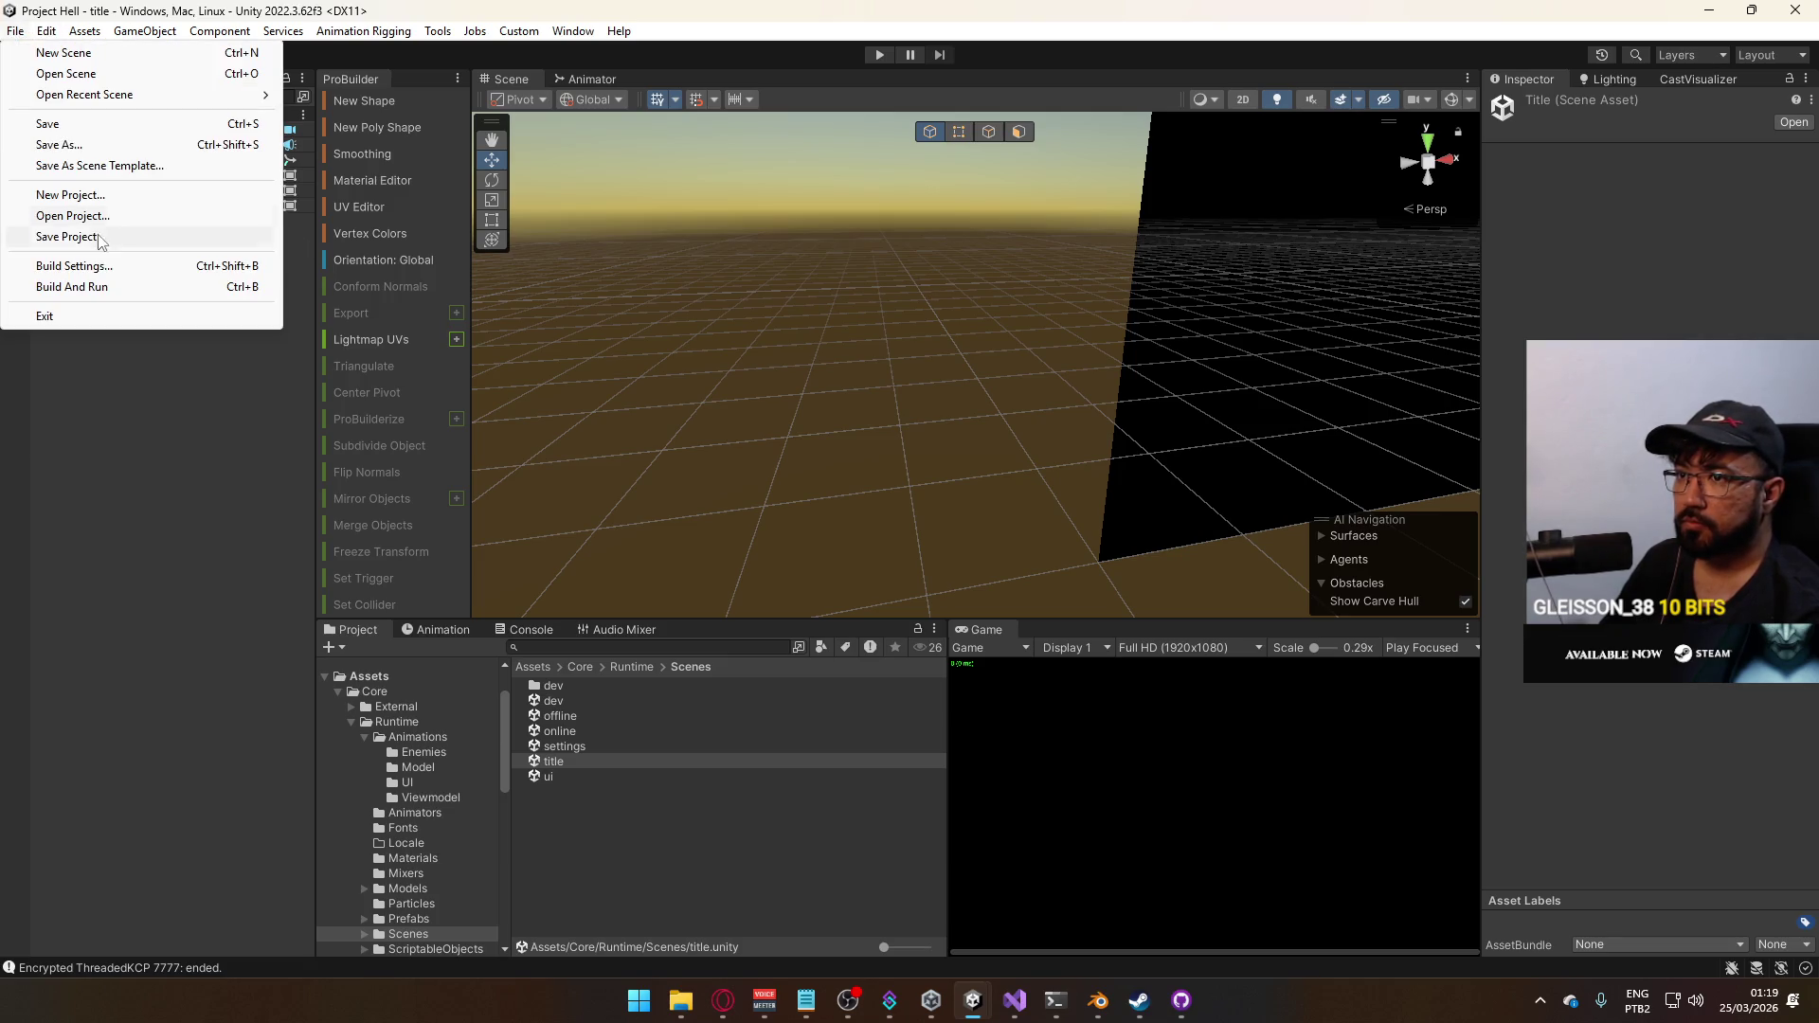
click(86, 284)
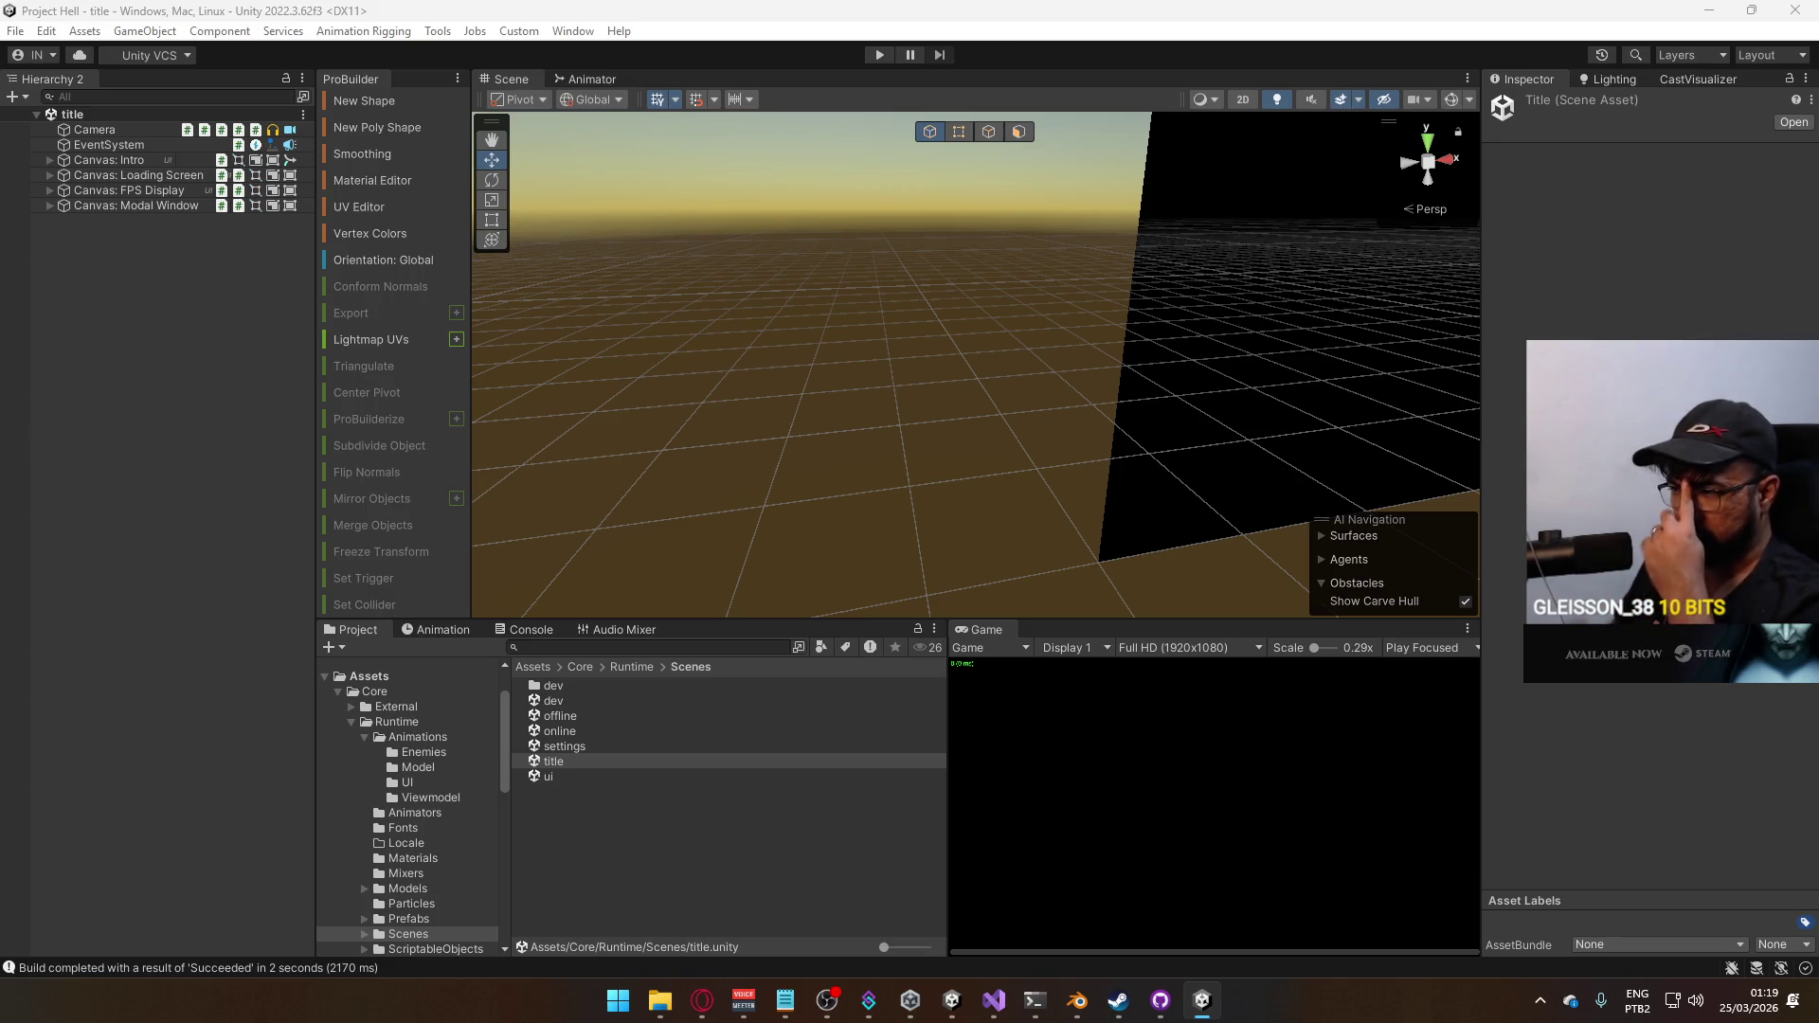
key(super)
key(Escape)
key(super)
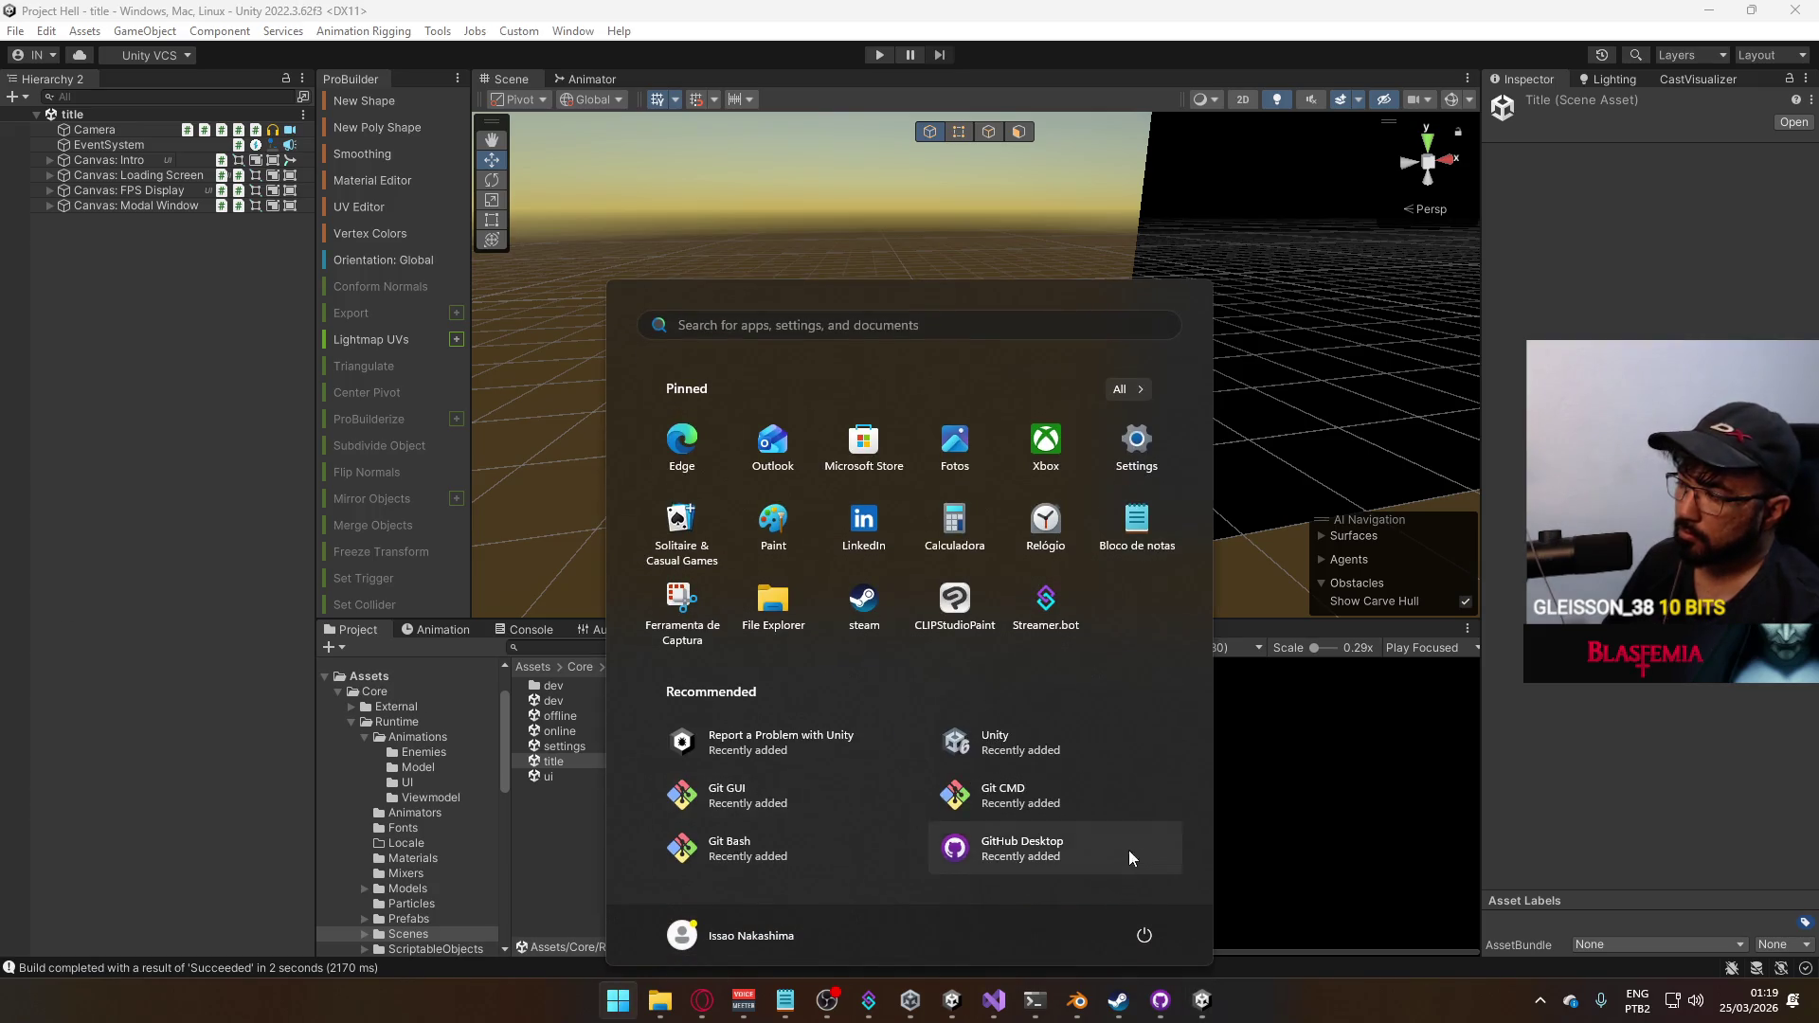
key(Escape)
key(super)
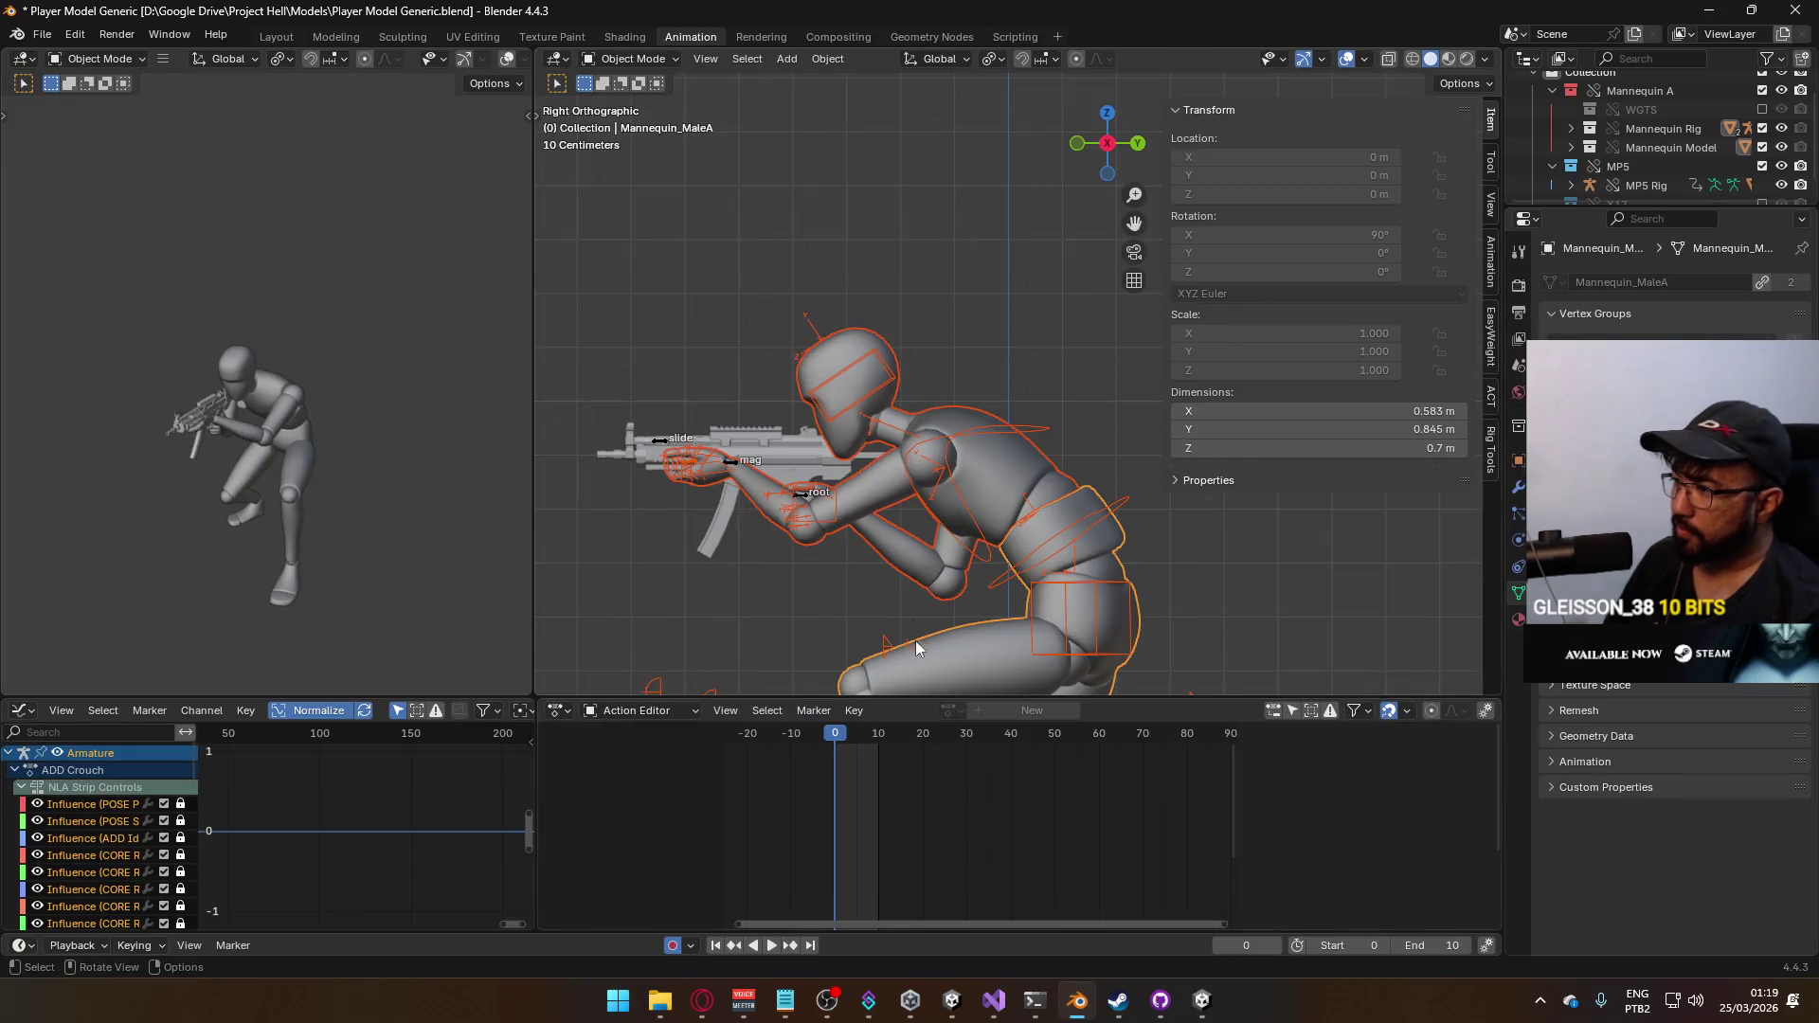
Select the armature, show the sidebar Animation settings, and toggle the ADD Crouch layer off and on
key(KP_1)
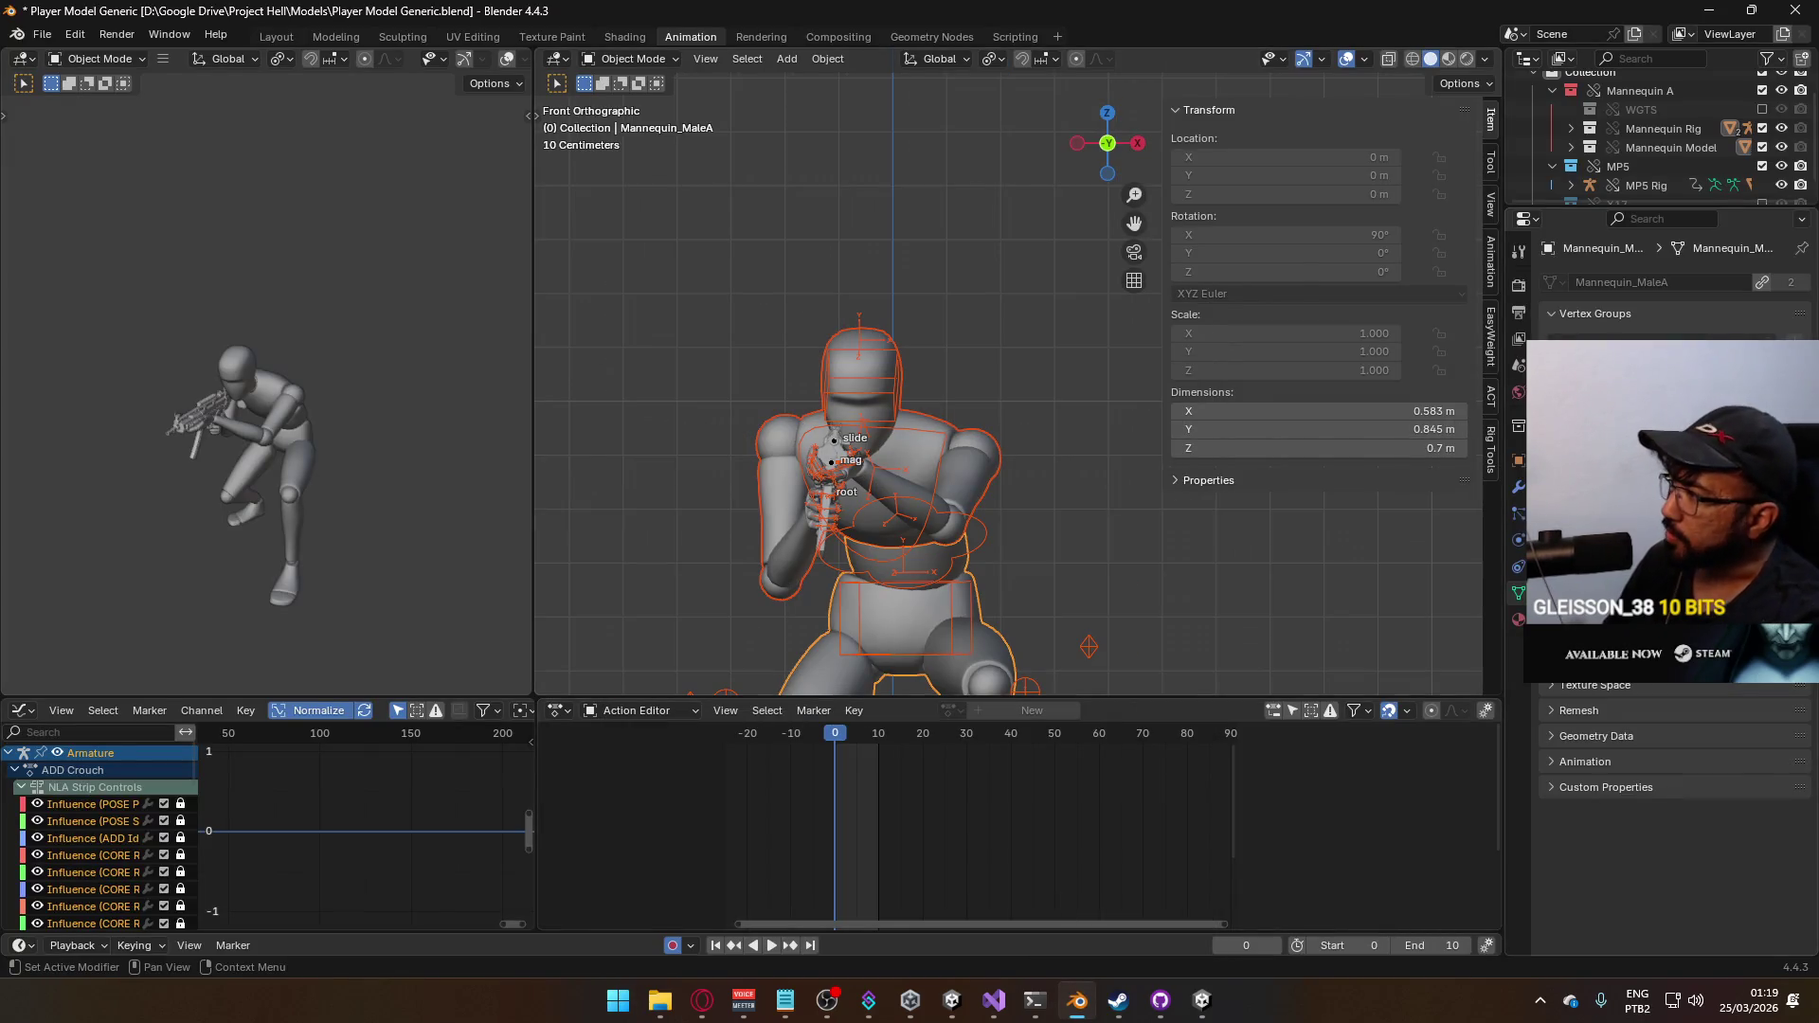
click(884, 454)
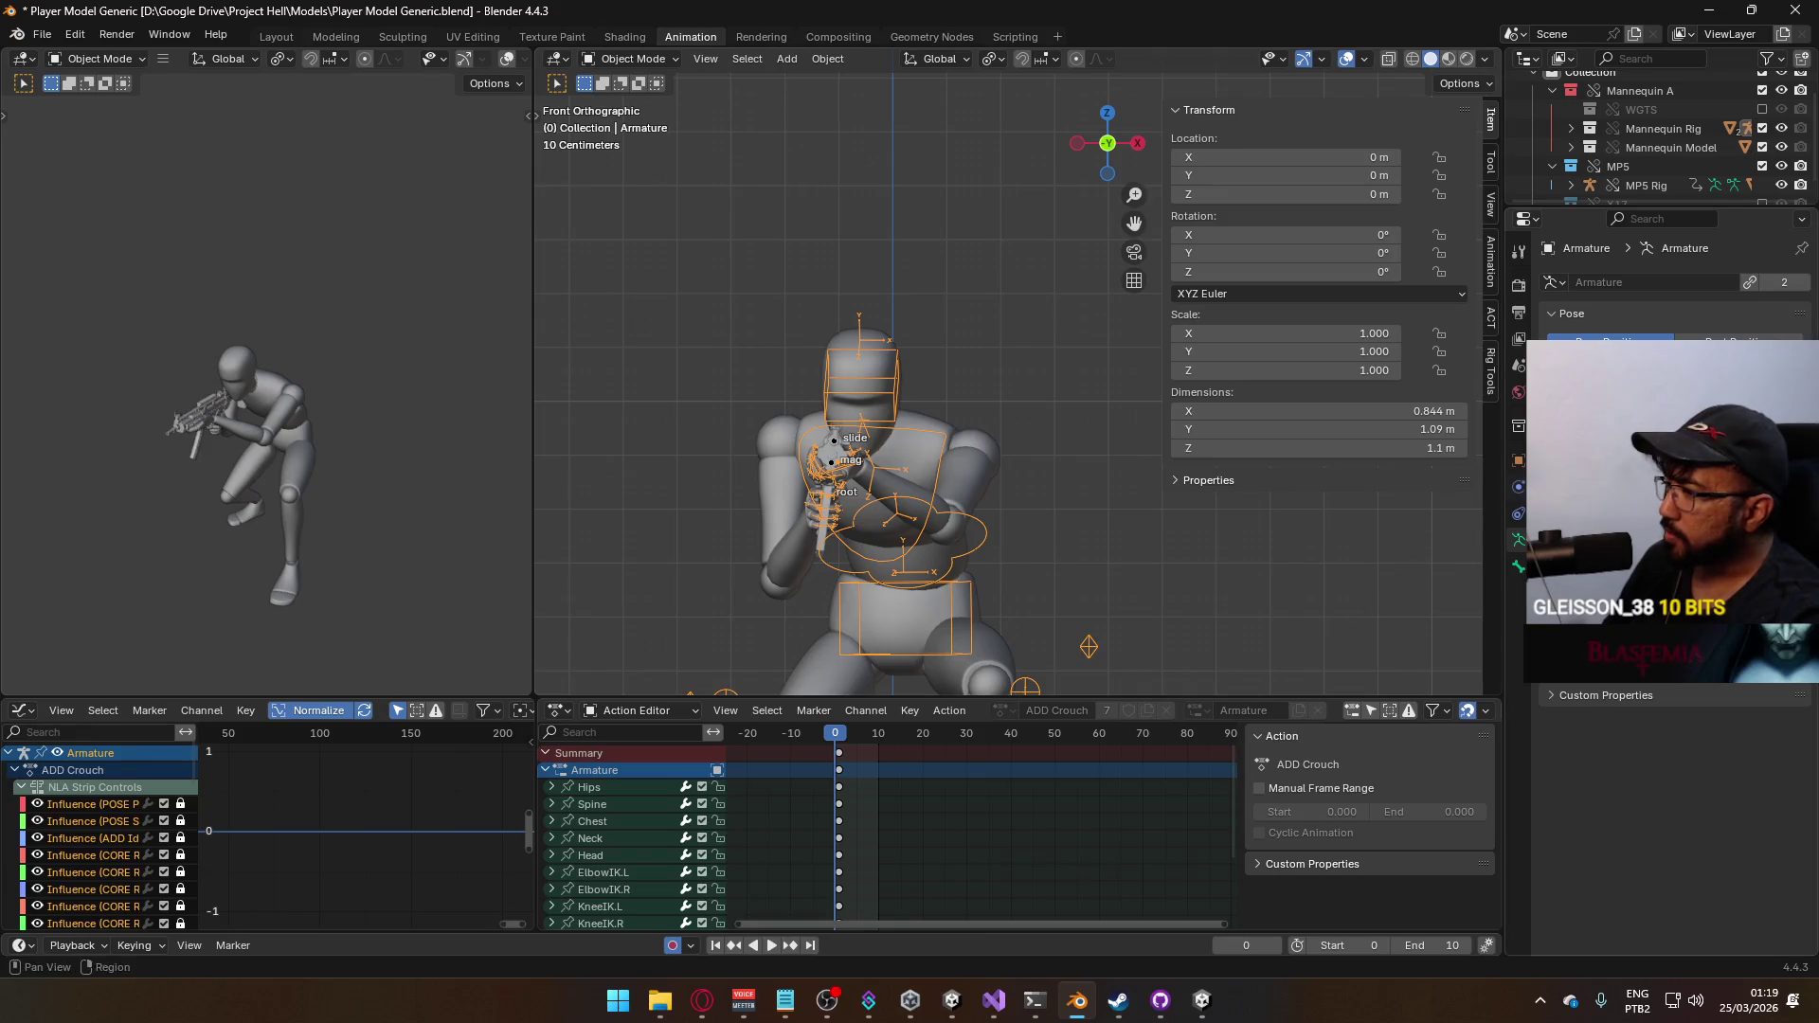
click(1491, 283)
scroll(1380, 345, down, 4)
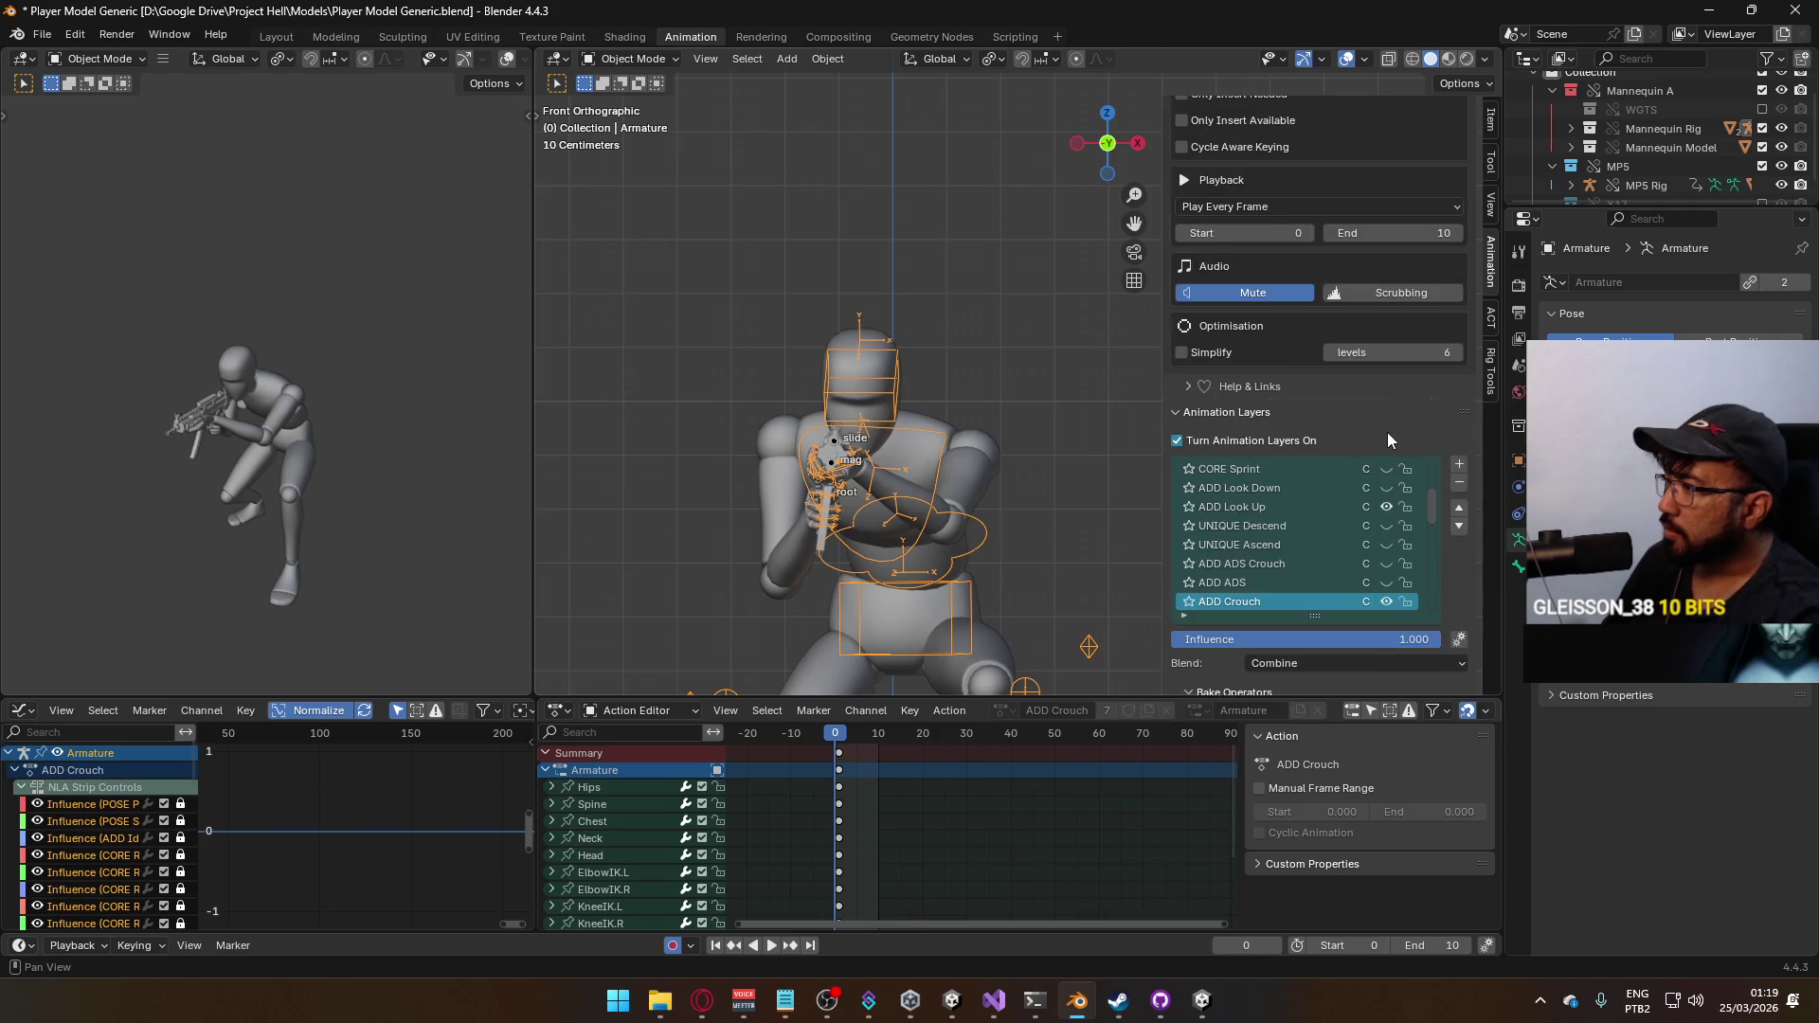
scroll(1388, 427, down, 2)
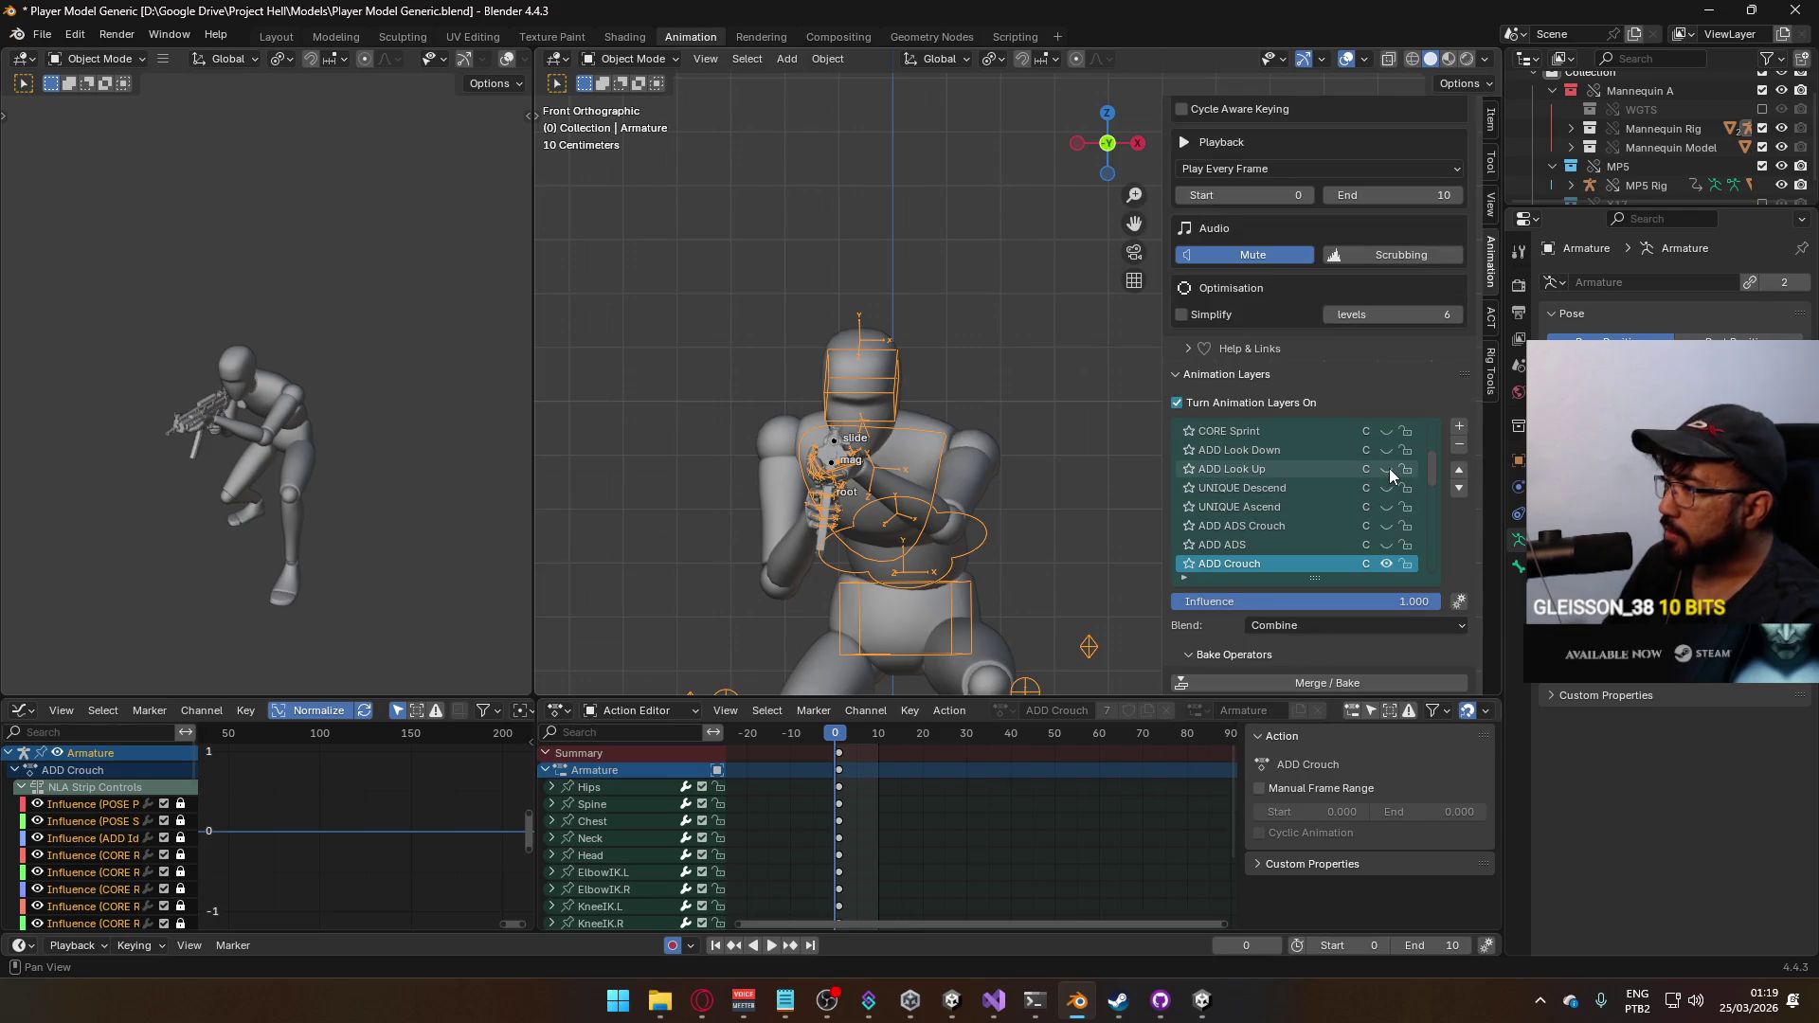
scroll(1388, 468, down, 1)
scroll(1377, 491, down, 2)
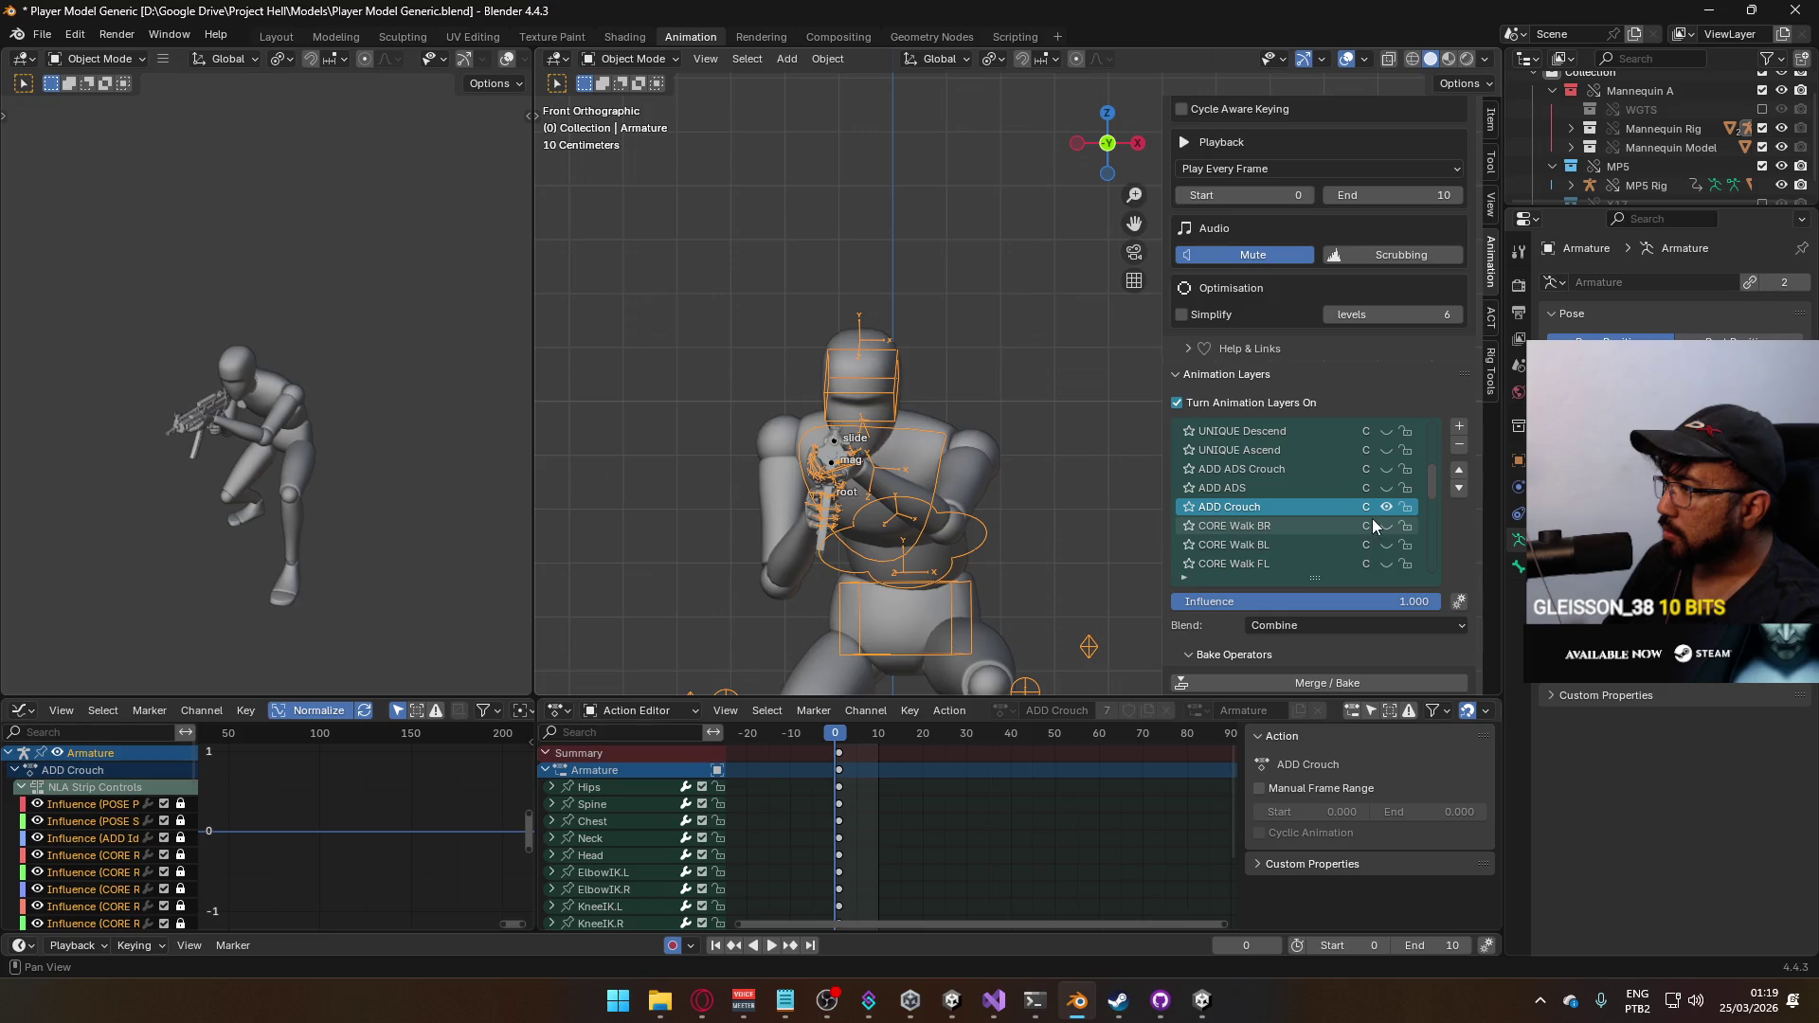
click(1384, 506)
click(1382, 500)
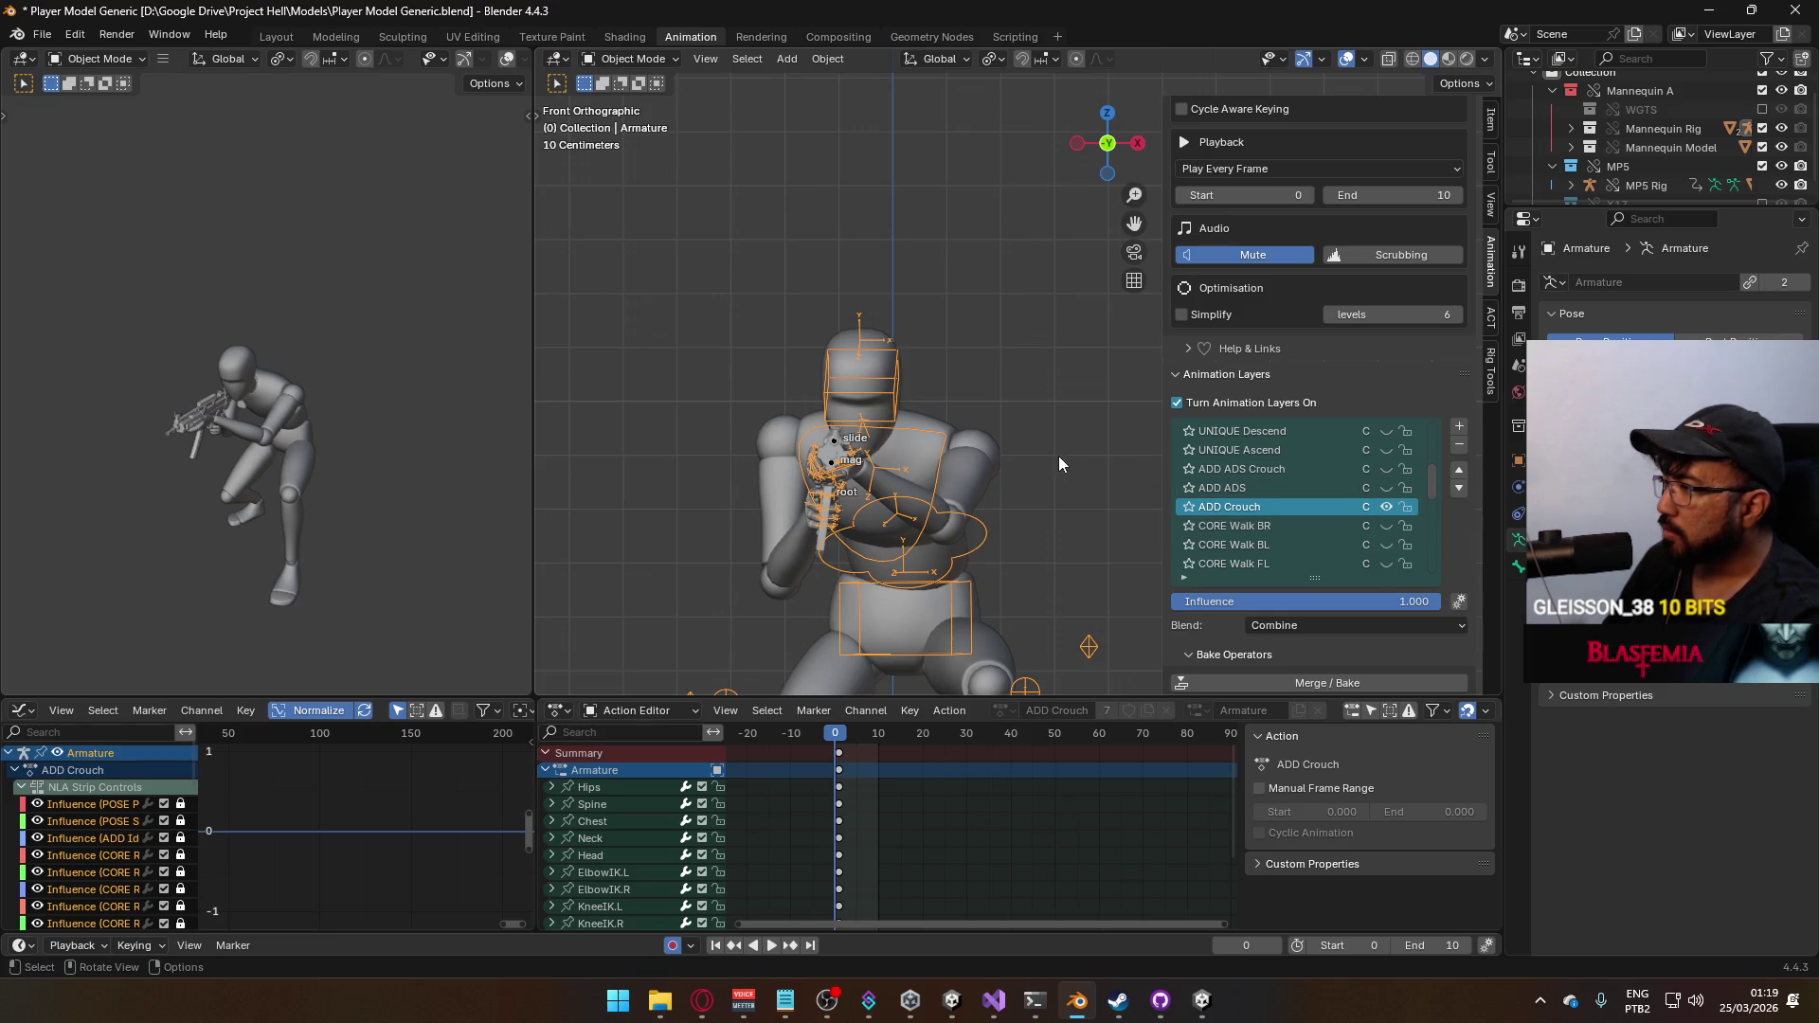
scroll(1328, 506, up, 5)
scroll(1332, 501, up, 3)
scroll(1334, 505, down, 5)
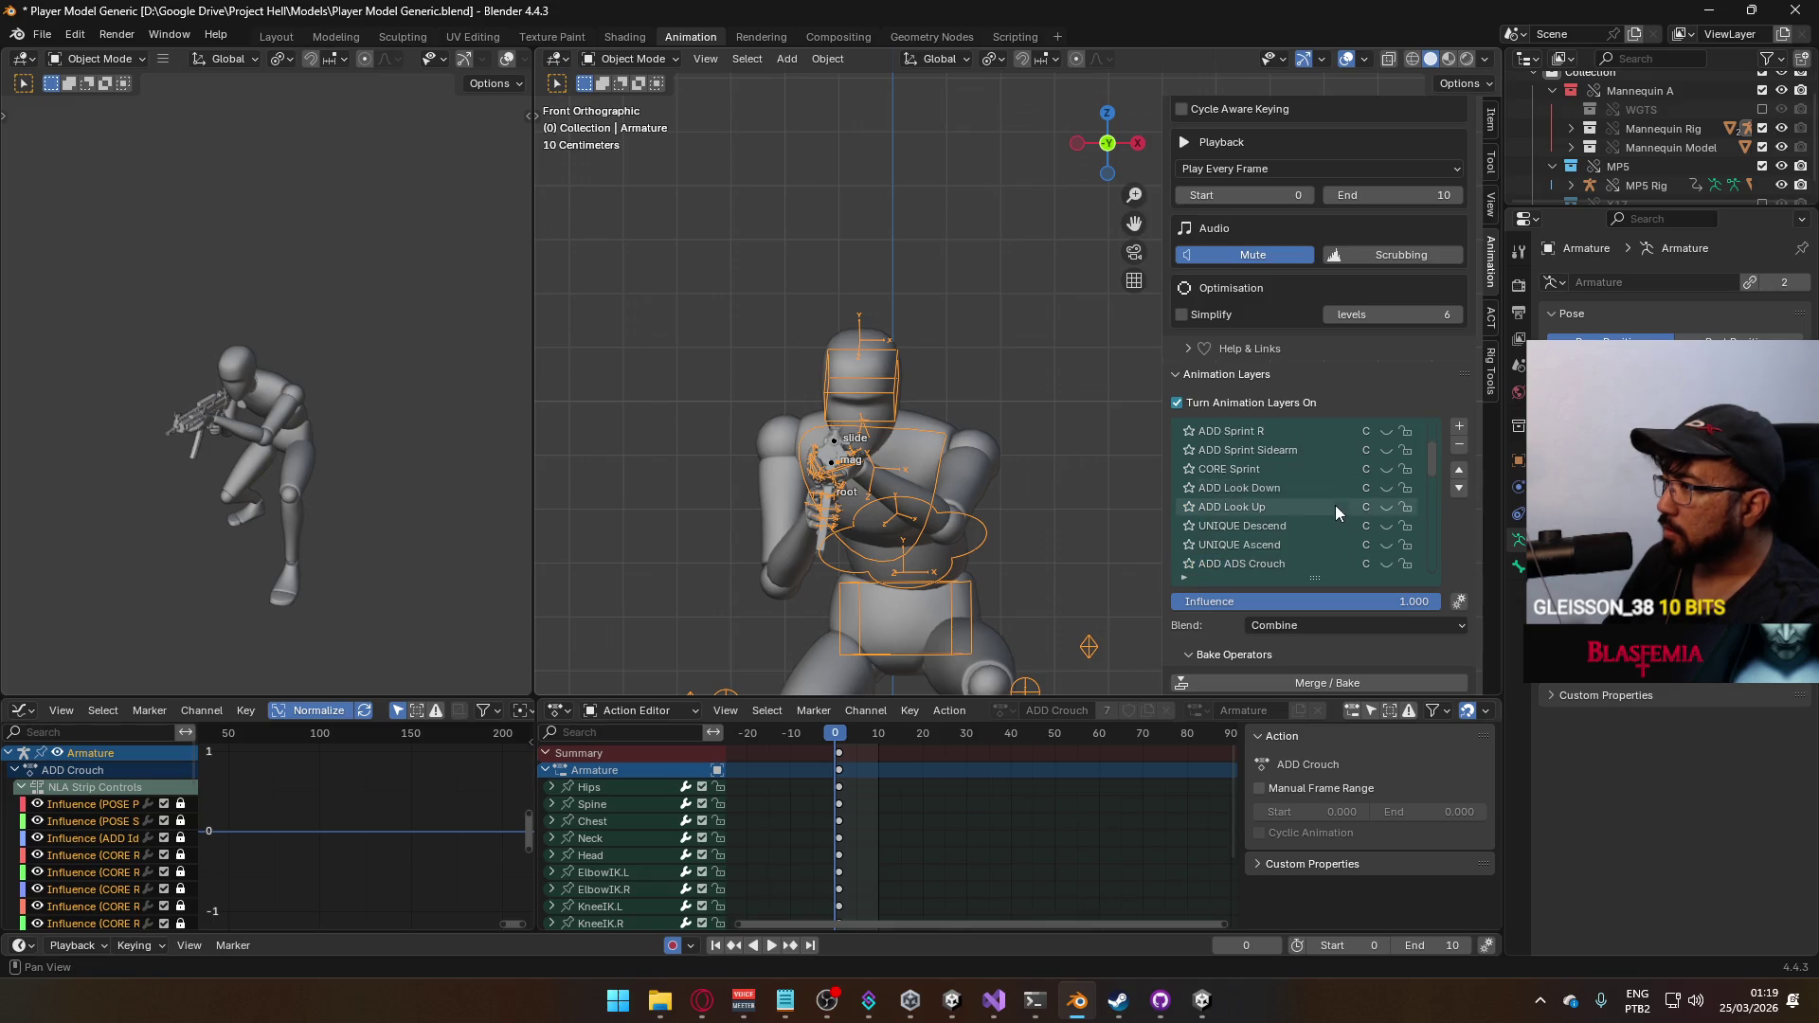
Select the MP5 Rig and toggle its ADD ADS Crouch and Crouch Look Up layers to compare poses
key(KP_3)
click(734, 458)
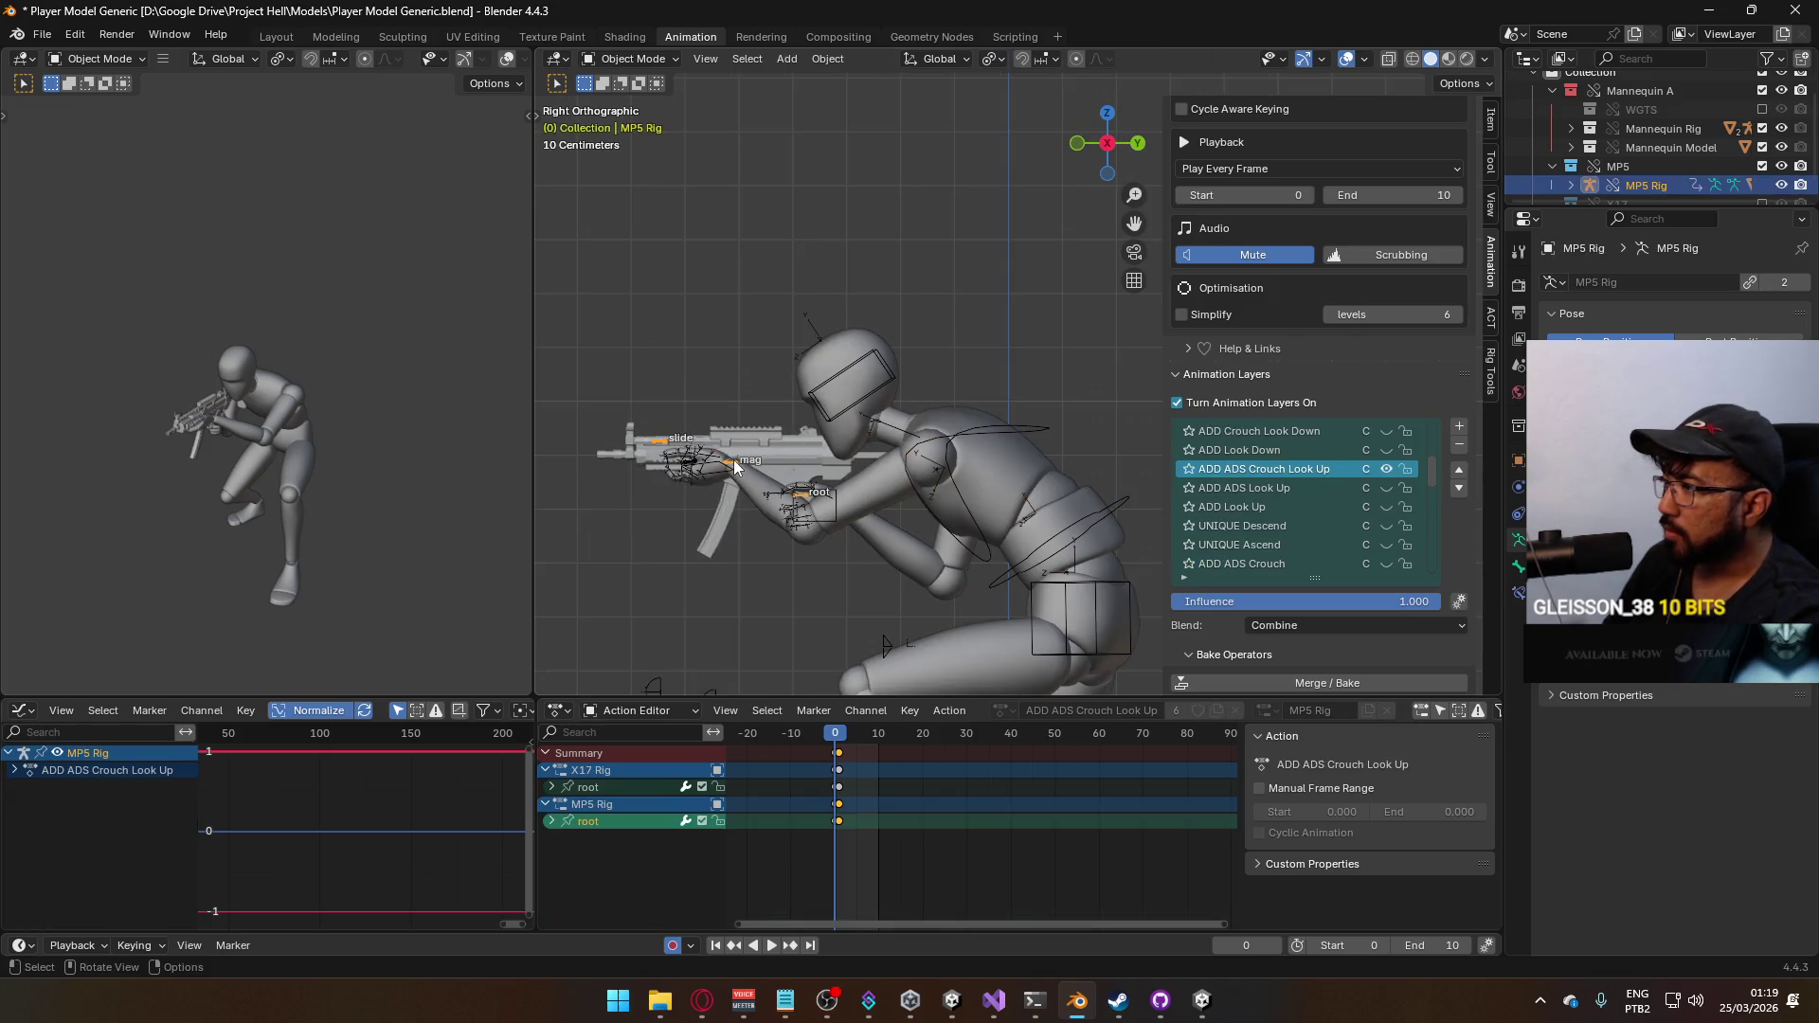
click(1385, 474)
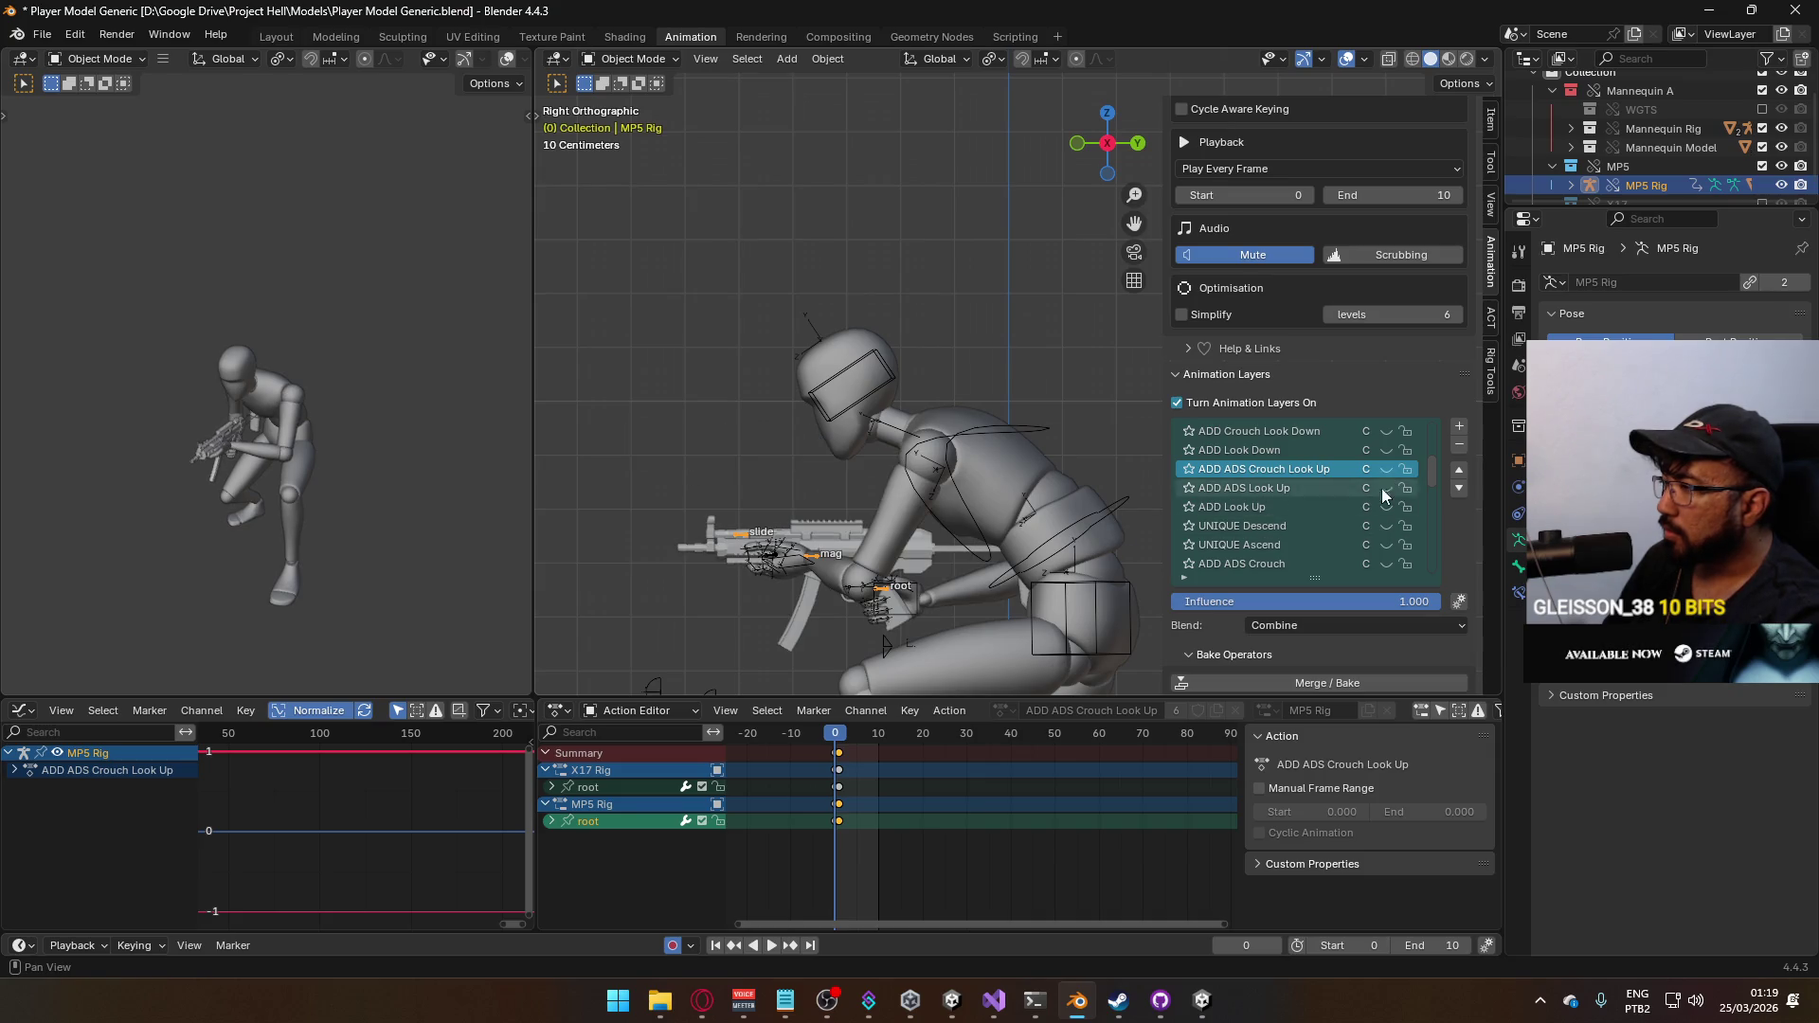
scroll(1386, 502, down, 2)
scroll(1384, 506, down, 1)
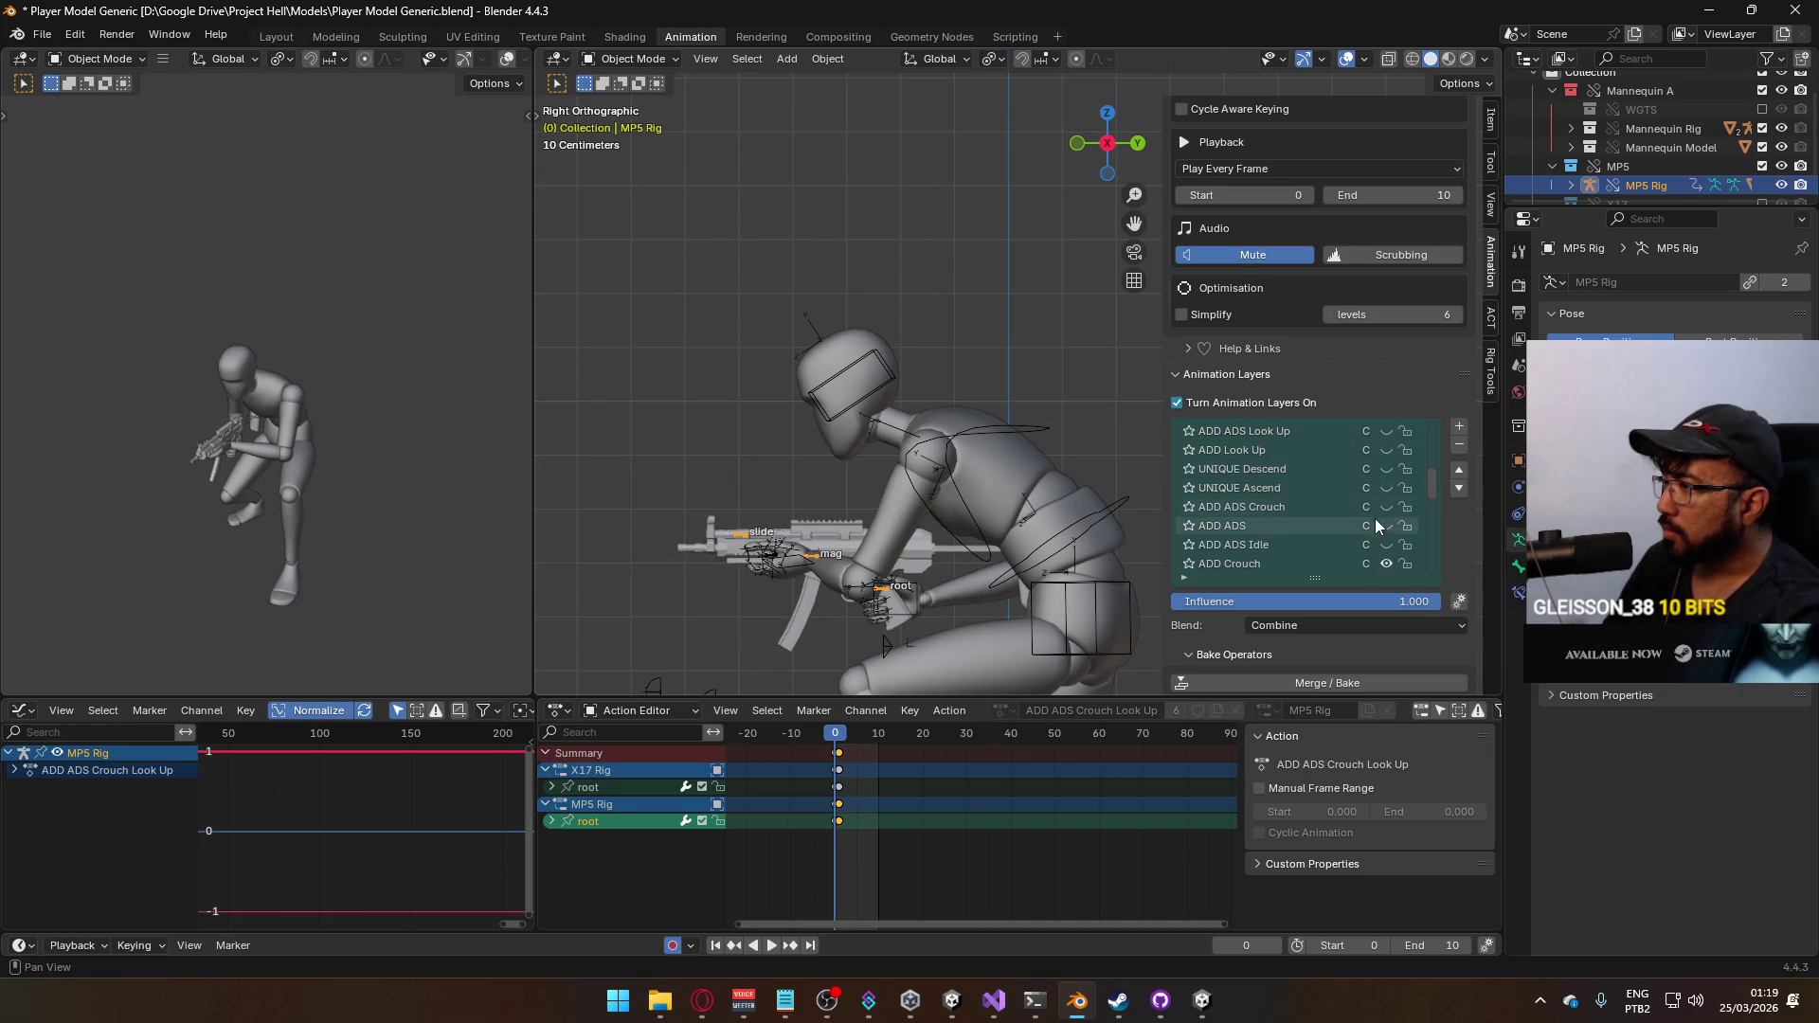
click(1386, 507)
key(KP_1)
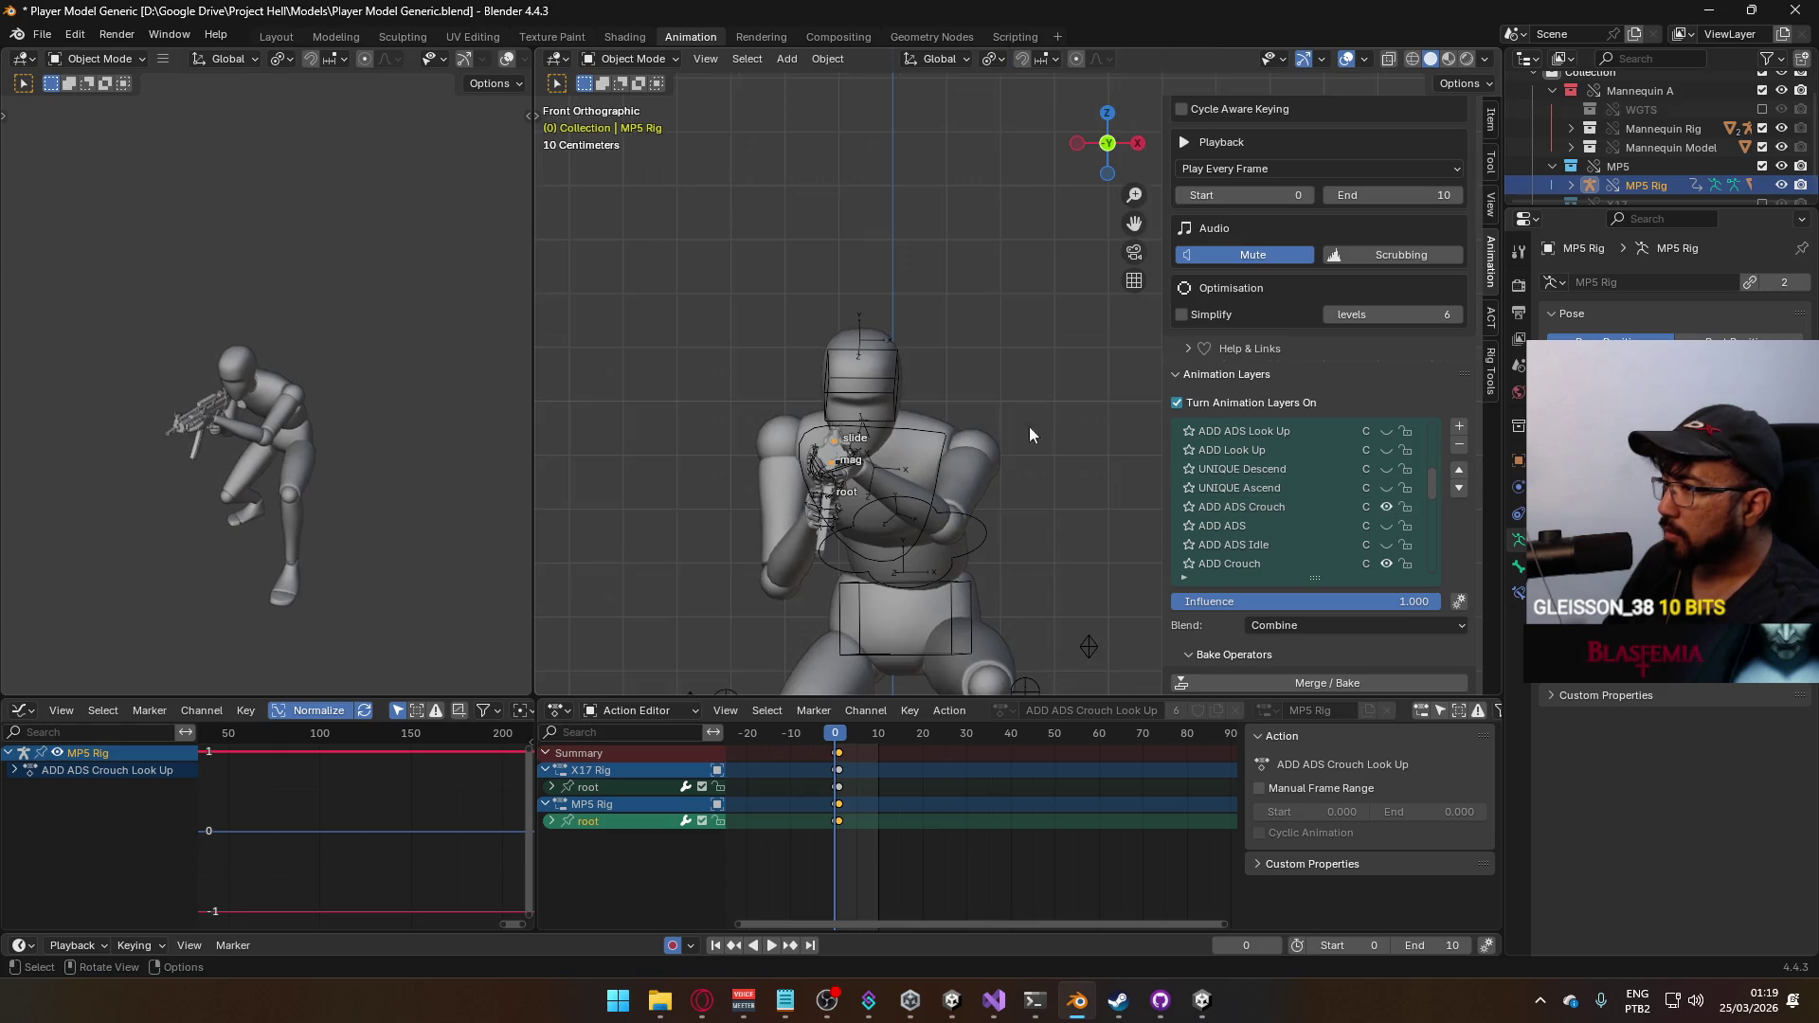
scroll(1380, 509, up, 1)
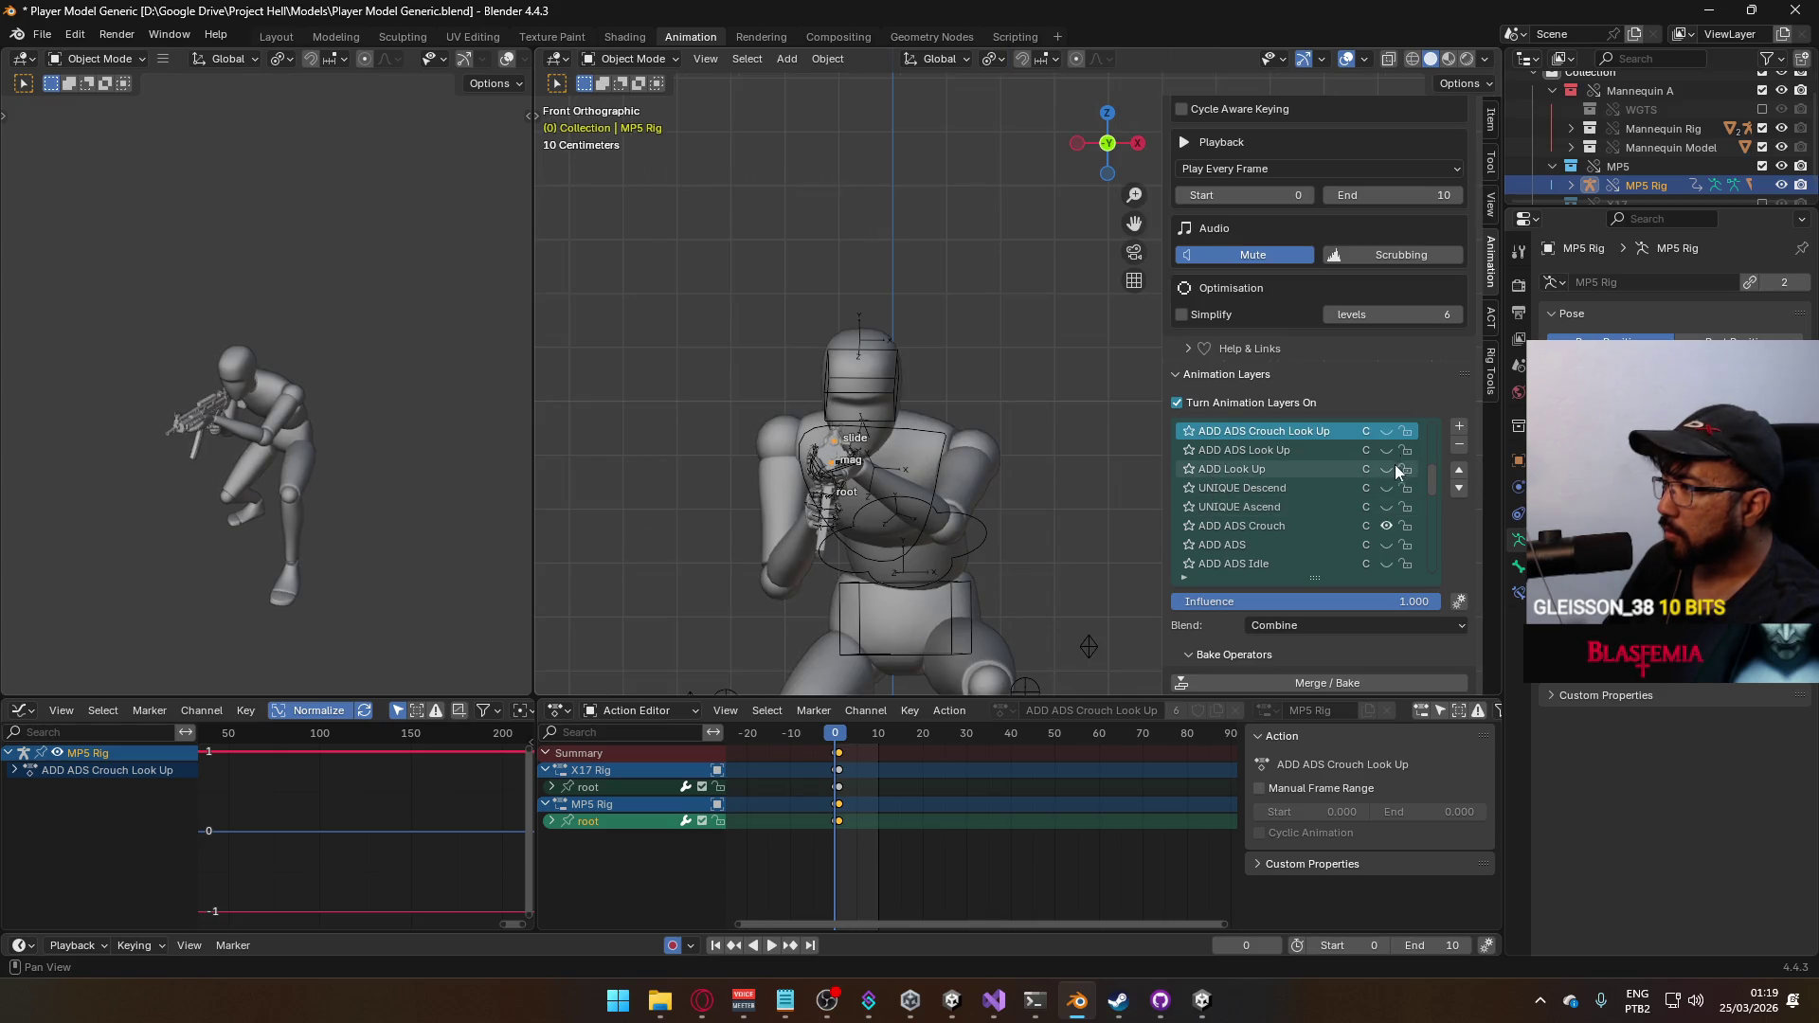
click(1386, 524)
click(1386, 431)
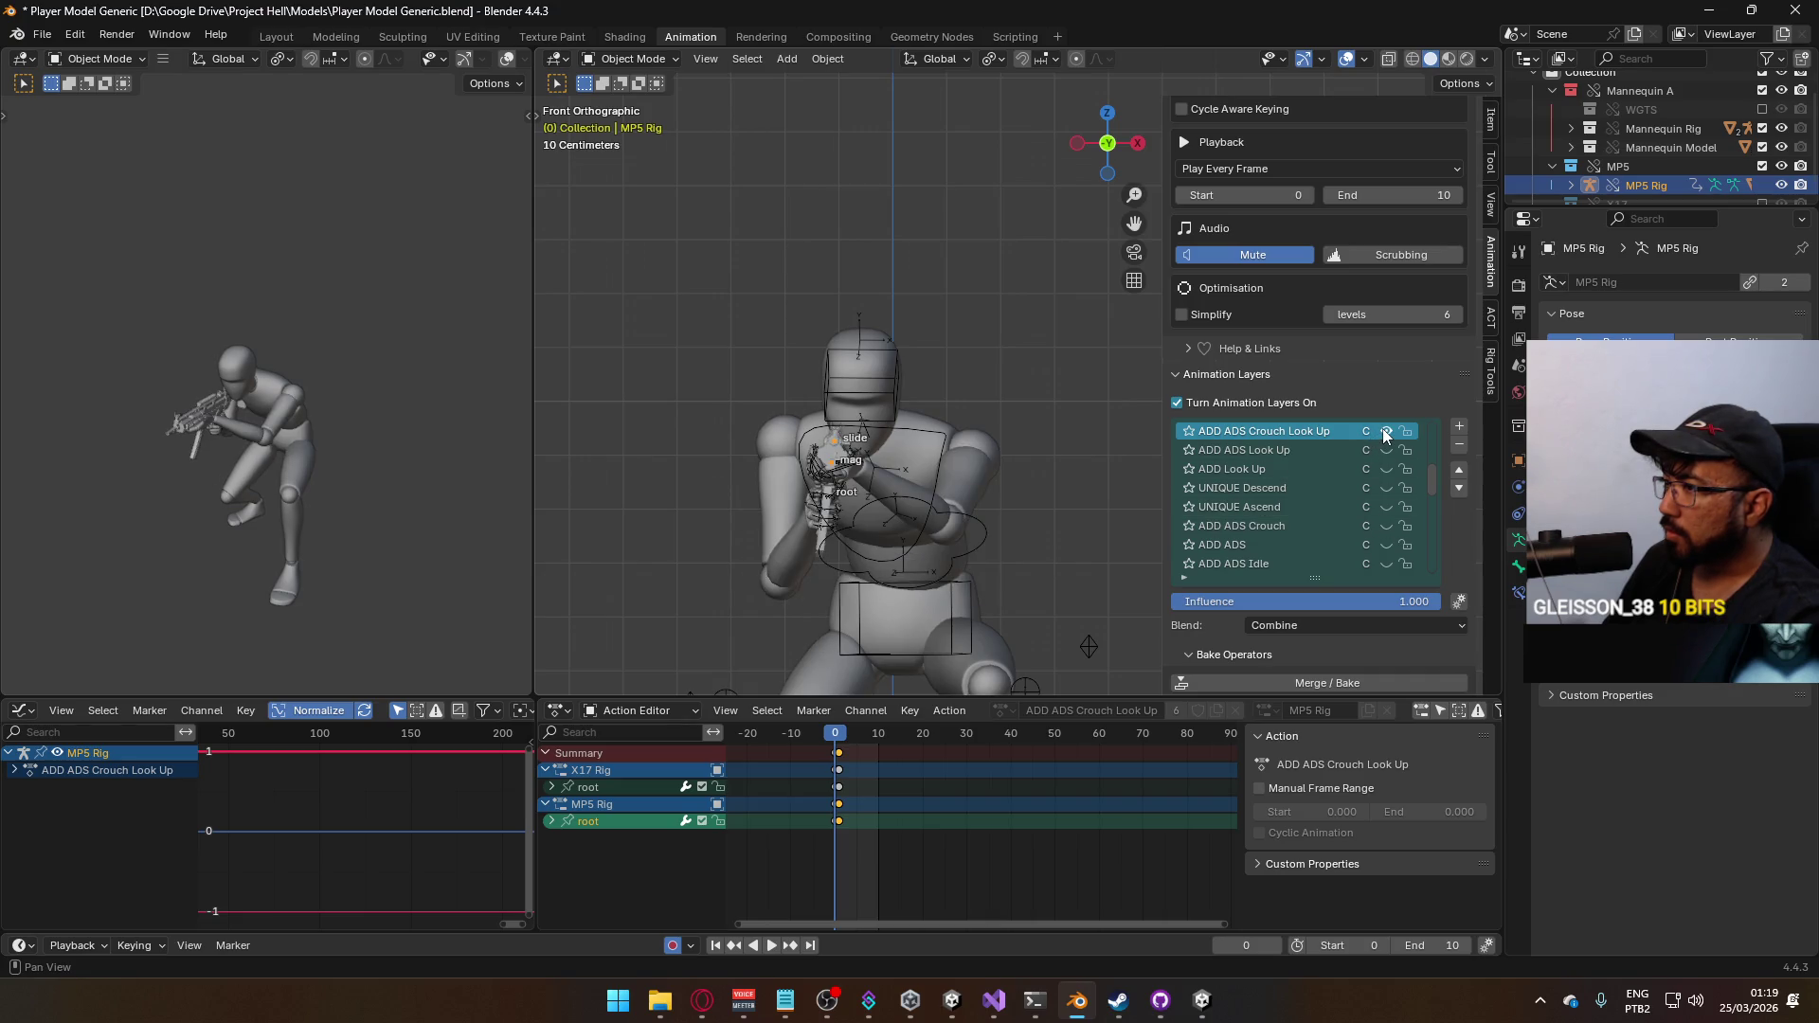
click(1386, 525)
Shift the keyframes slightly later, play the result, then undo back to frame 0
click(879, 735)
key(shift+Left)
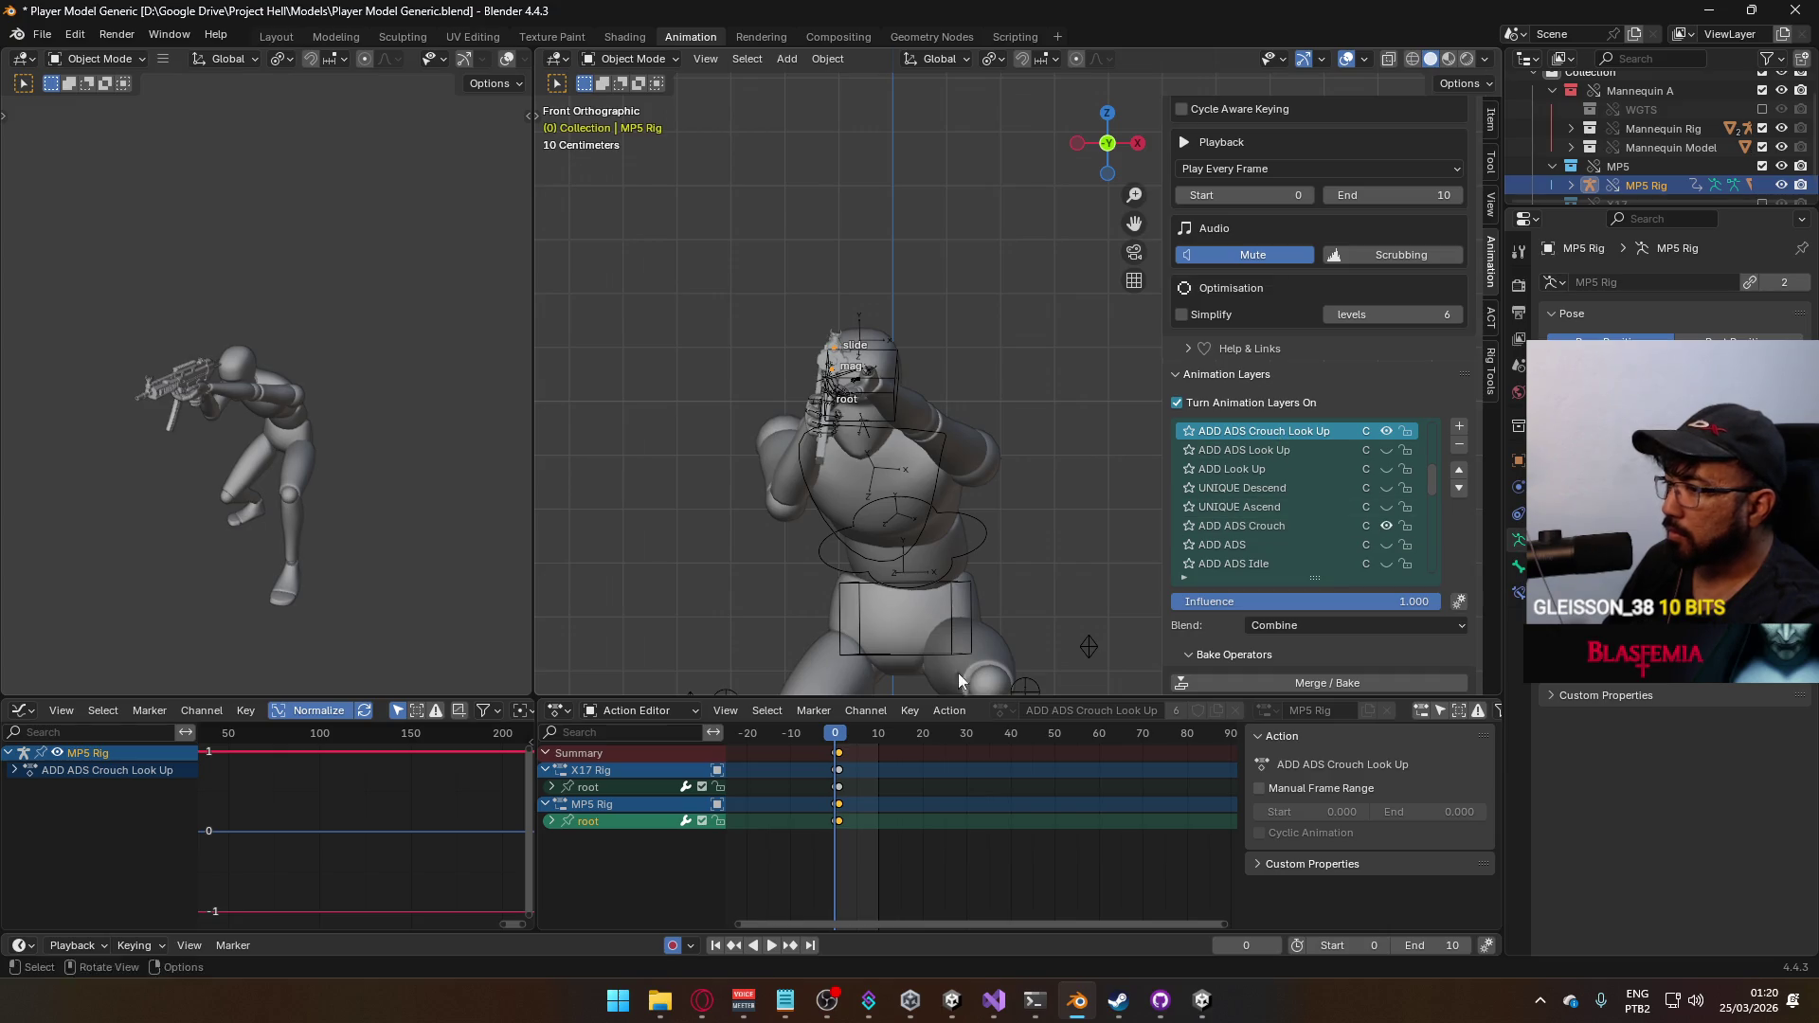
key(g)
click(908, 755)
key(space)
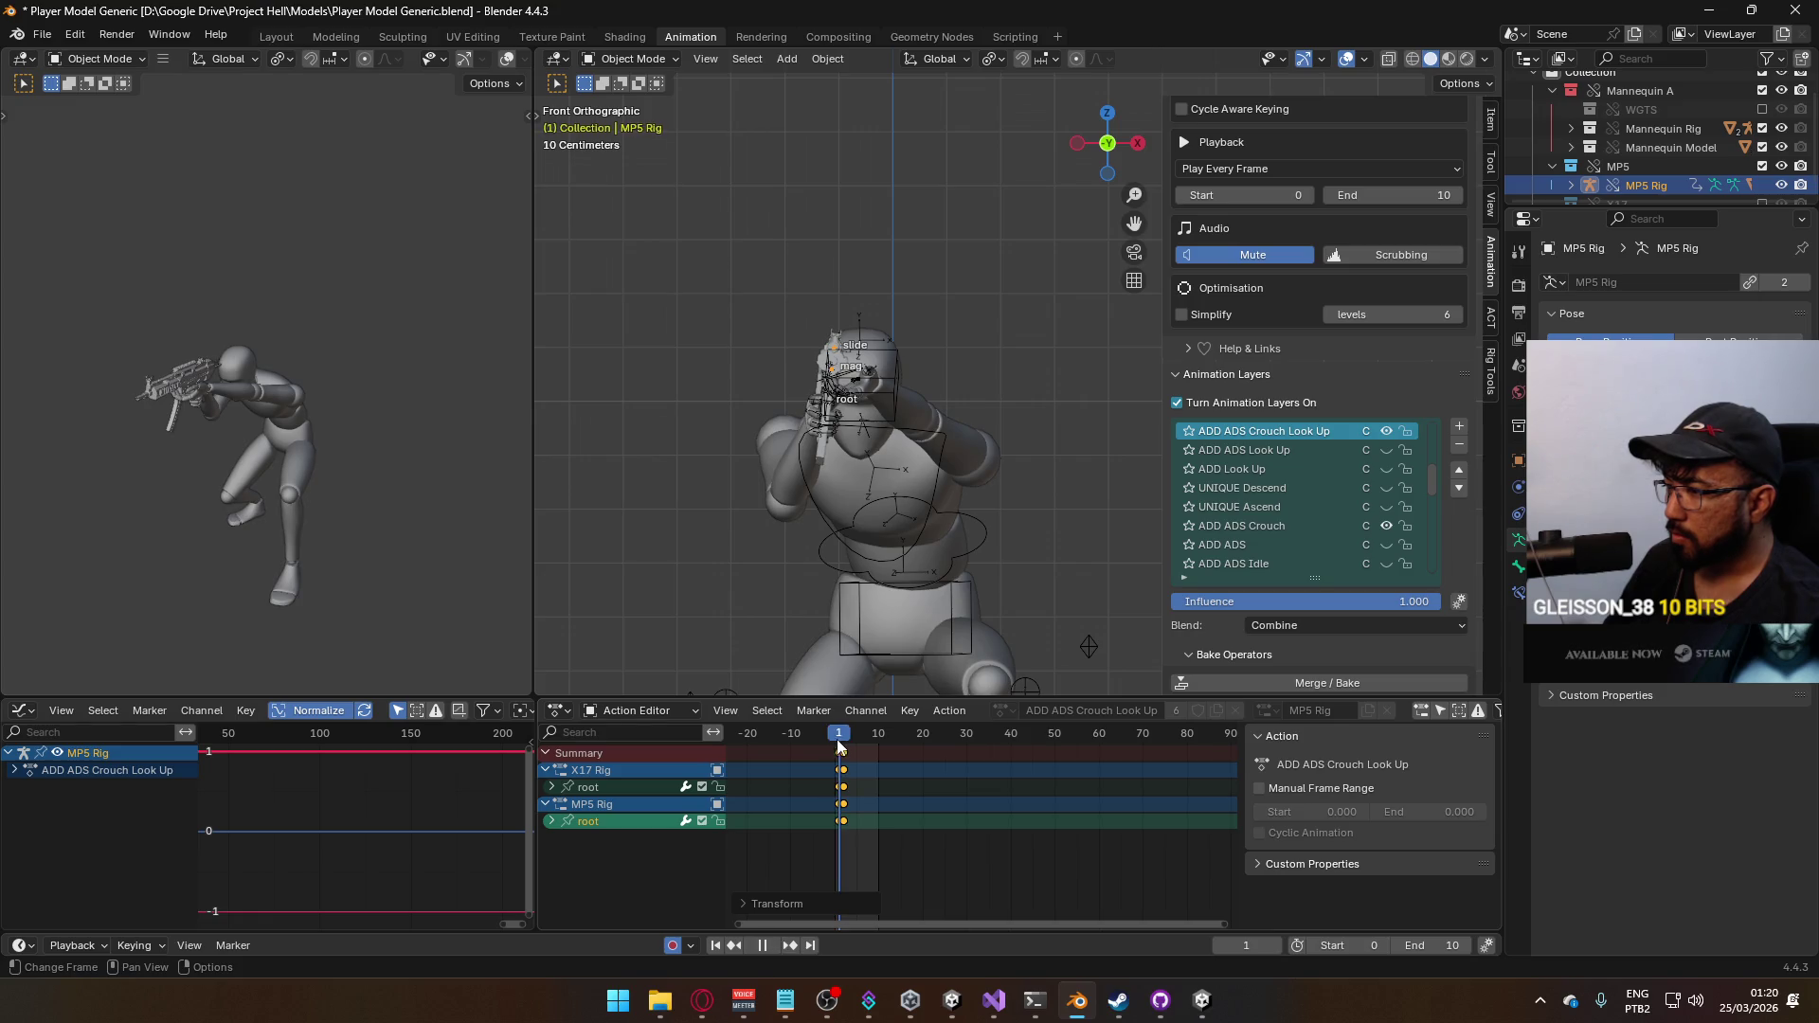
key(Escape)
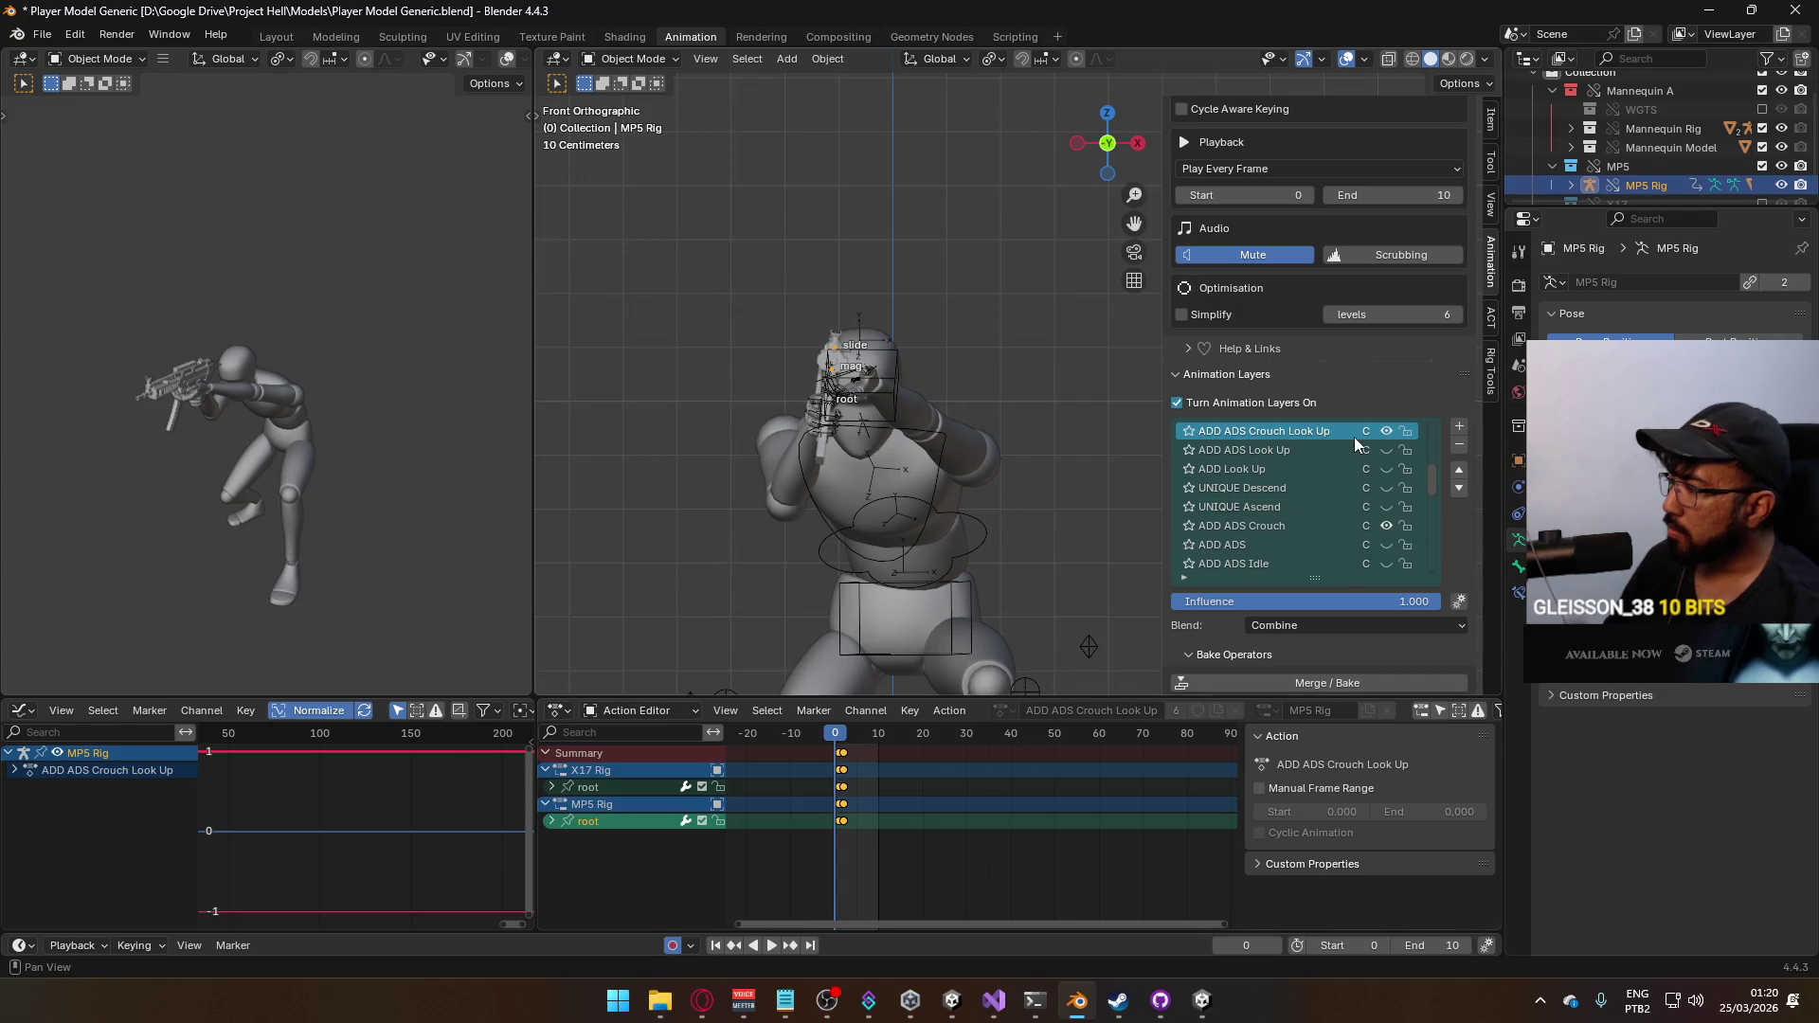
key(ctrl+z)
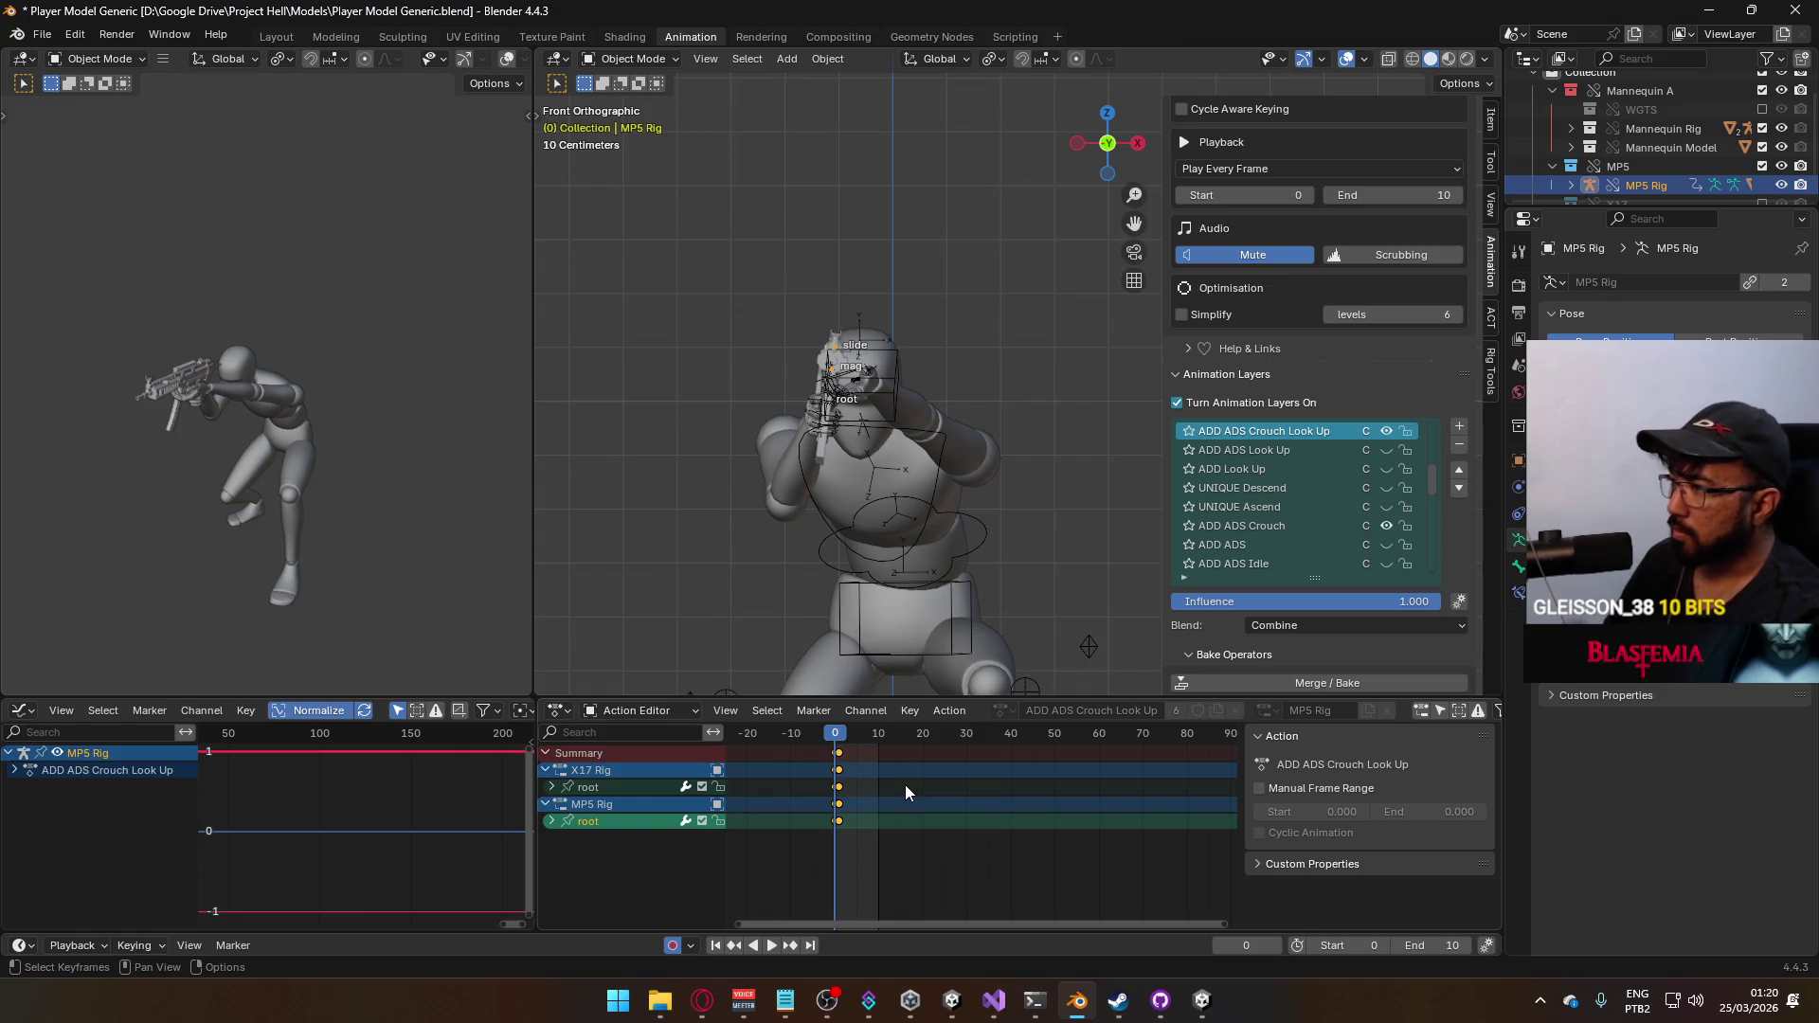
Flip between the ADD ADS Crouch Look Up and plain ADD ADS Crouch poses, ending on the plain crouch
click(1386, 430)
click(1388, 430)
click(1389, 429)
click(1388, 429)
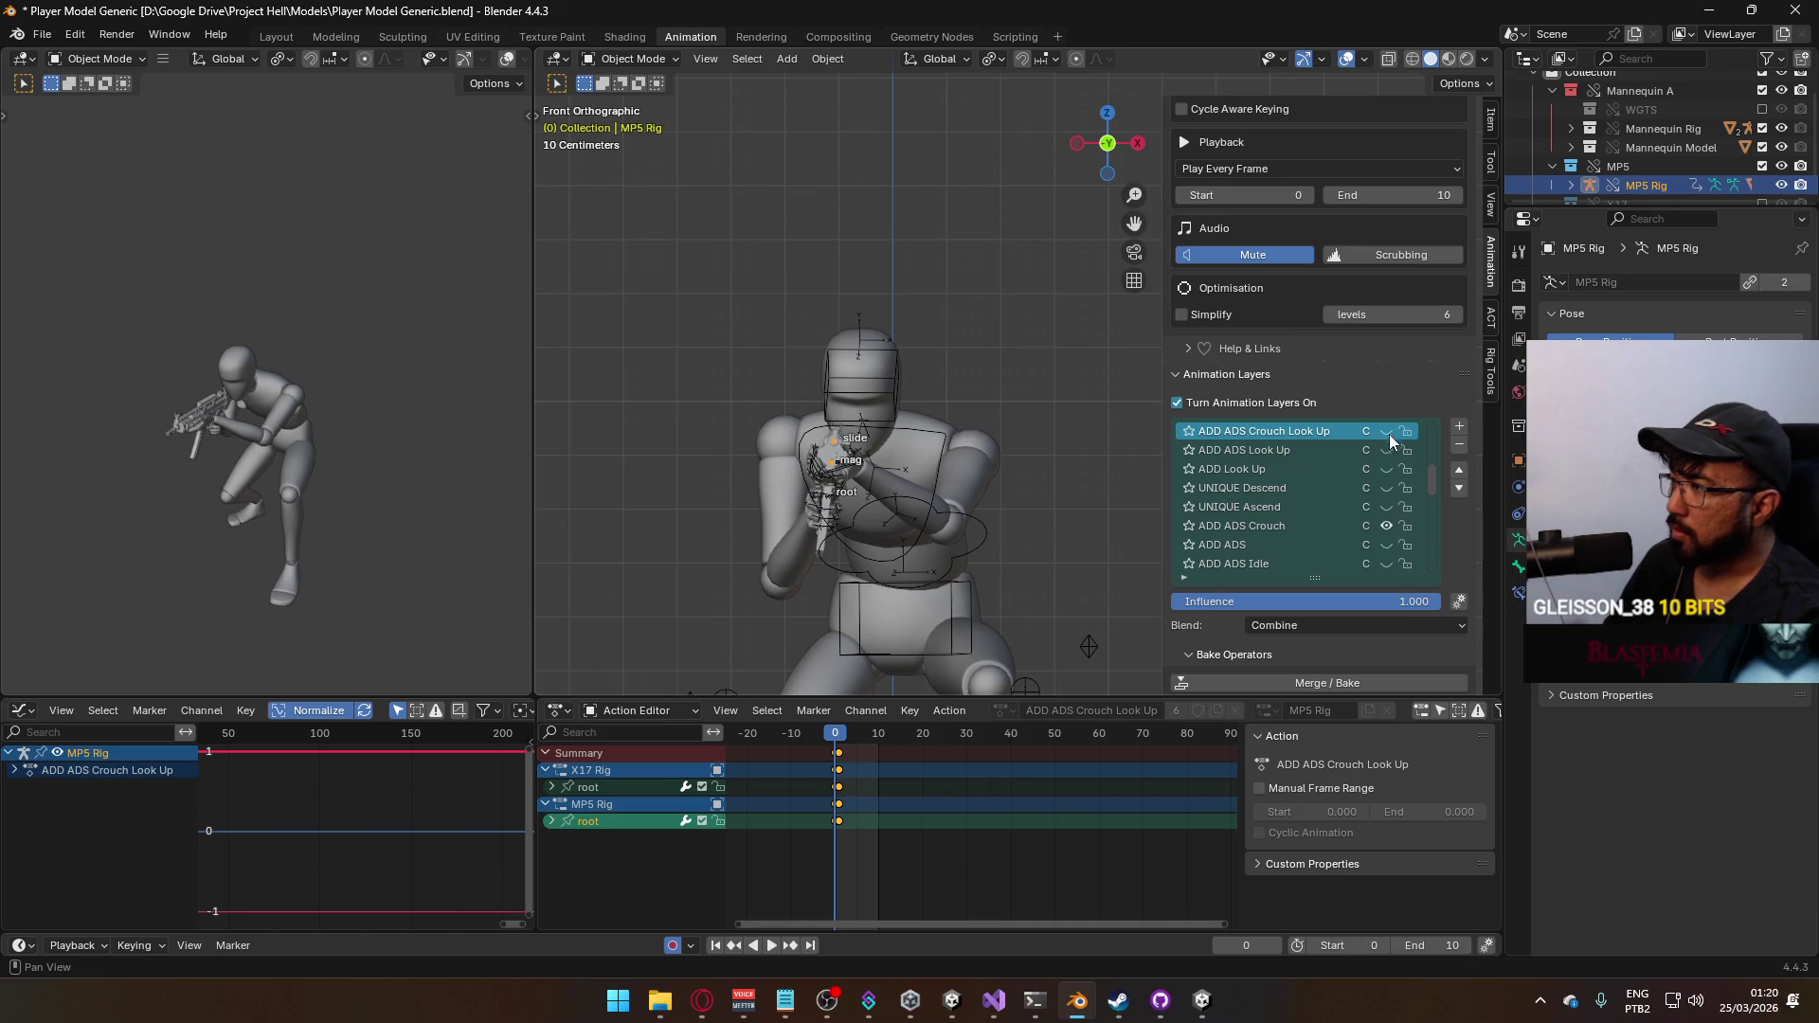
click(1384, 432)
click(1384, 524)
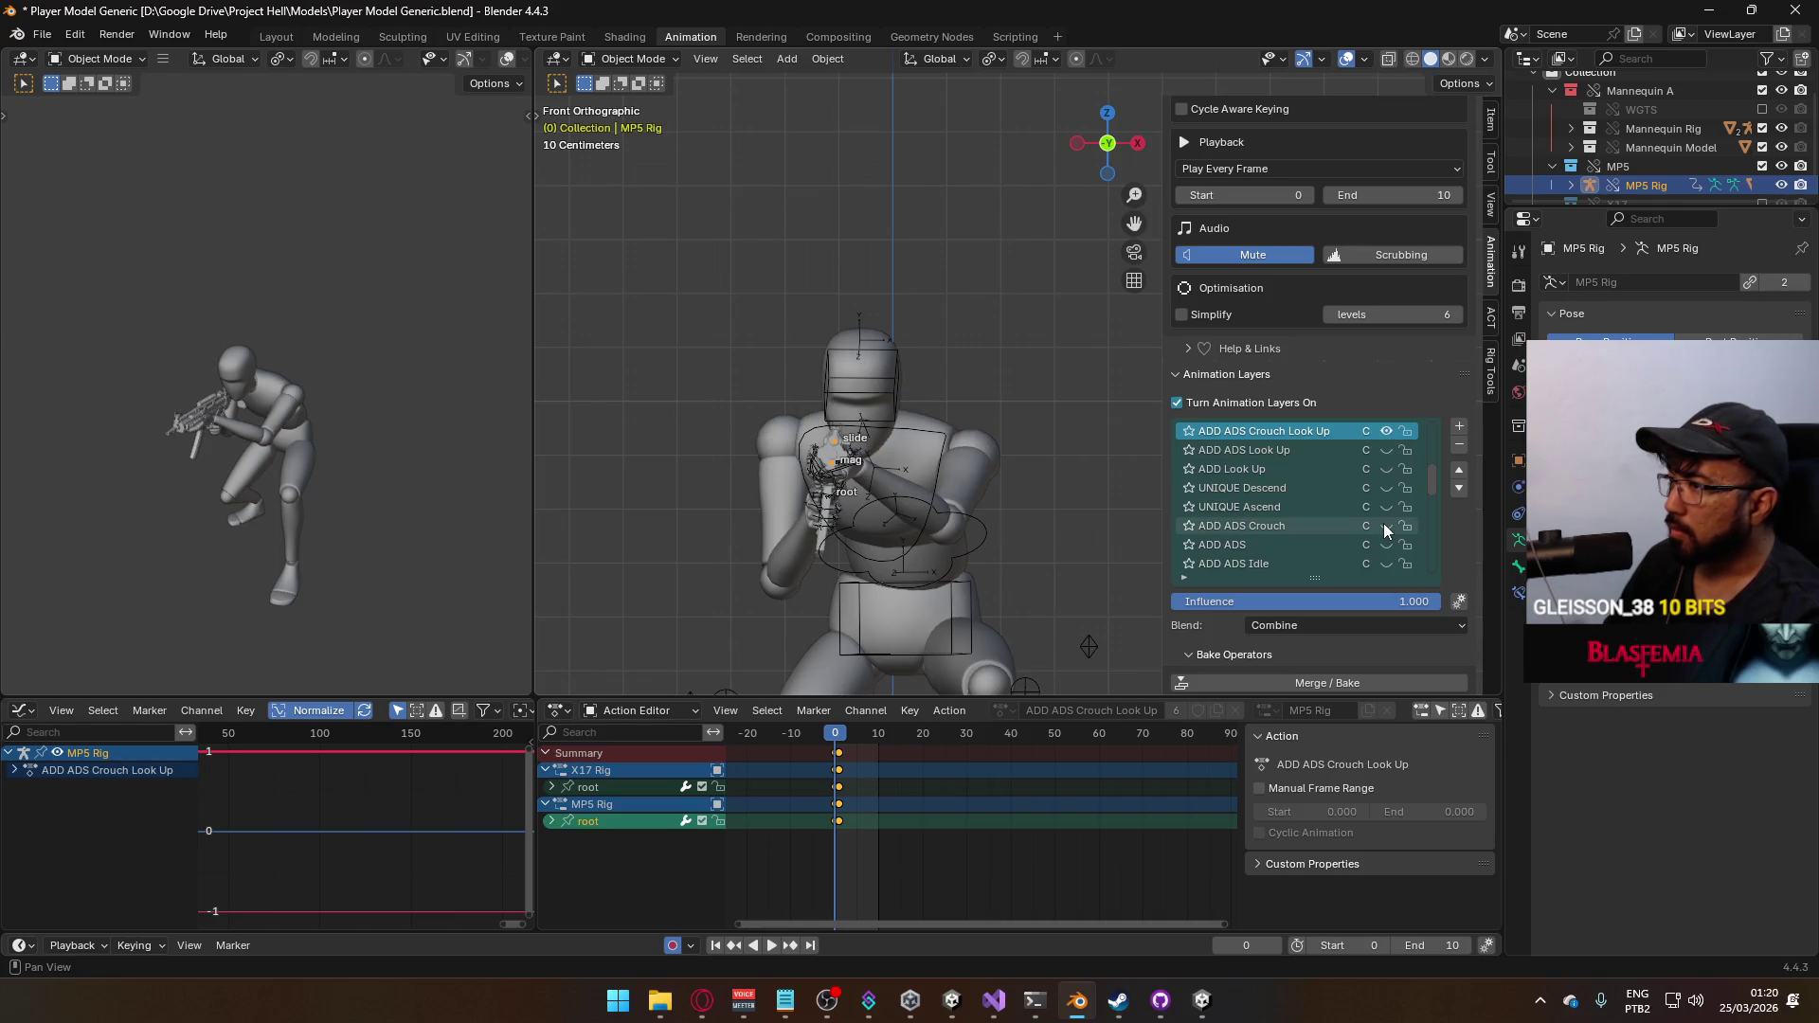
click(1382, 523)
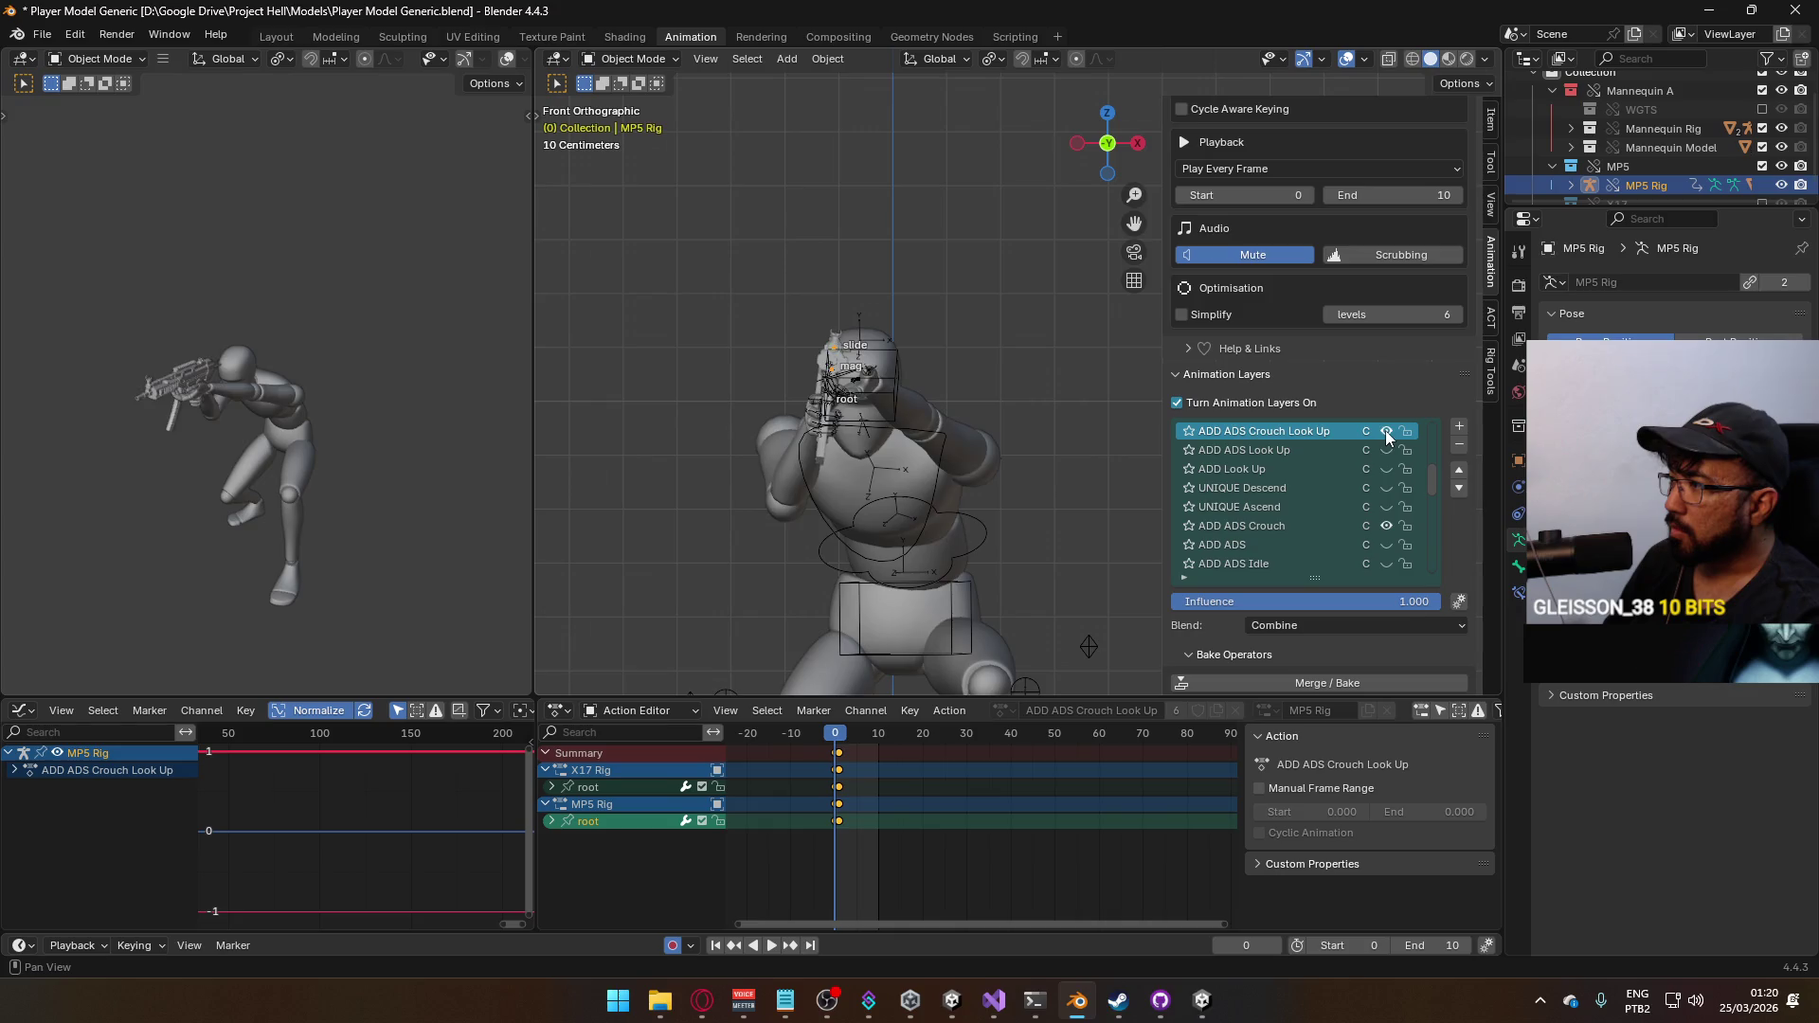
click(1386, 431)
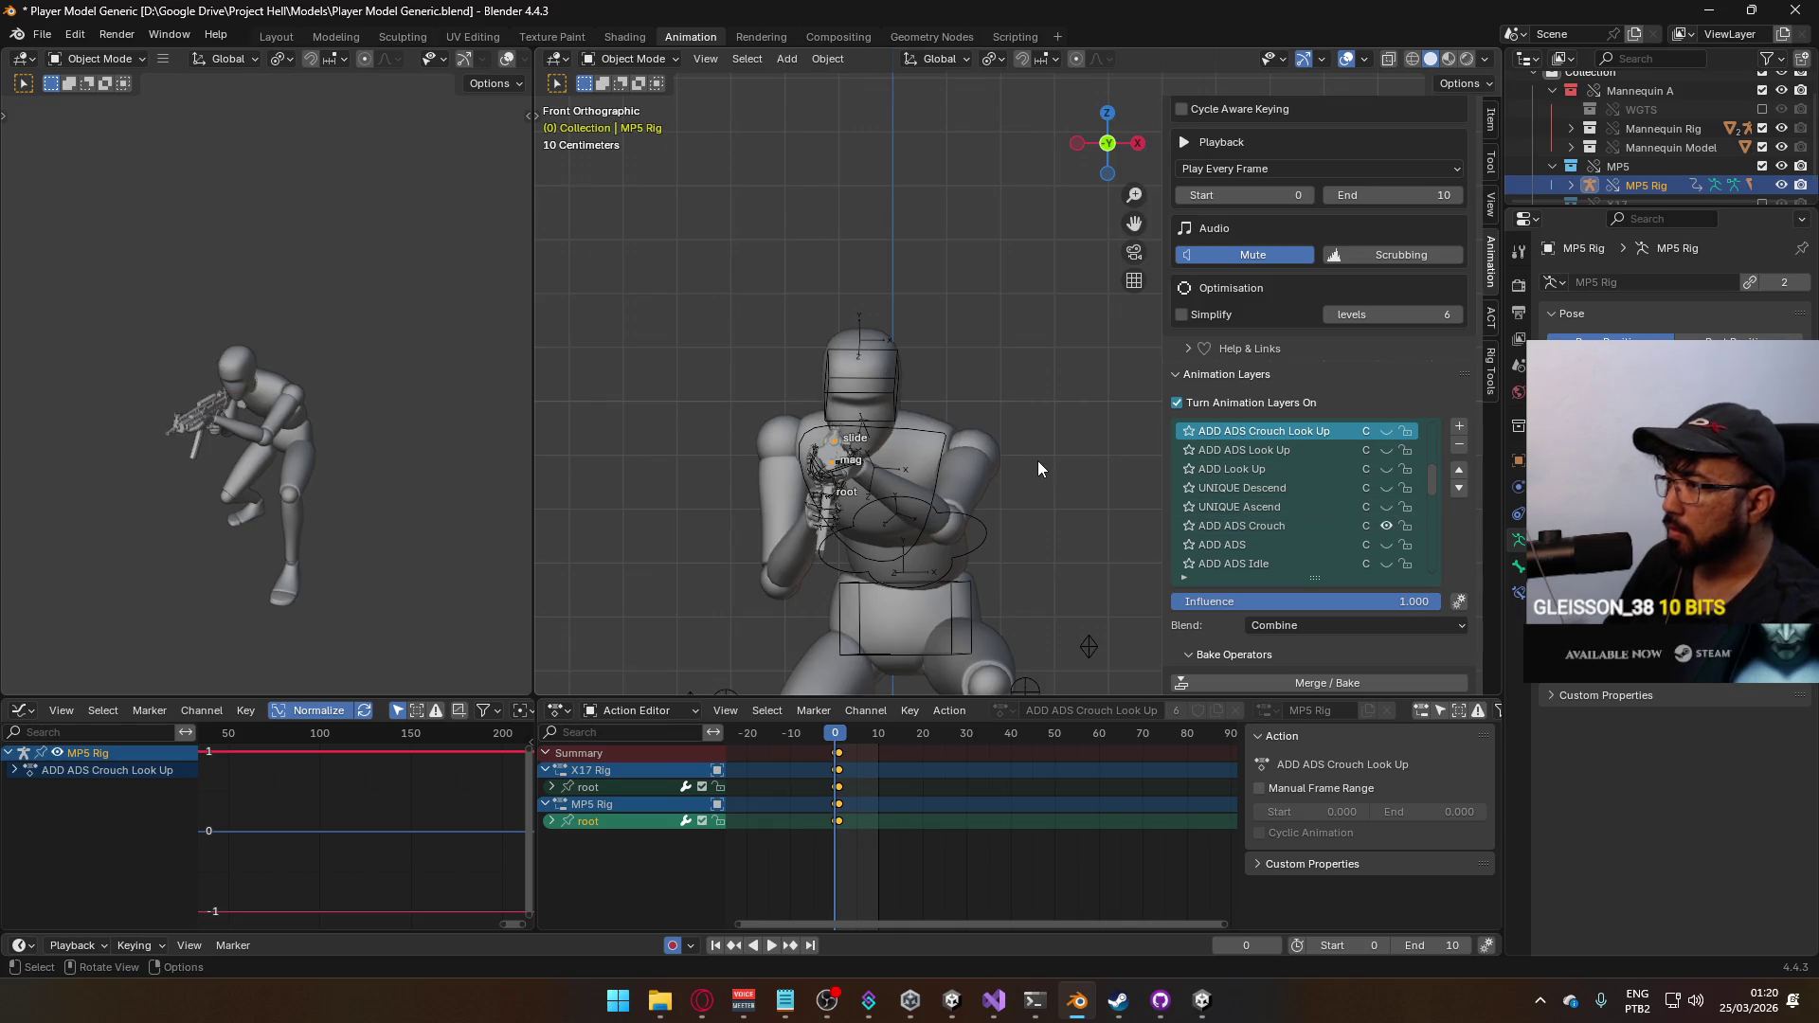
key(KP_3)
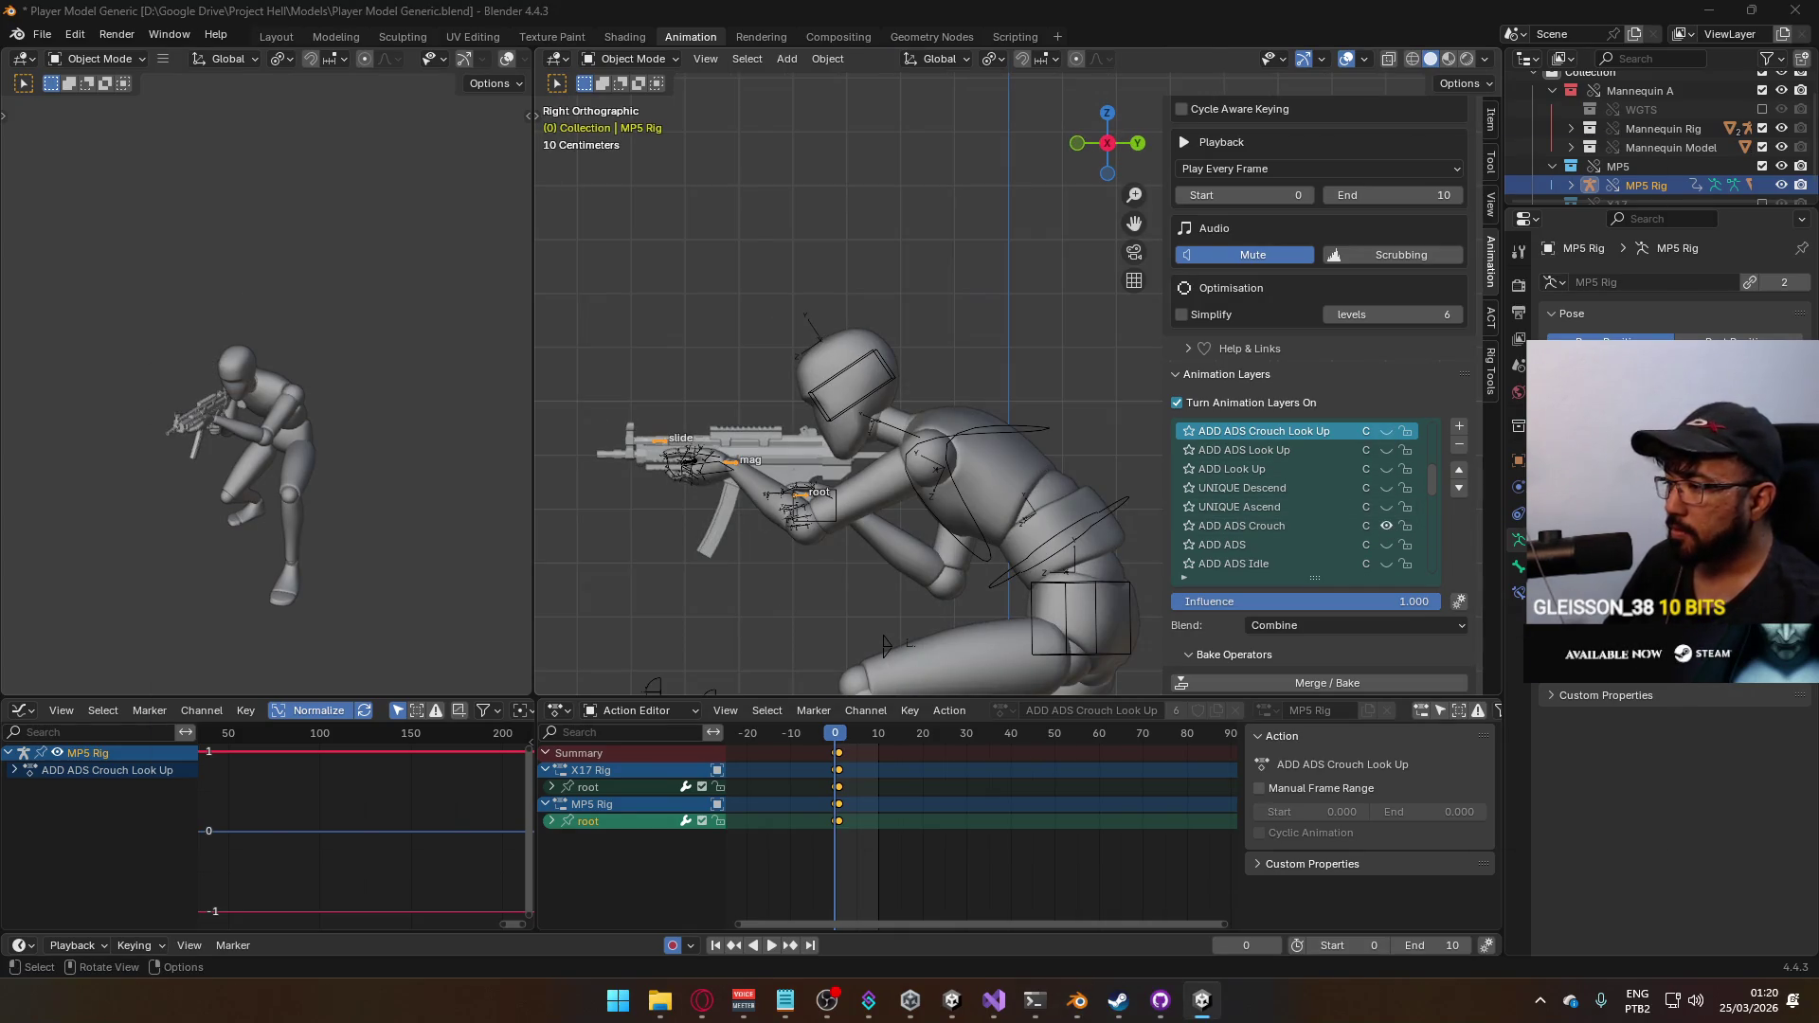
key(super)
key(super)
key(super)
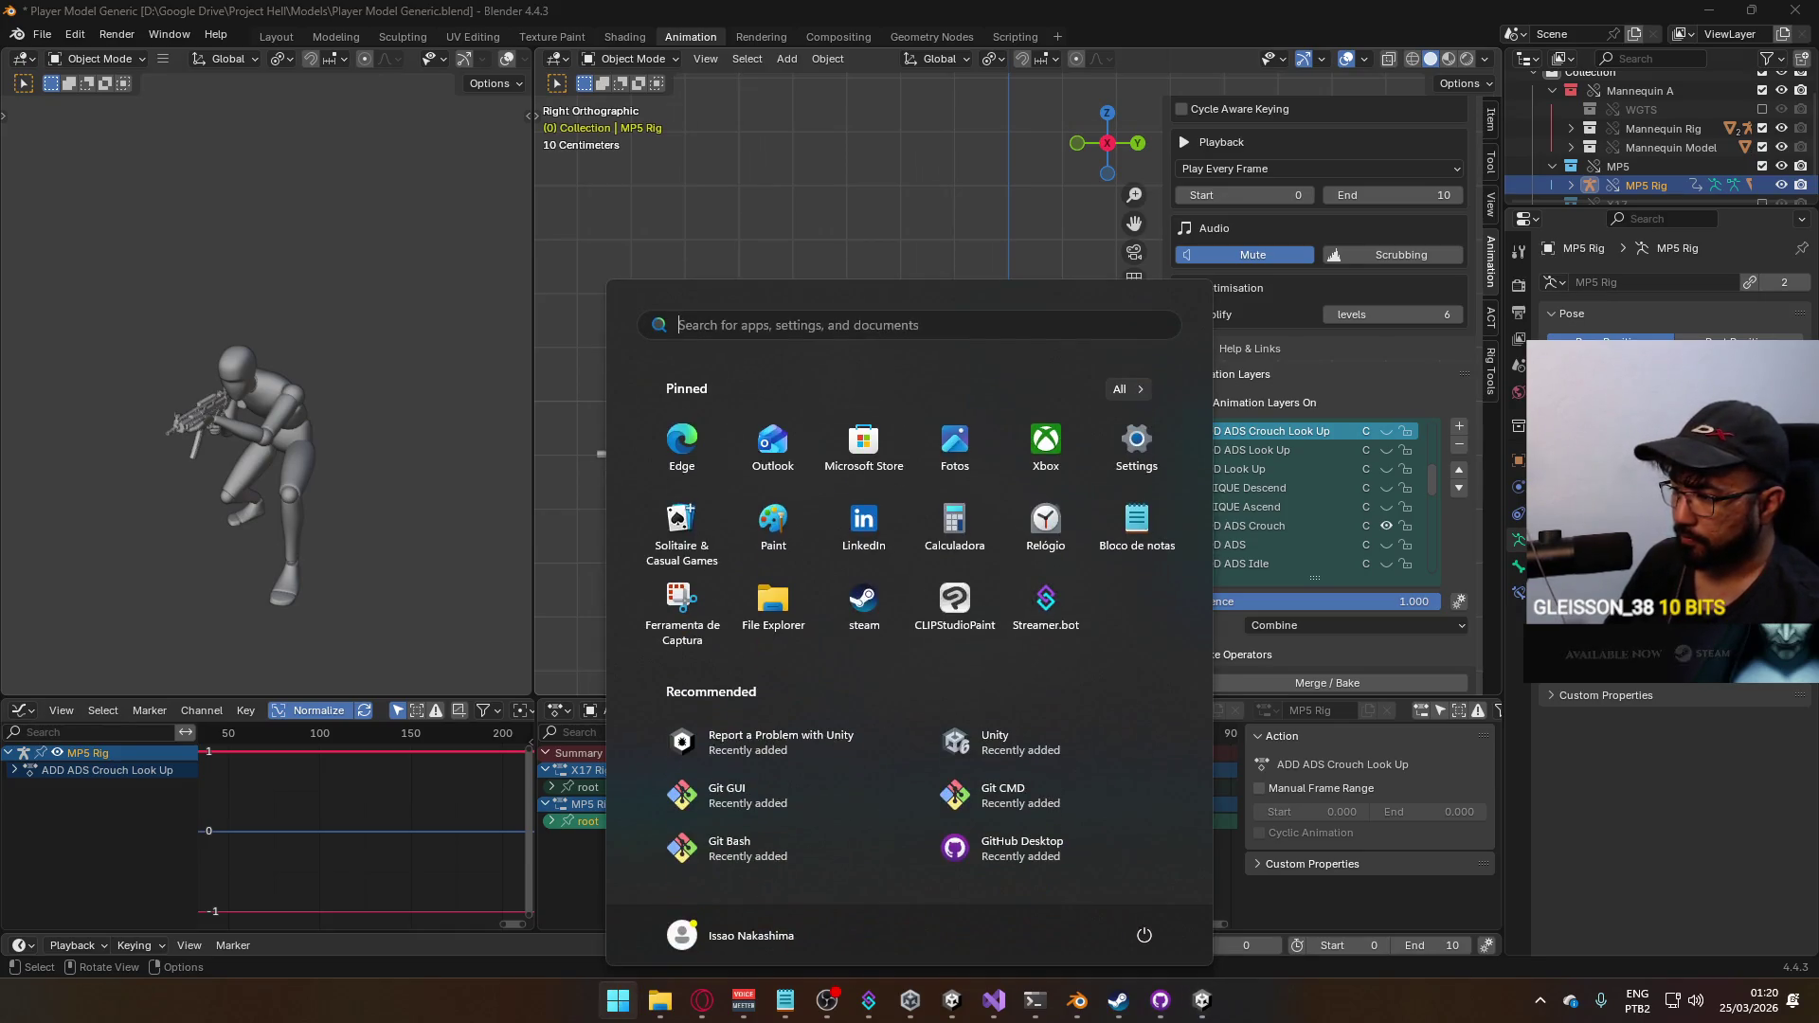
mouse_move(951, 1000)
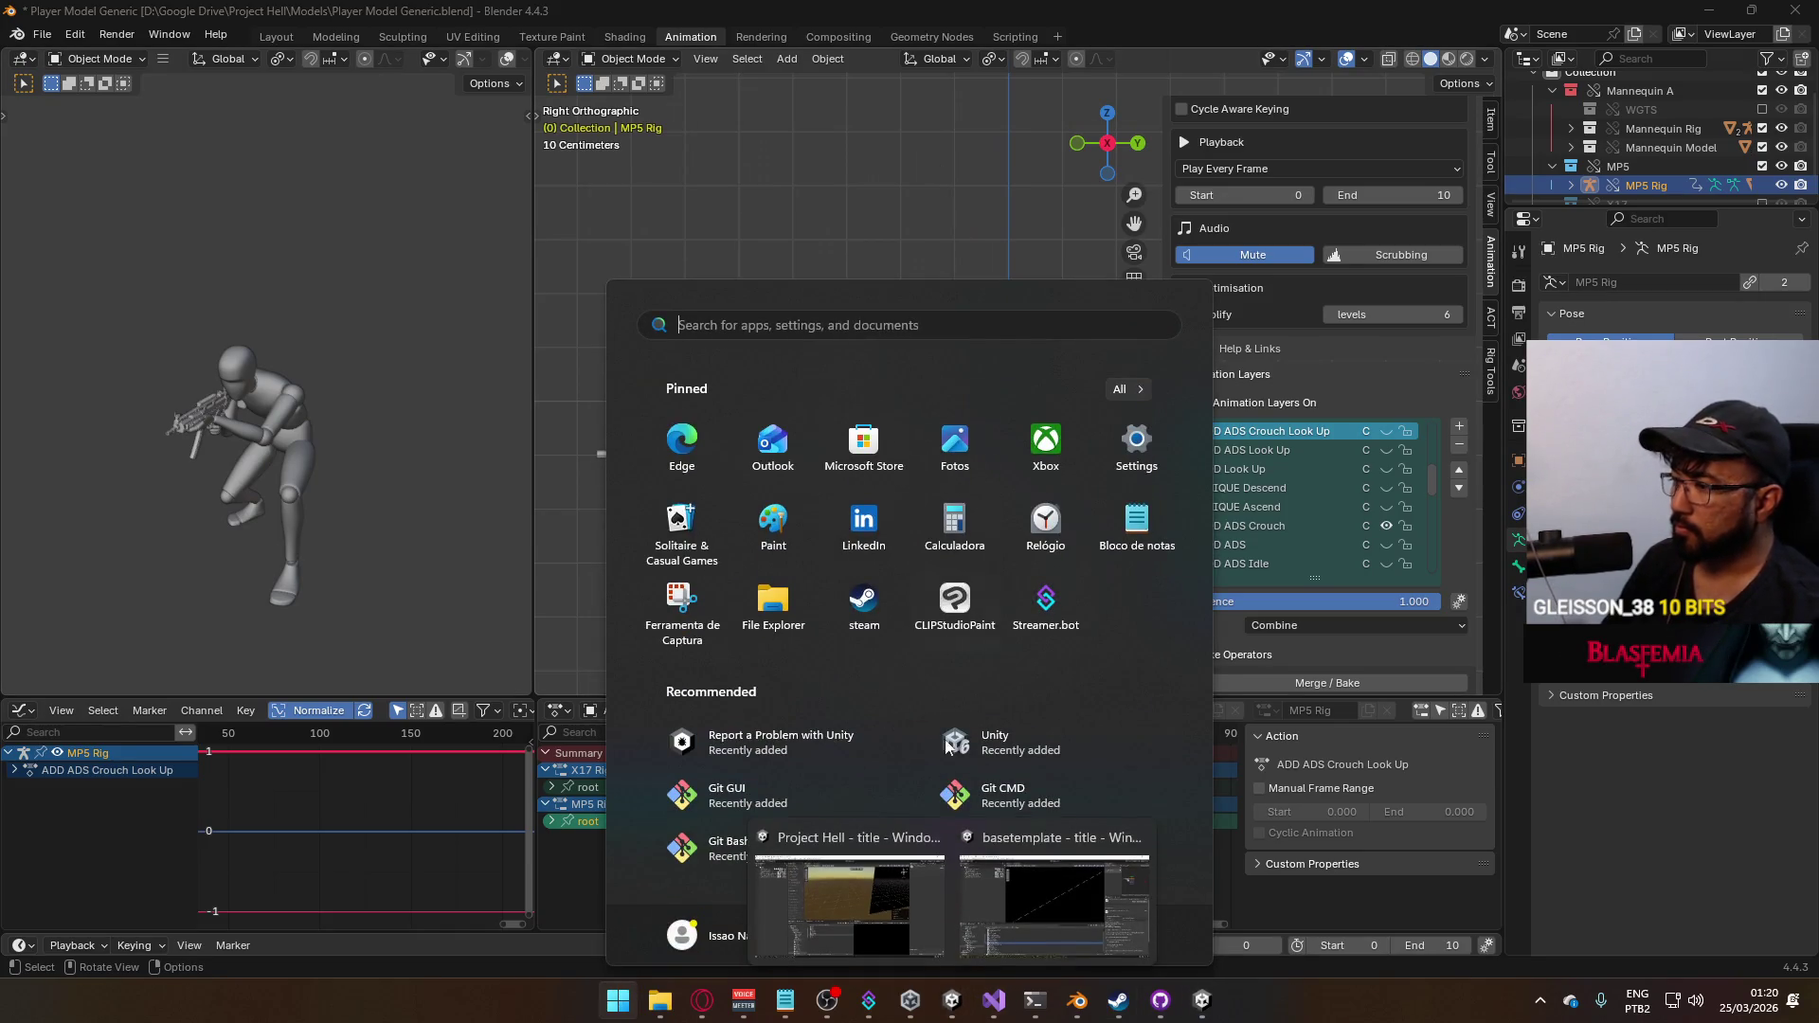
Start Unity's title scene in play mode and bring Steam's Dota 2 page to the front
click(869, 864)
click(882, 56)
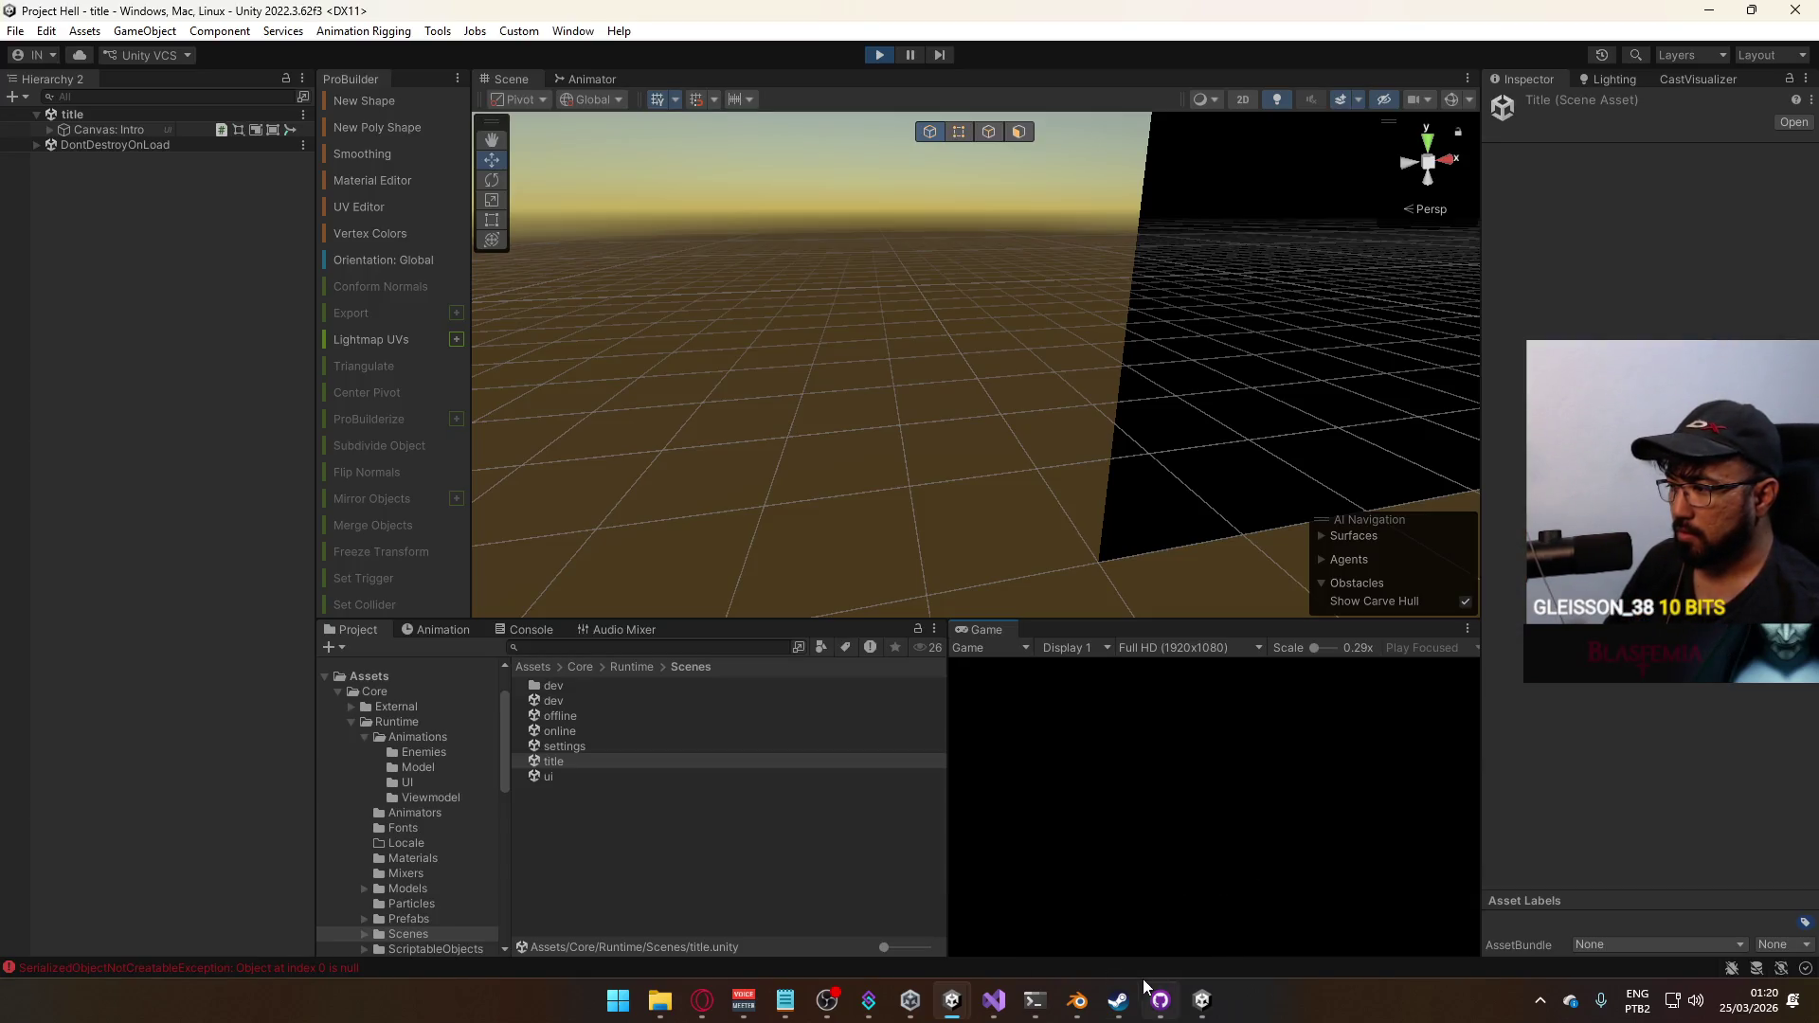
click(1118, 1000)
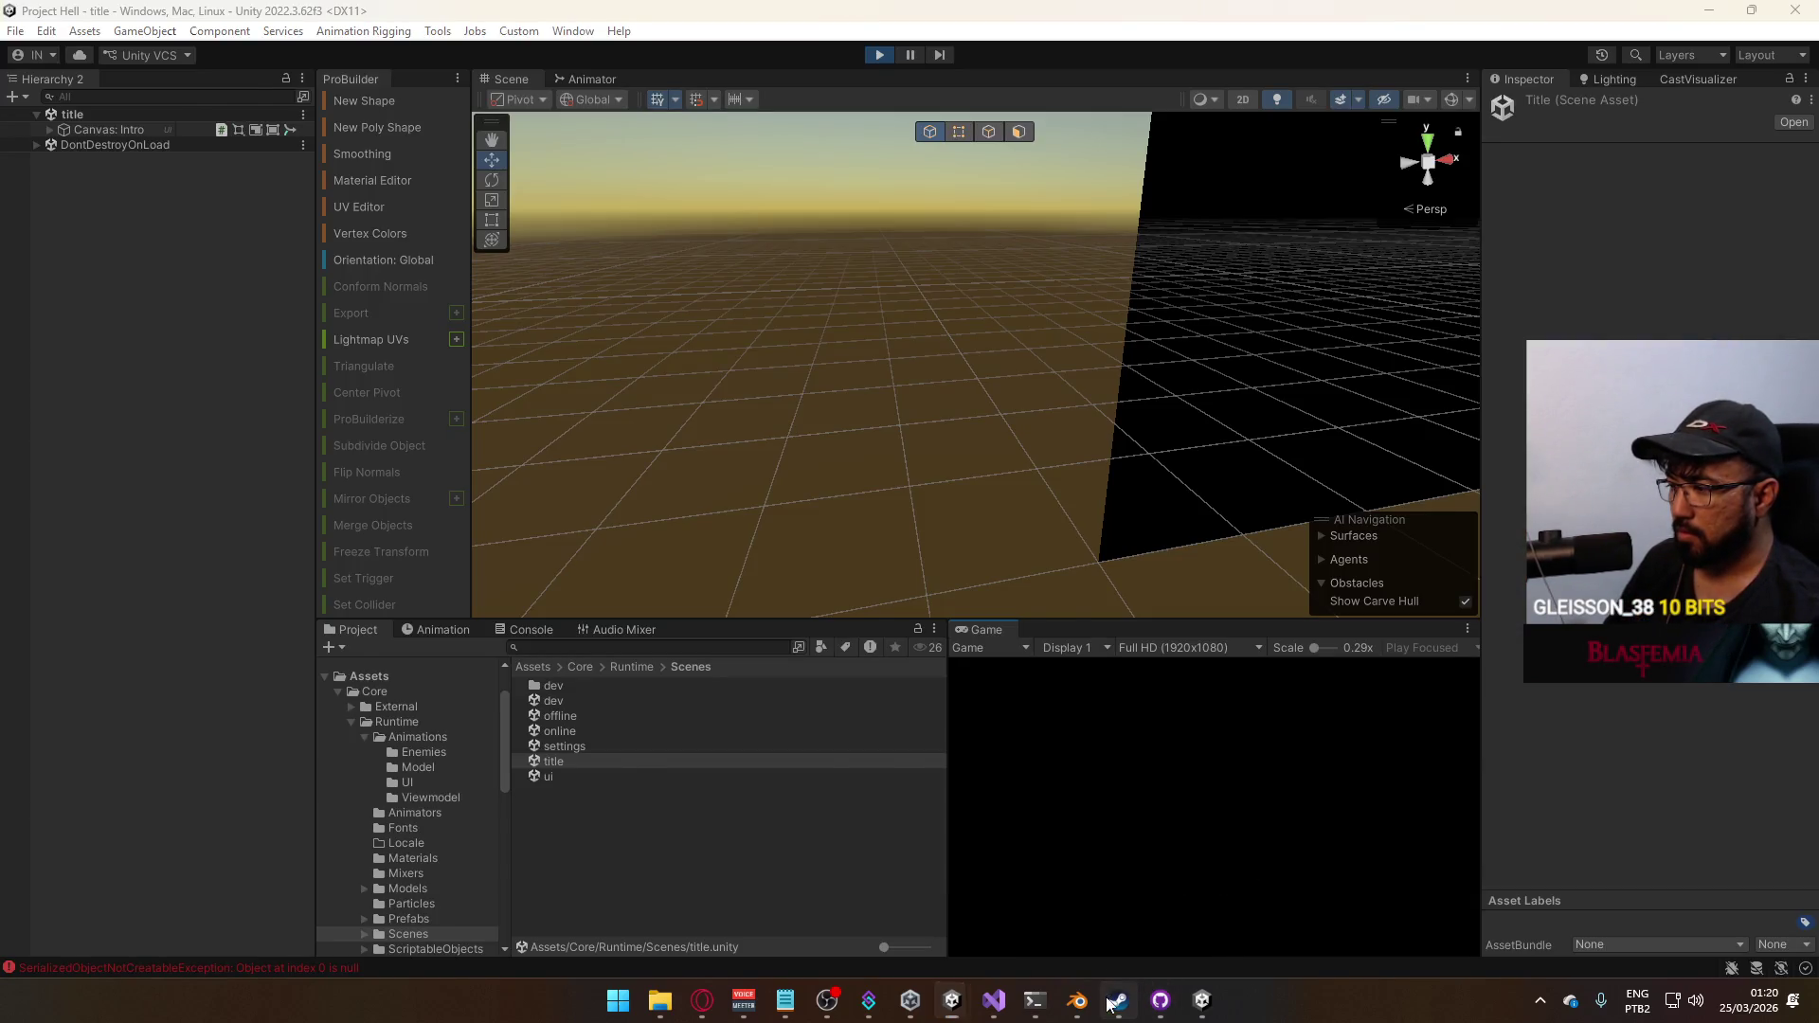
Return to Unity, enter the dev level from the game menu and dismiss the Windows start list
click(1343, 265)
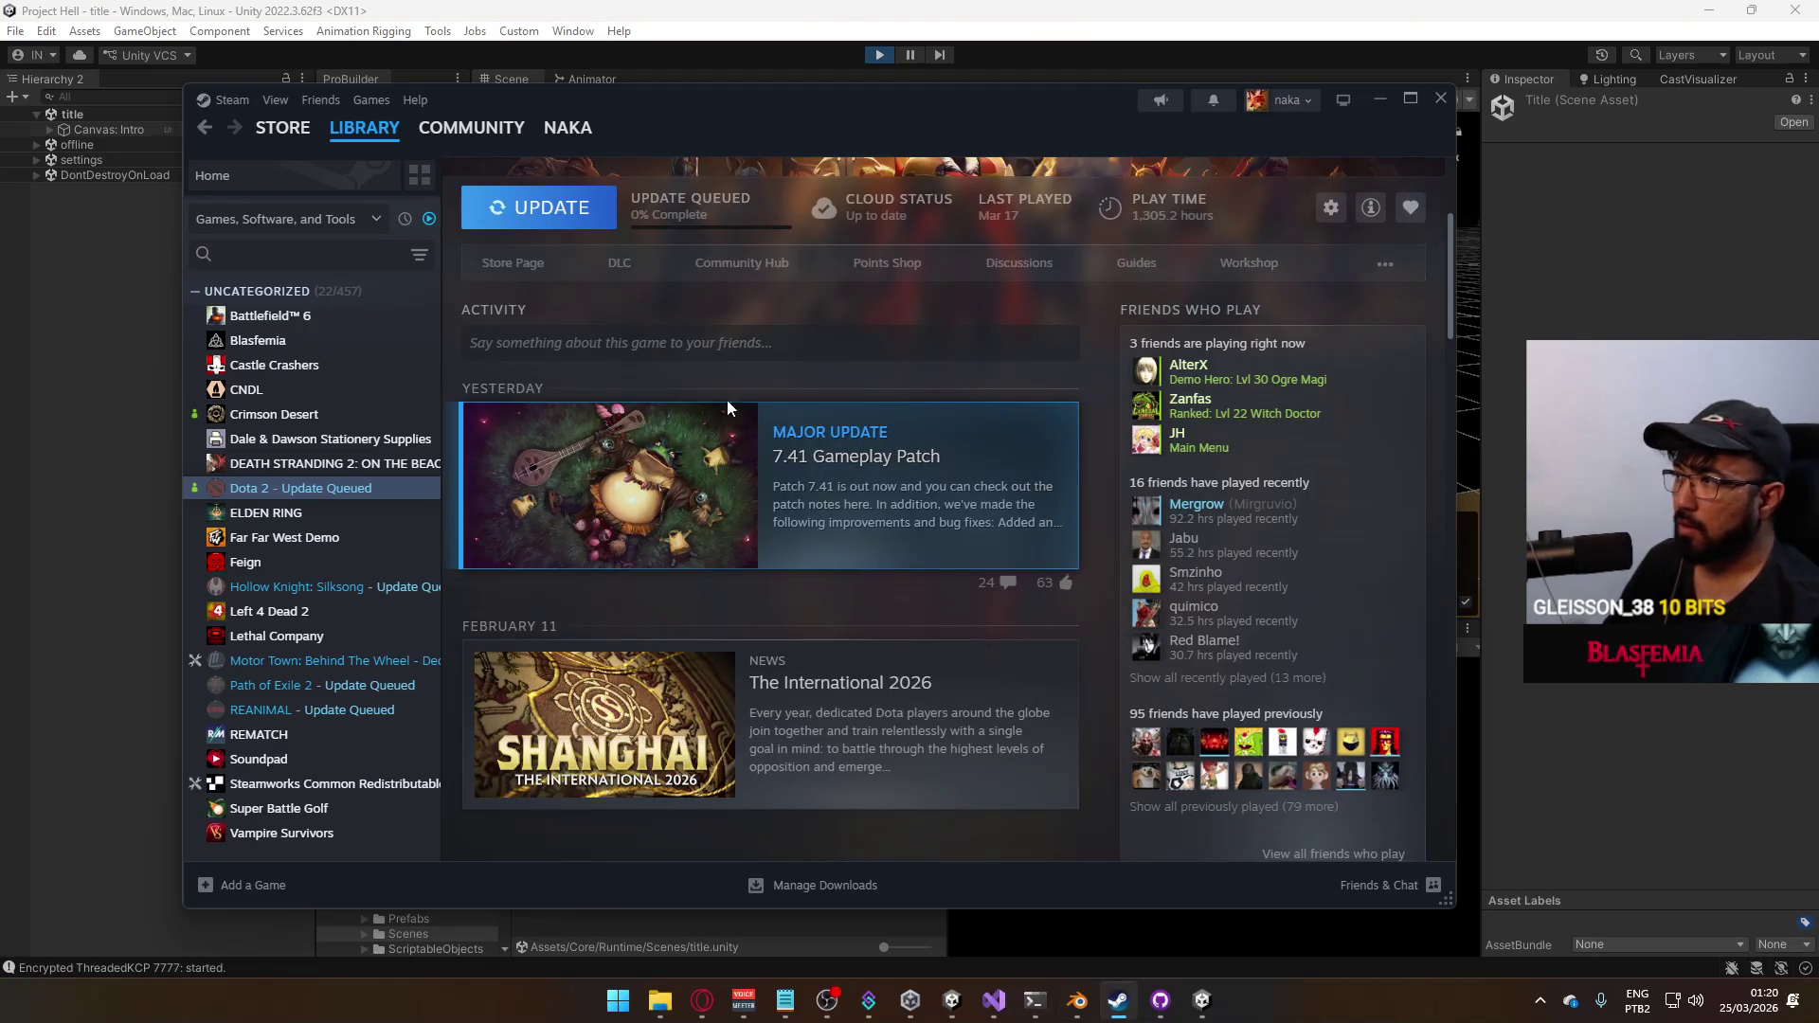
key(alt+Tab)
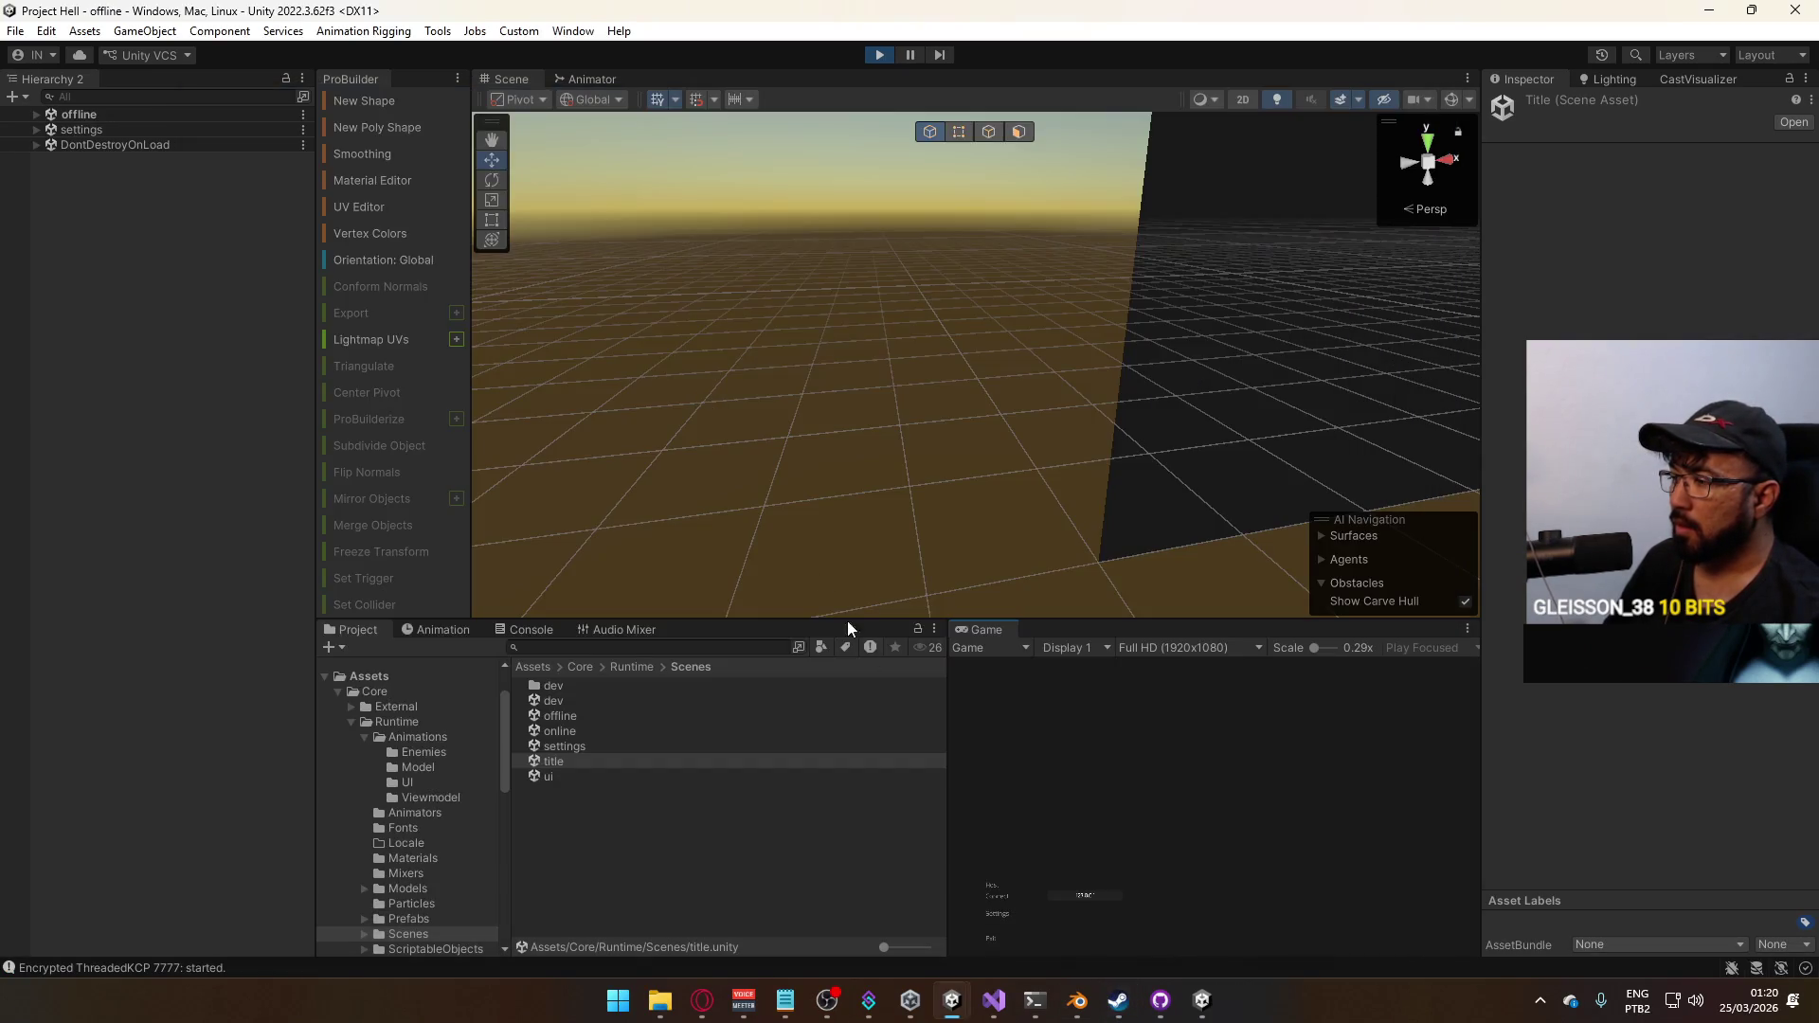
click(1004, 884)
key(super)
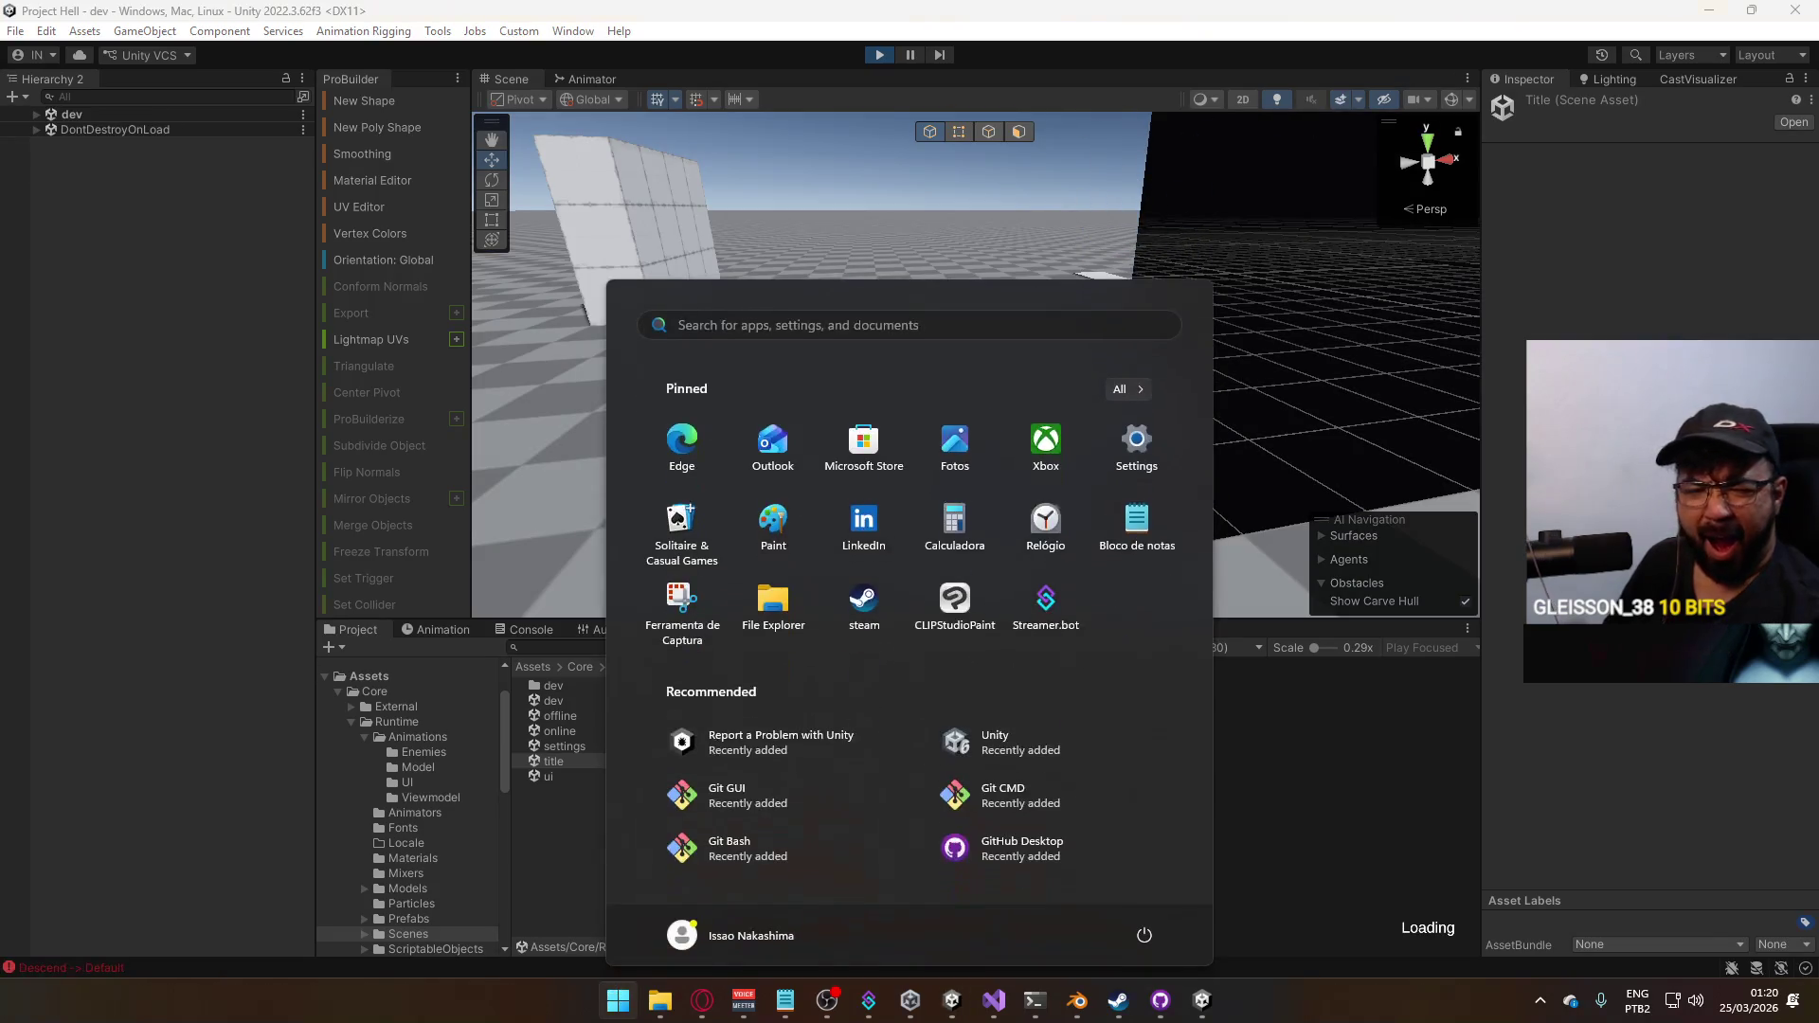
key(super)
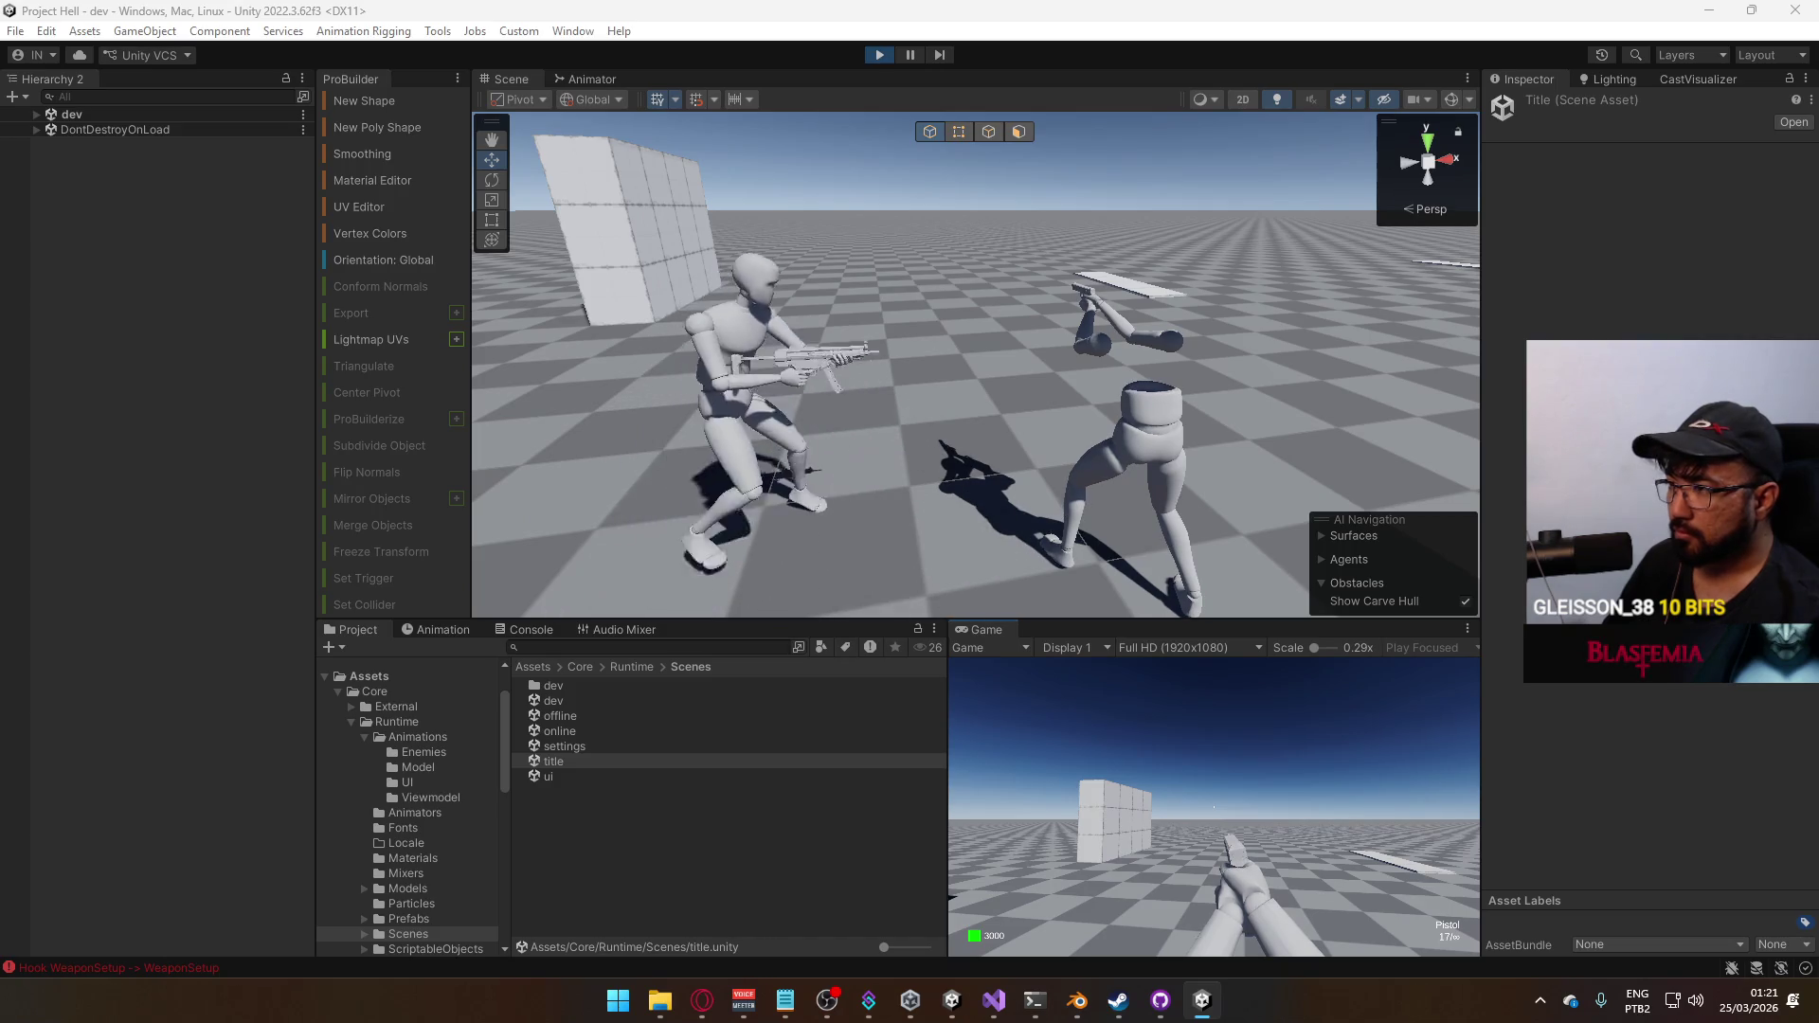
key(super)
key(super)
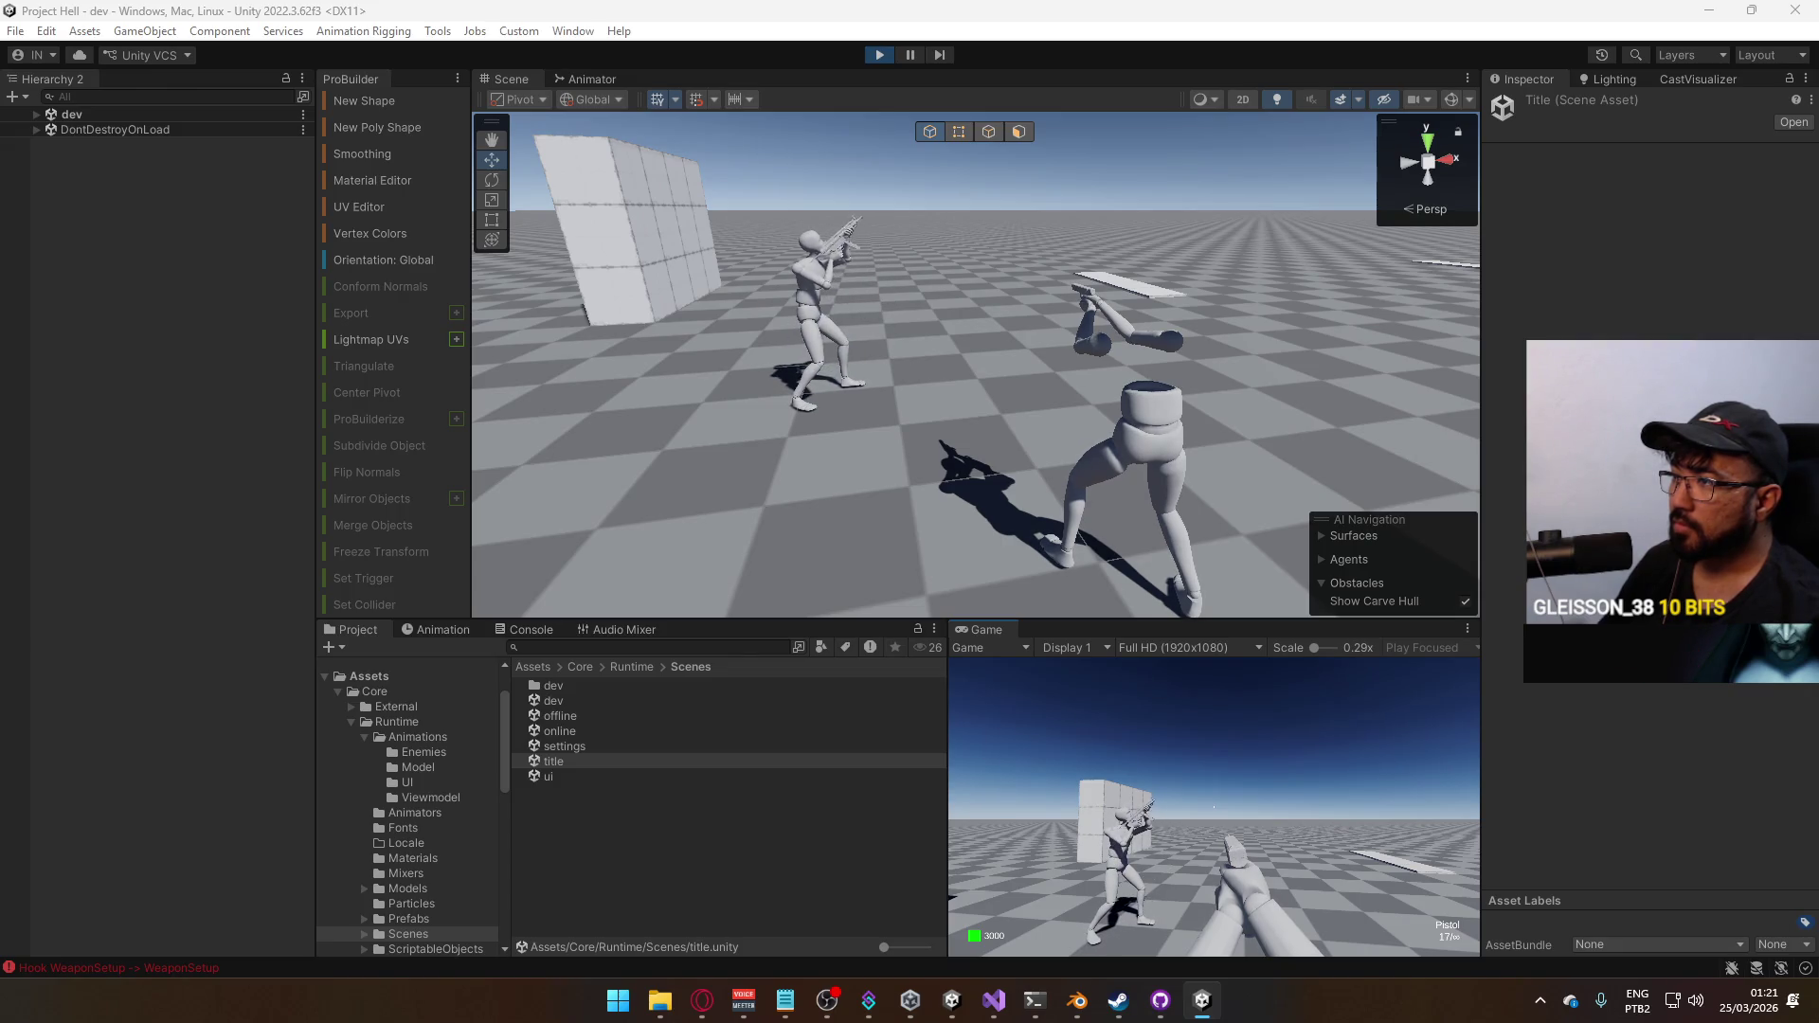
key(super)
key(super)
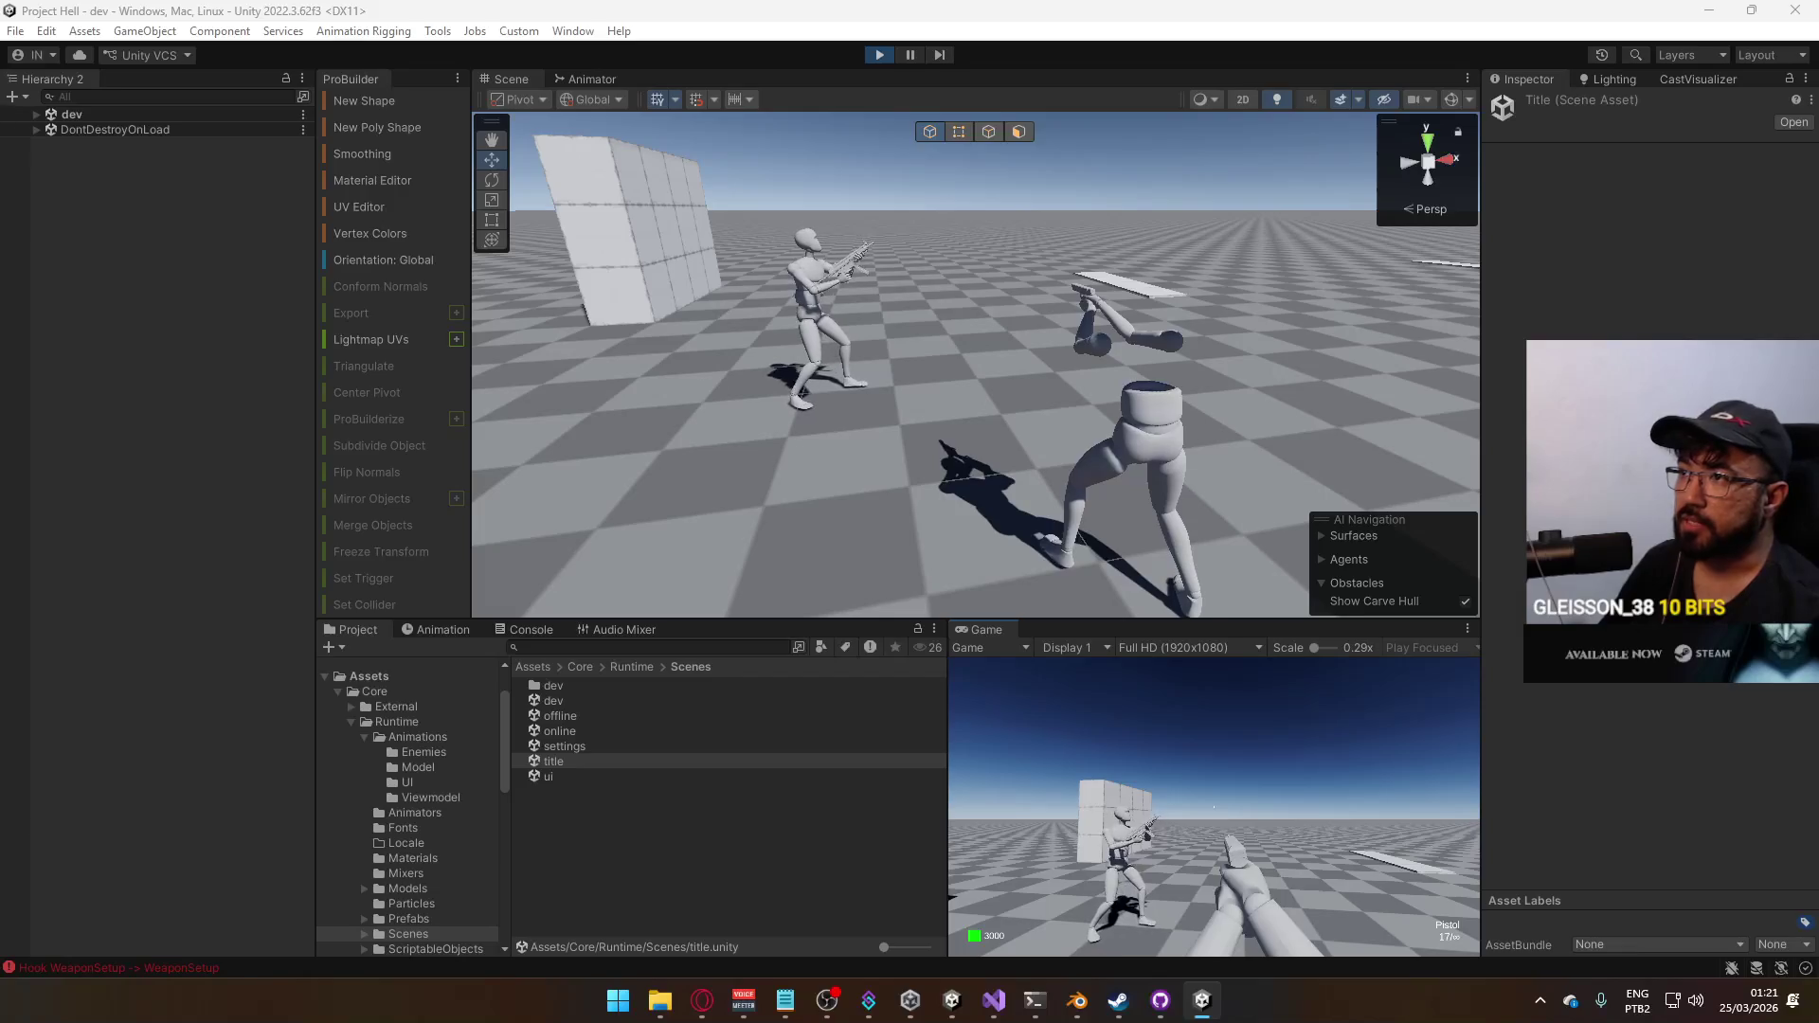
key(super)
Select the Look Layer in the Animator and pan its graph to the crouch, walk and default states
click(608, 80)
click(577, 304)
mouse_move(1107, 307)
middle_down()
mouse_move(932, 319)
mouse_move(910, 397)
mouse_move(879, 304)
mouse_move(902, 251)
mouse_move(929, 260)
mouse_move(940, 333)
middle_up()
click(596, 304)
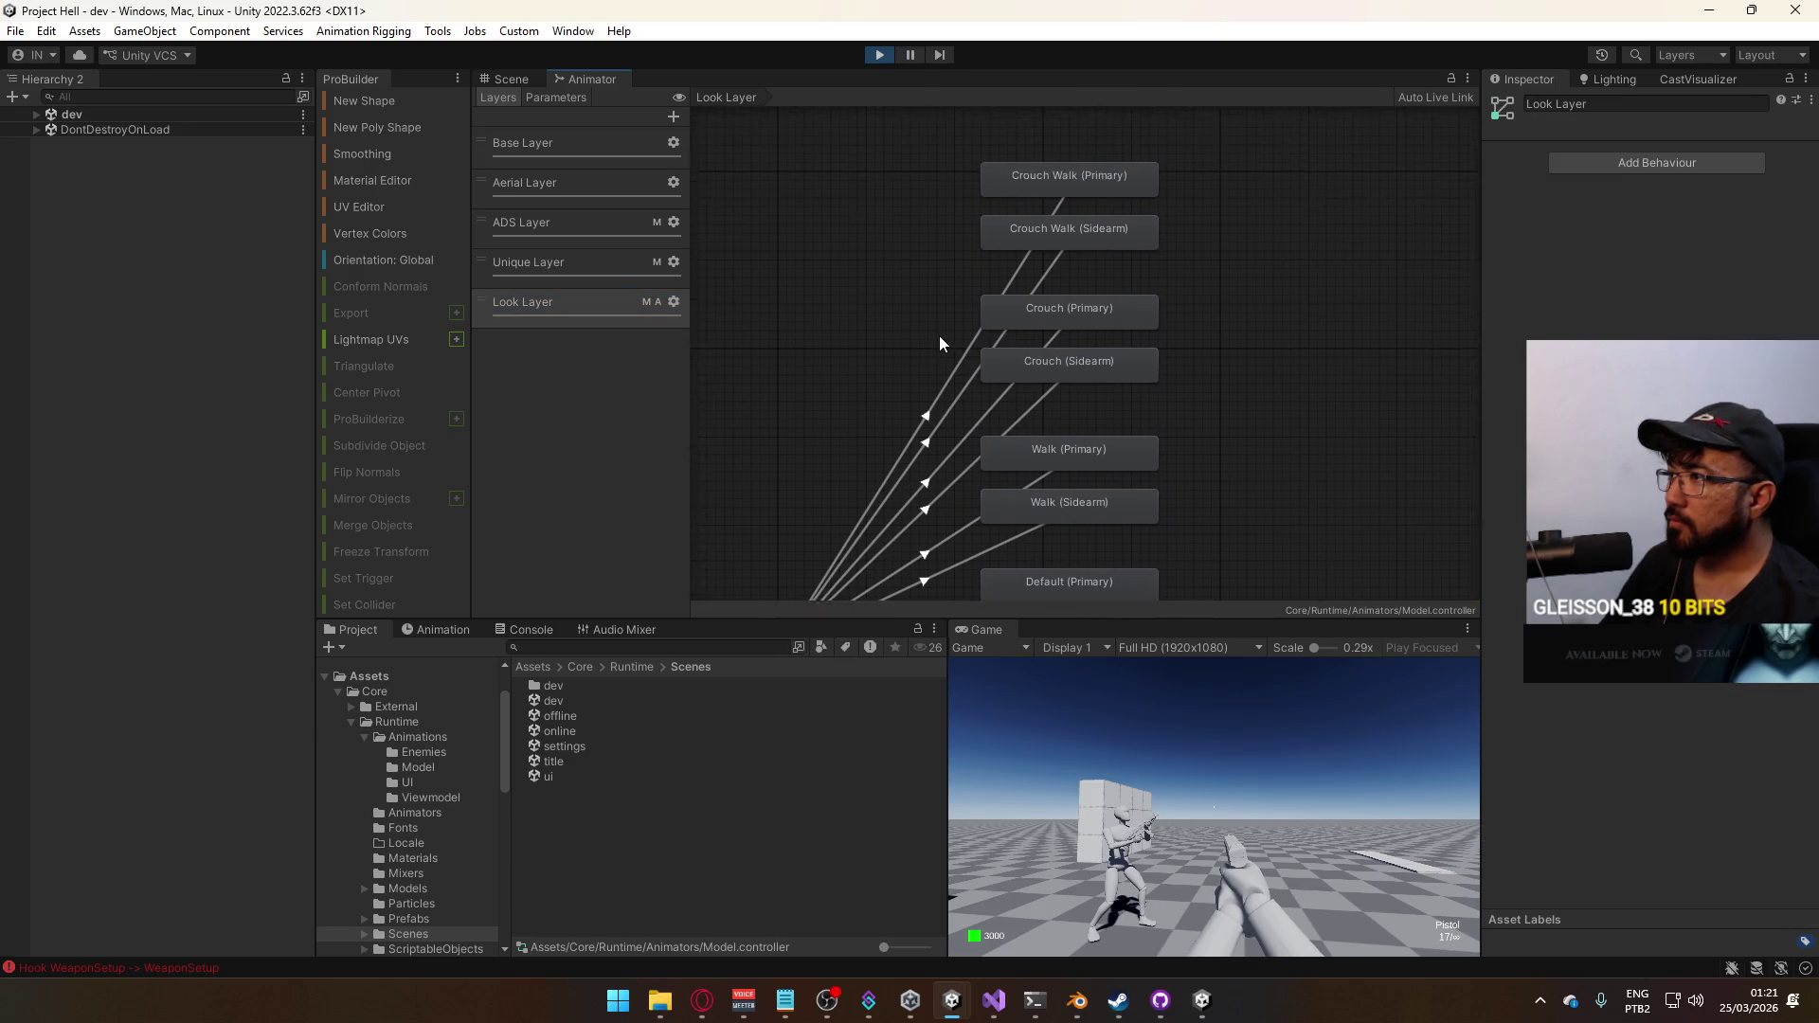
Review the Crouch Walk (Primary) blend tree's Hipfire Primary look down, idle and look up clips in the Project window
double_click(1094, 226)
click(945, 376)
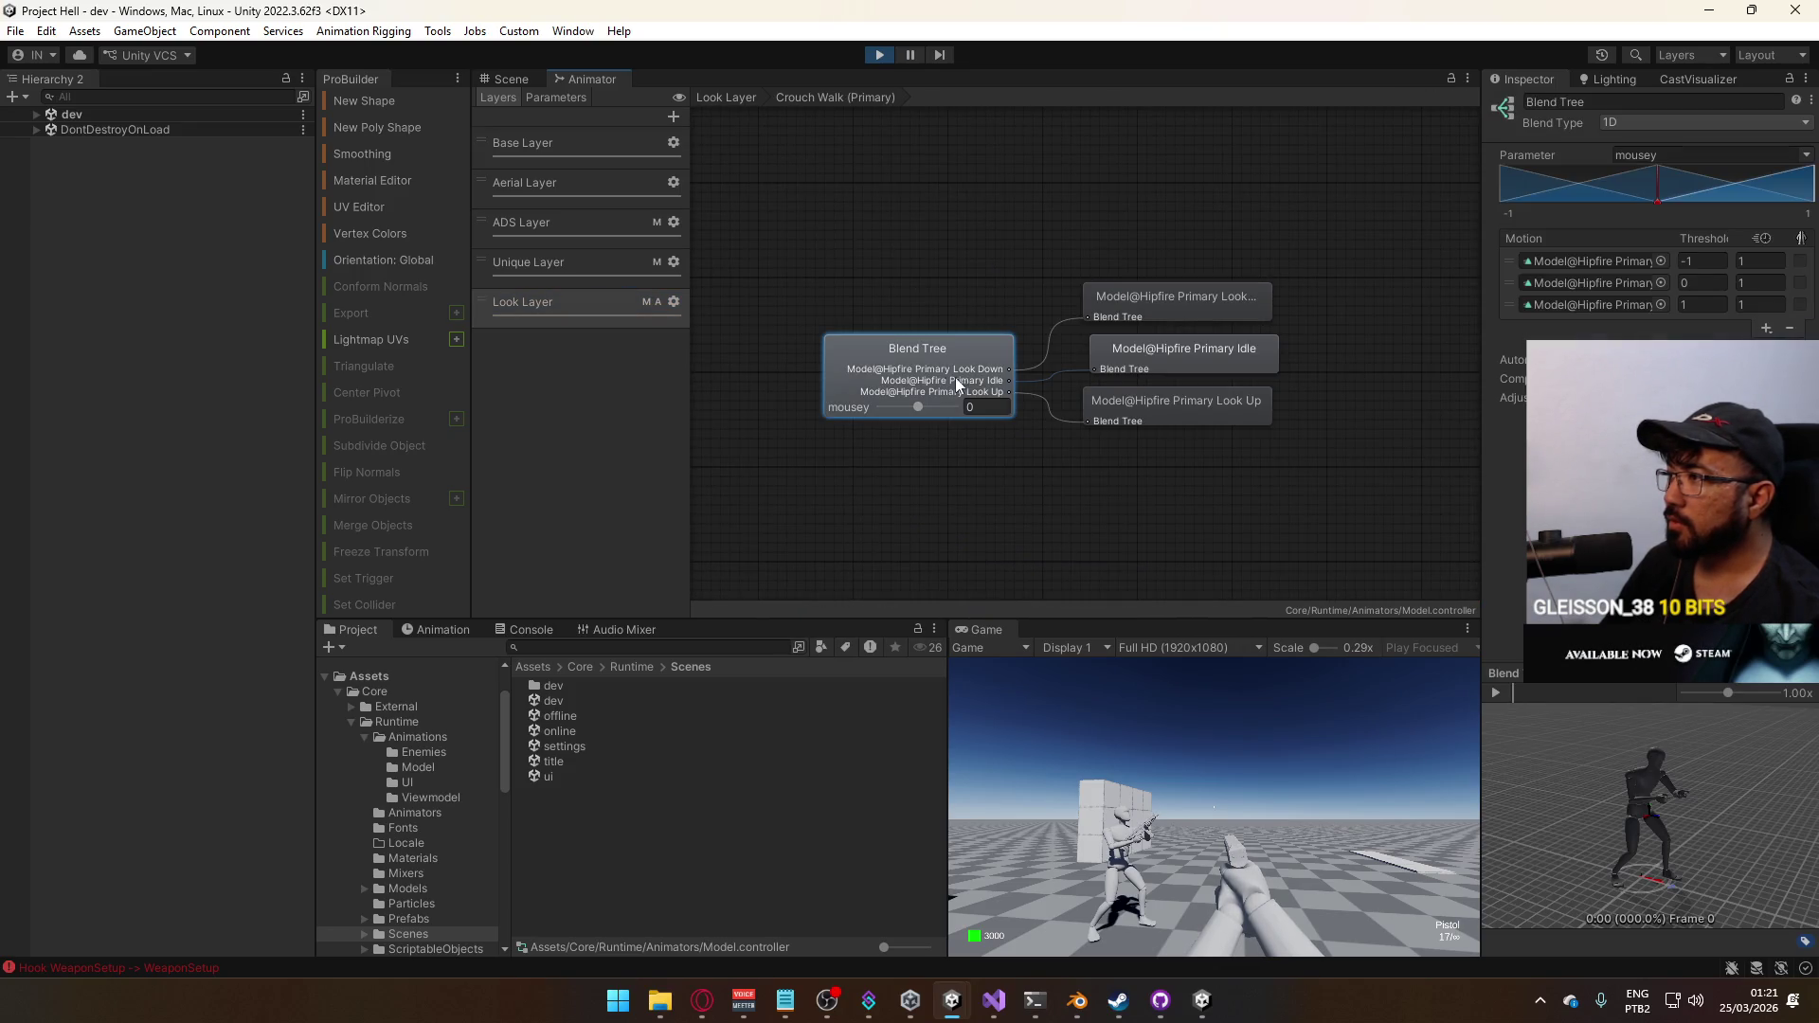
click(1622, 257)
click(1600, 283)
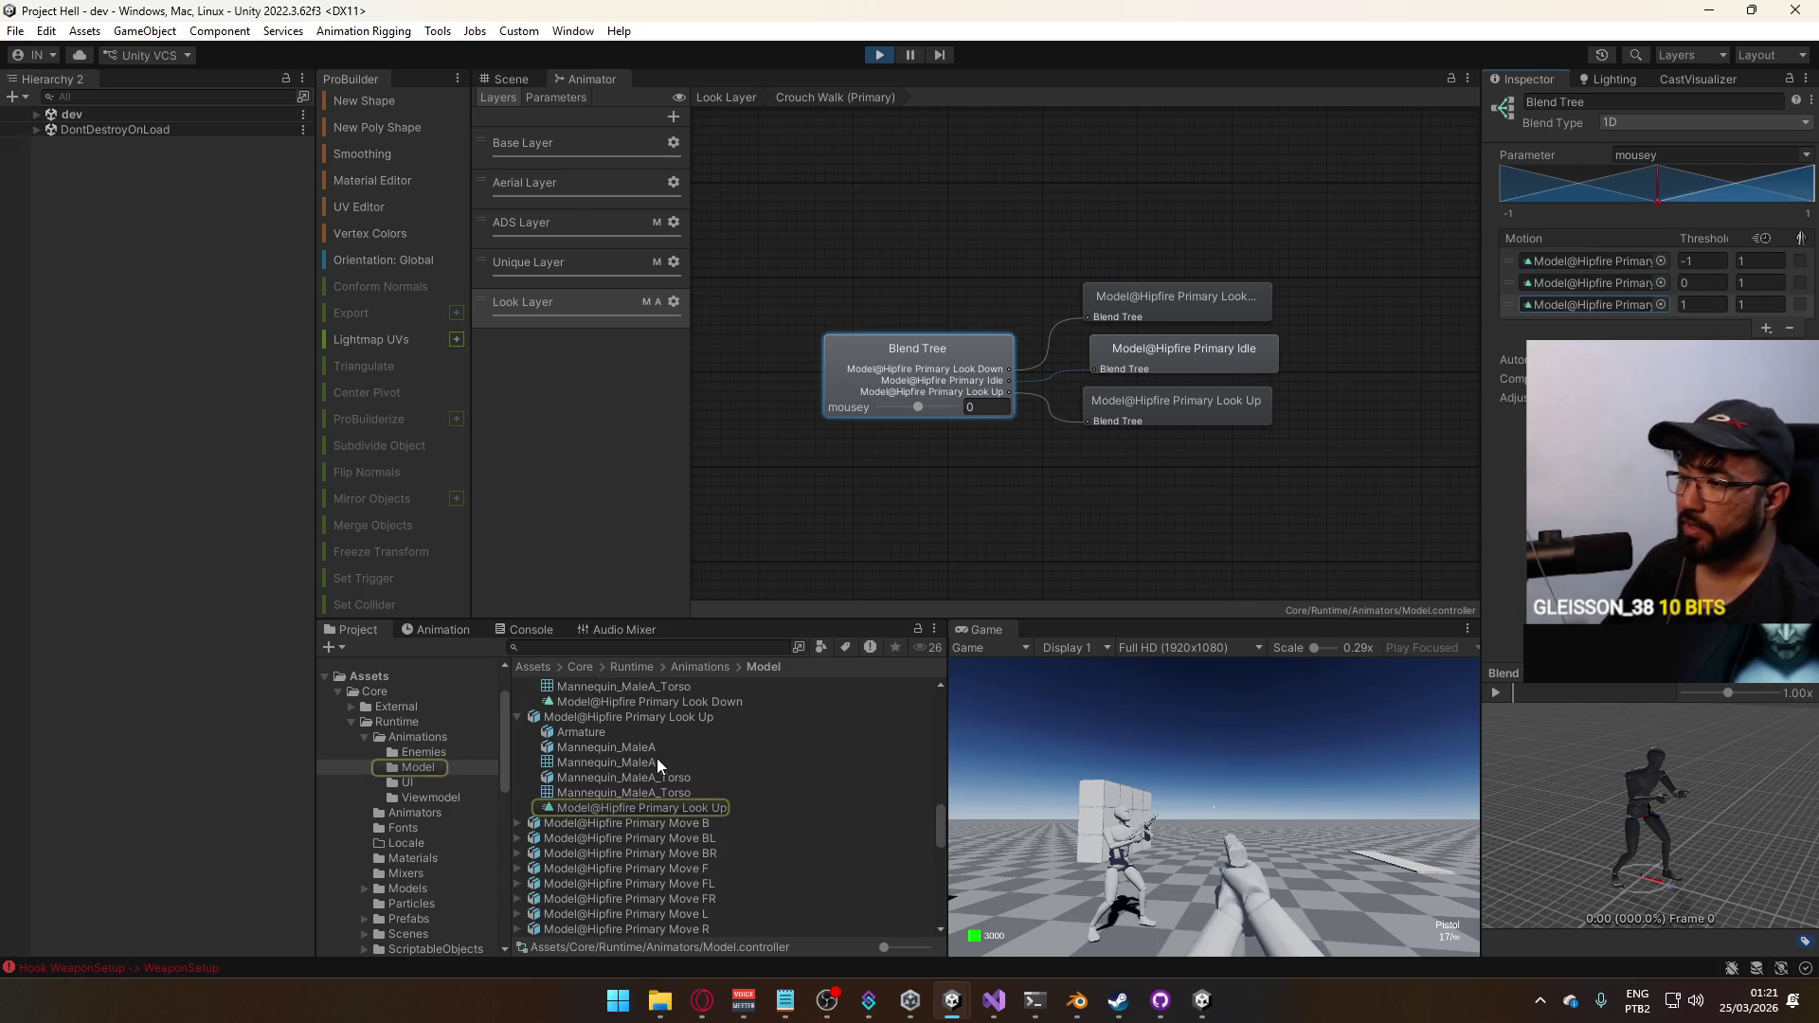
scroll(682, 781, up, 2)
scroll(682, 831, up, 2)
scroll(682, 831, up, 1)
scroll(682, 832, up, 1)
scroll(685, 822, up, 1)
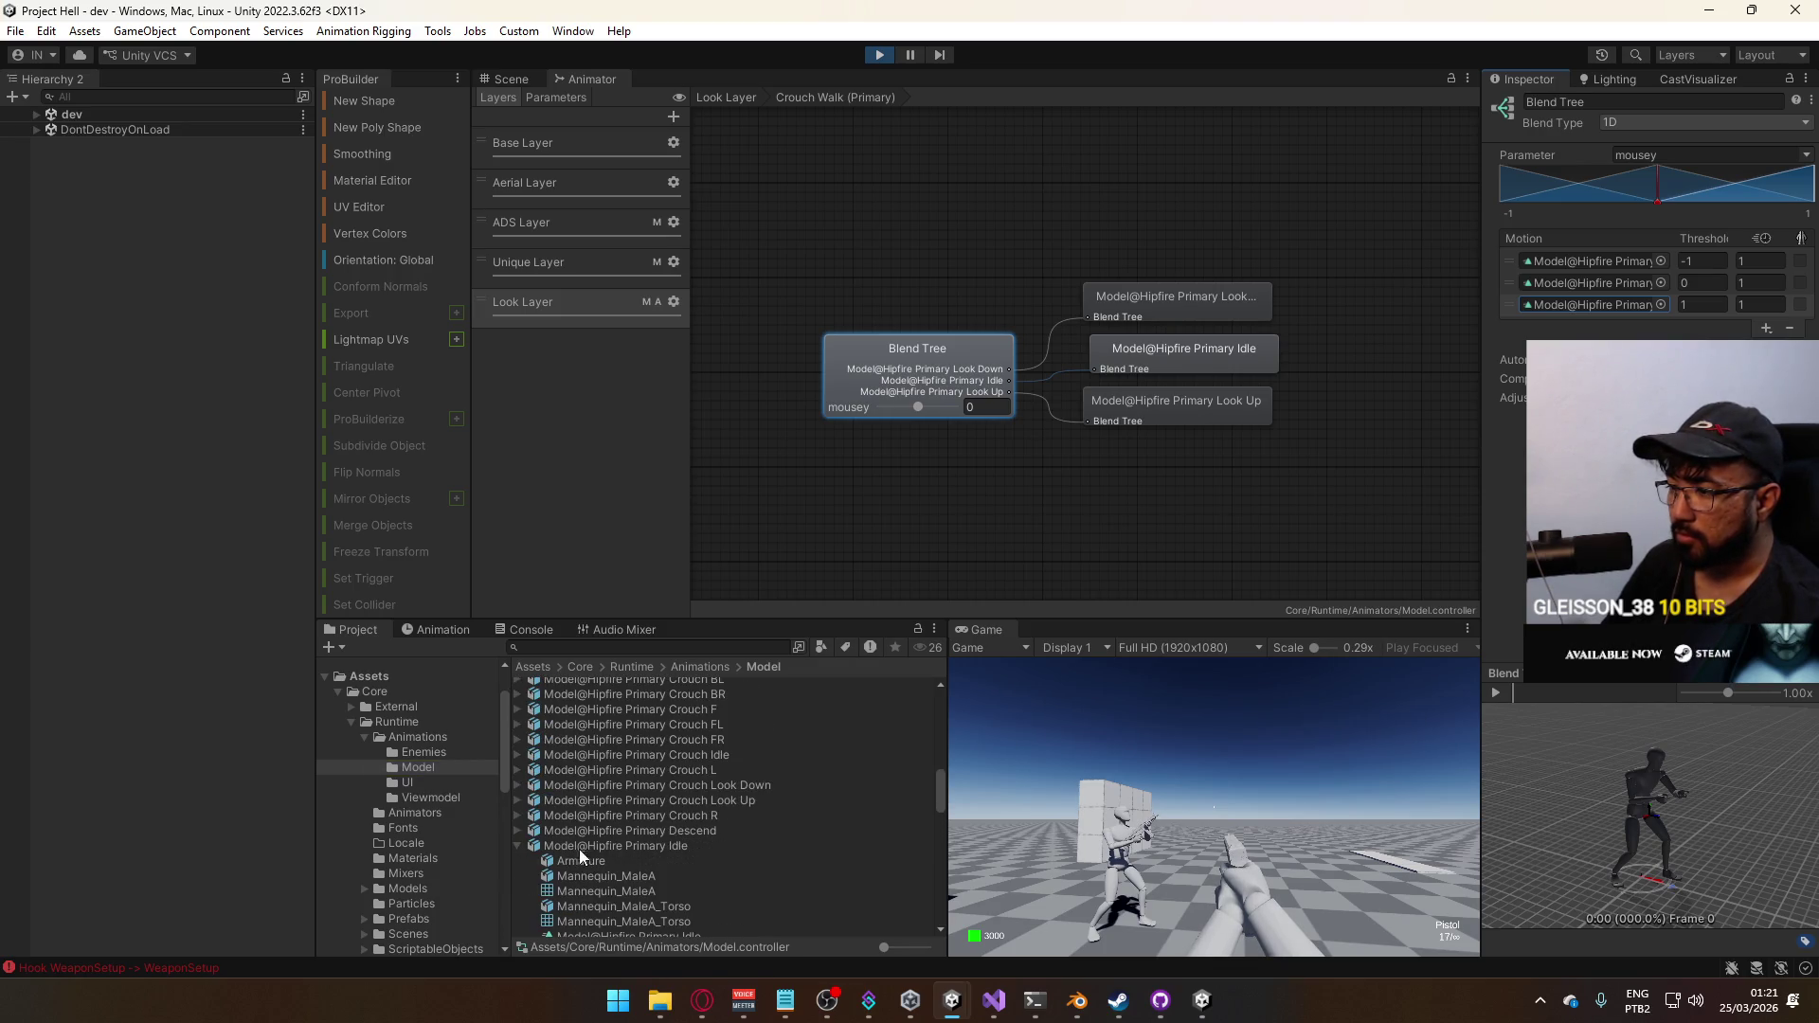
click(520, 847)
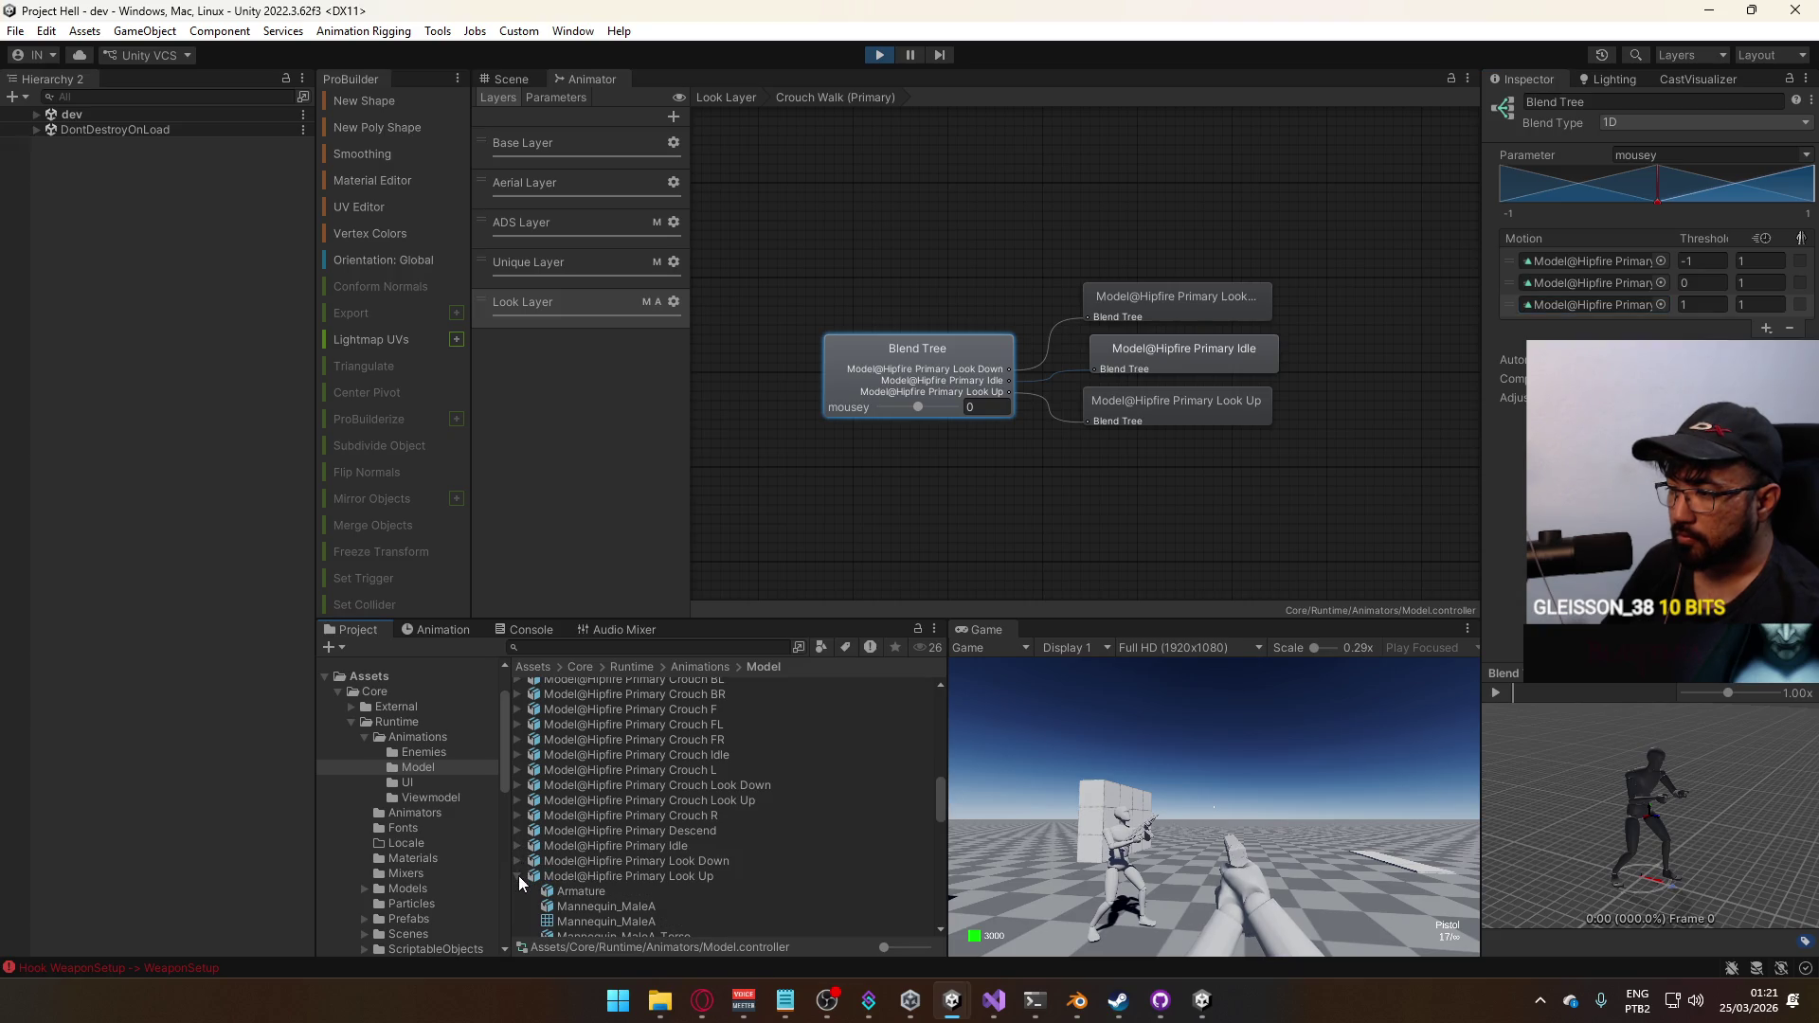
scroll(703, 871, up, 3)
scroll(753, 869, up, 2)
scroll(763, 862, up, 3)
scroll(762, 860, up, 1)
scroll(762, 855, up, 1)
scroll(761, 855, up, 1)
scroll(761, 855, up, 1)
scroll(763, 857, up, 1)
scroll(763, 857, up, 2)
scroll(760, 804, up, 1)
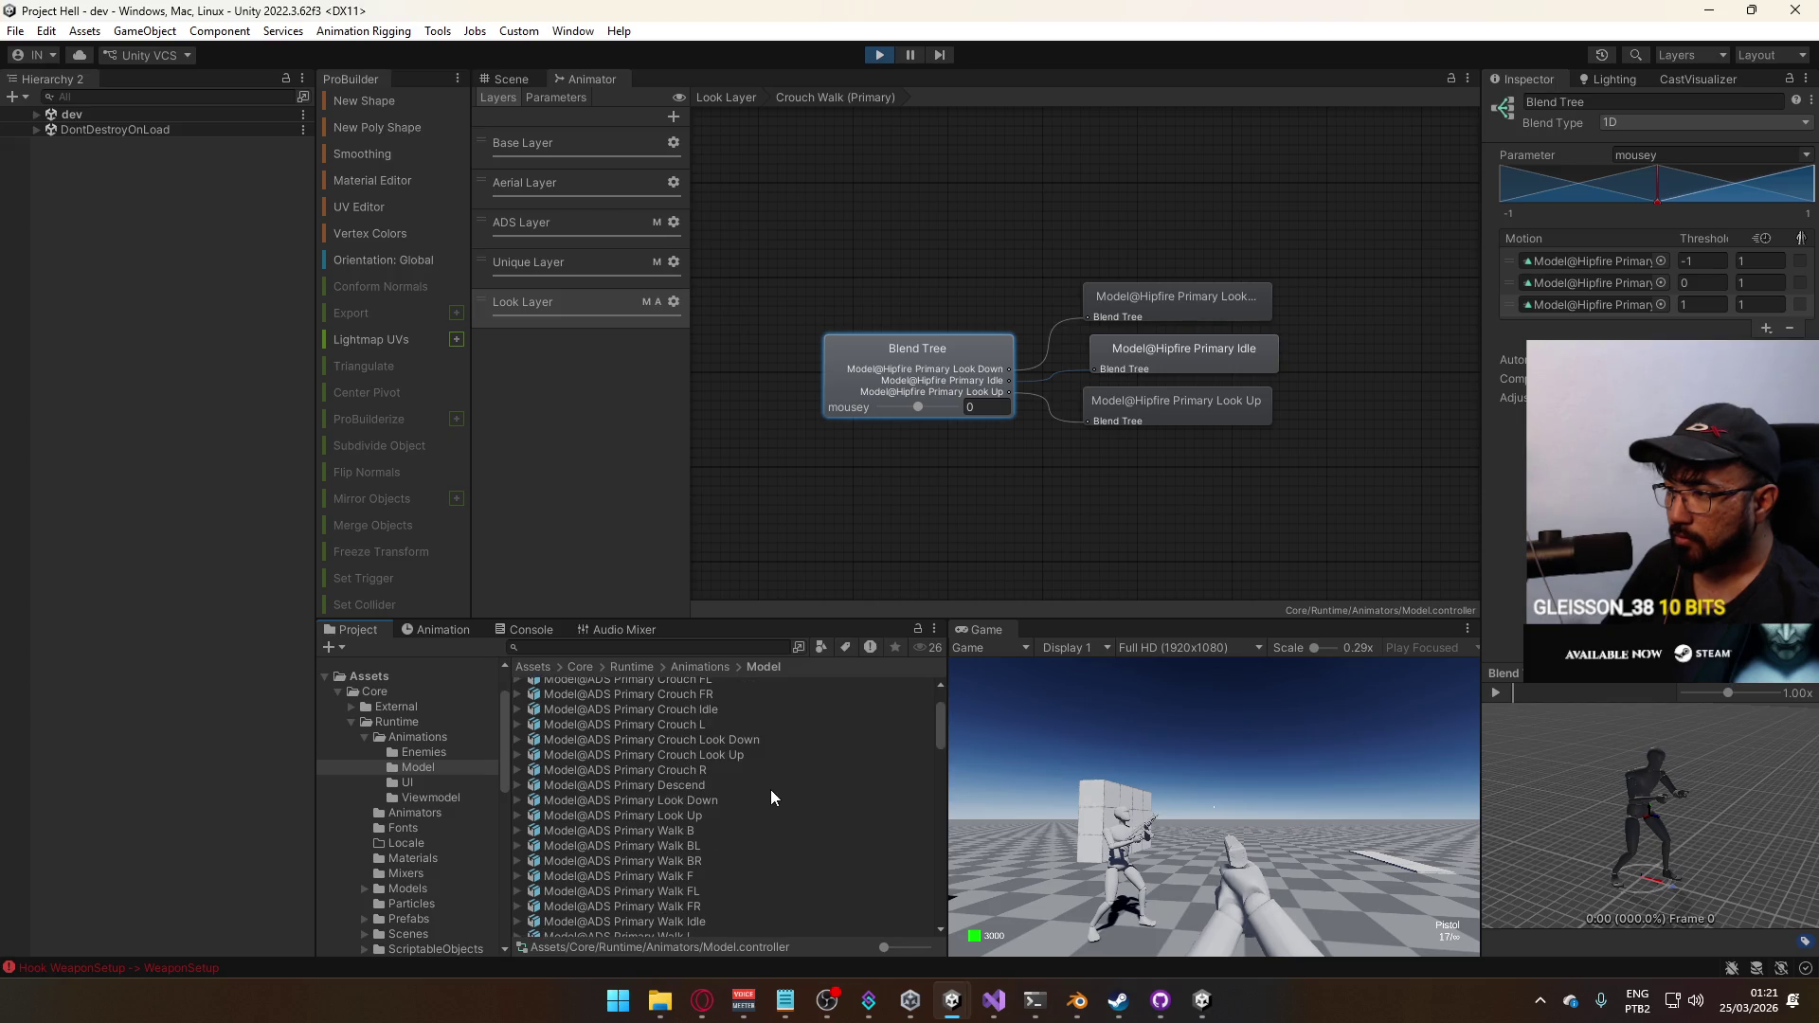
scroll(708, 836, up, 1)
scroll(711, 834, up, 1)
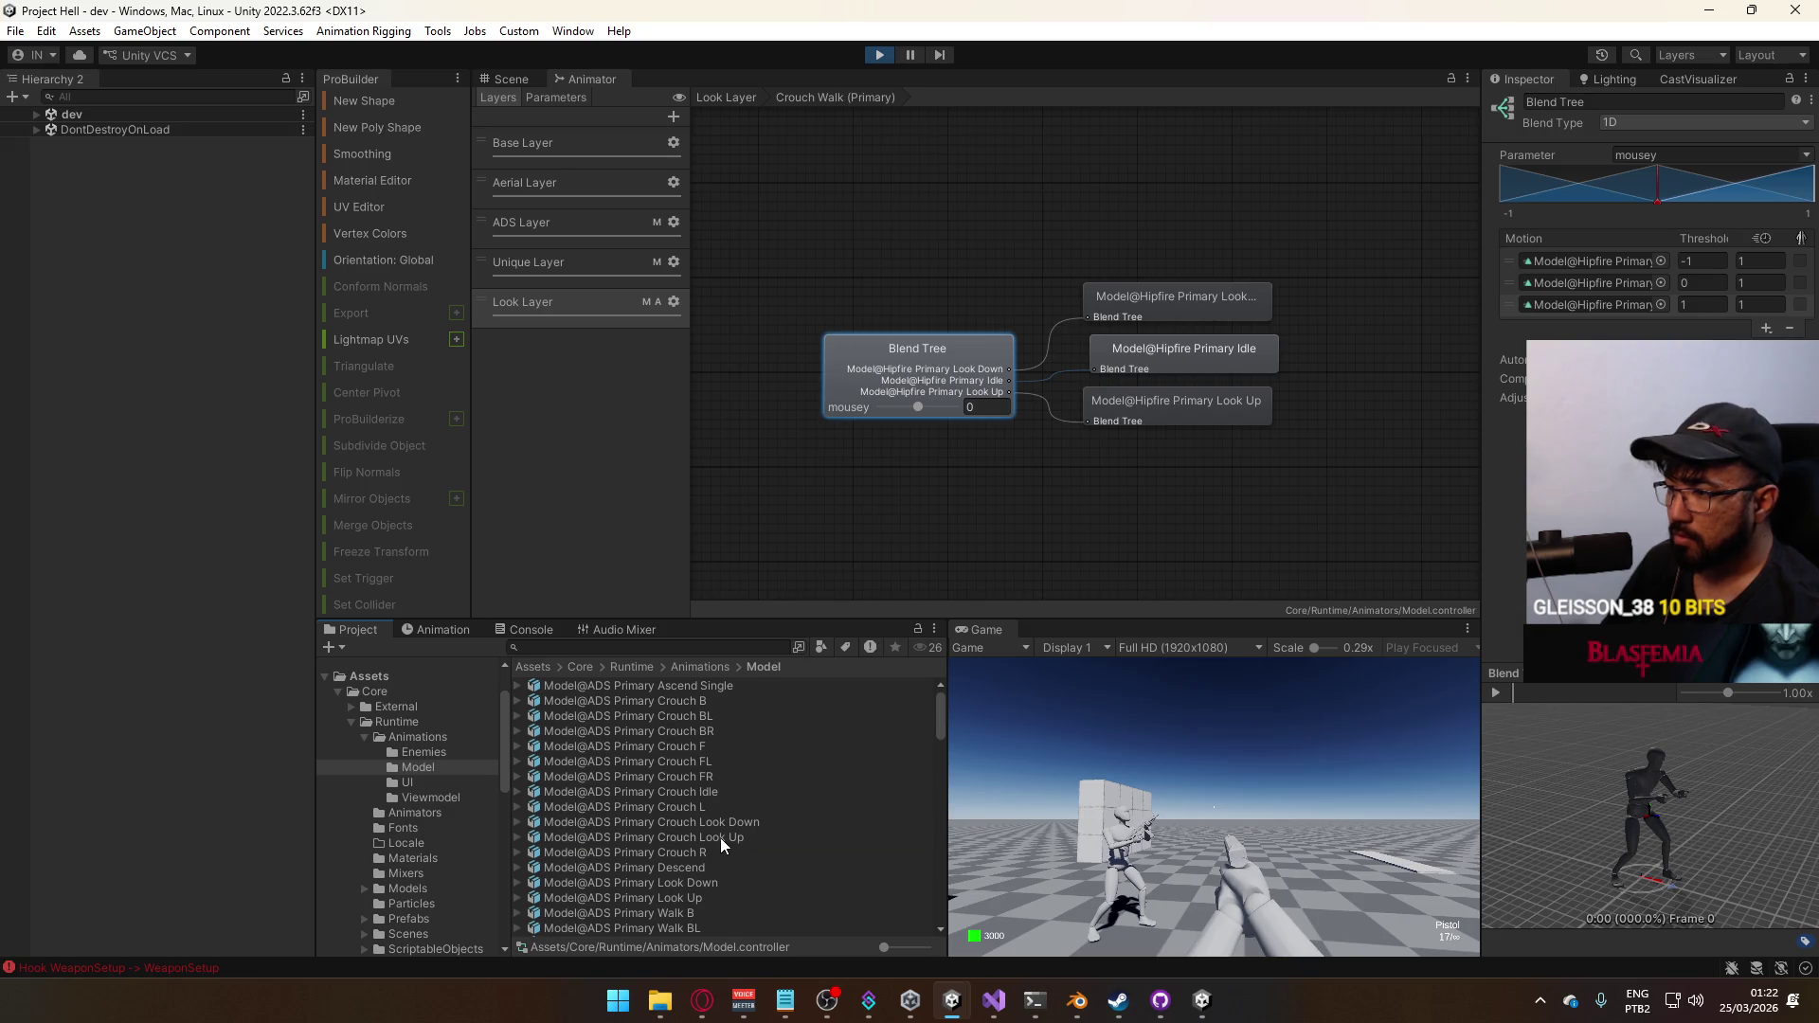
drag(1596, 304, 1593, 315)
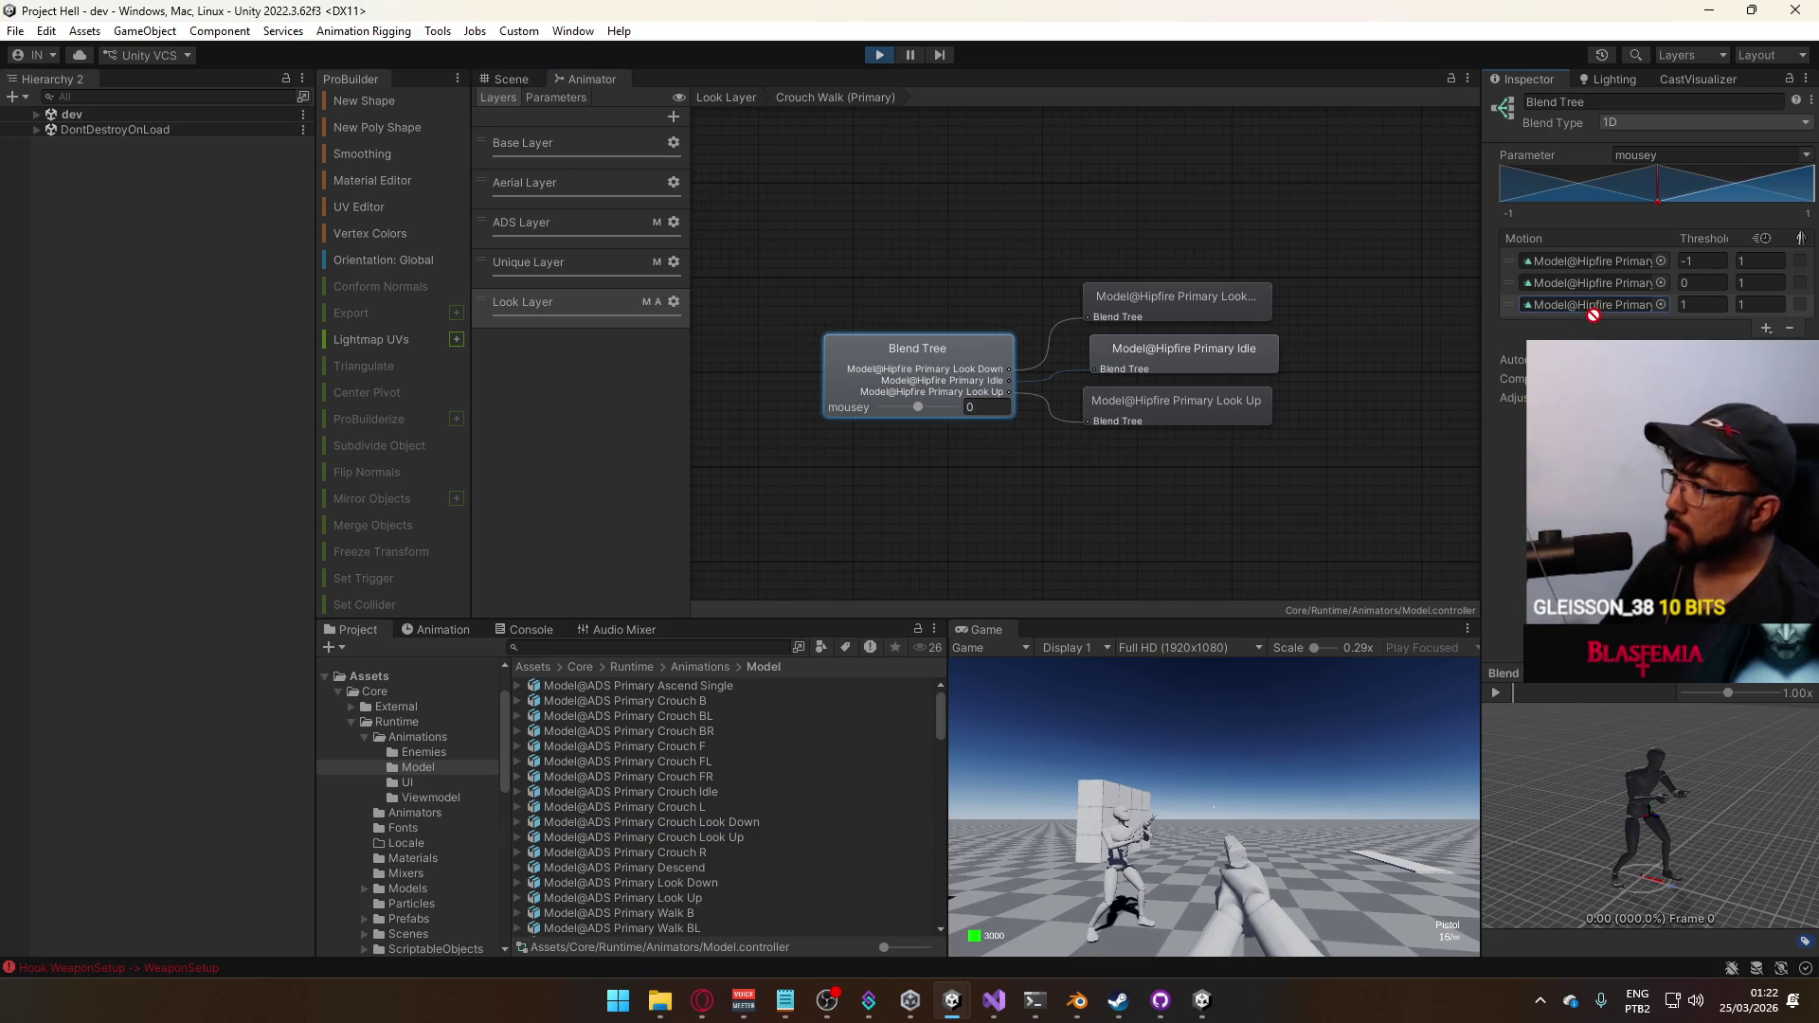
Check the Crouch Walk (Sidearm) tree, then reopen Crouch Walk (Primary) and select its blend tree for editing
key(BackSpace)
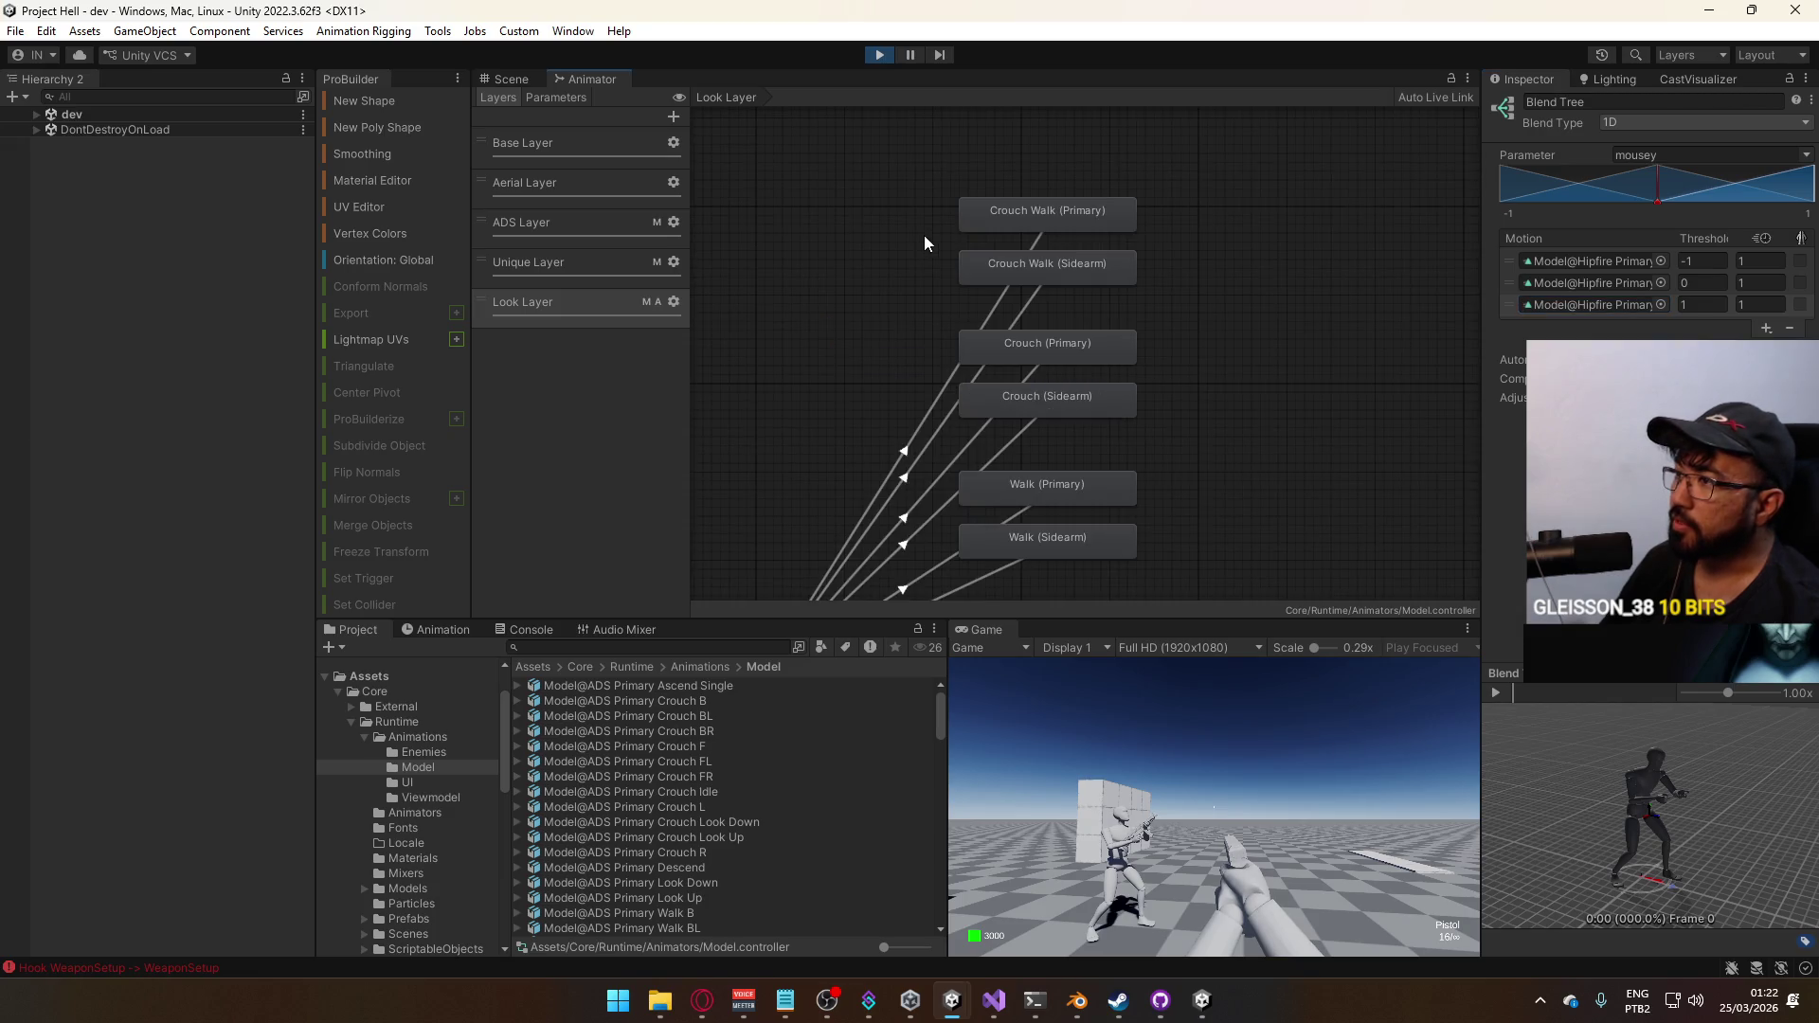
click(1073, 267)
click(1092, 224)
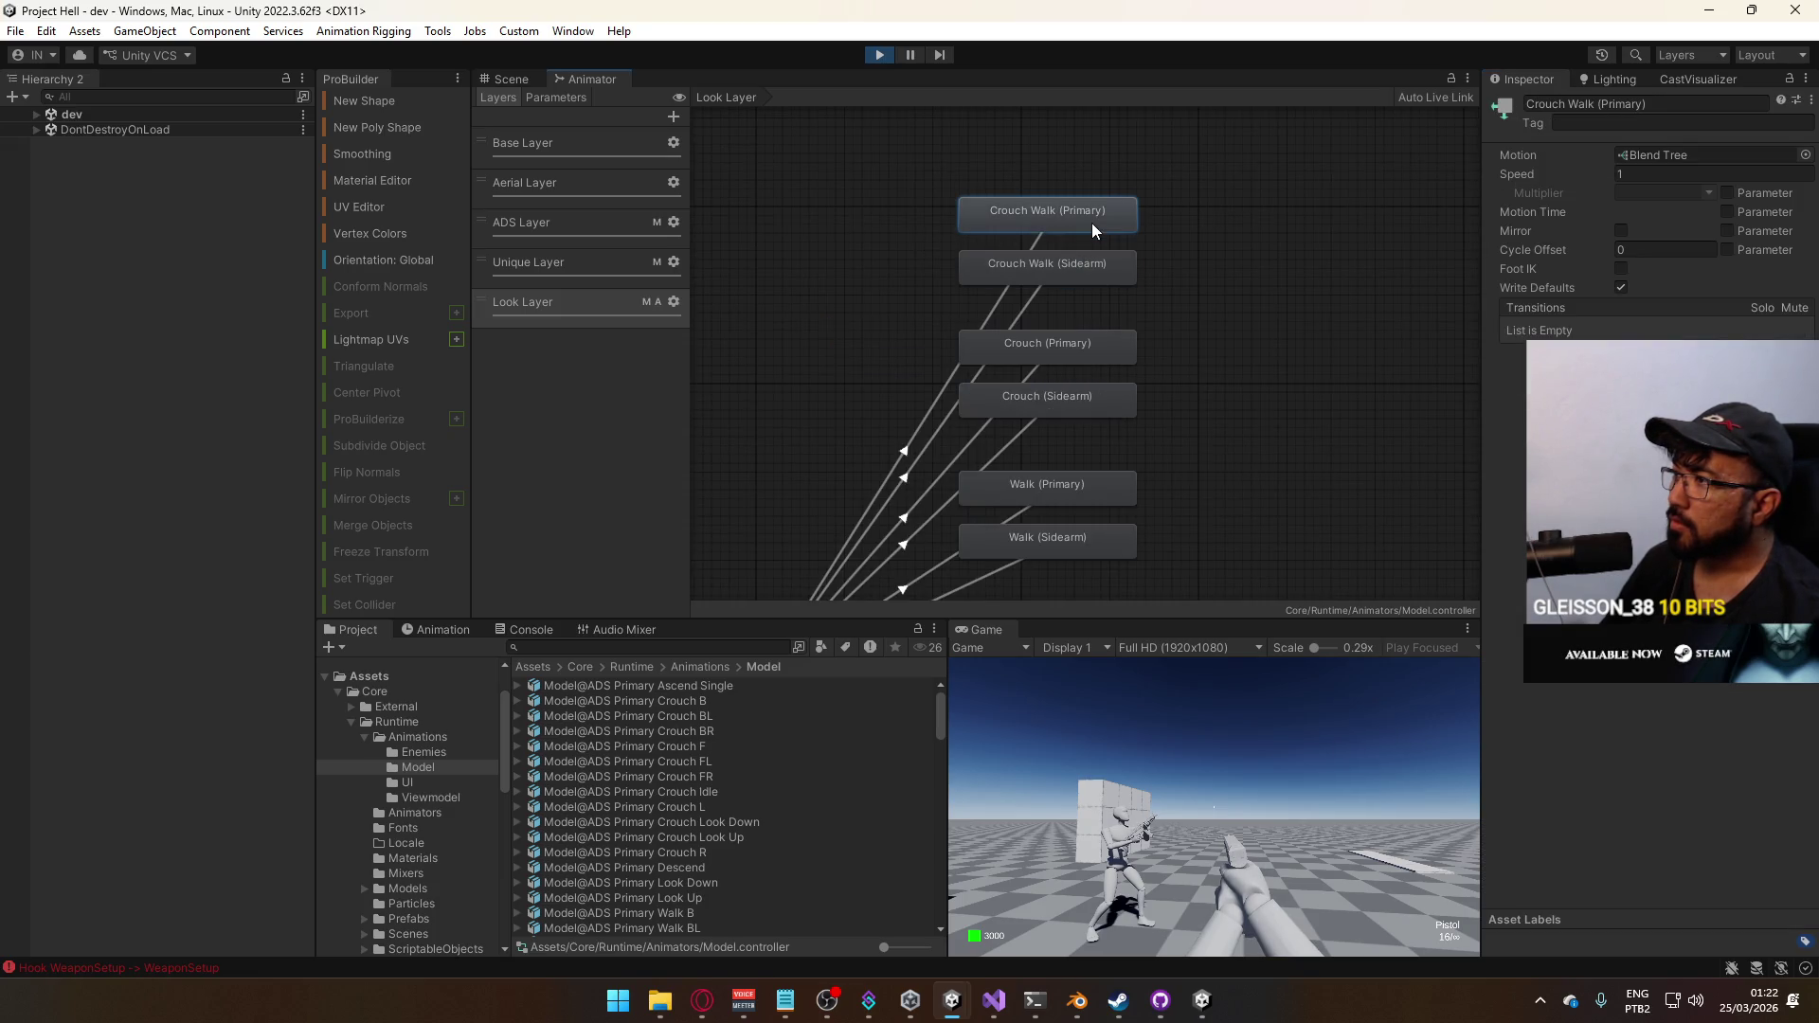
double_click(1075, 255)
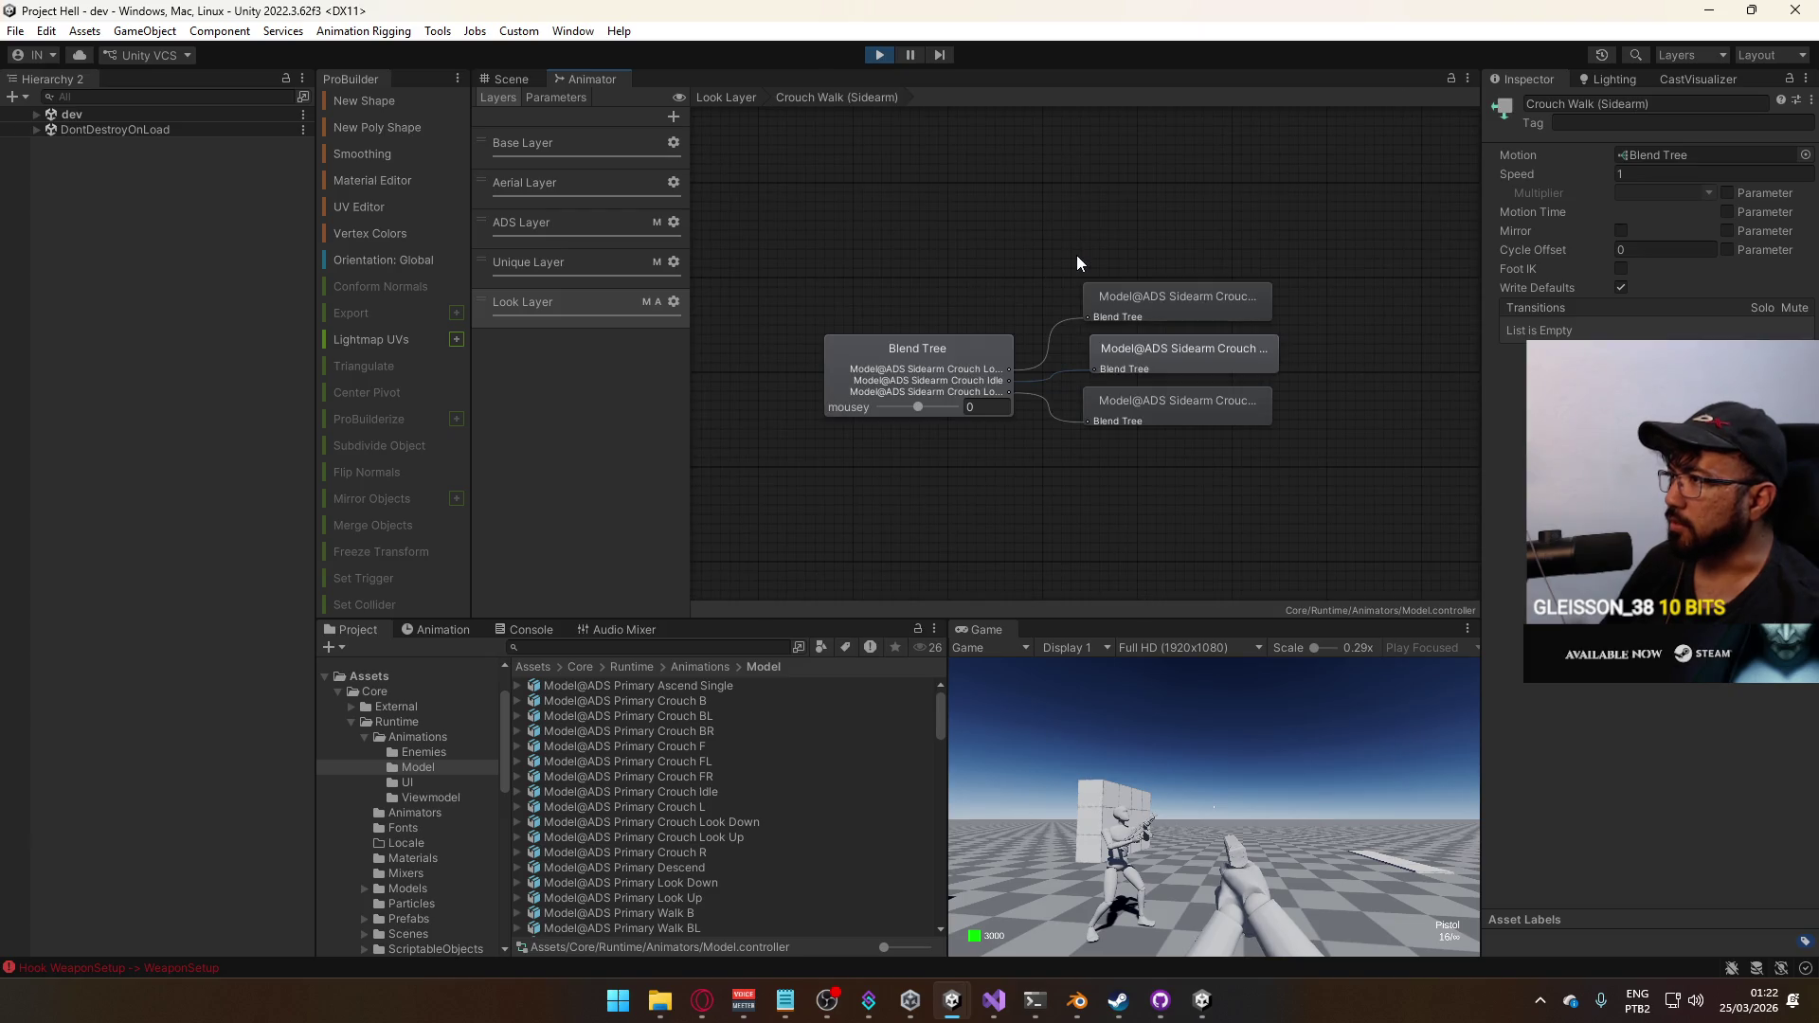
key(BackSpace)
double_click(1051, 238)
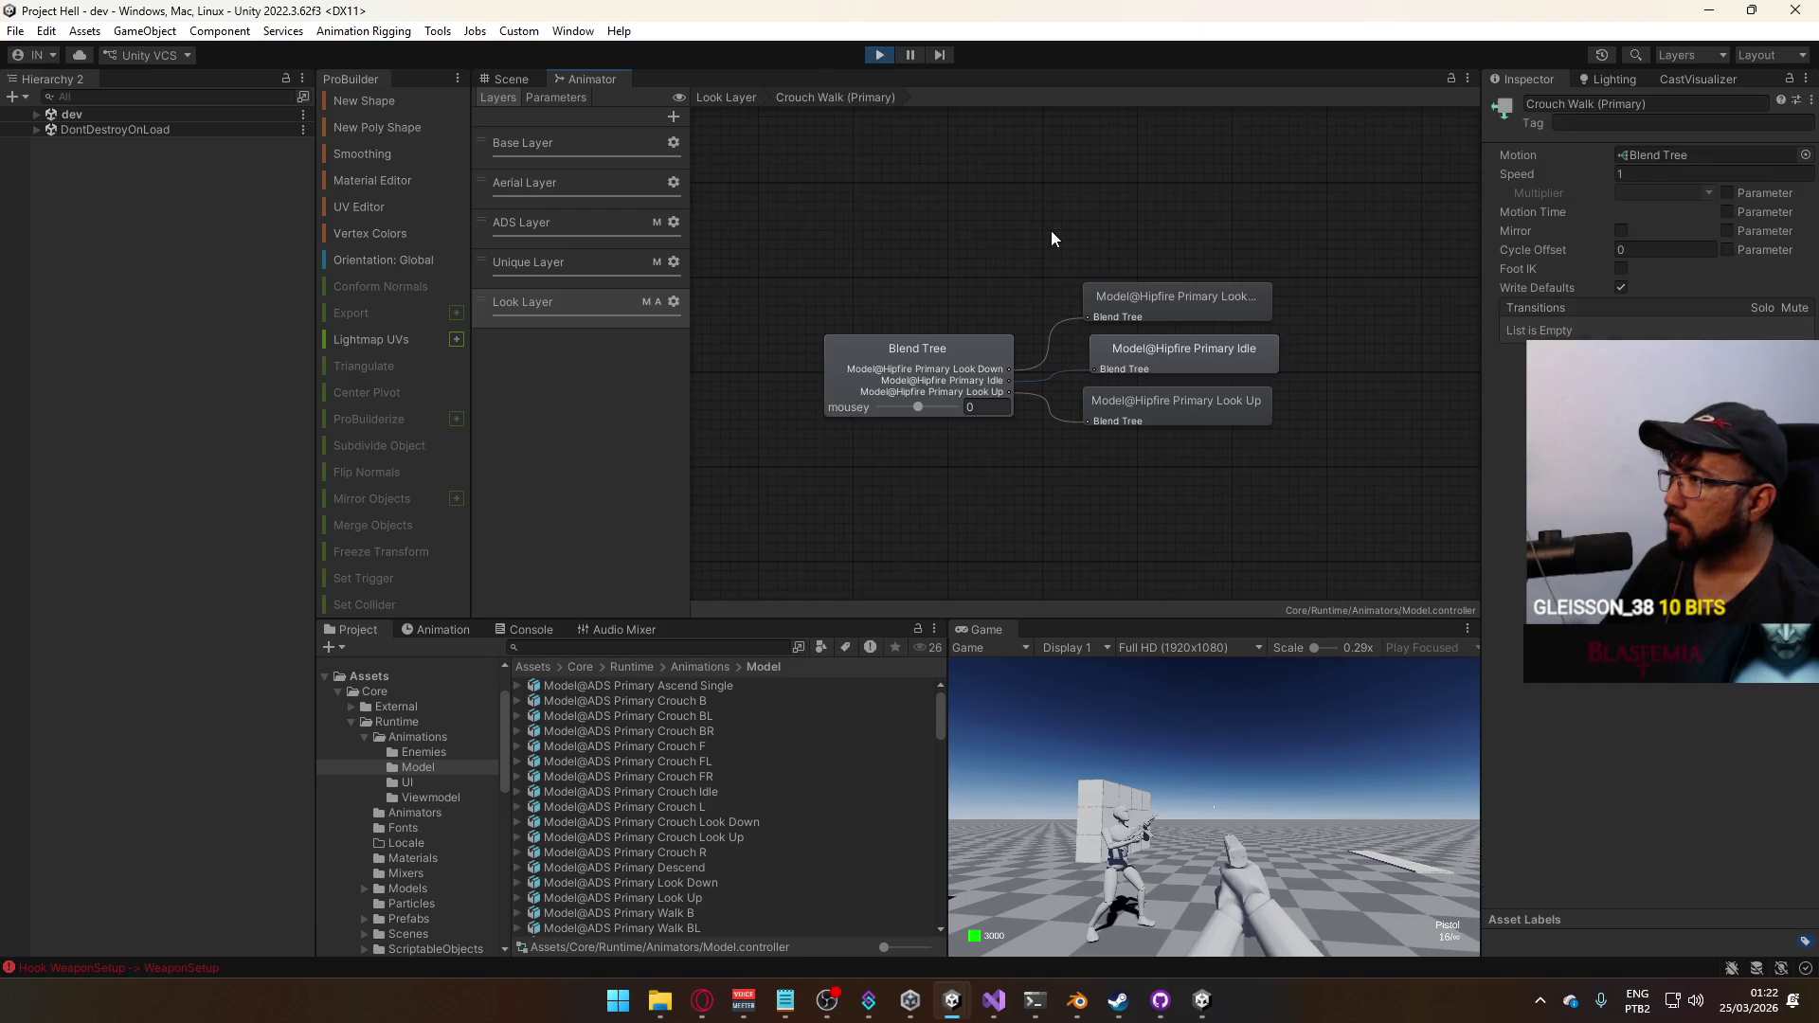
click(976, 368)
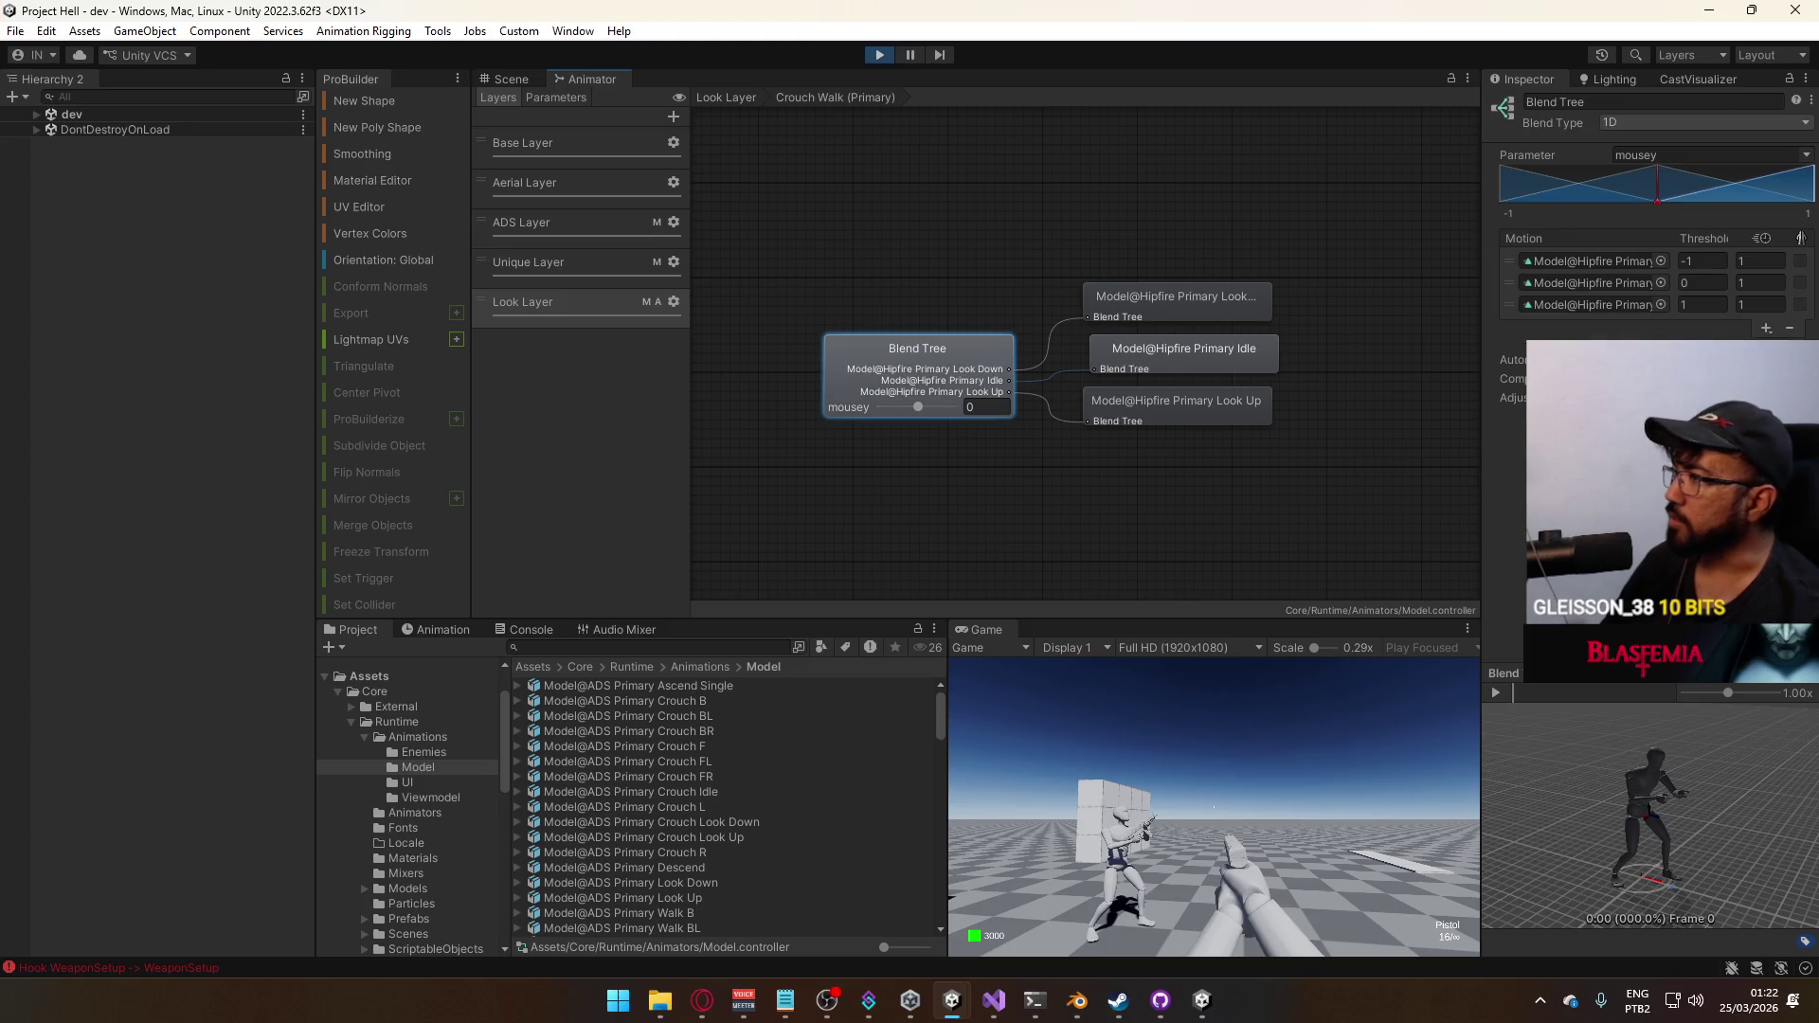
Assign ADS Primary Crouch Look Down, Idle and Look Up as the three motions at thresholds -1, 0, 1
click(1659, 282)
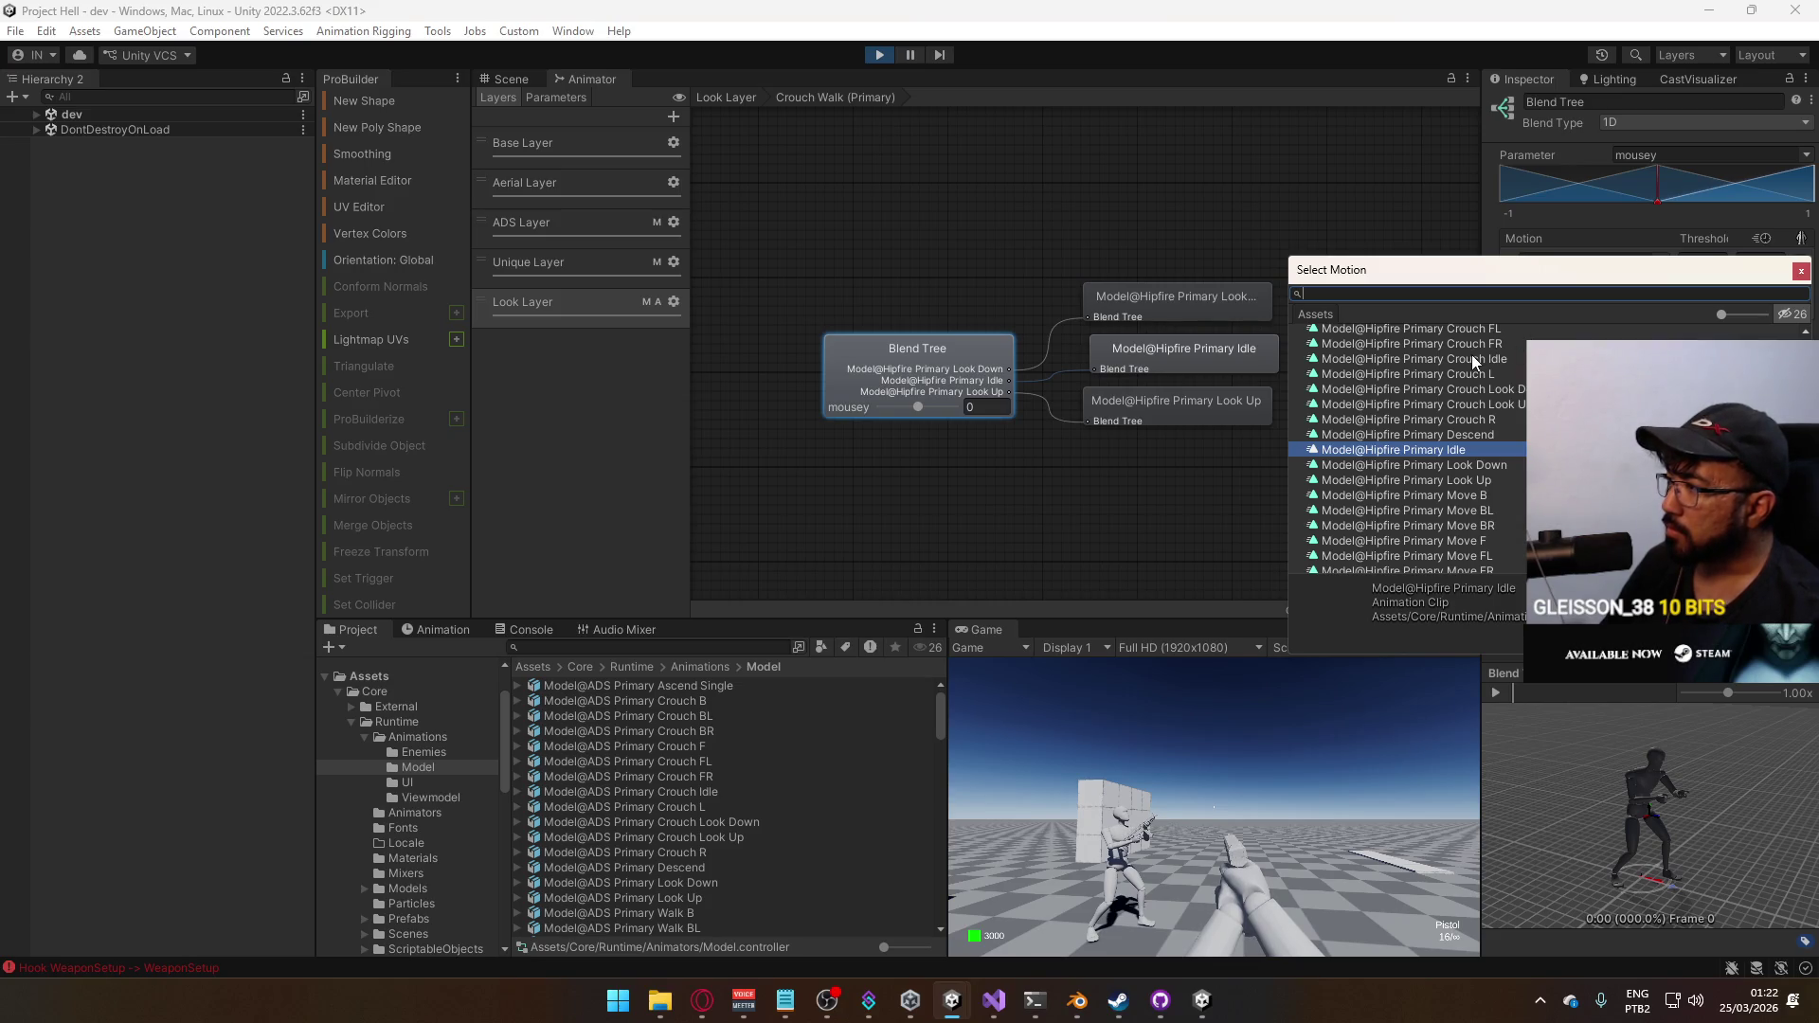
text(ads)
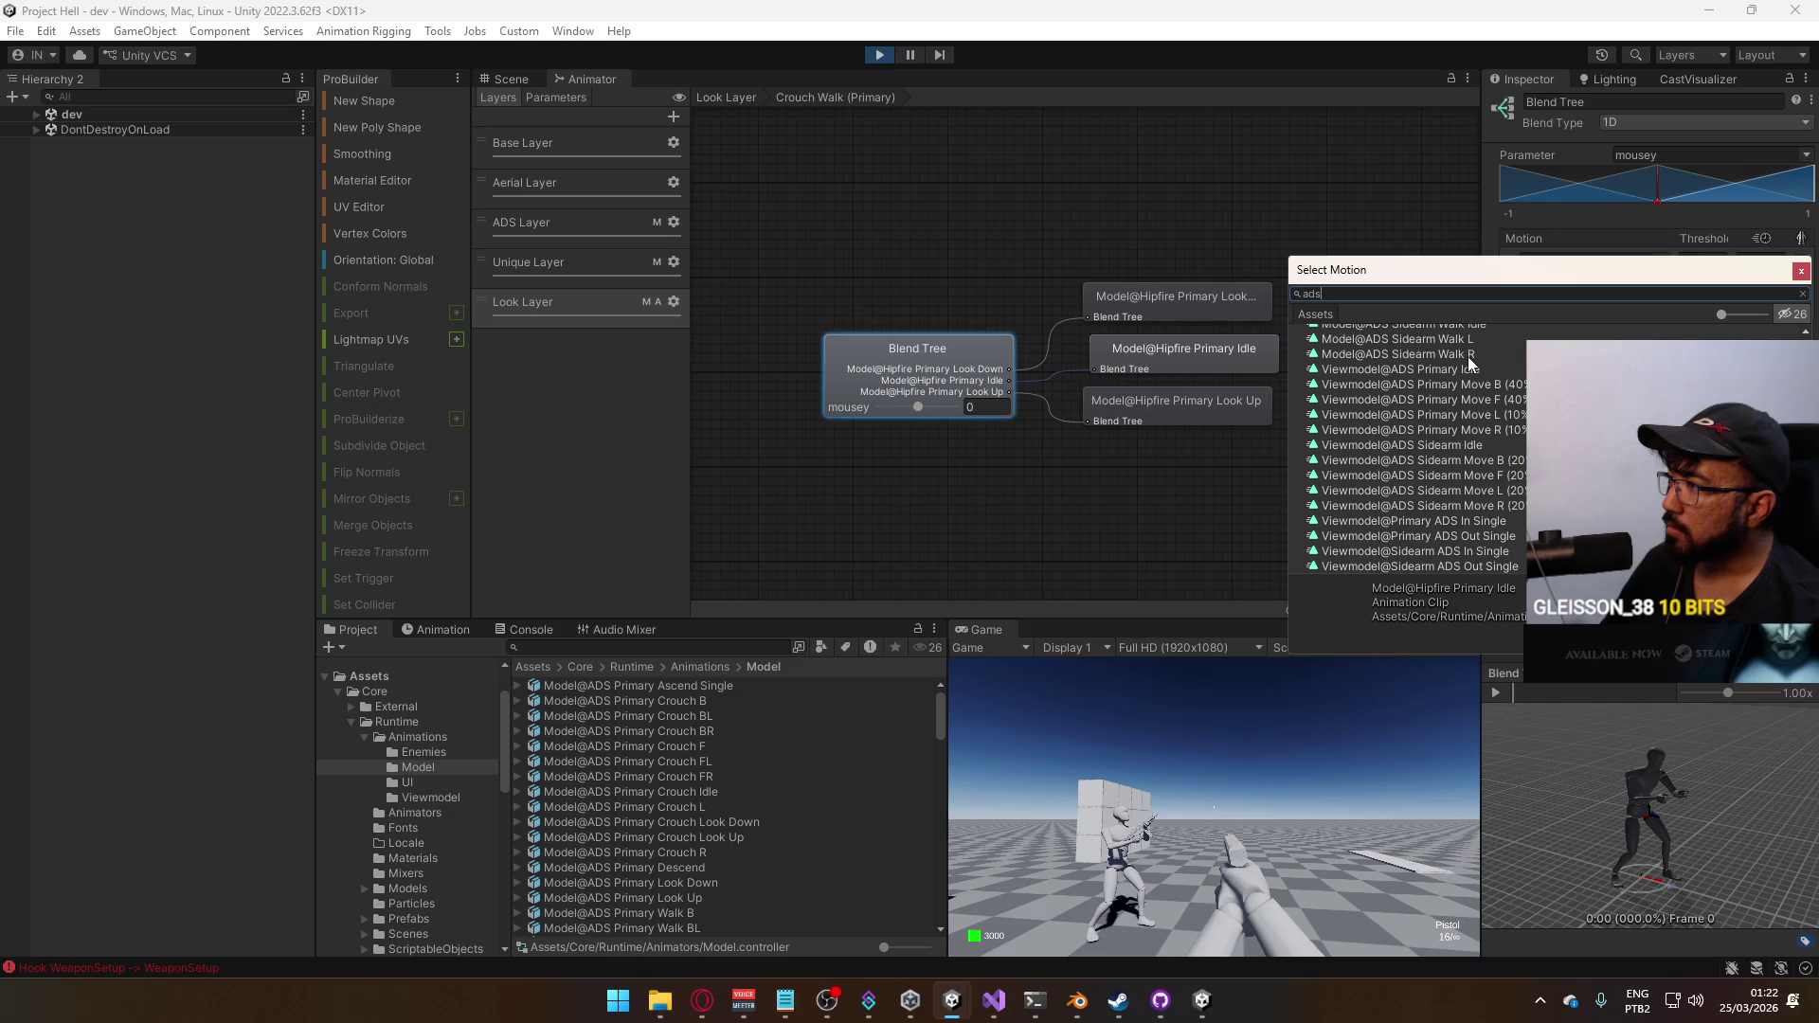
text( pr)
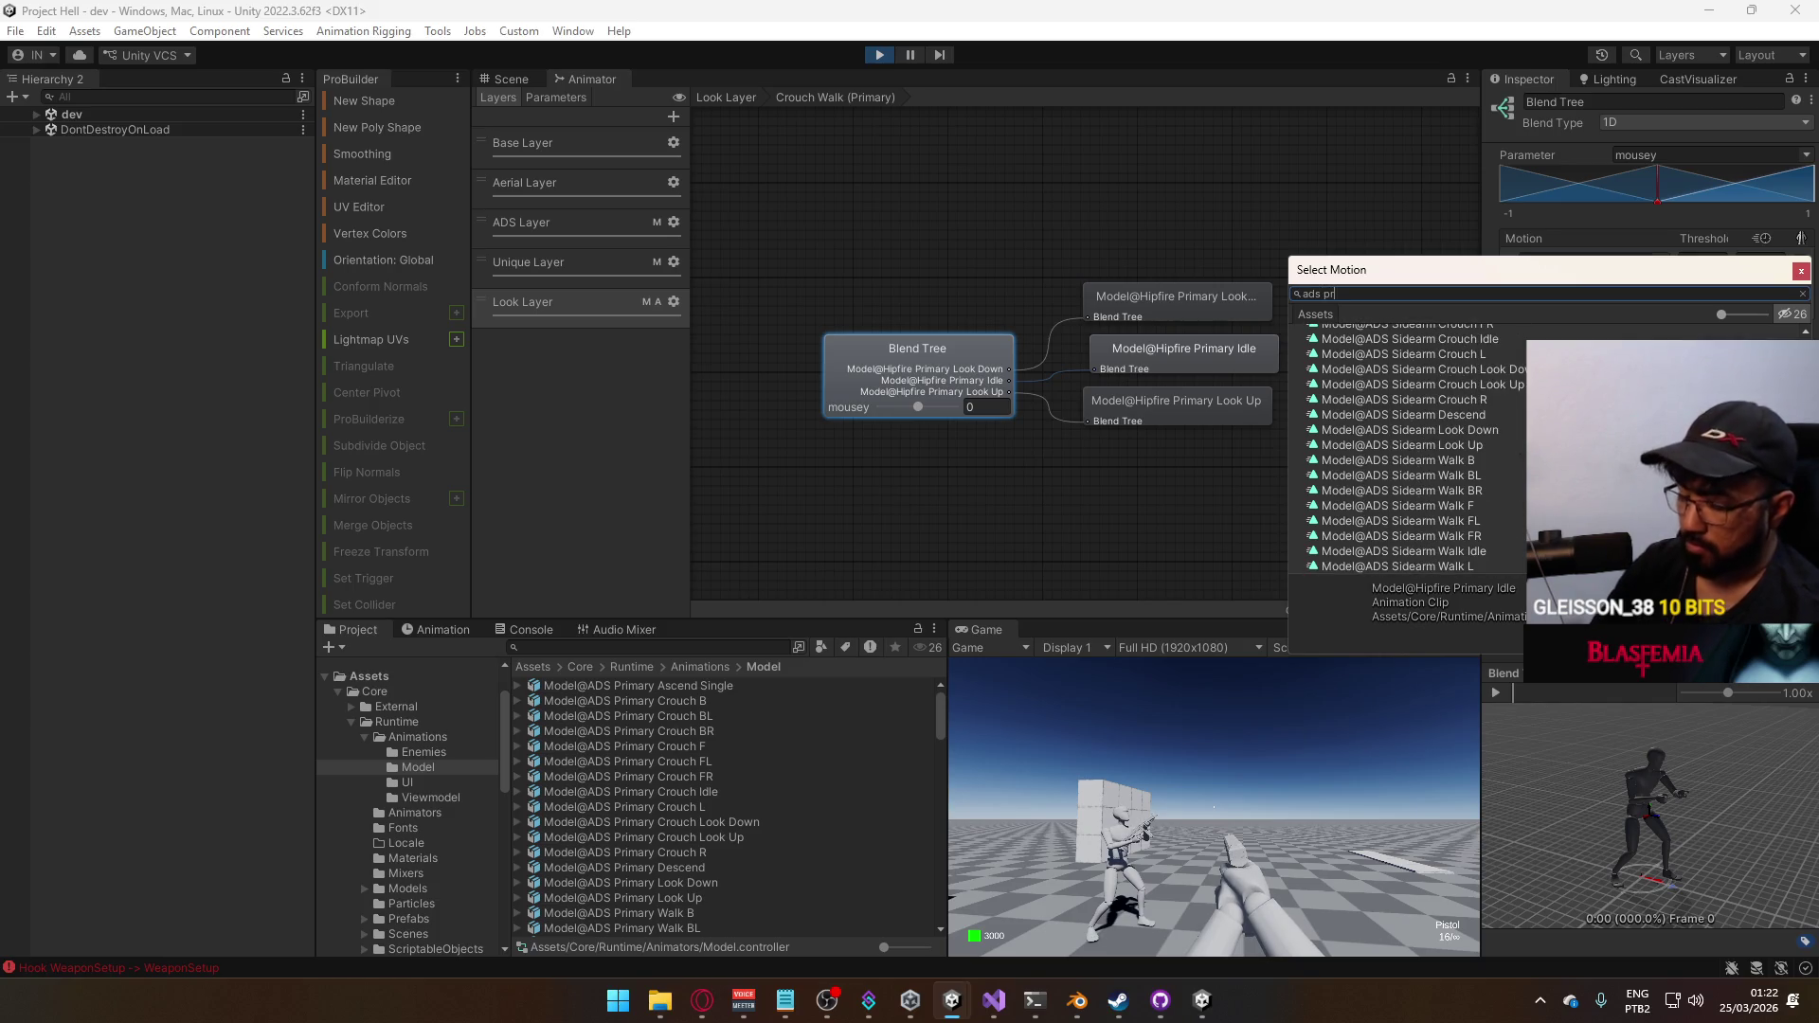
text(imary crouch)
key(ctrl+a)
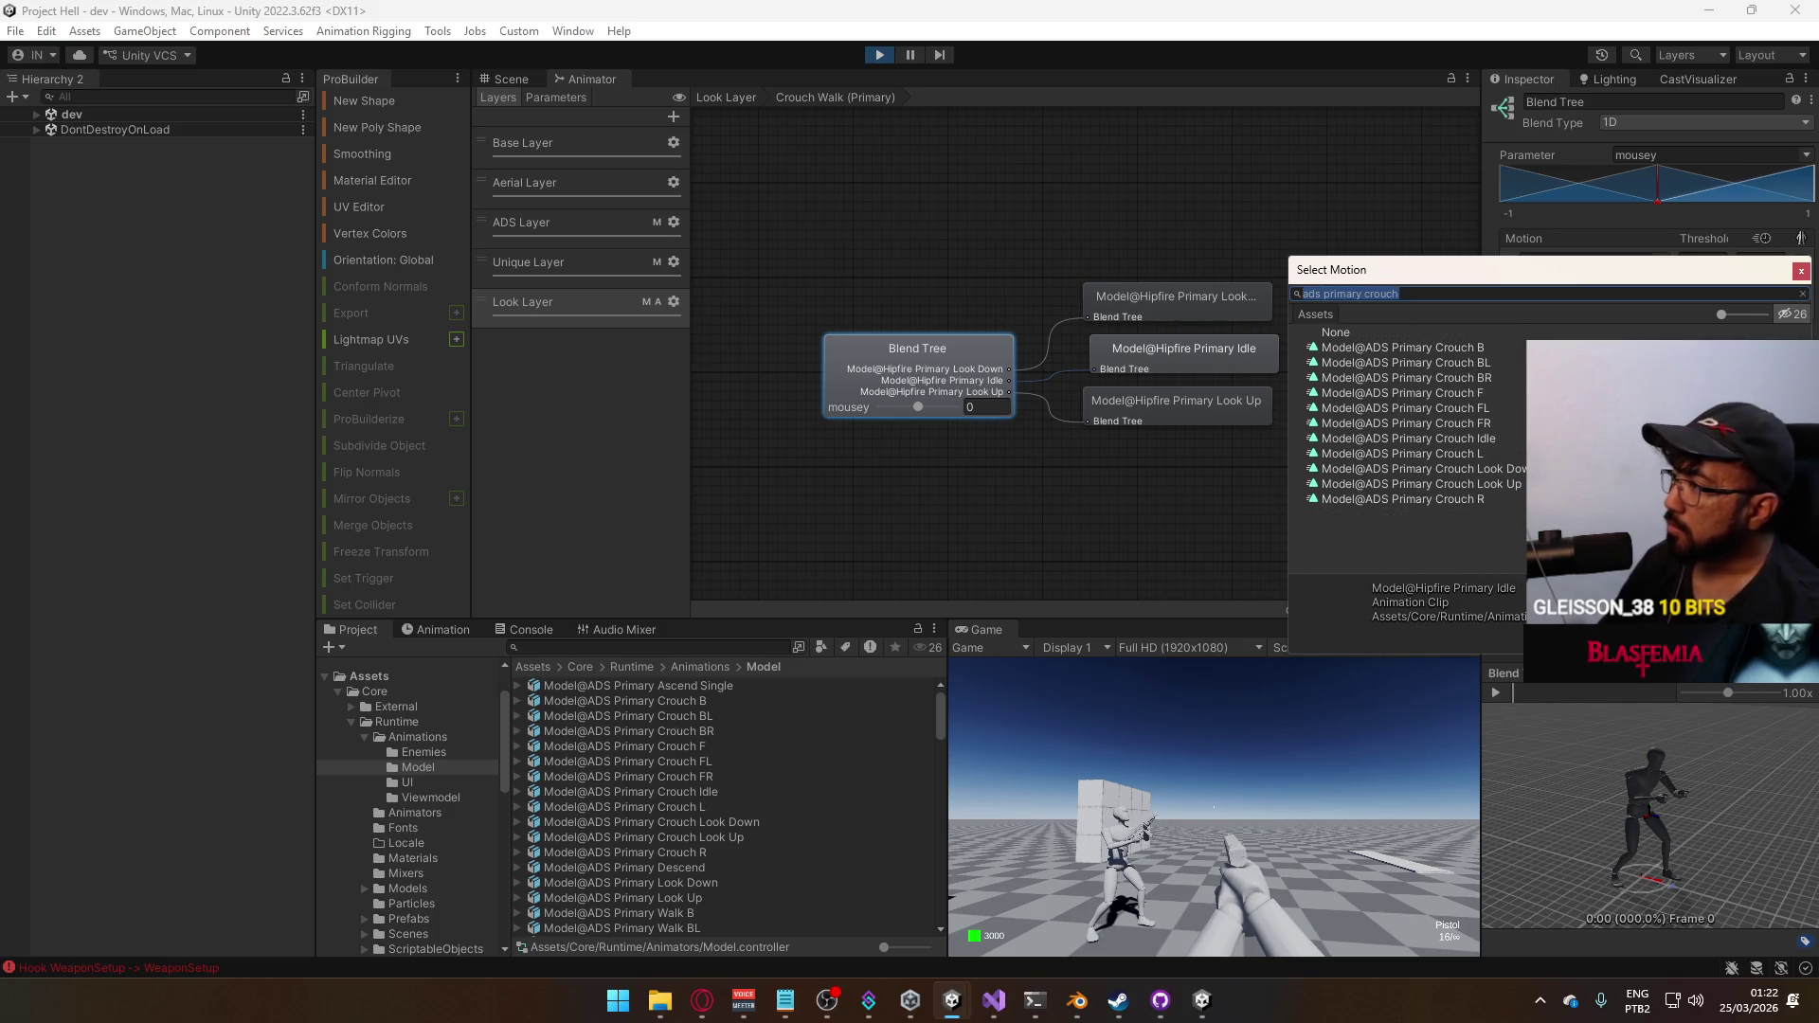
double_click(1486, 437)
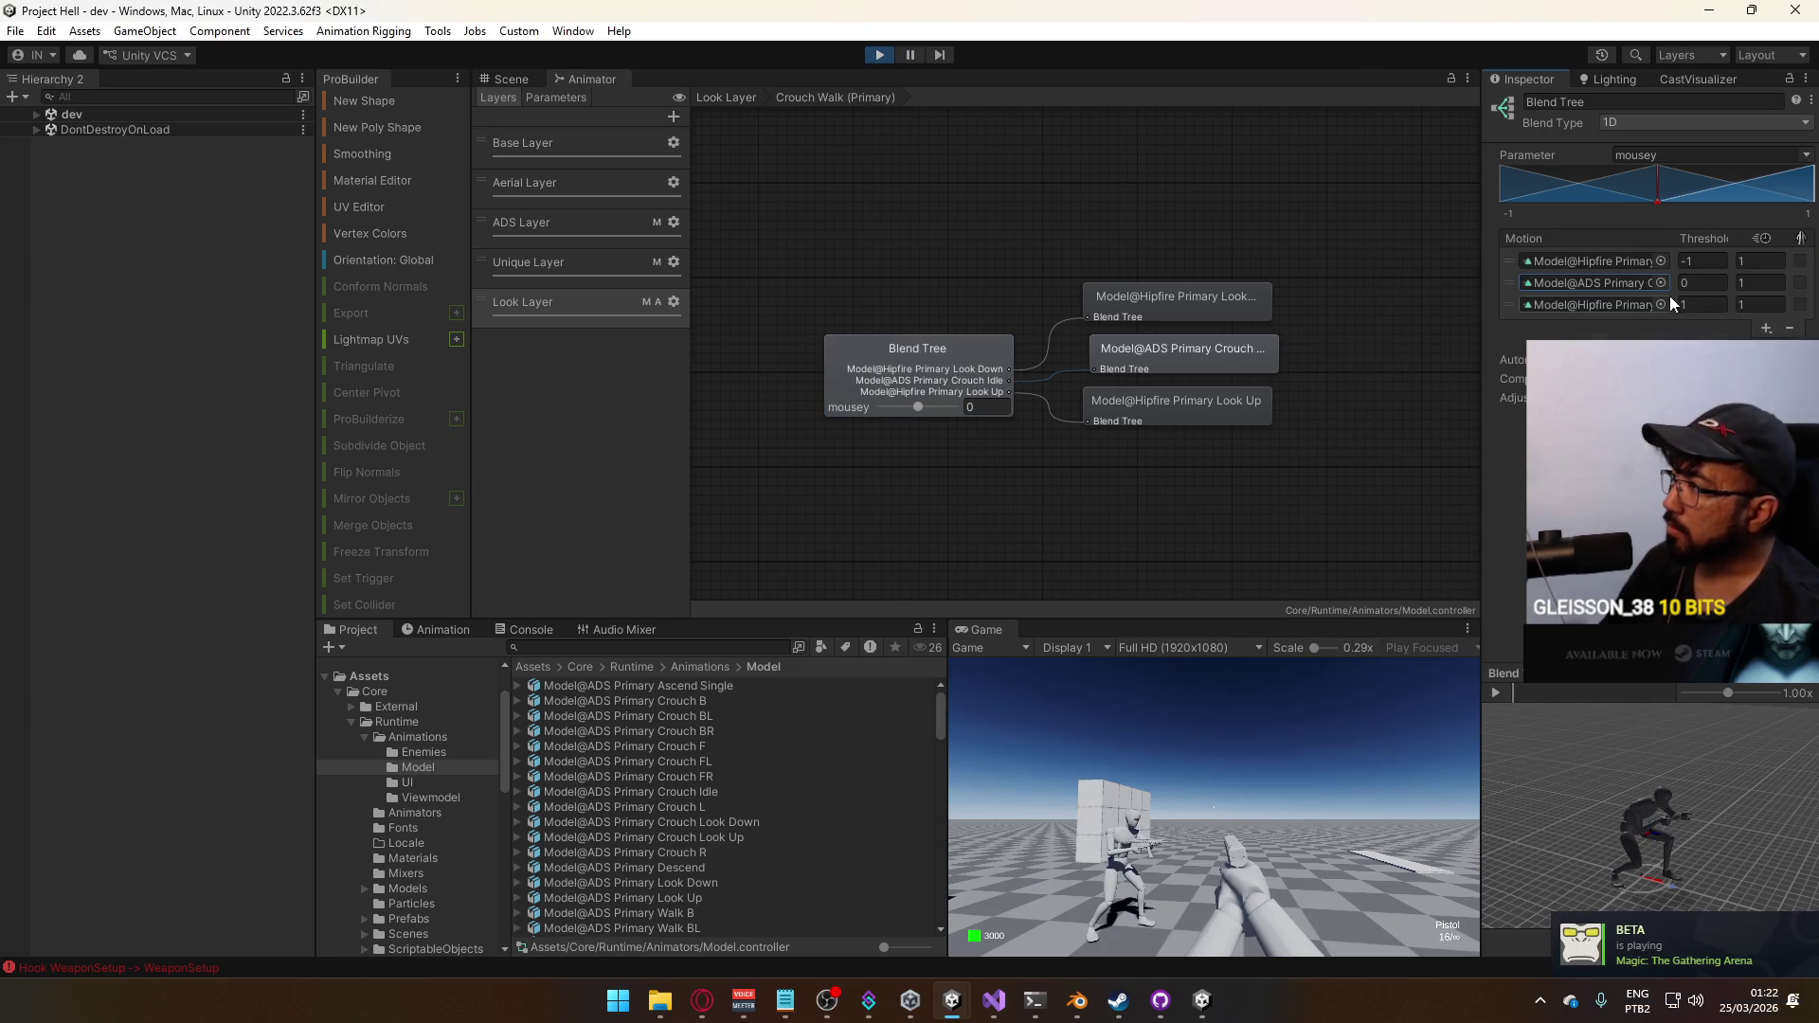
click(1658, 261)
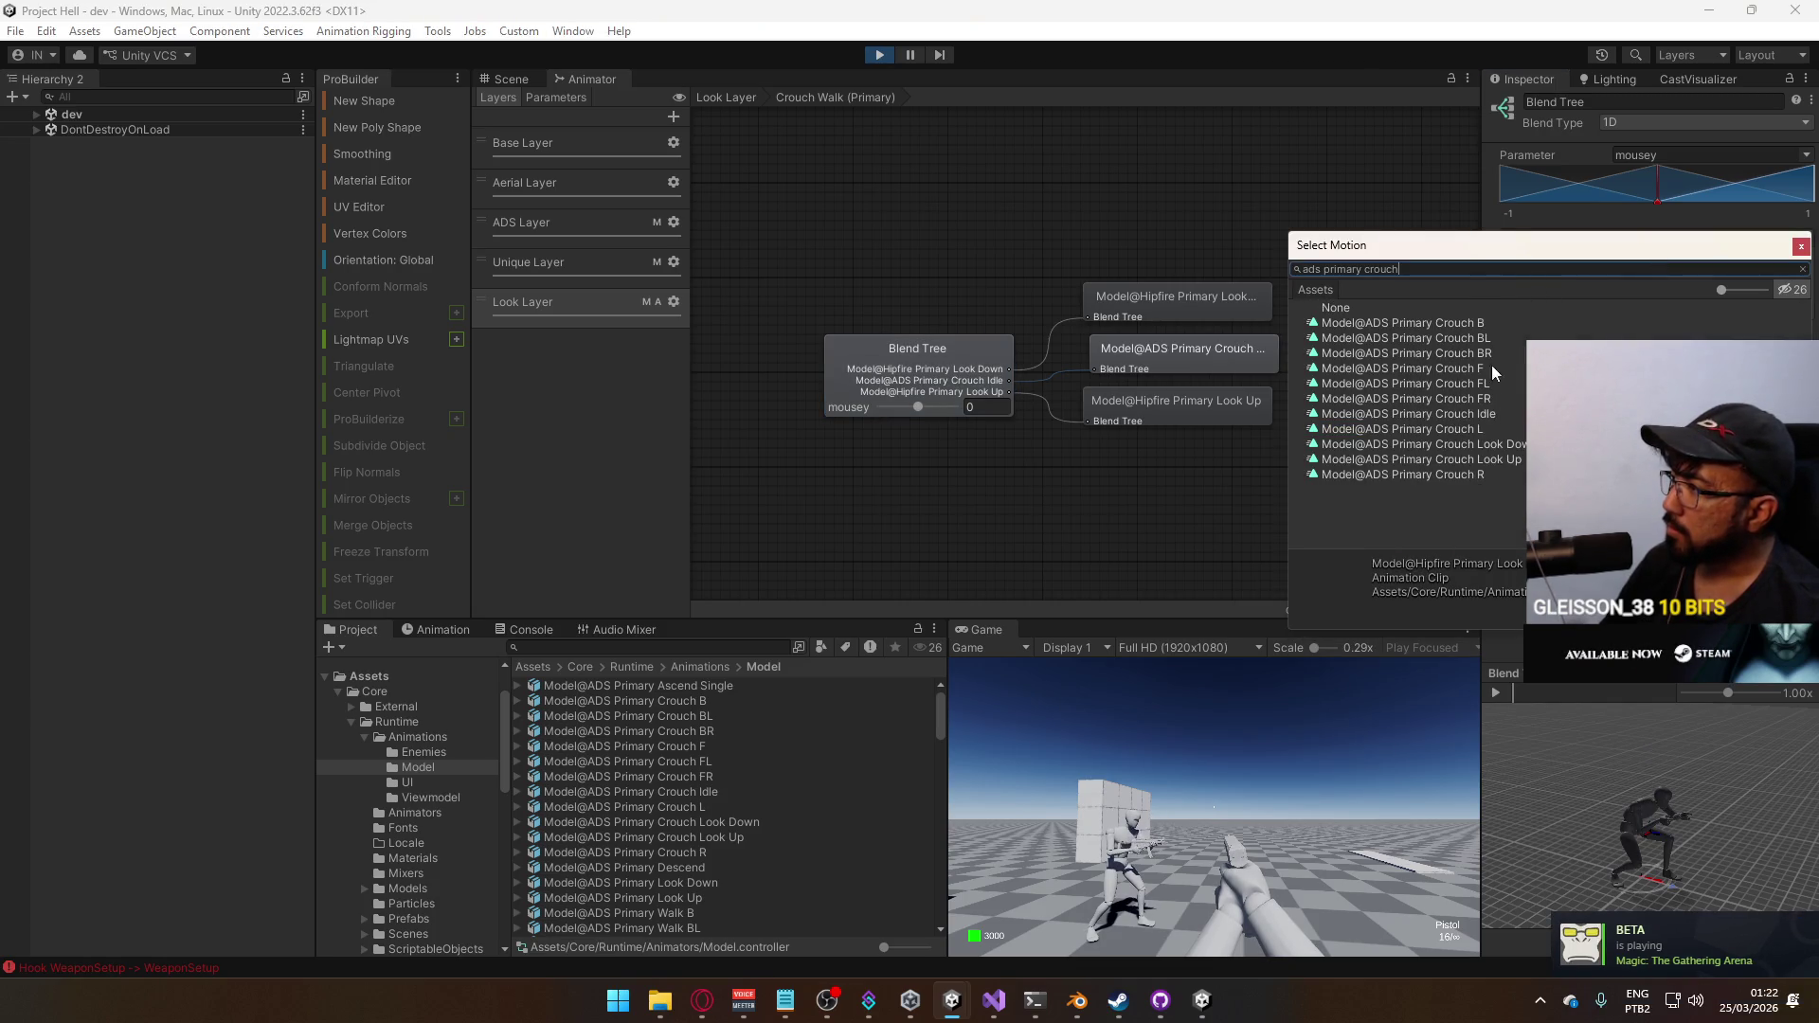
click(1492, 443)
double_click(1497, 443)
click(1656, 306)
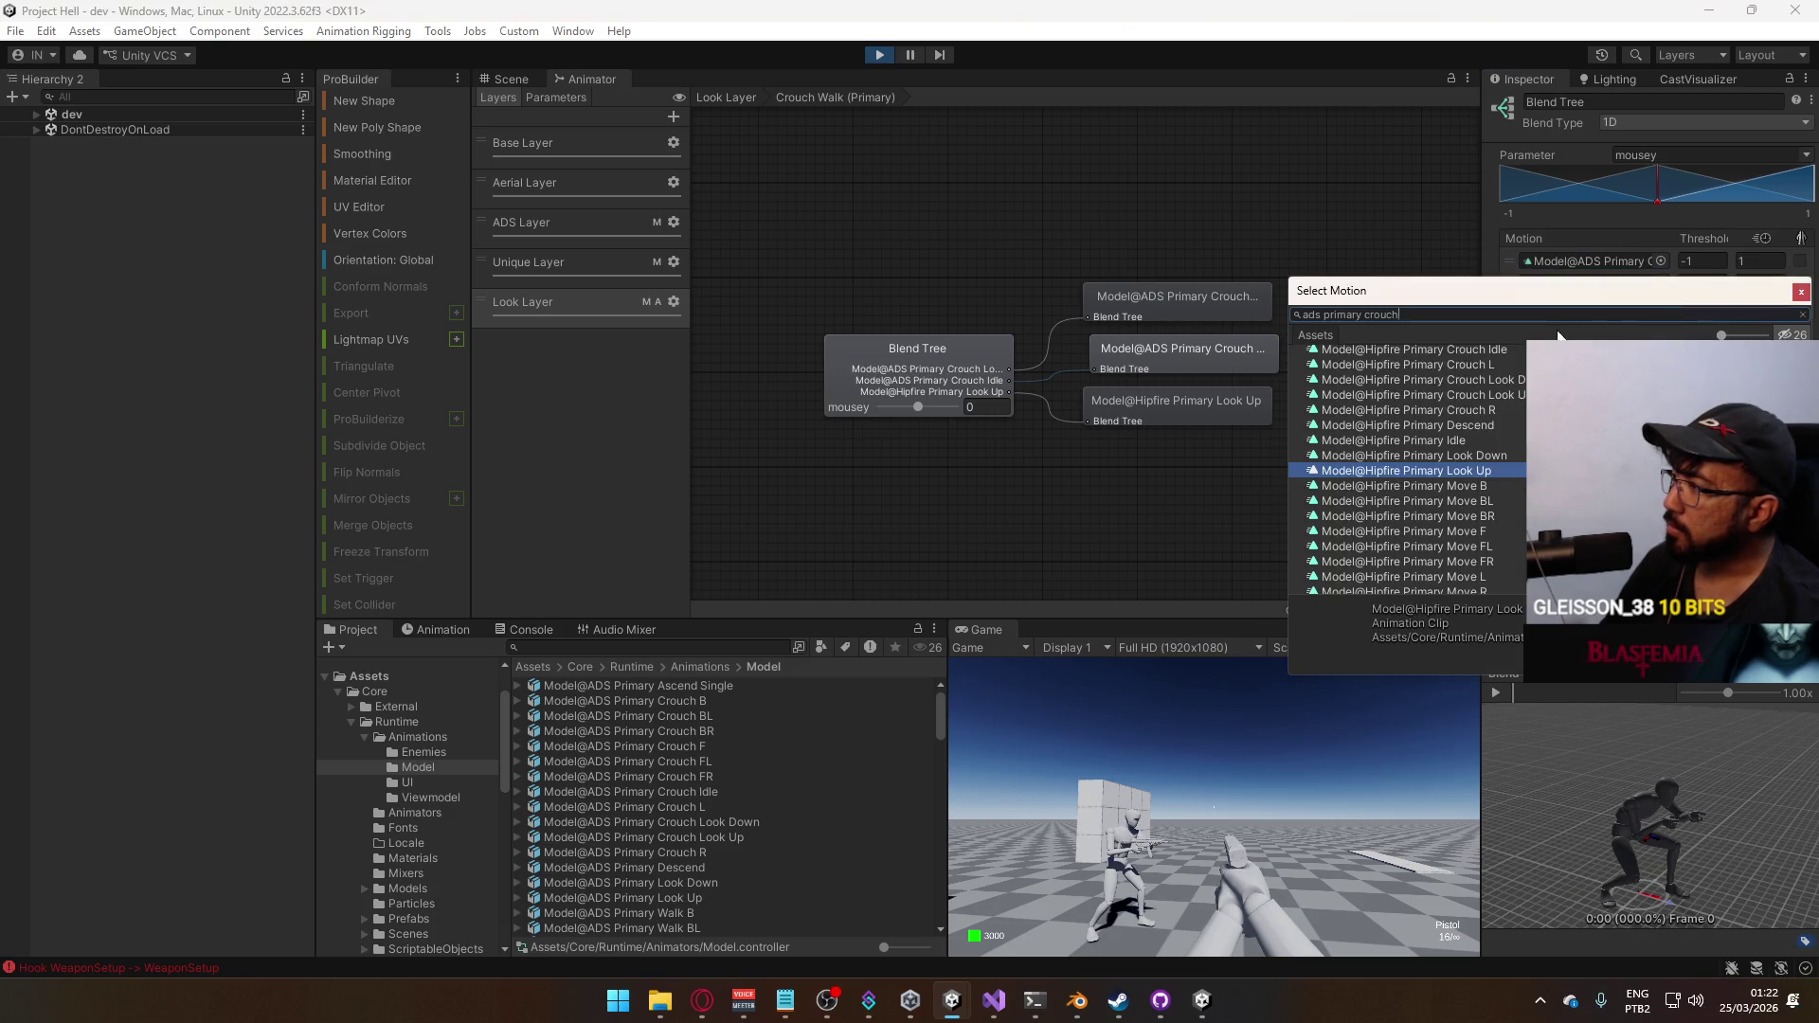
double_click(1479, 505)
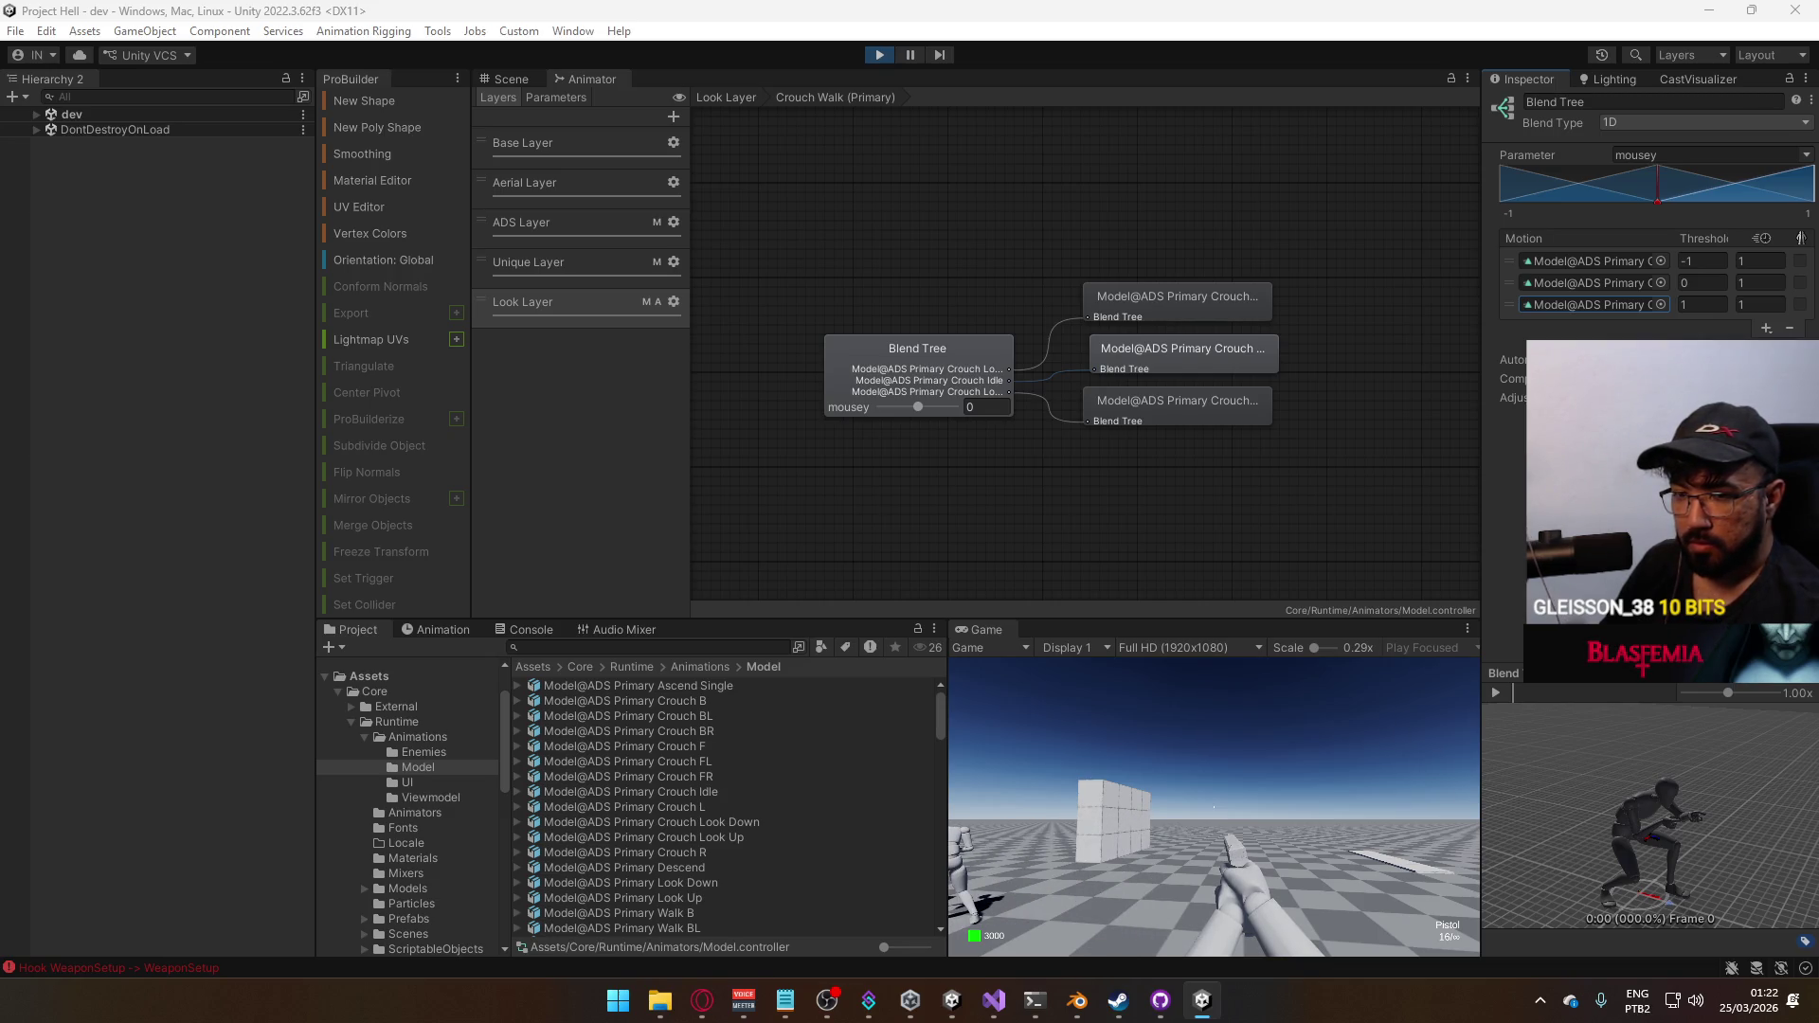
key(super)
key(super)
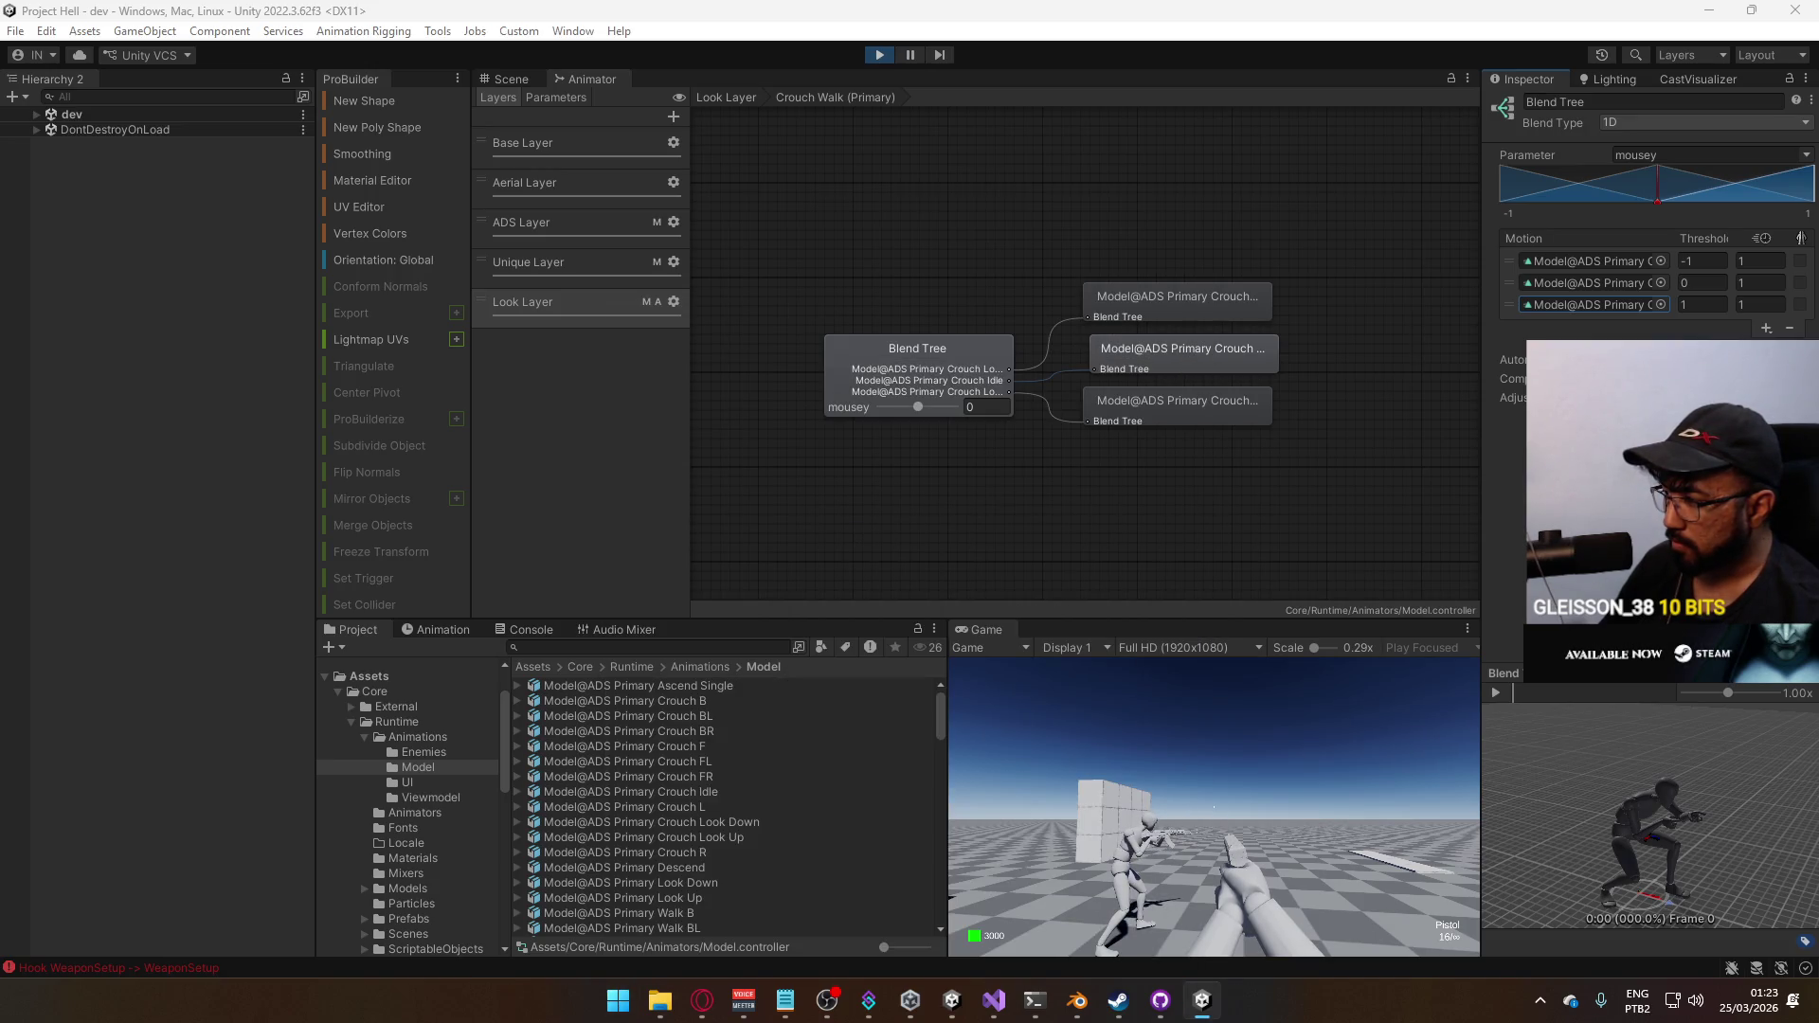
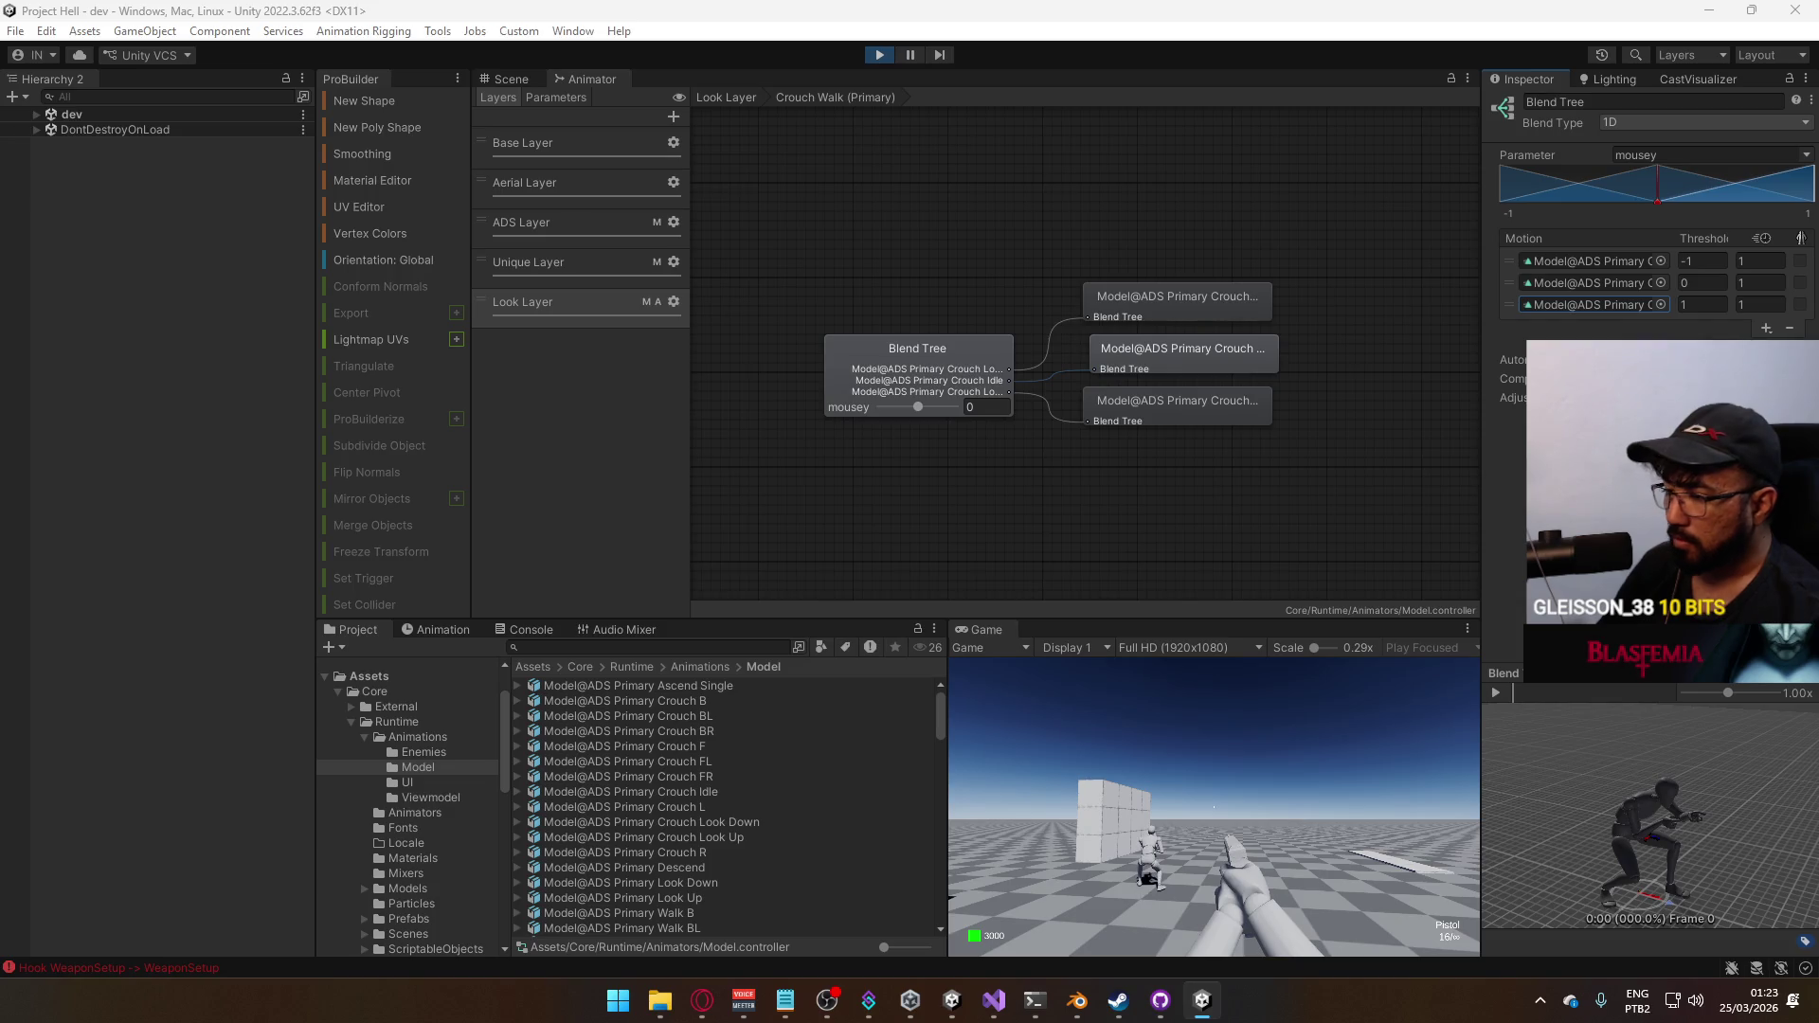
Dismiss the Windows Start menu and stop the play-mode test, returning to the title scene
key(super)
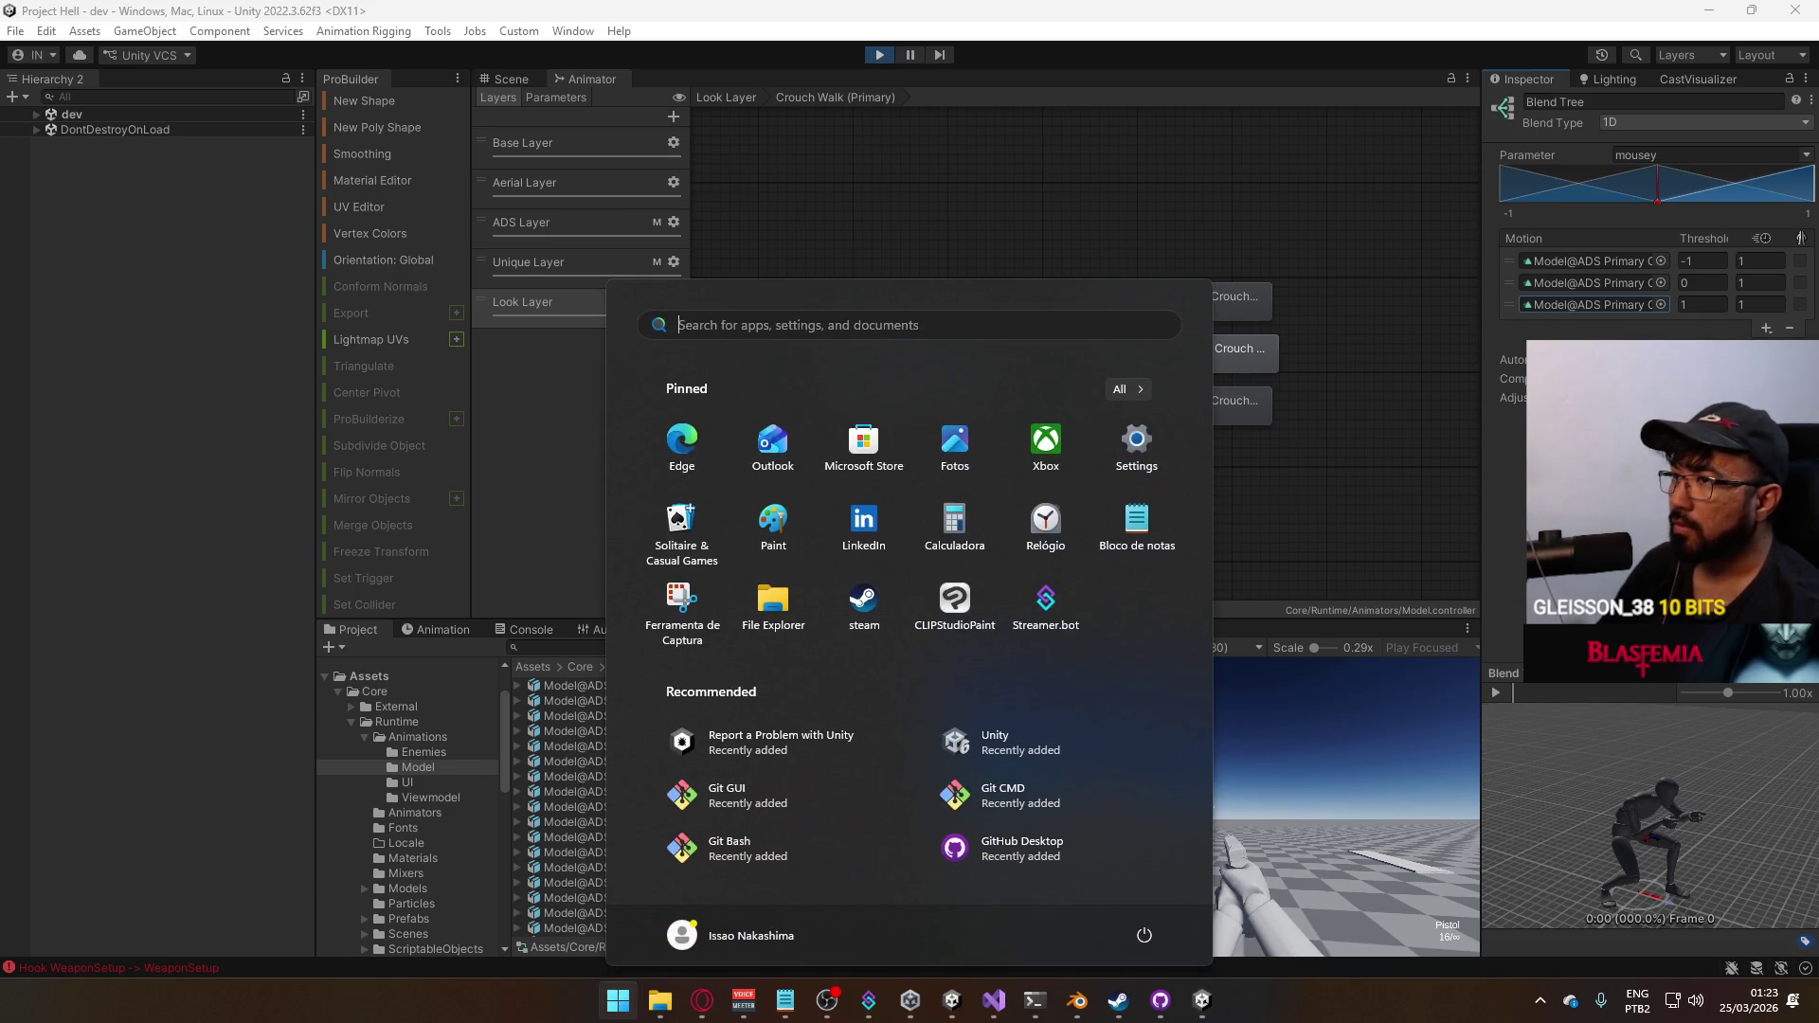
key(super)
key(super)
key(super)
key(super)
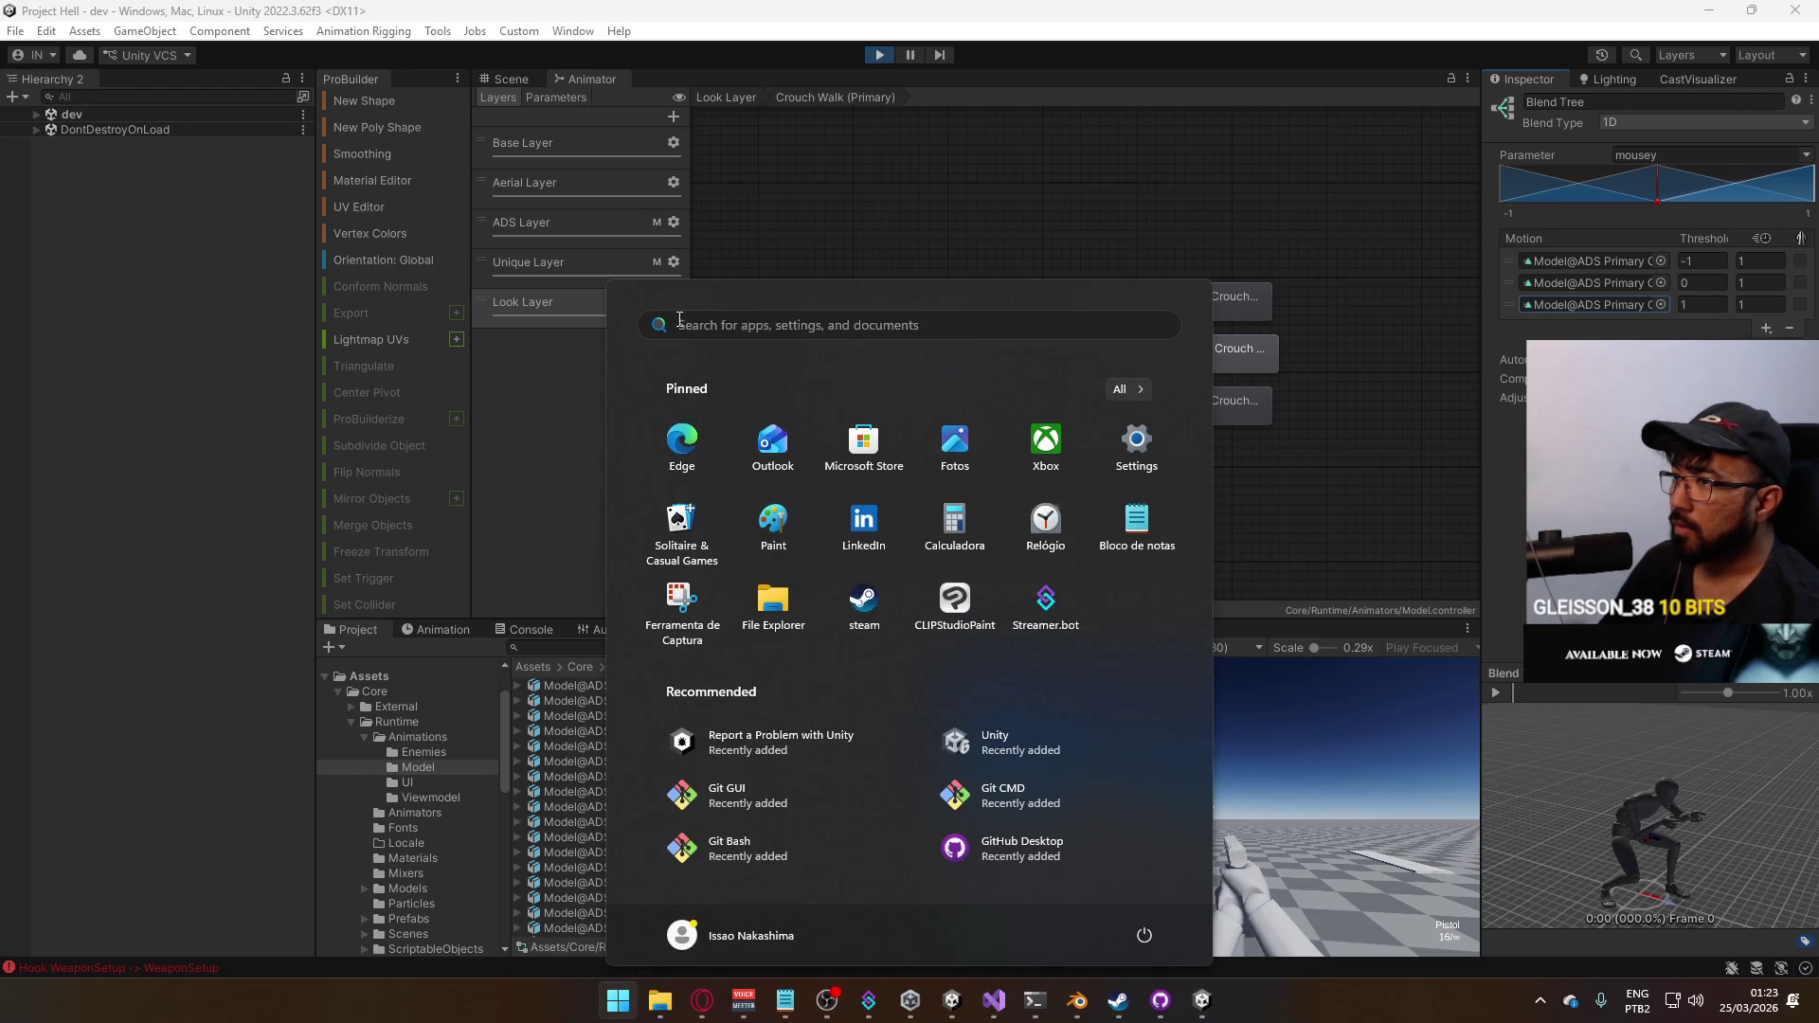
key(super)
key(super)
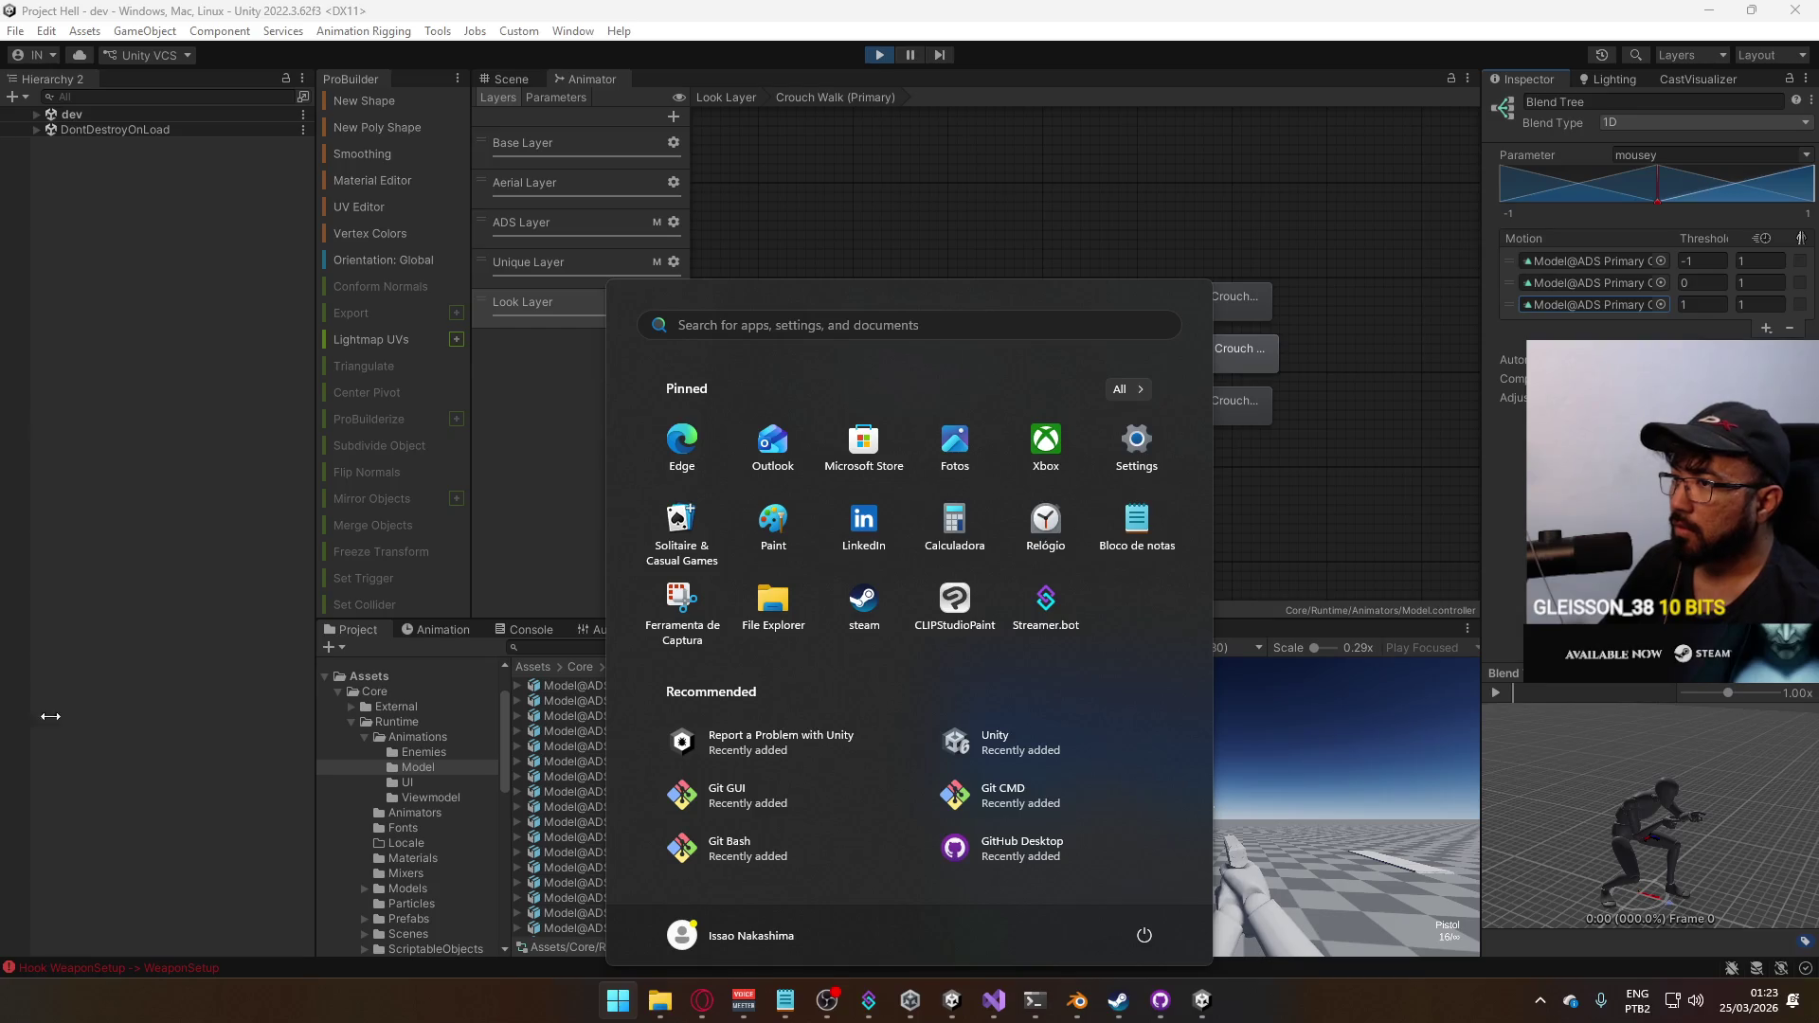
click(37, 114)
click(878, 55)
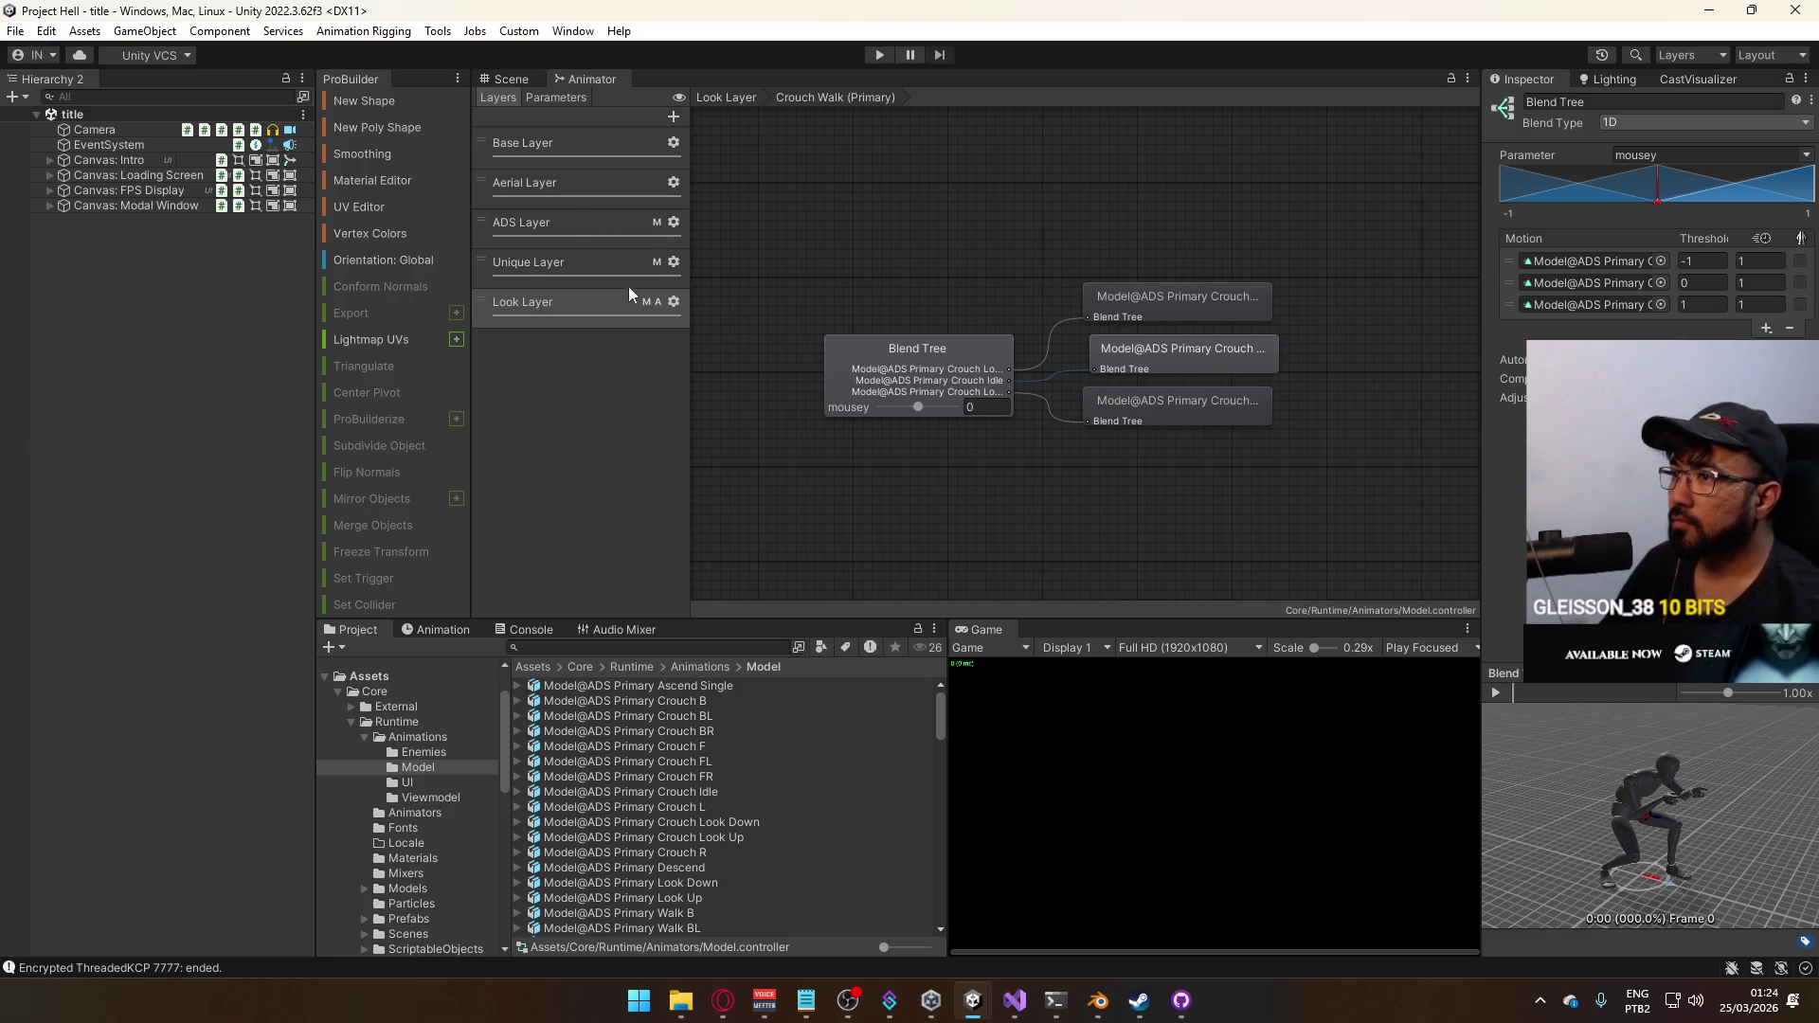
Inspect the Crouch Walk Sidearm, Crouch Walk Primary, Crouch Primary and Crouch Sidearm blend trees from the Look Layer
double_click(559, 306)
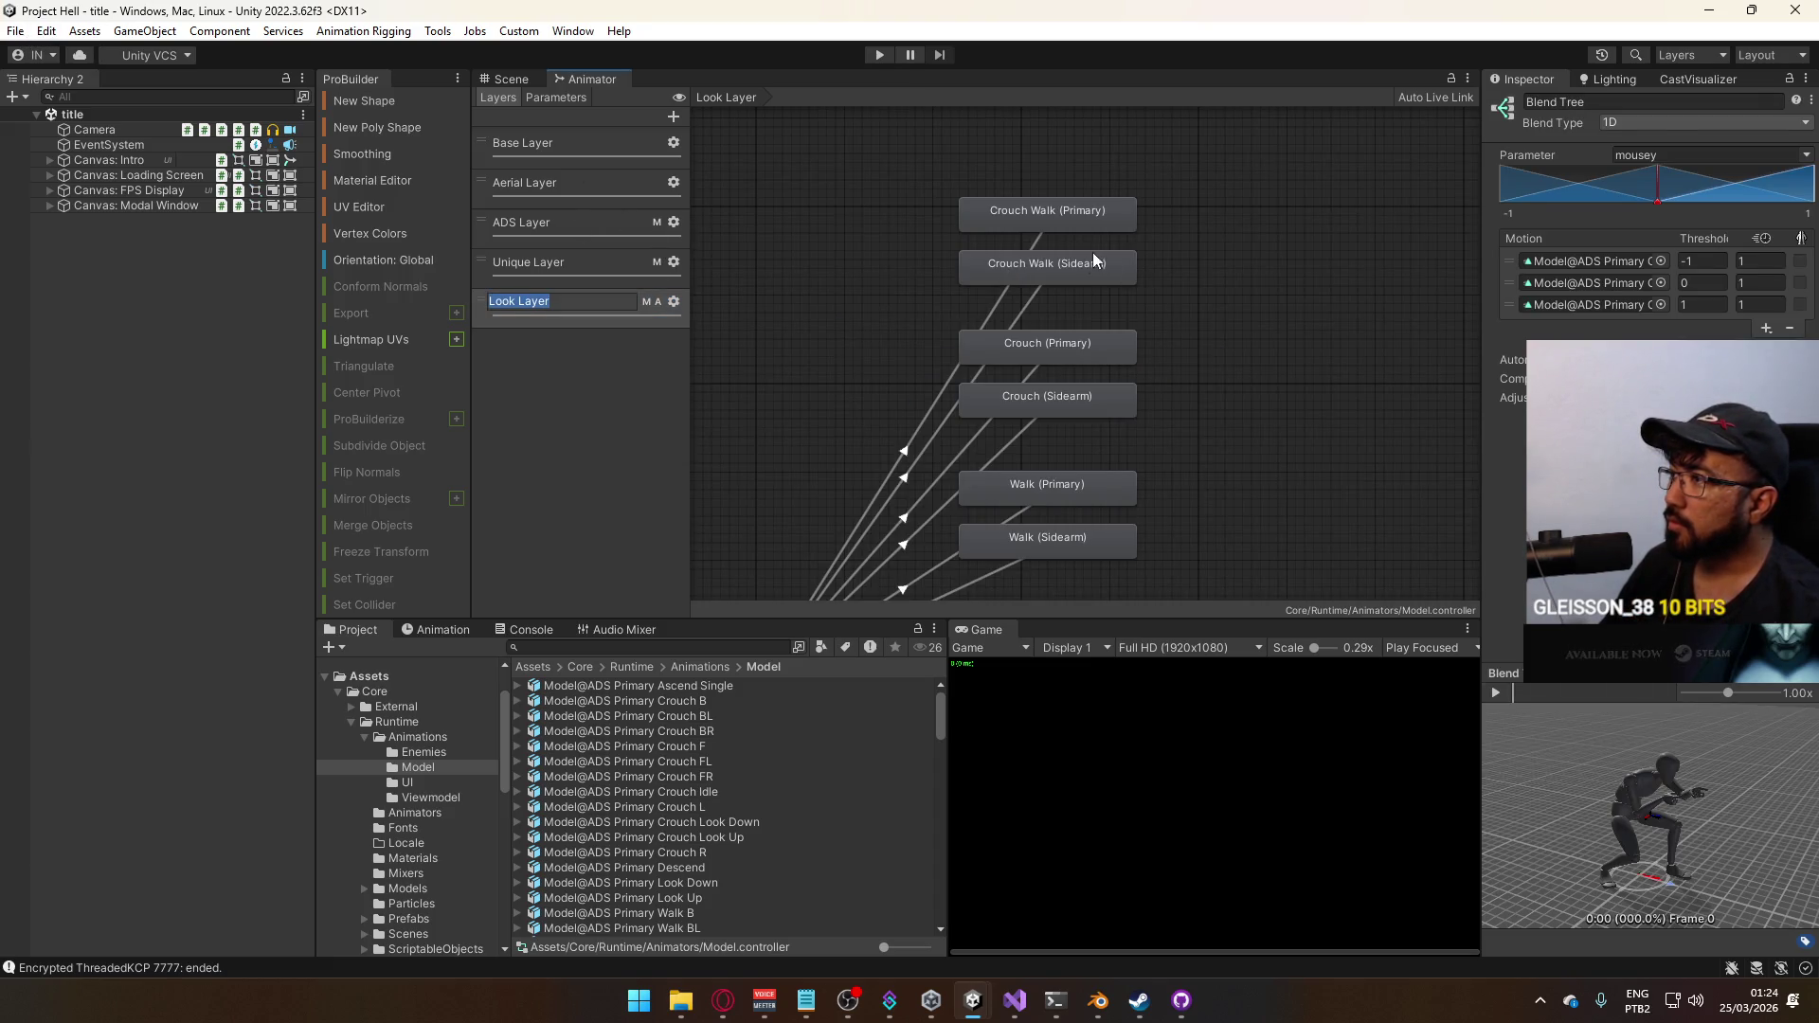
double_click(1087, 261)
double_click(1002, 277)
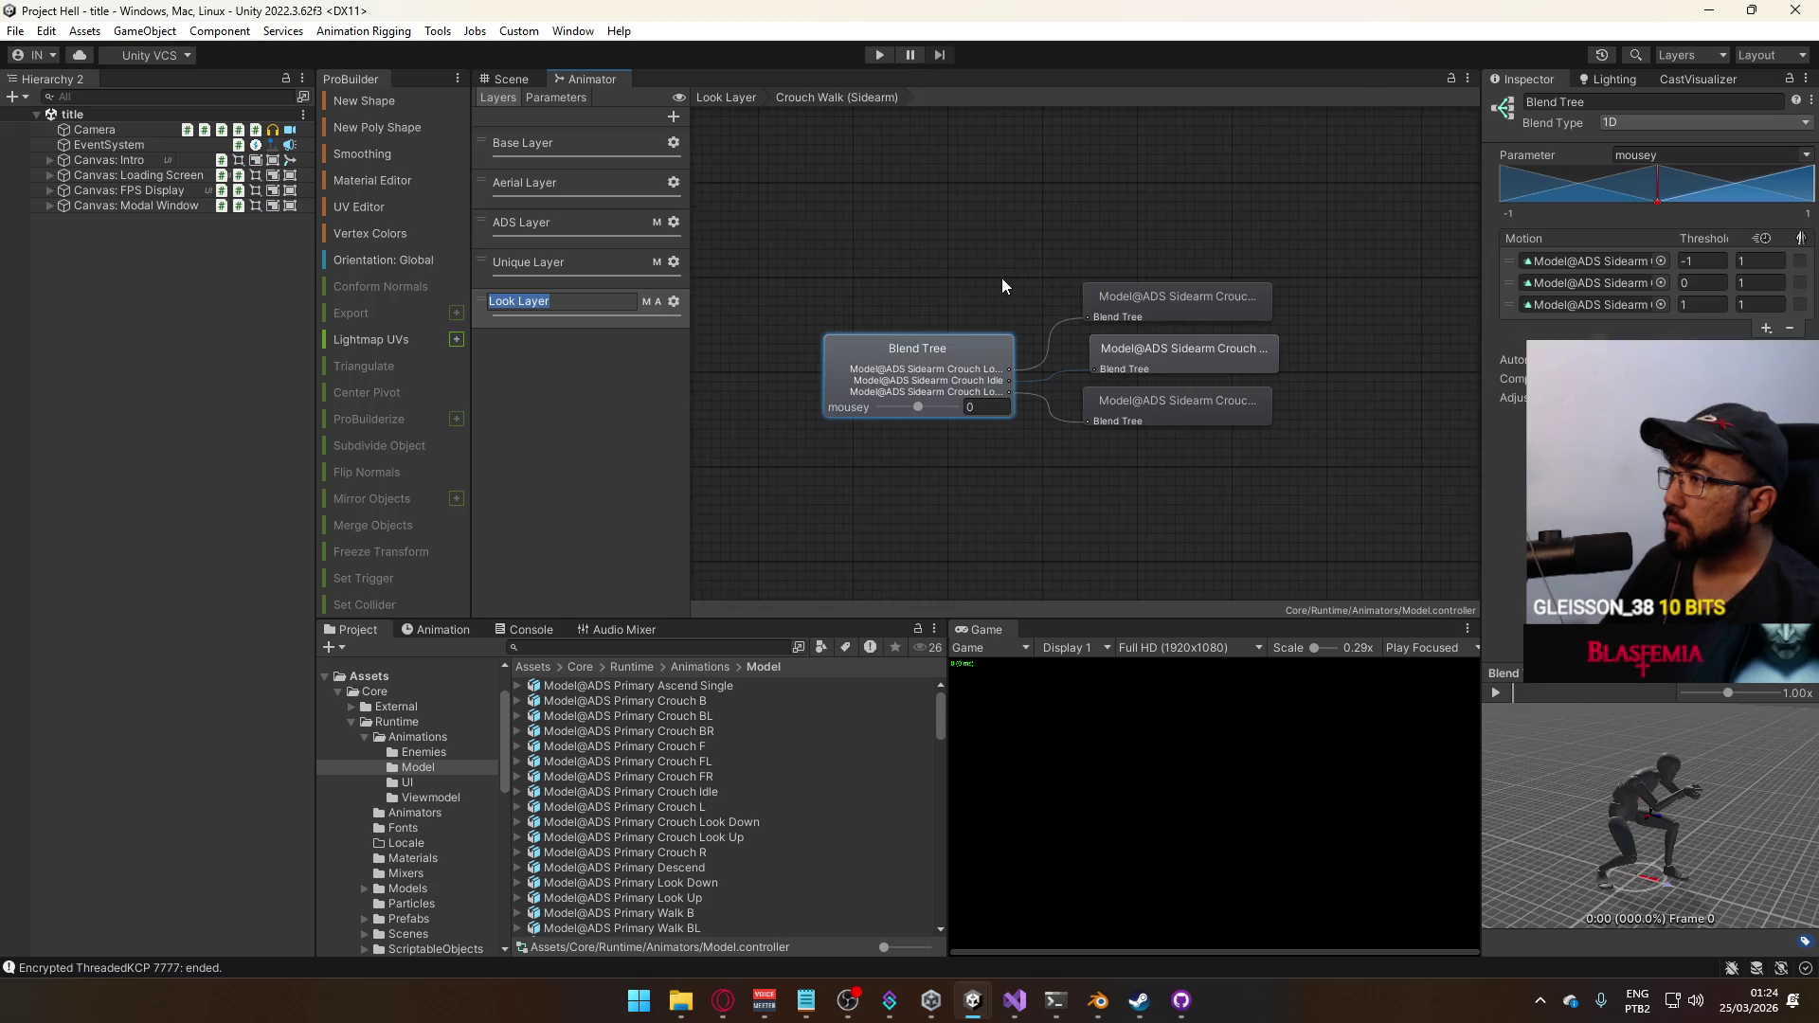
double_click(1062, 217)
double_click(1088, 362)
click(1010, 354)
double_click(988, 293)
double_click(1049, 341)
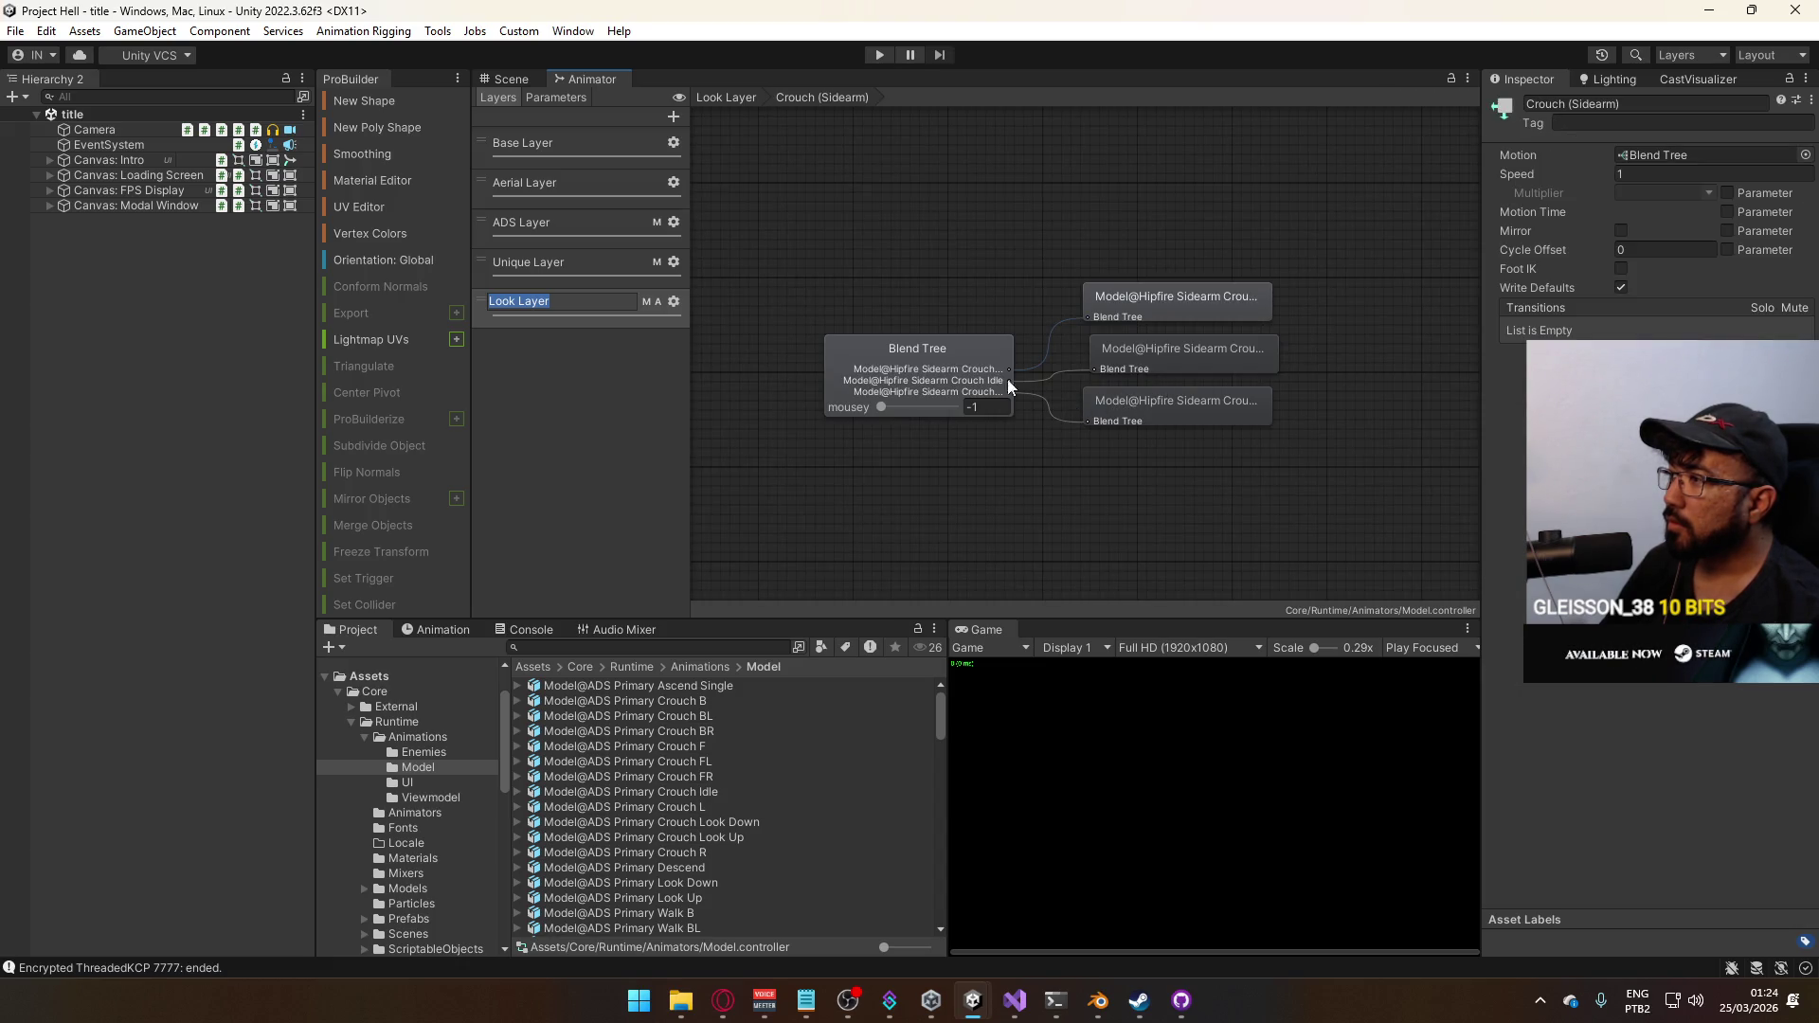
click(1001, 377)
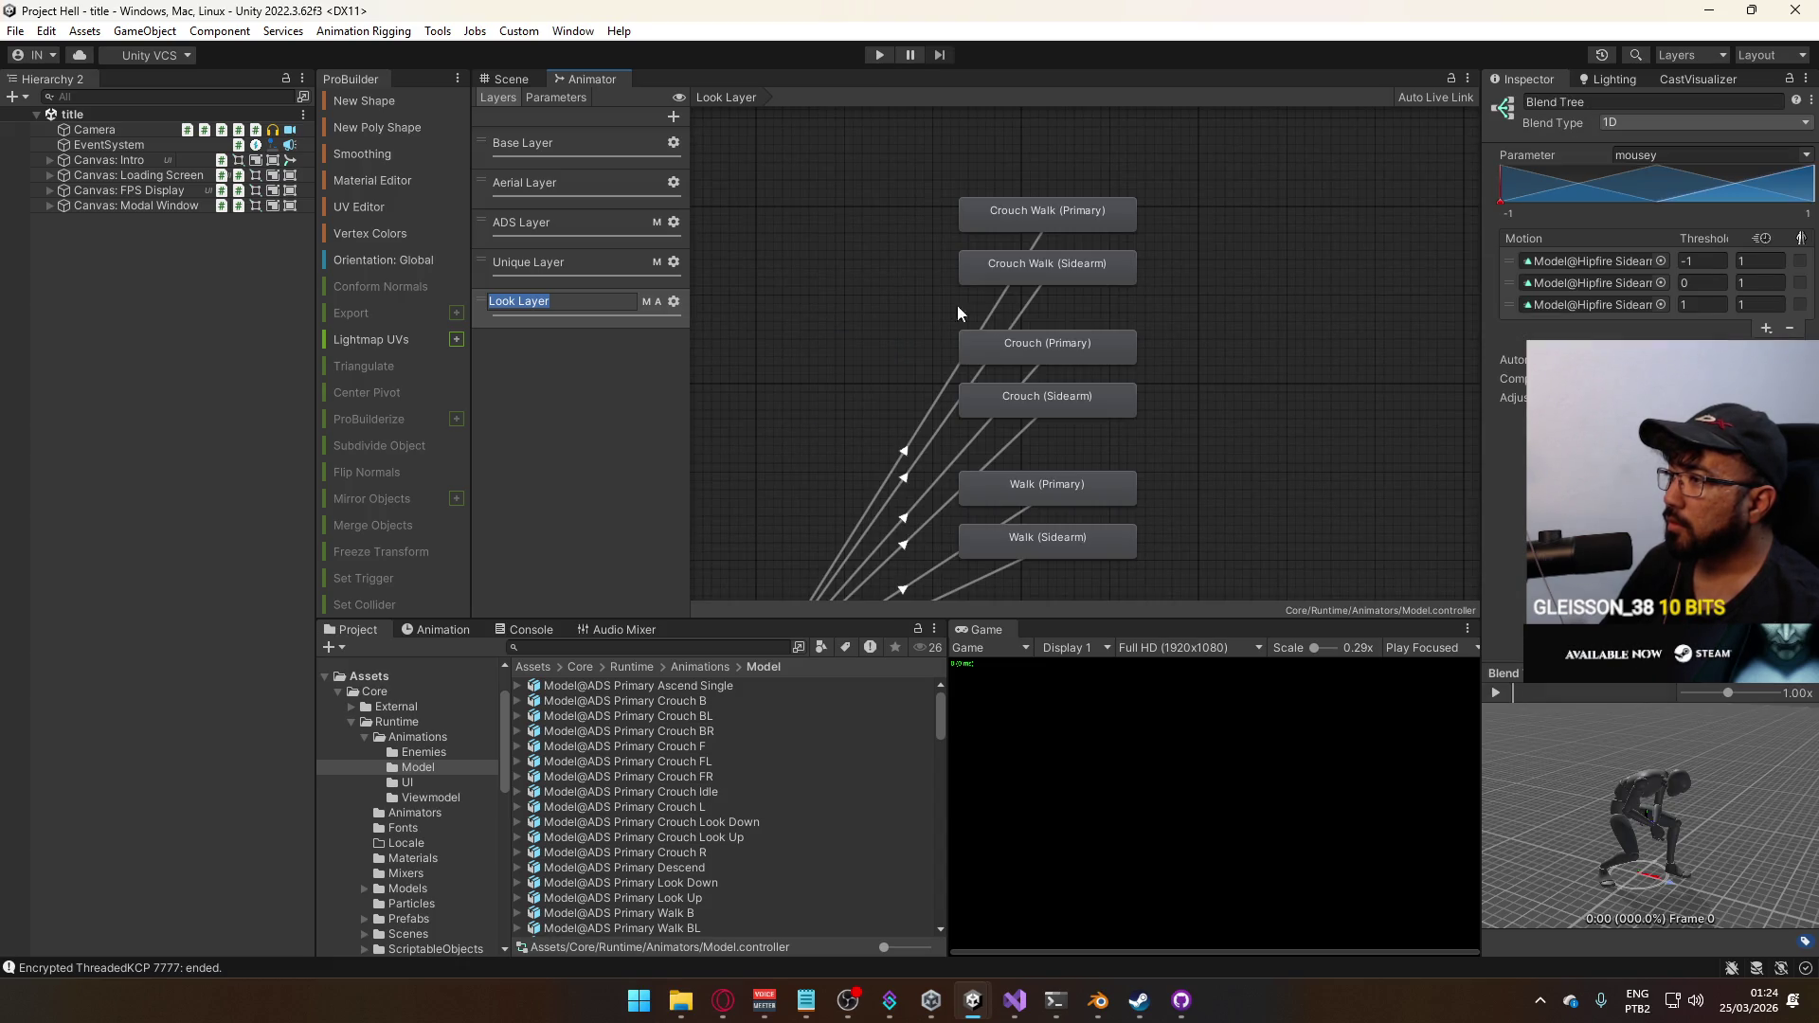
Inspect the Crouch Sidearm, Crouch Primary, Walk Sidearm and Walk Primary blend trees, then switch to Blender
double_click(1006, 406)
double_click(1030, 343)
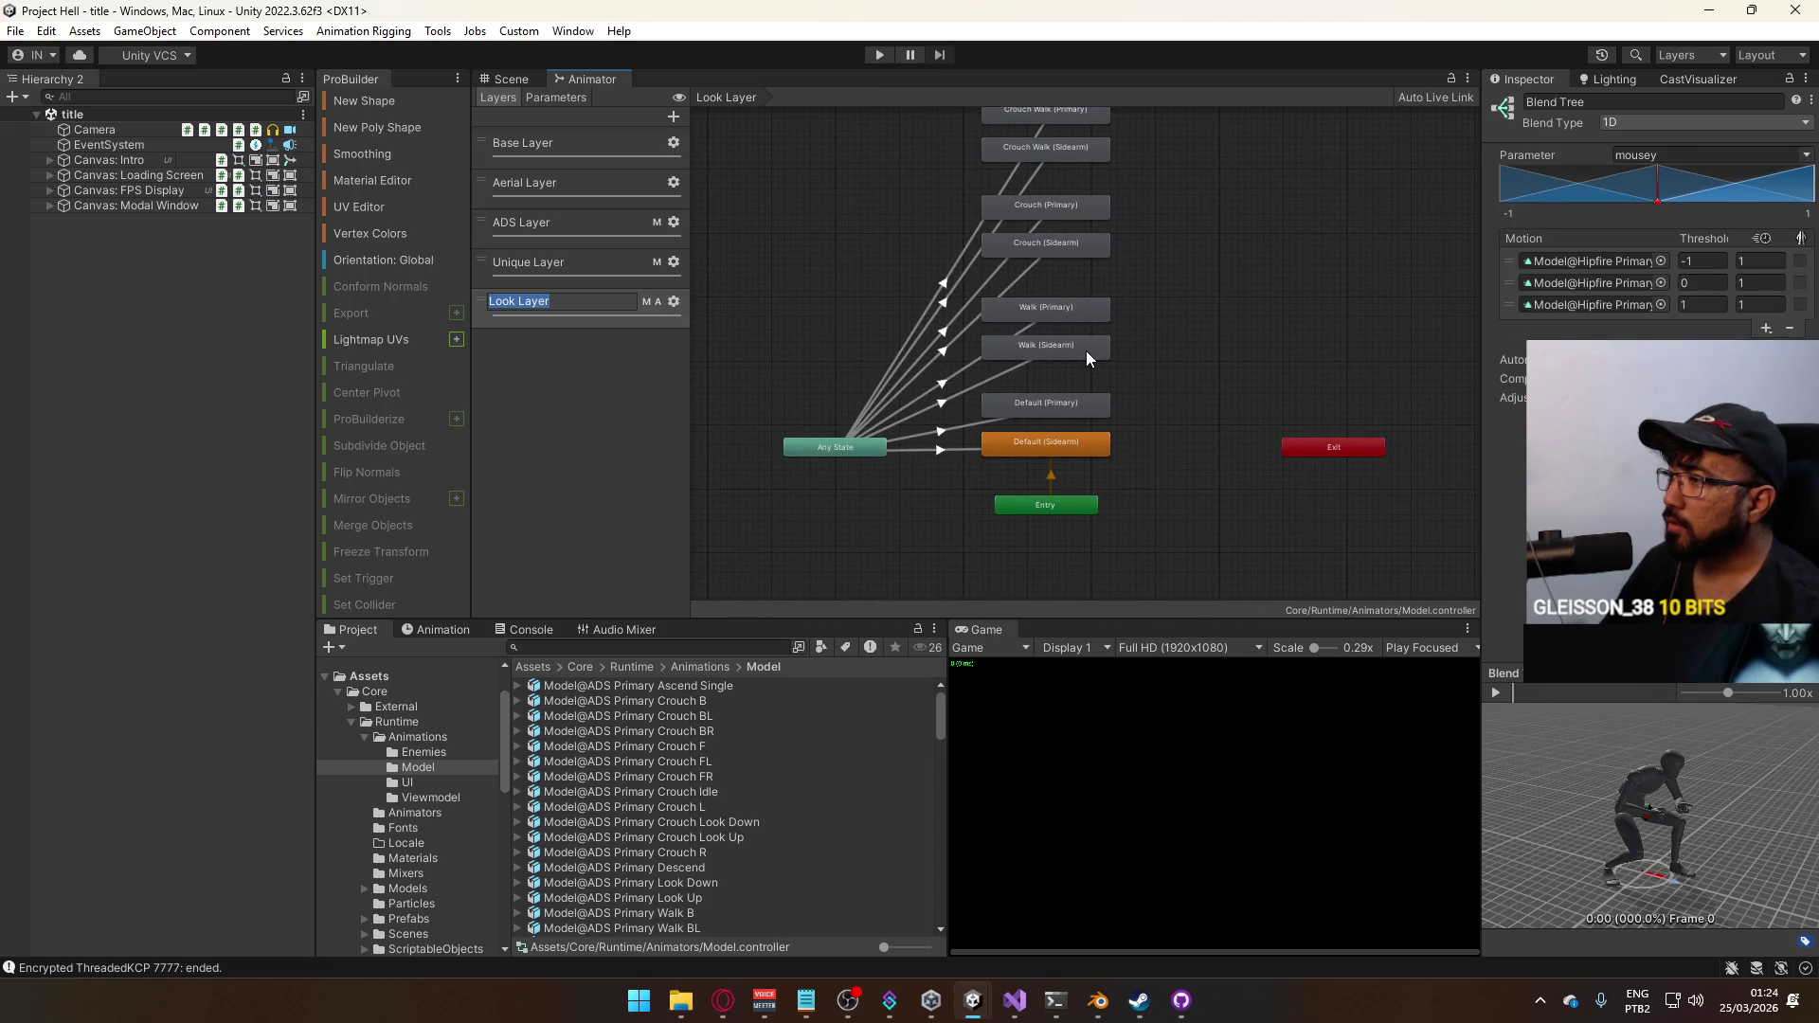
double_click(1083, 347)
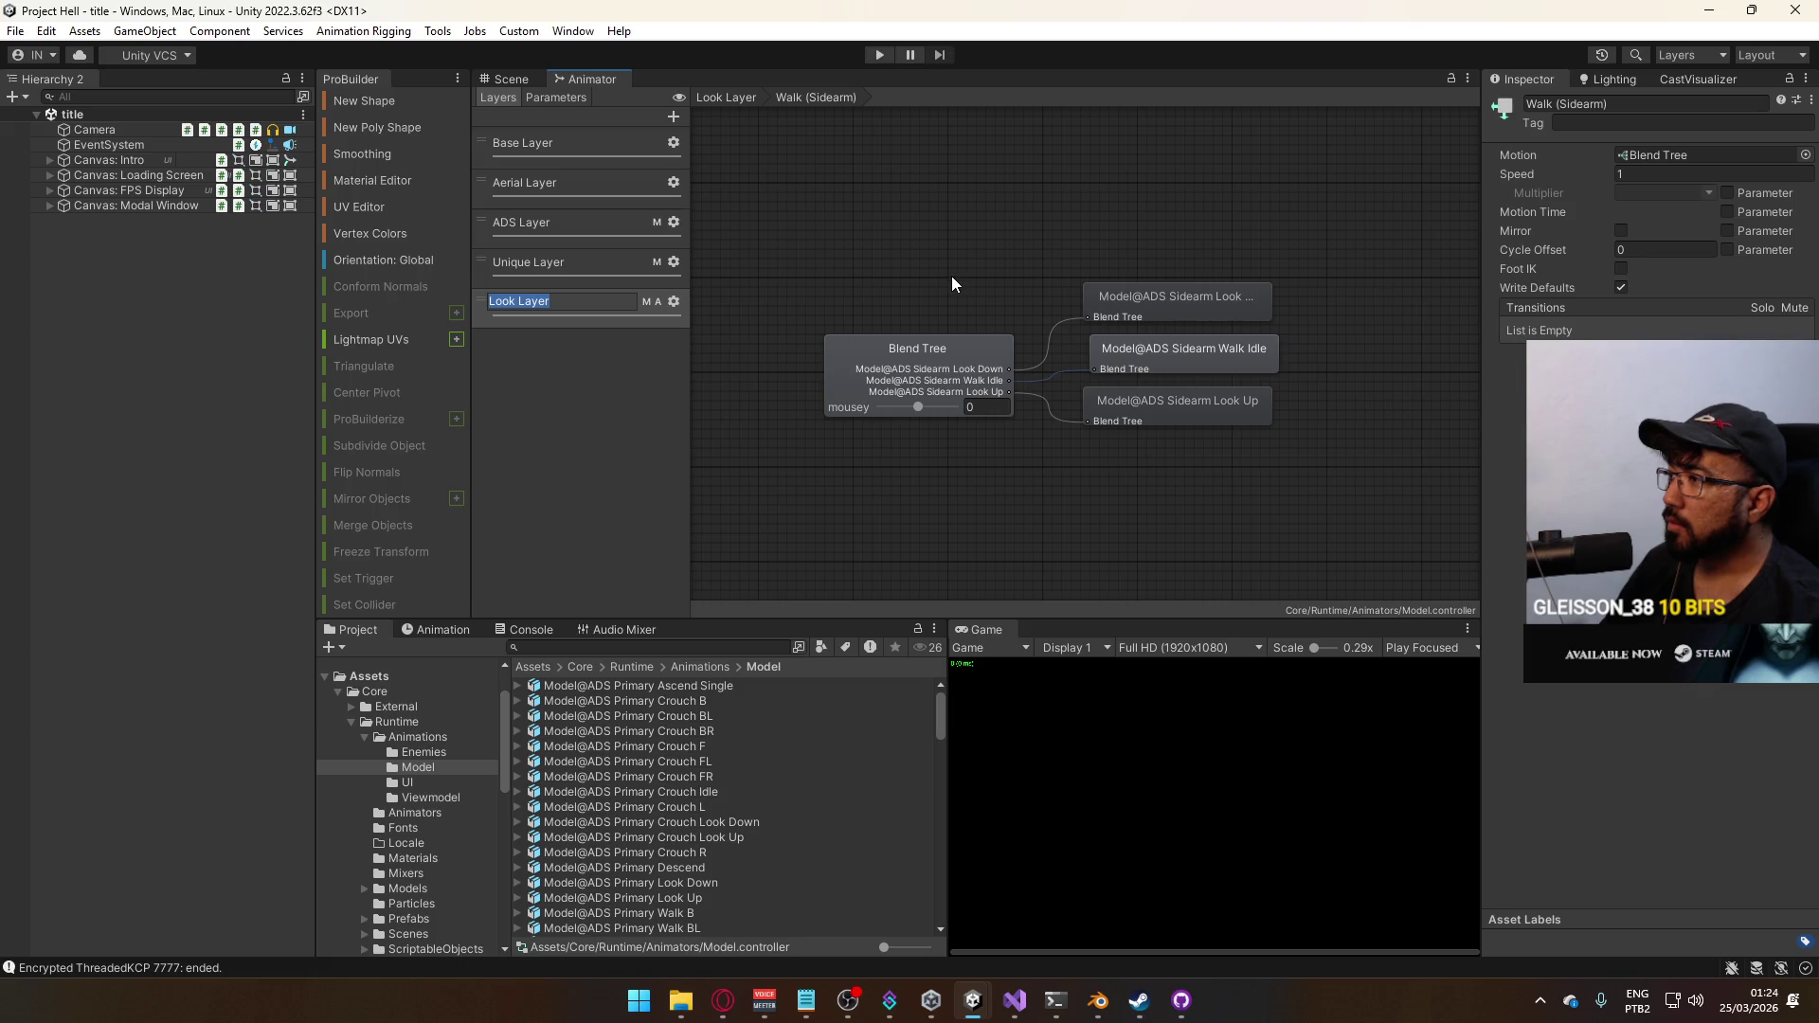
double_click(1054, 313)
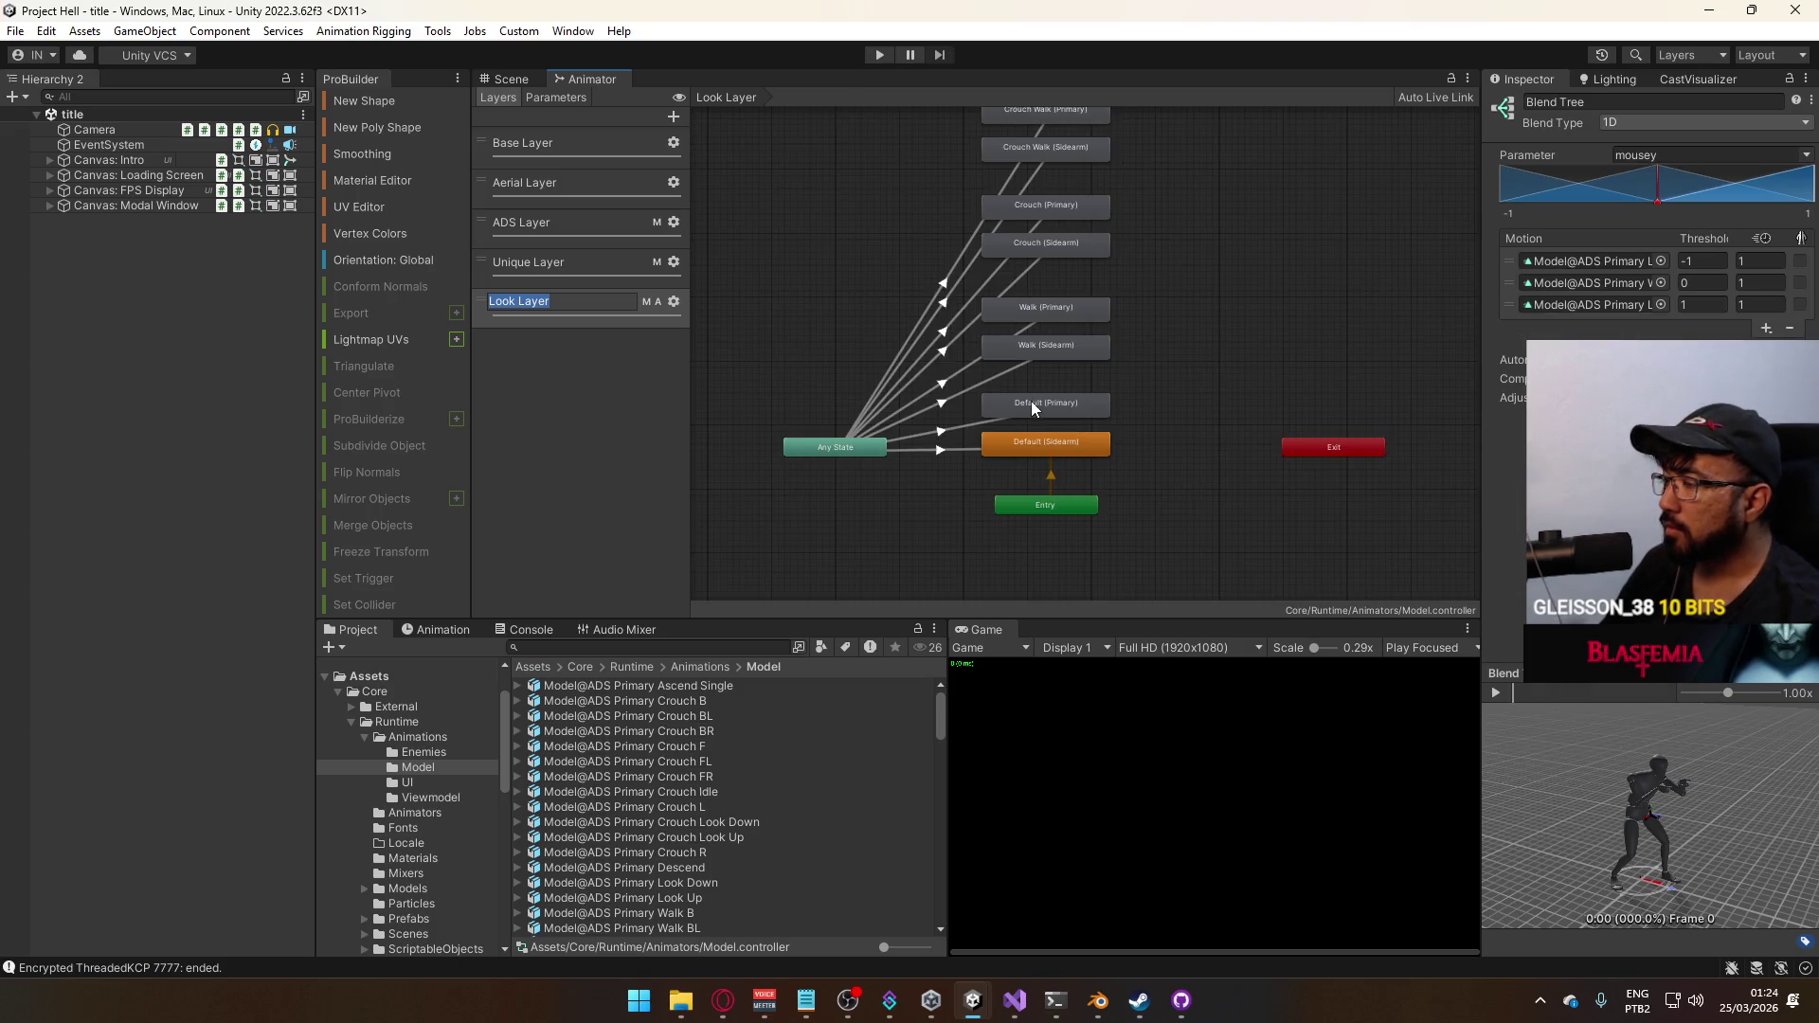
click(630, 324)
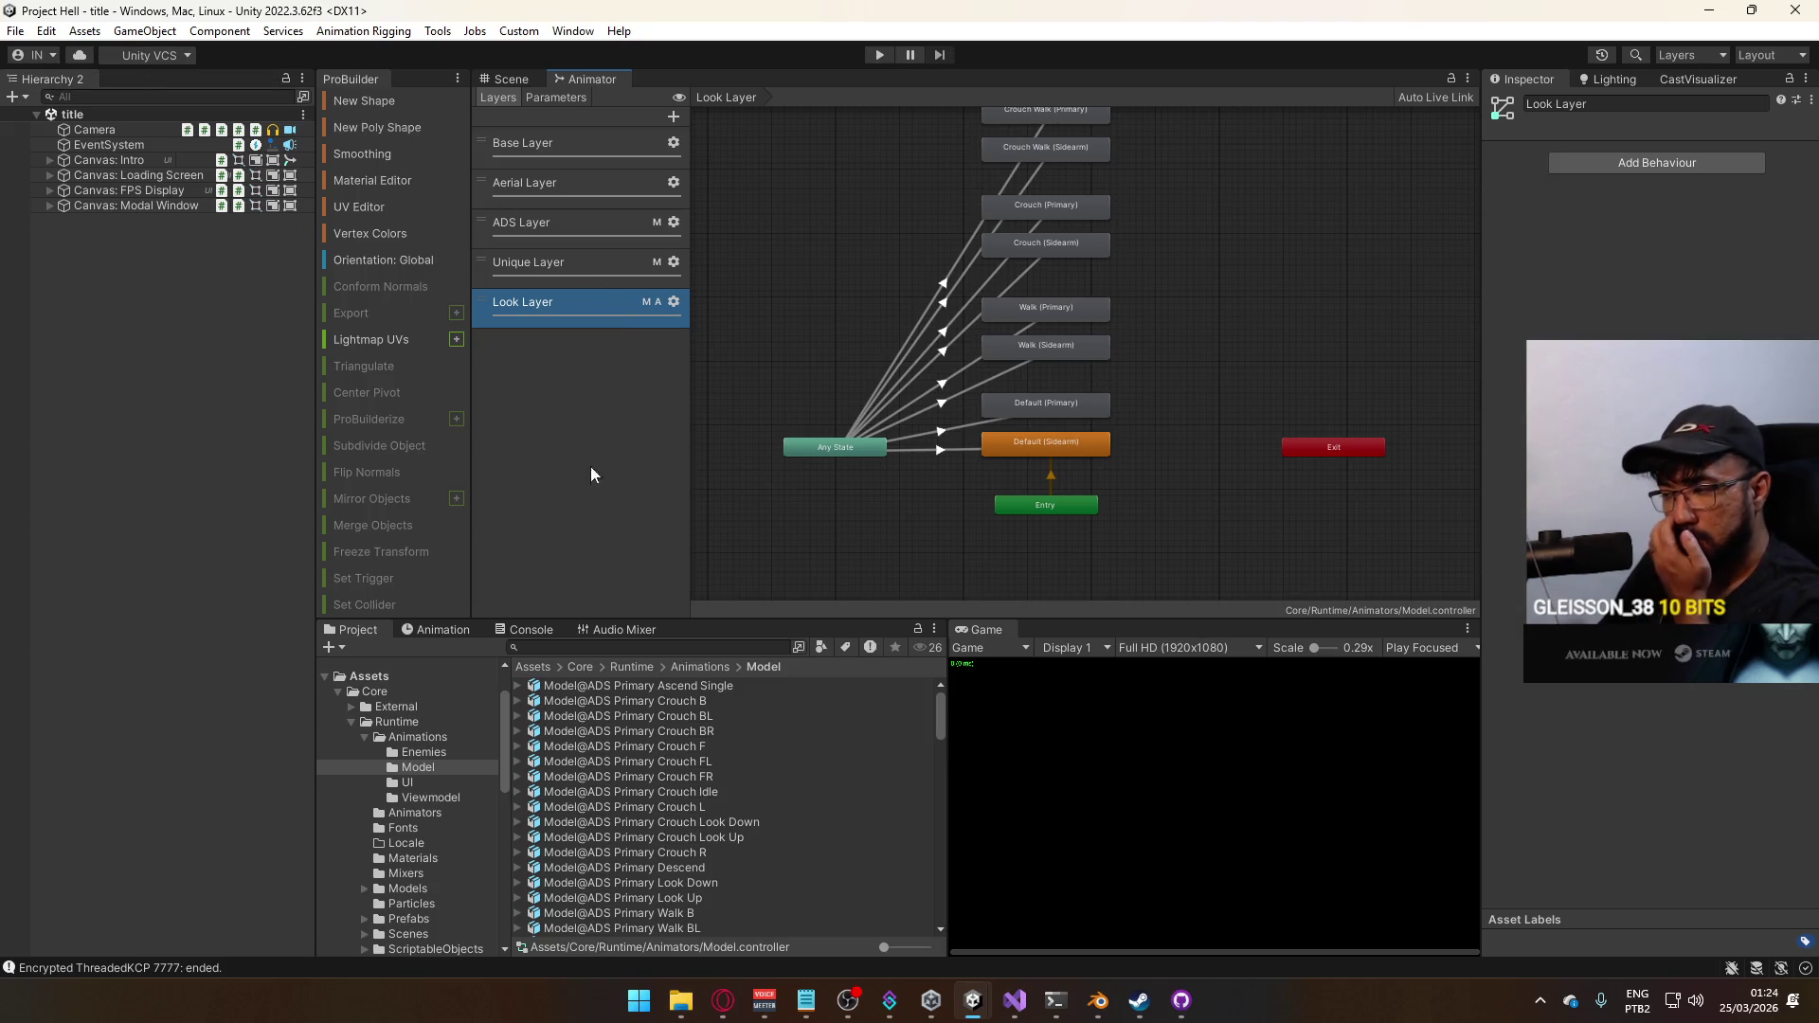
click(1101, 1001)
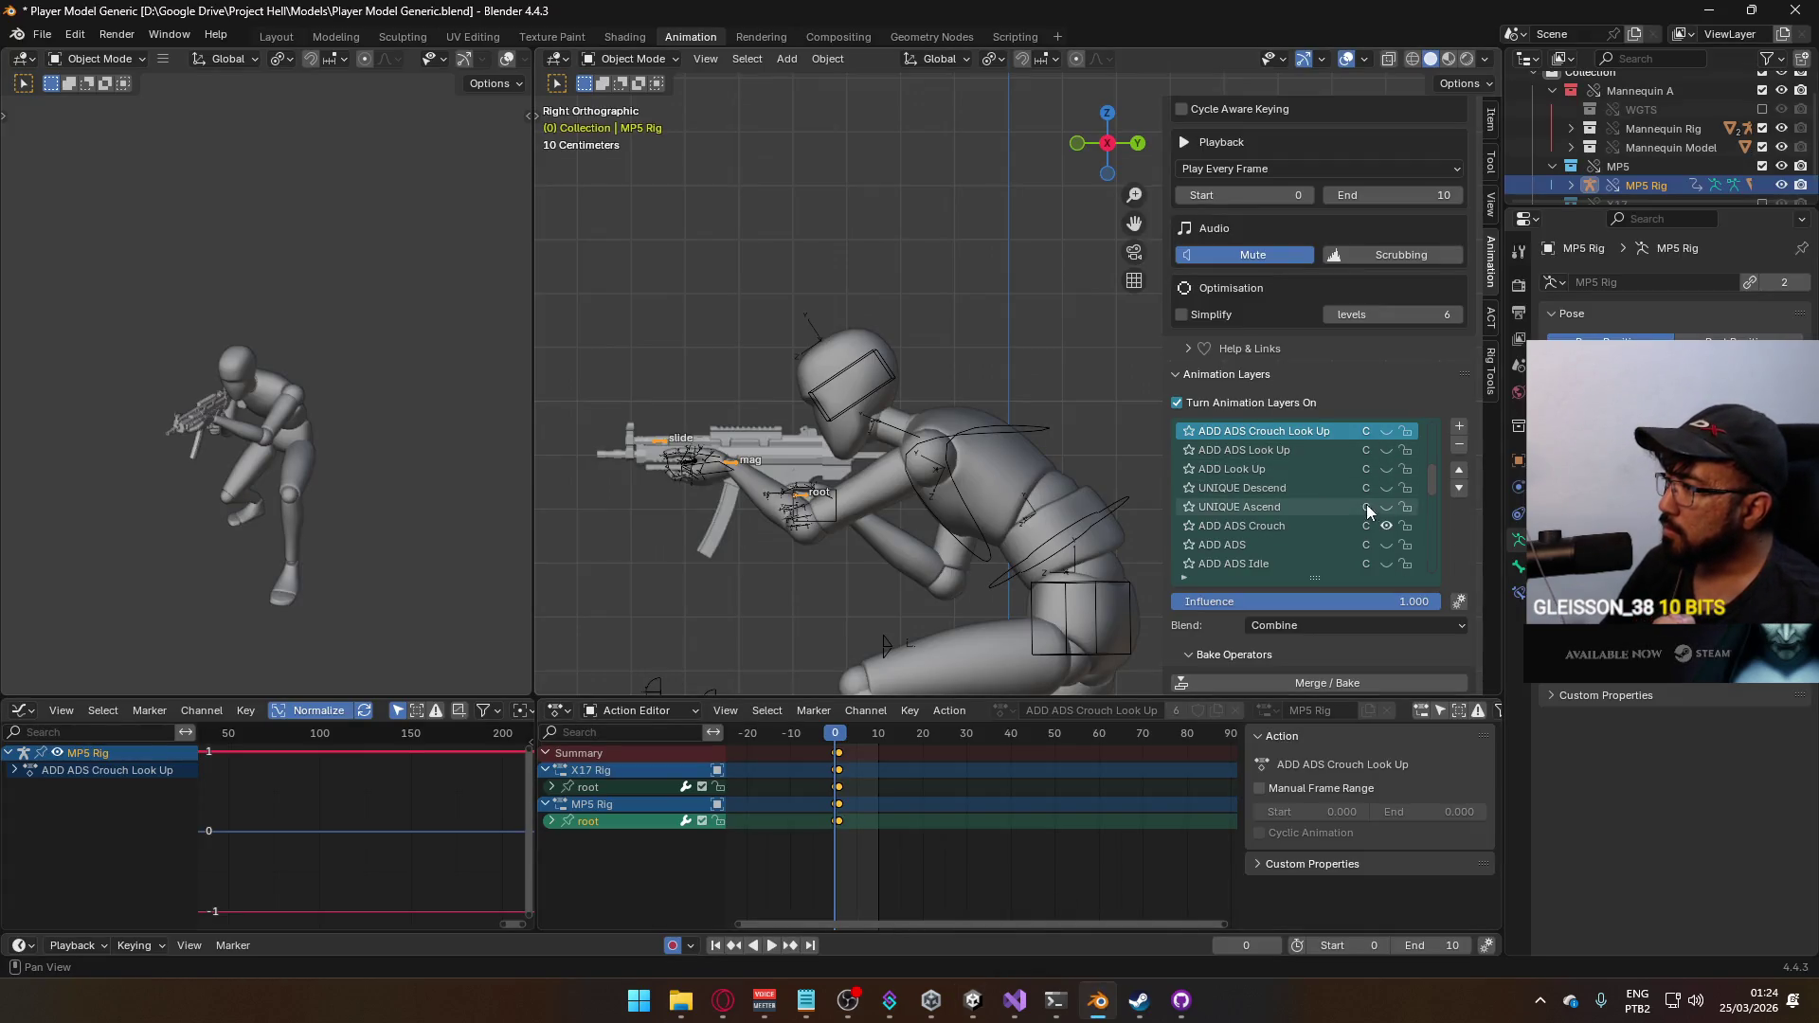
scroll(1344, 507, up, 2)
scroll(1336, 500, up, 1)
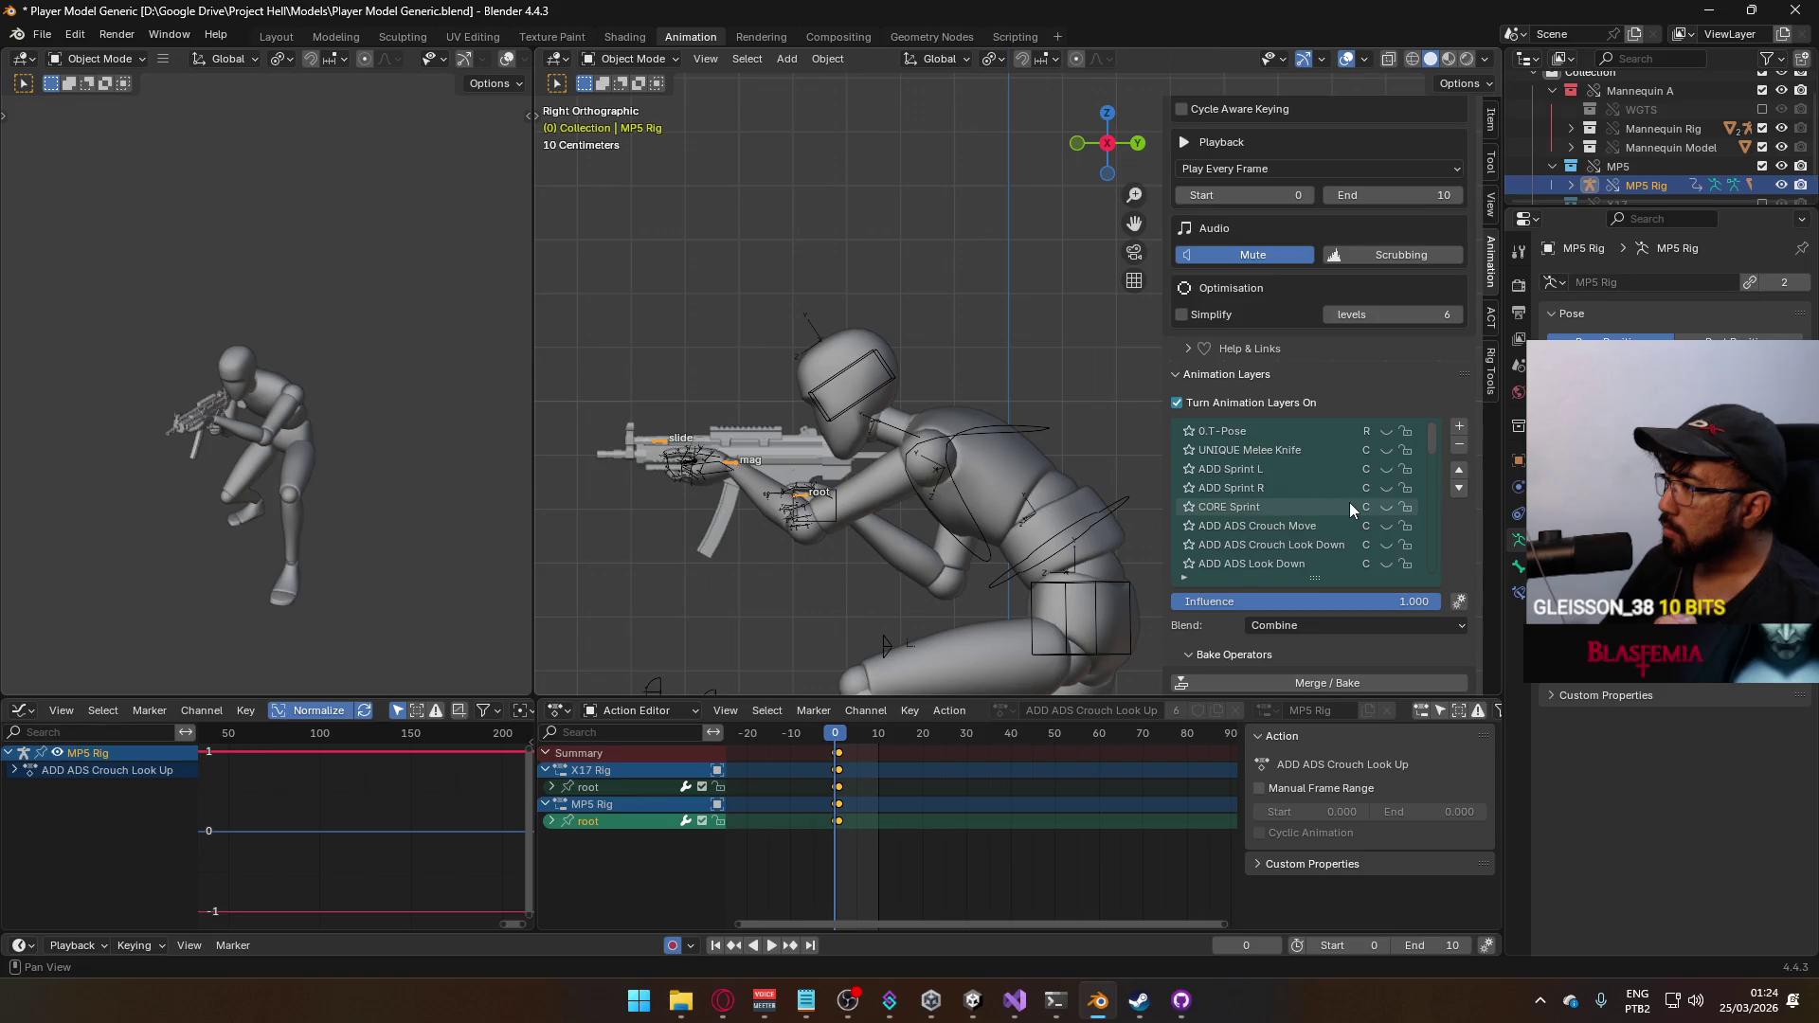
scroll(1349, 502, up, 1)
scroll(1351, 499, down, 2)
scroll(1351, 499, down, 1)
scroll(1351, 498, down, 2)
scroll(1355, 507, down, 2)
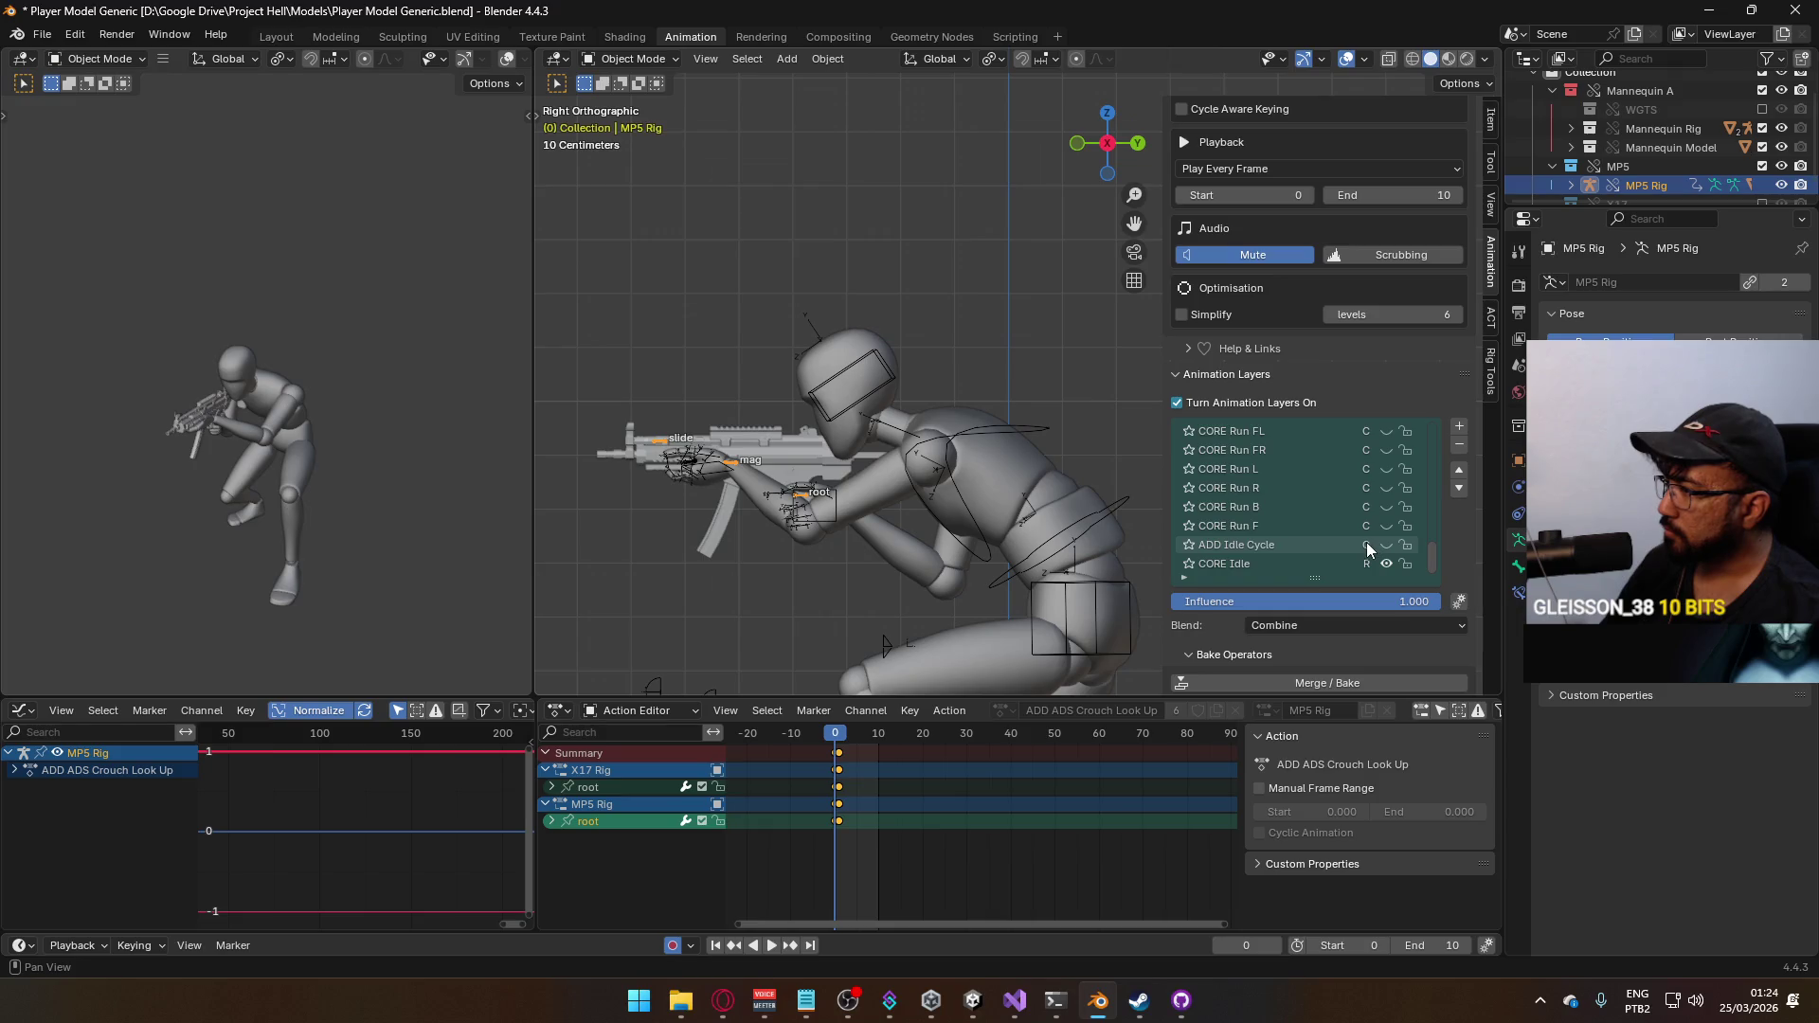
scroll(1362, 533, up, 2)
scroll(1373, 527, up, 3)
scroll(1373, 527, up, 2)
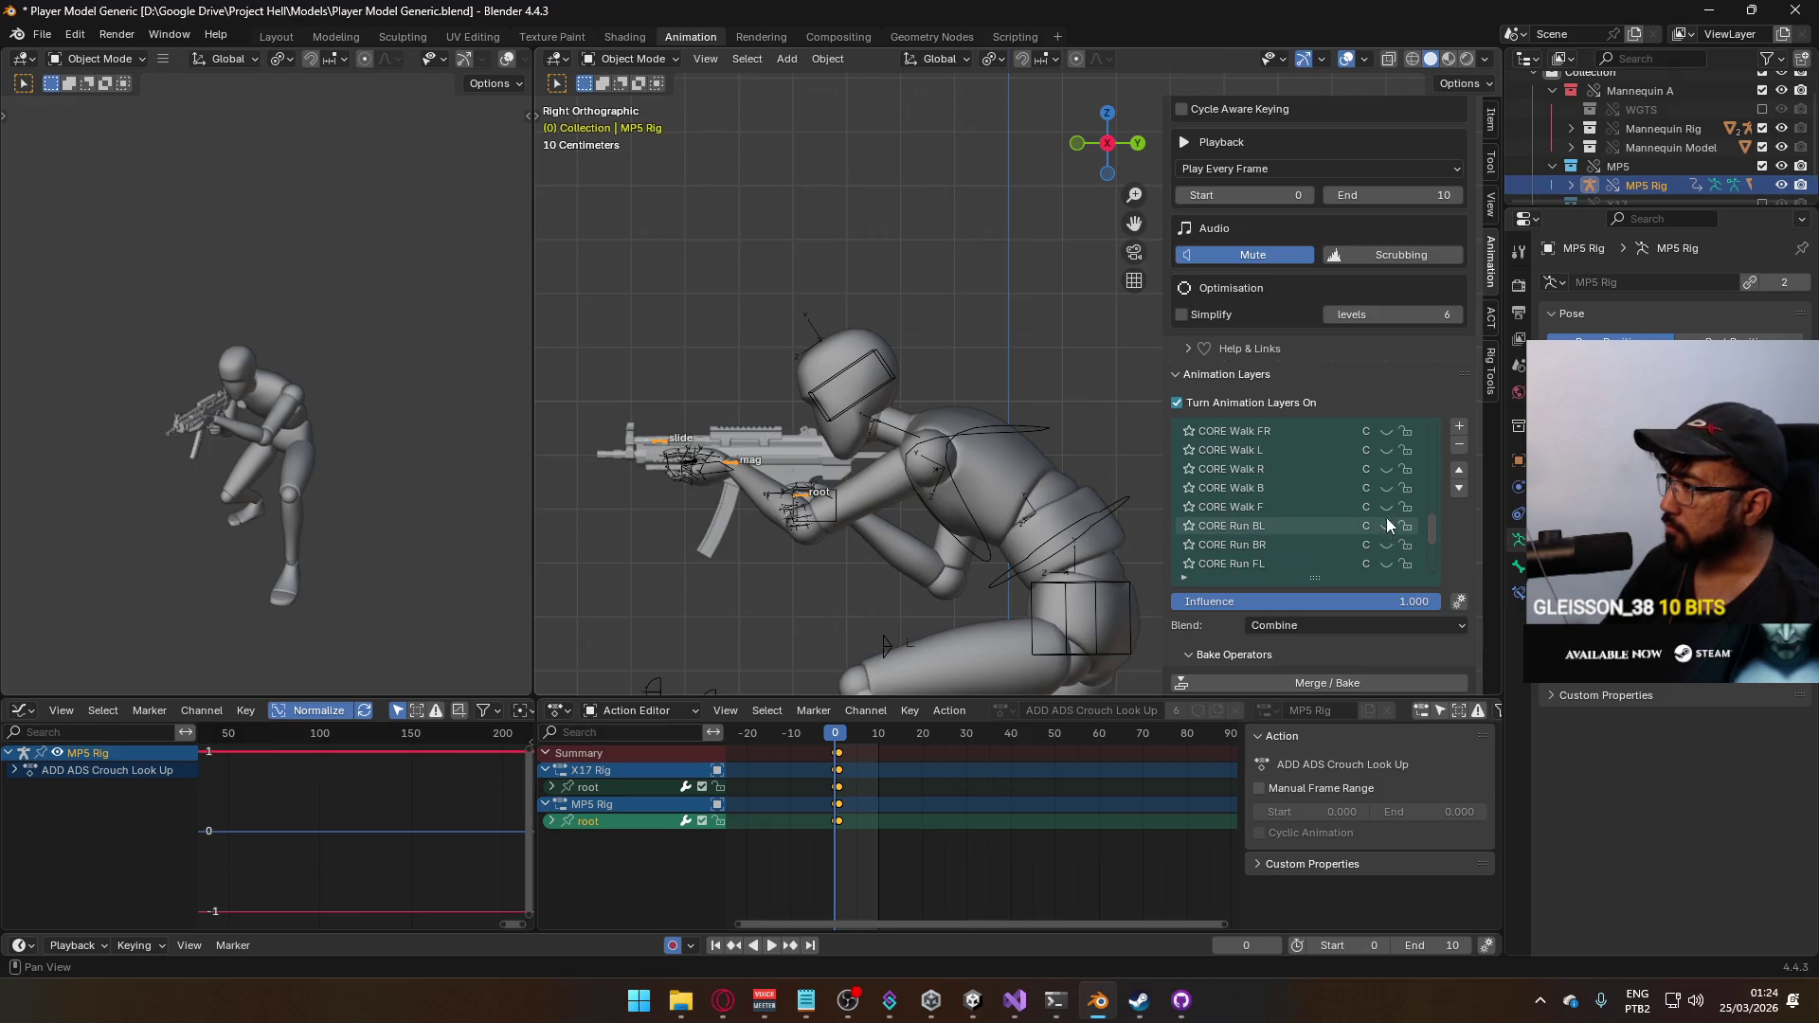
Activate the CORE Walk F layer and set the scene frame range to 1–64, then select the armature
click(1385, 505)
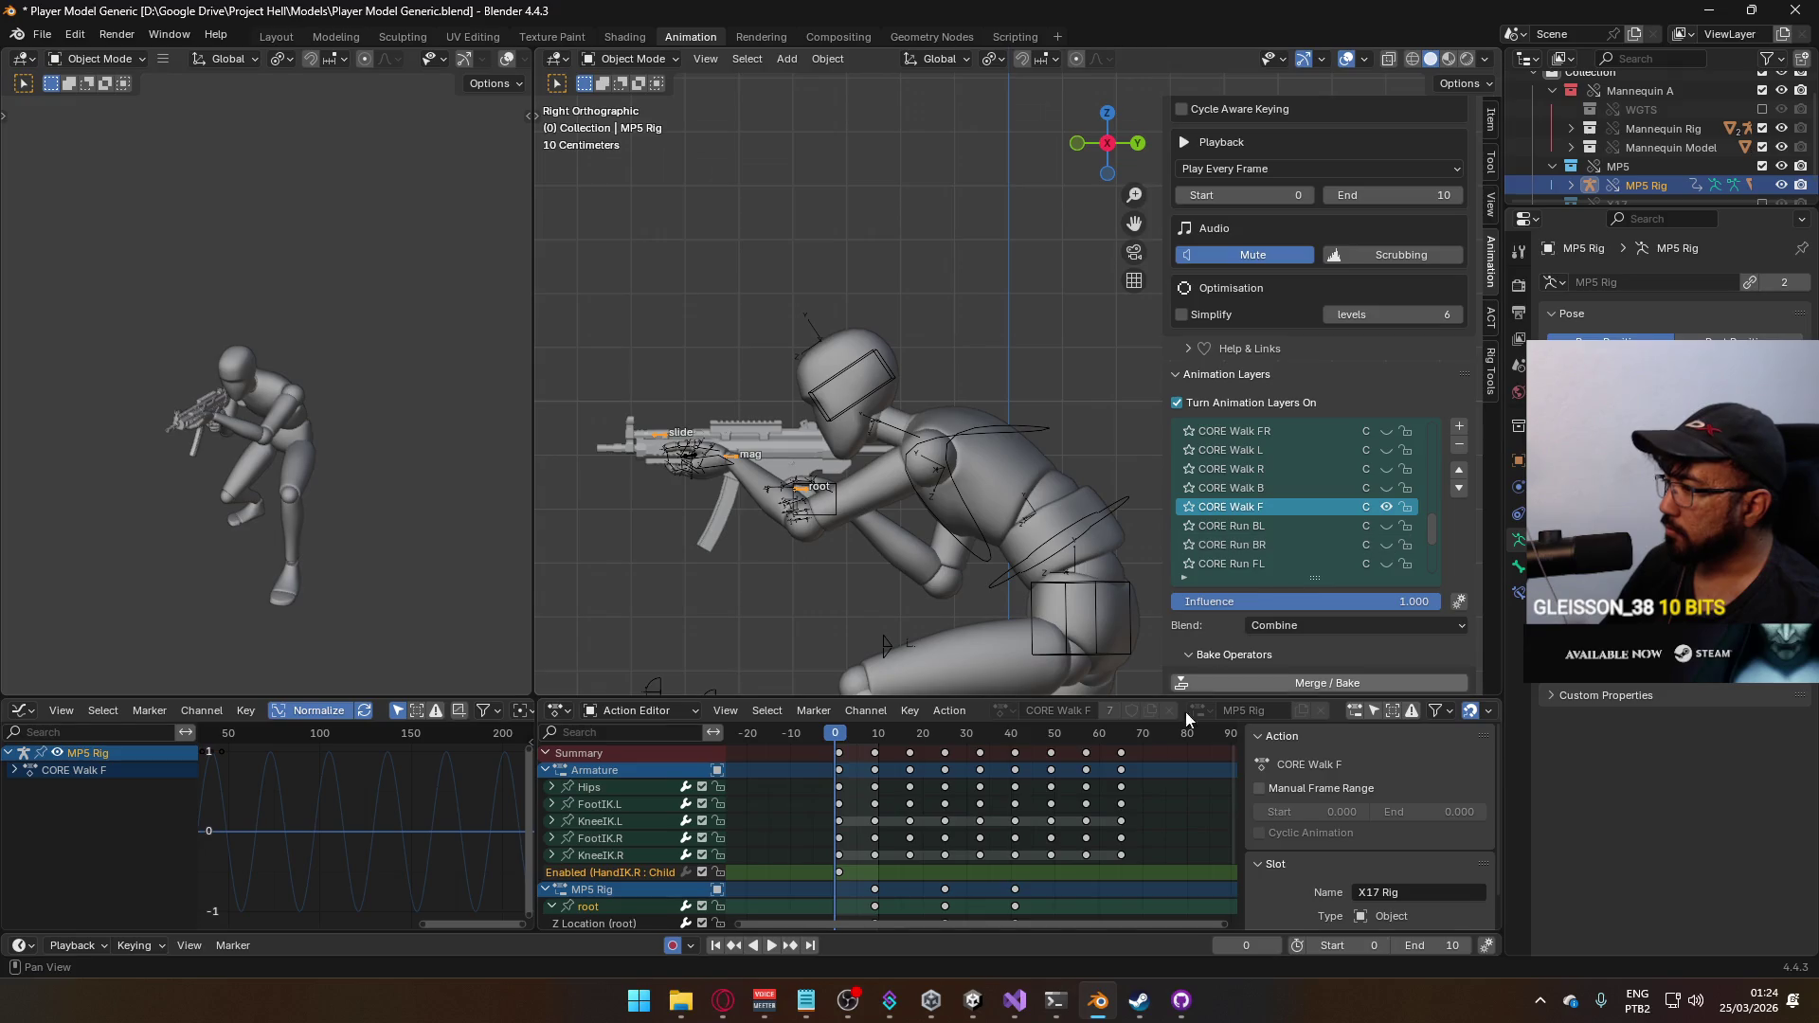
click(1120, 733)
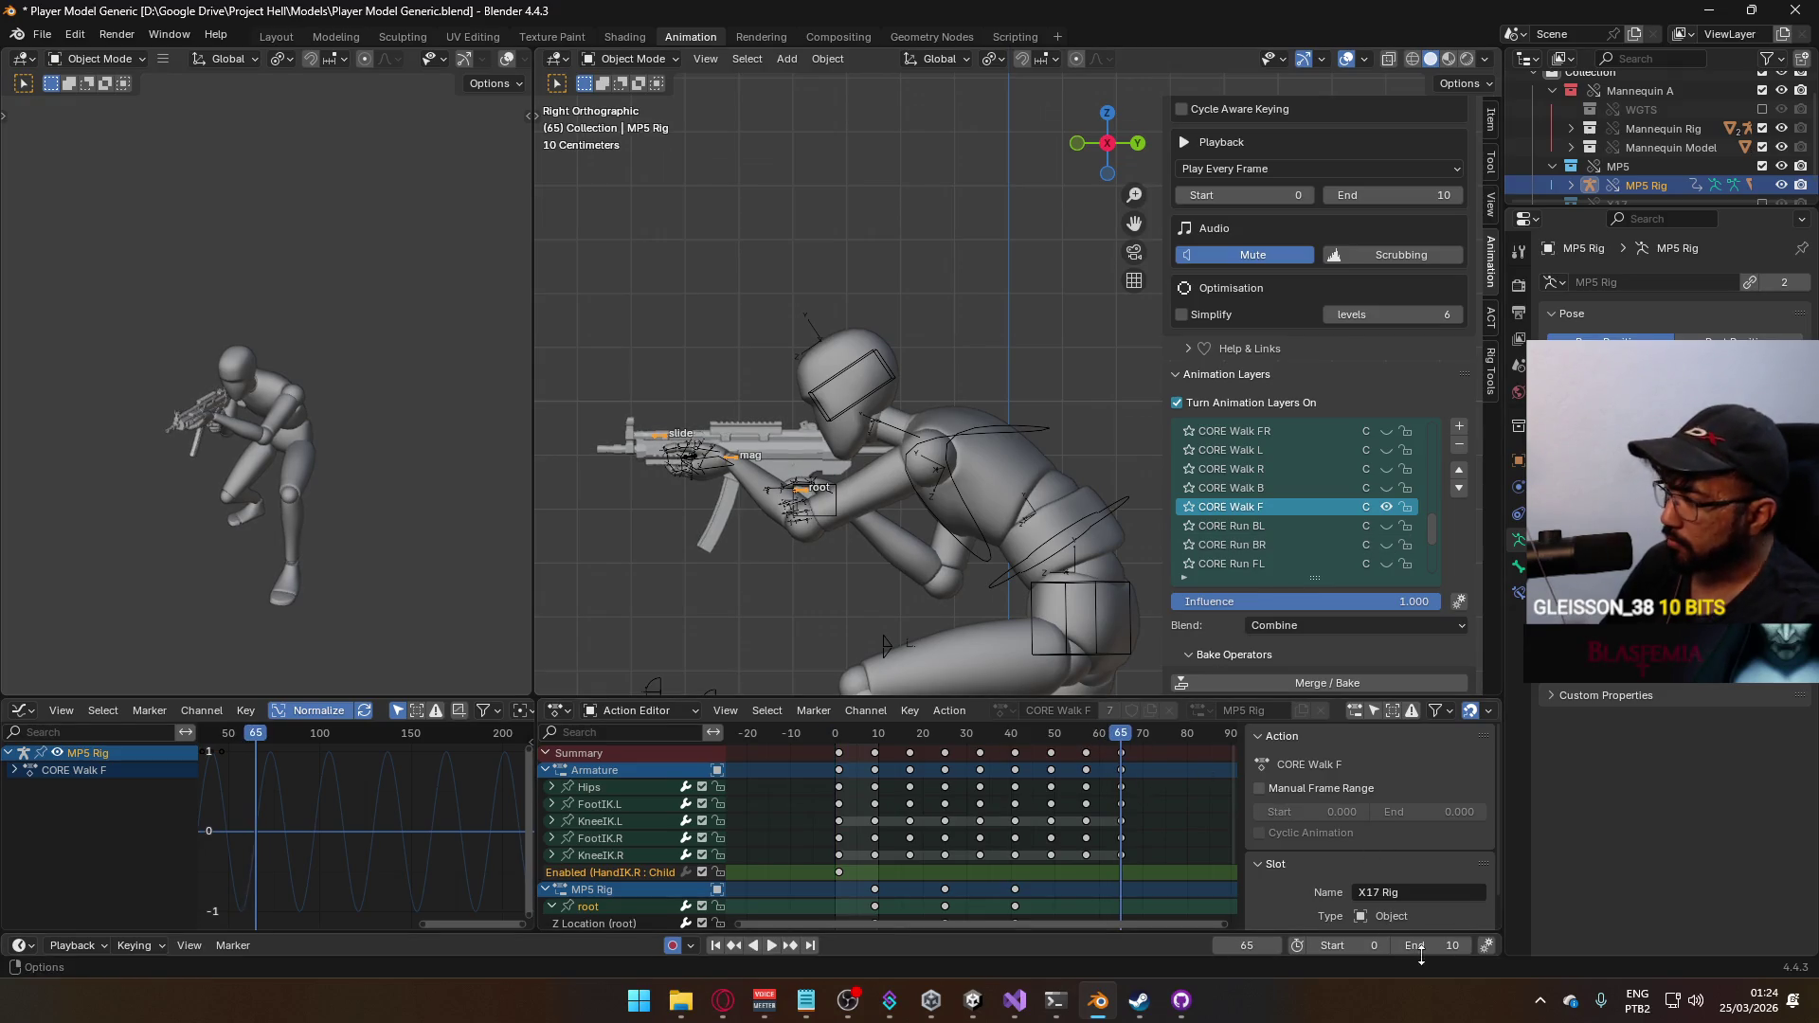
text(64)
key(Return)
click(1374, 945)
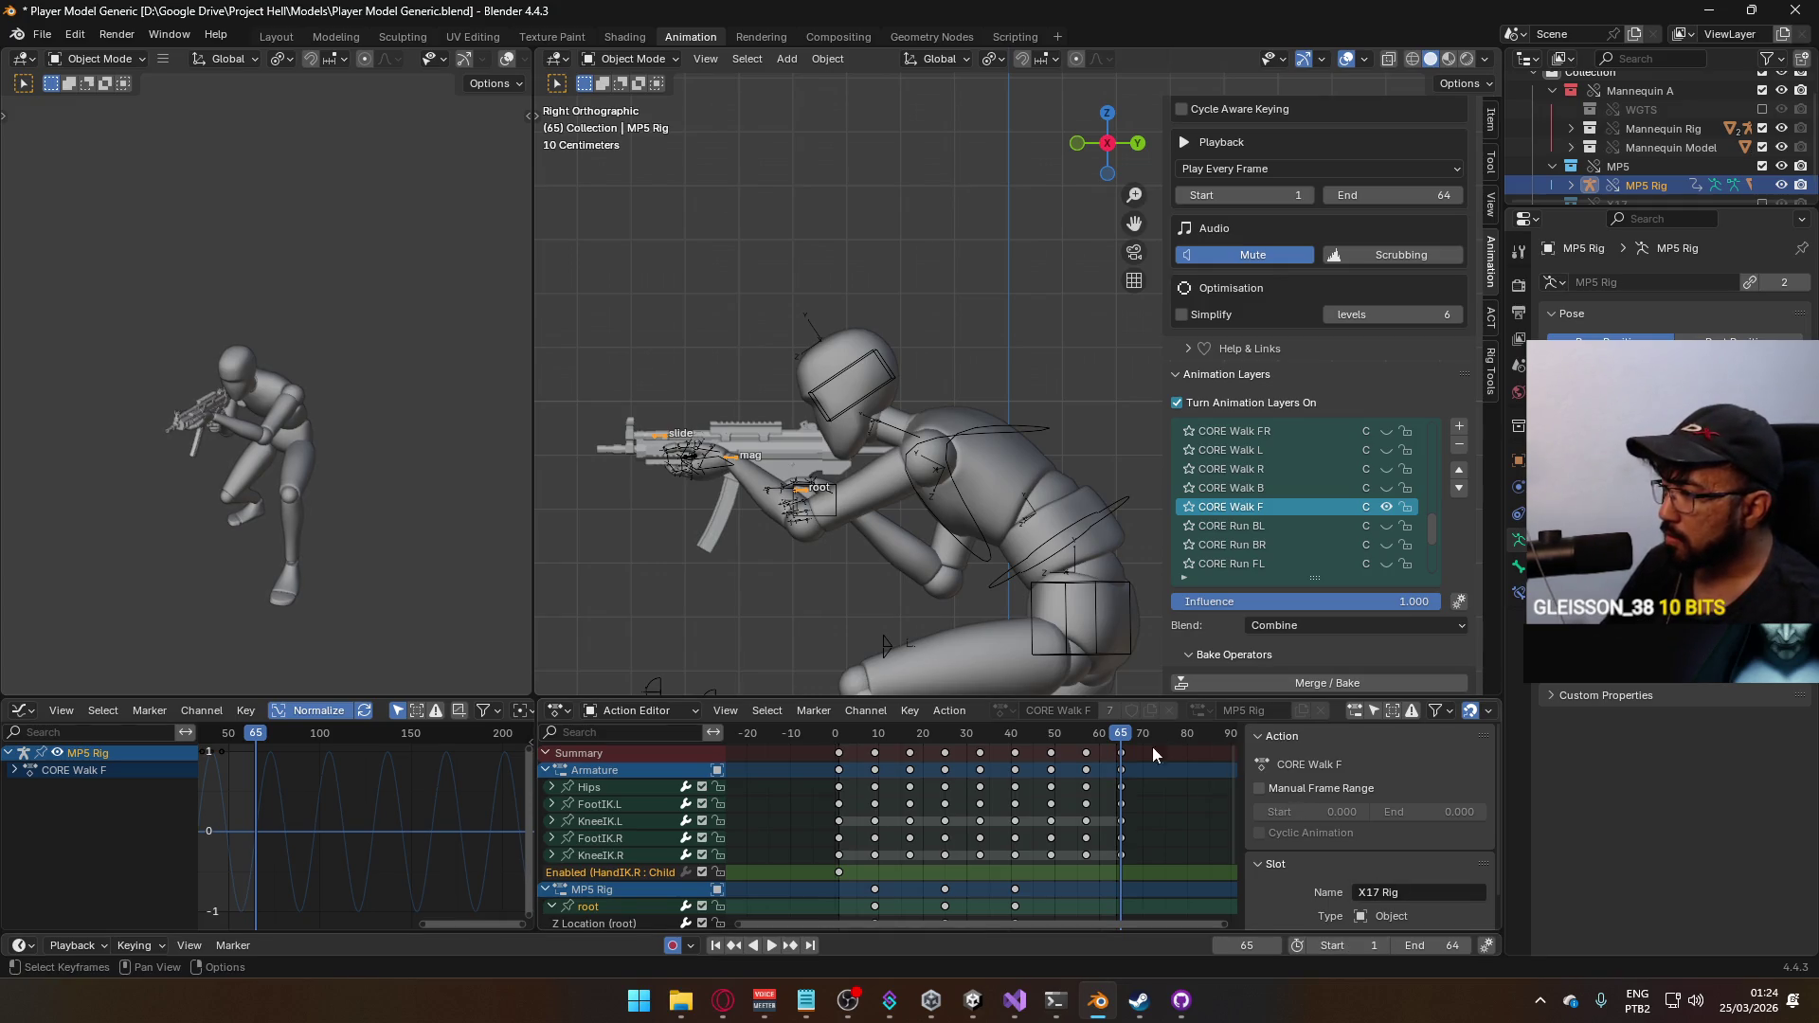
click(984, 428)
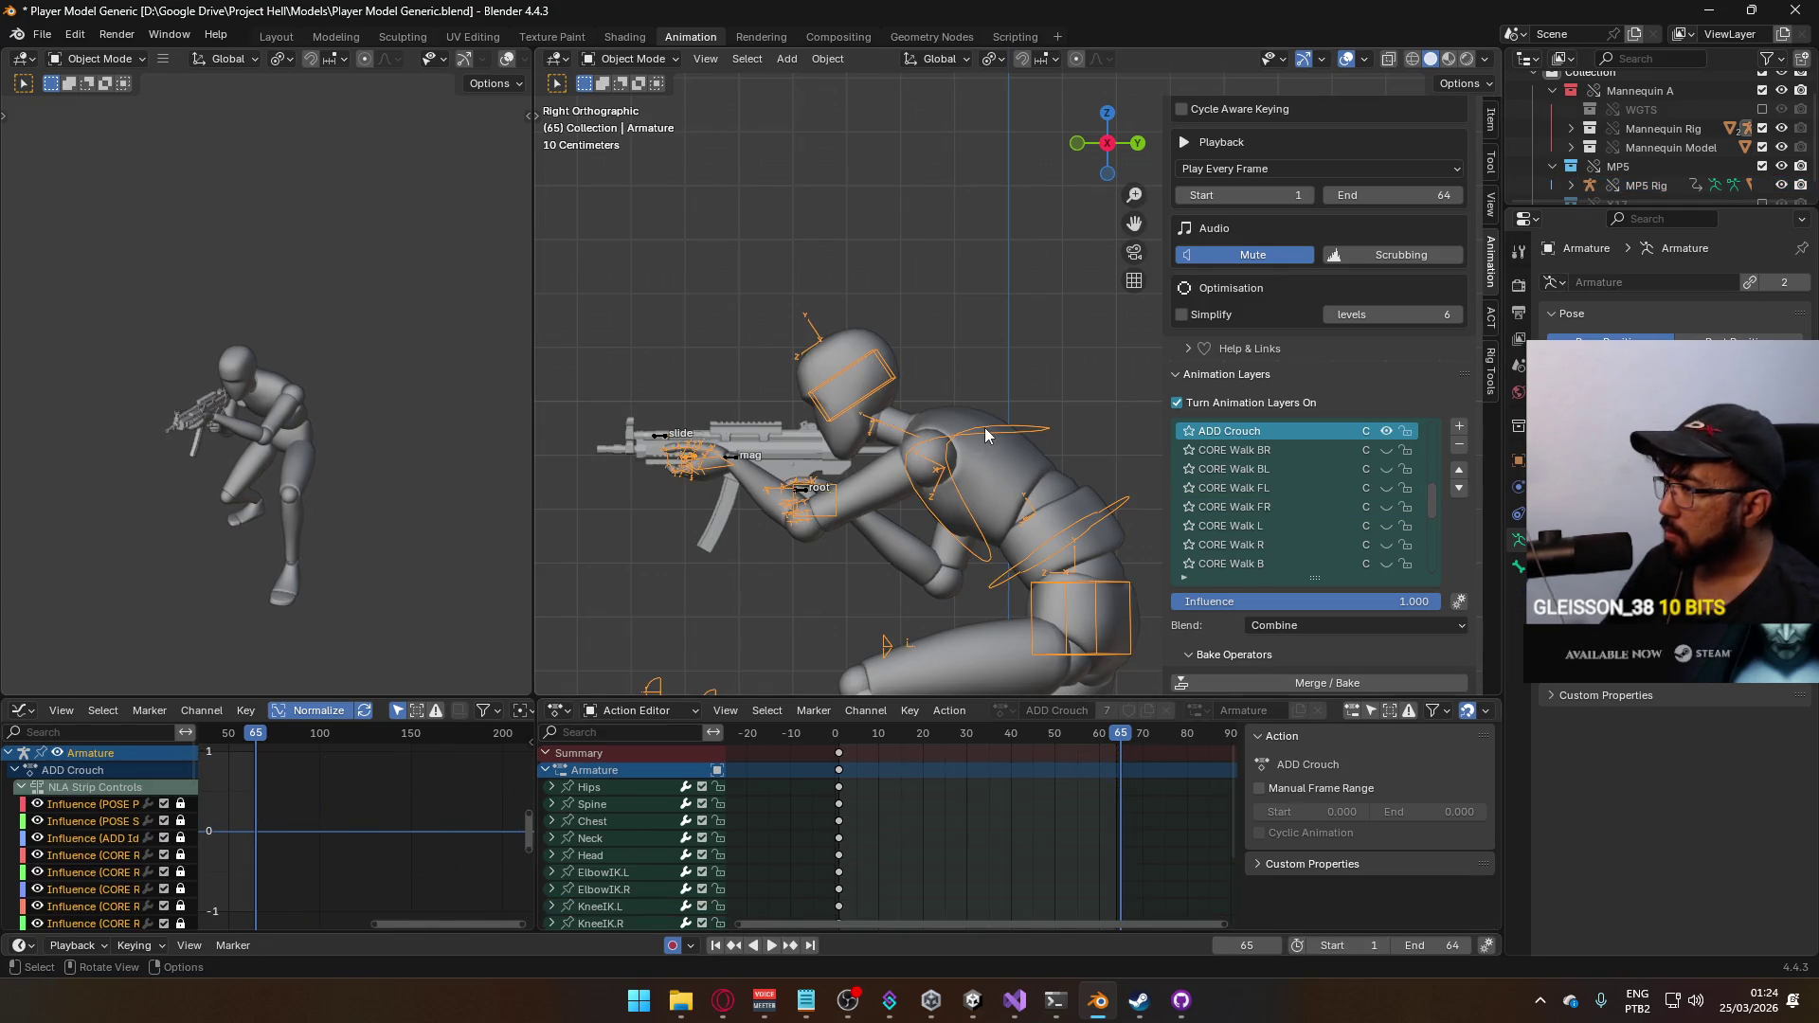
scroll(1434, 494, up, 3)
drag(1433, 494, 1440, 572)
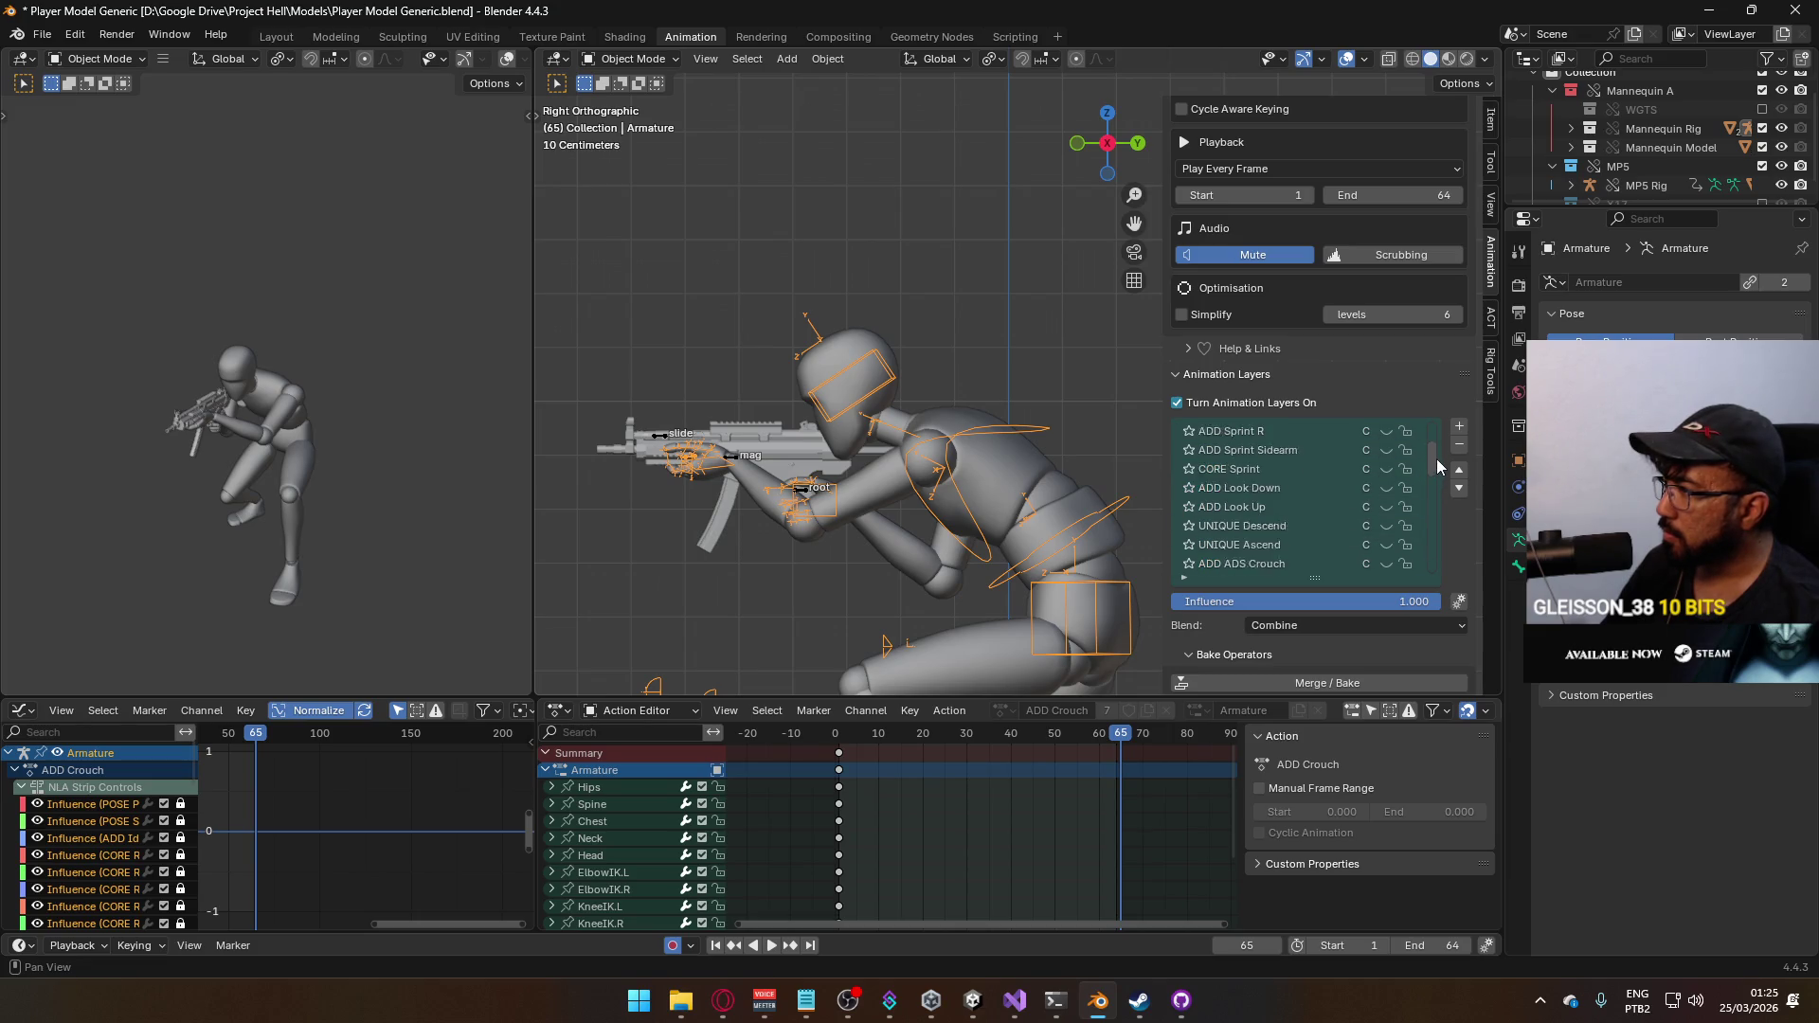
scroll(1371, 523, up, 2)
scroll(1371, 525, up, 2)
Preview CORE Walk F on the character and make the MP5 rig the active object
click(1386, 488)
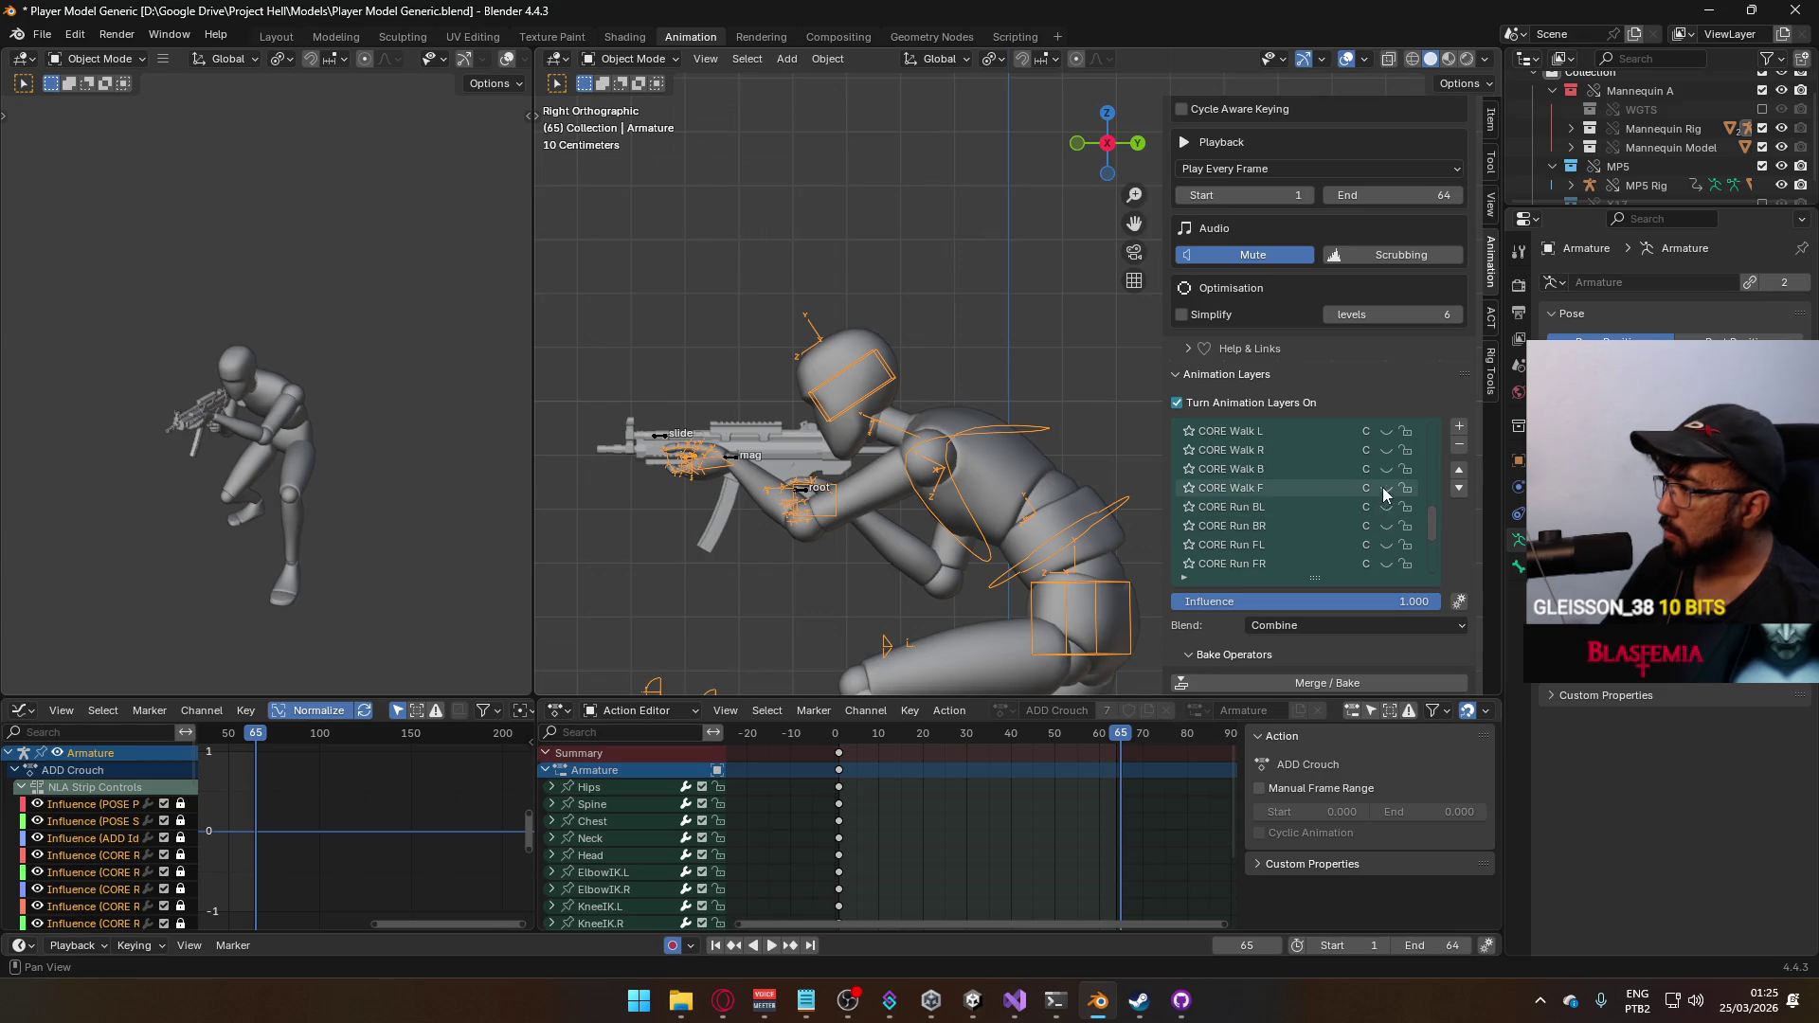
scroll(1321, 515, up, 2)
scroll(1347, 514, up, 2)
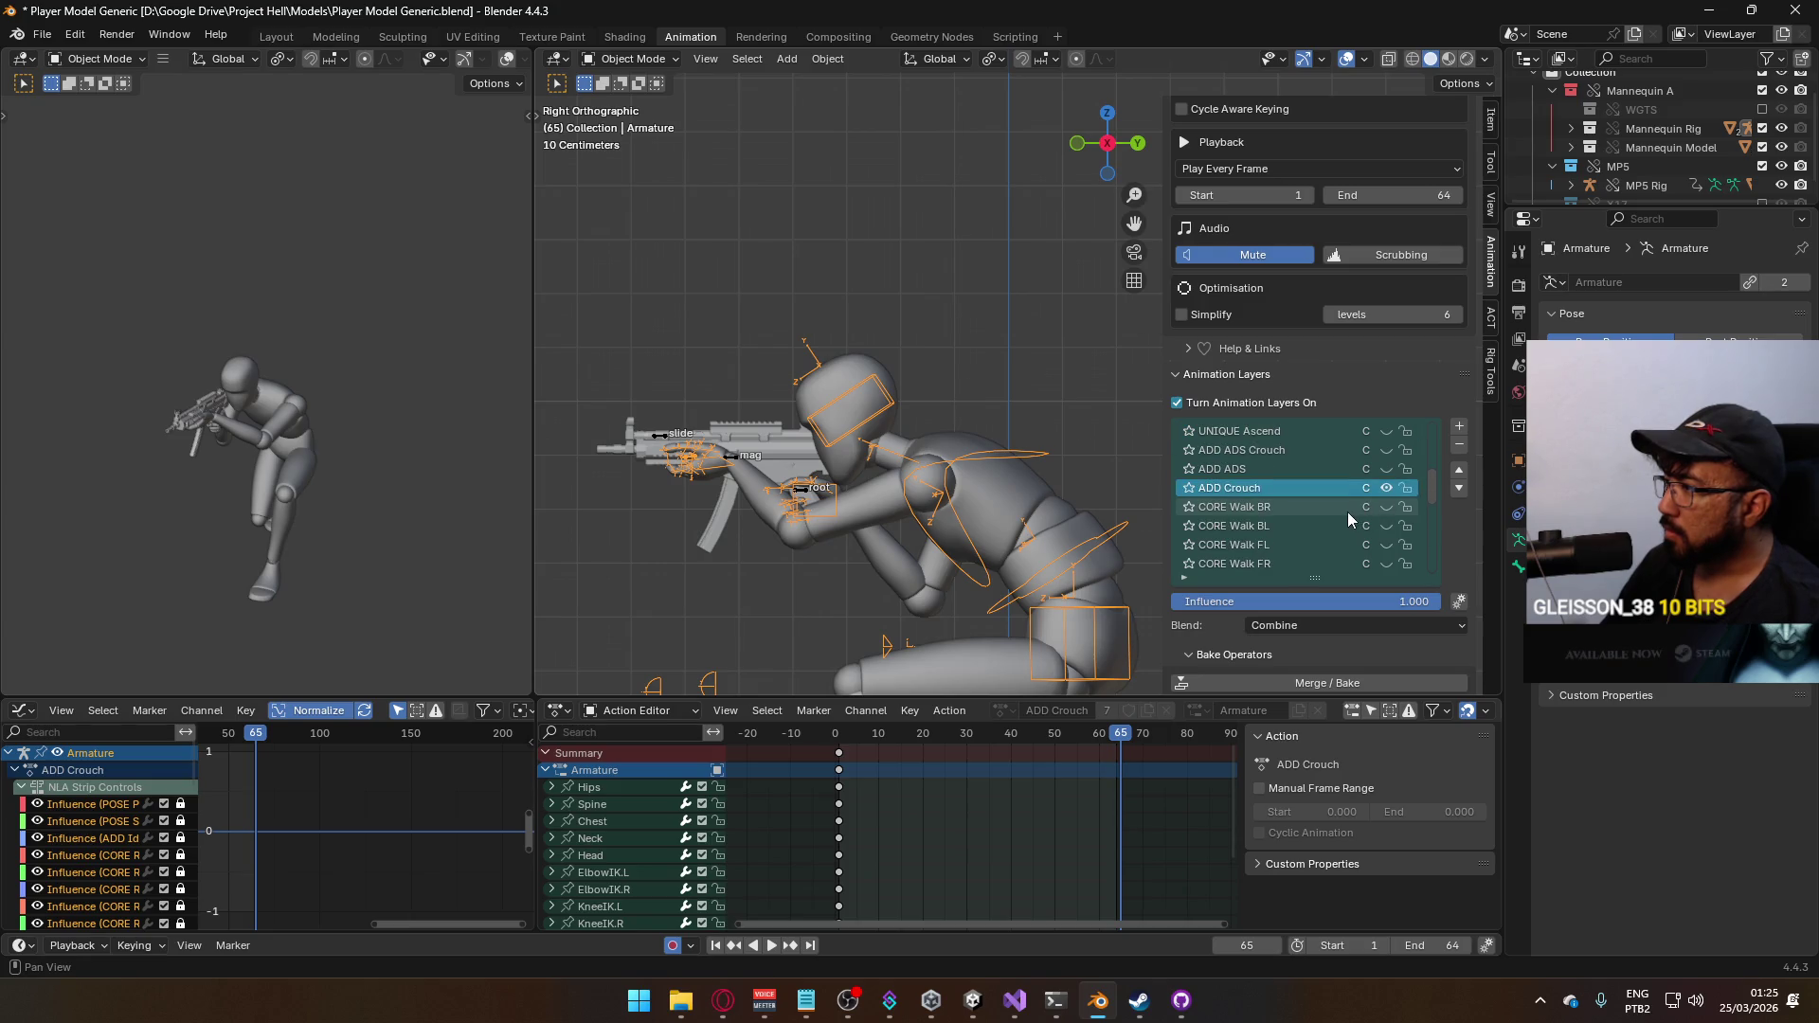
scroll(1347, 509, up, 1)
scroll(1340, 503, up, 3)
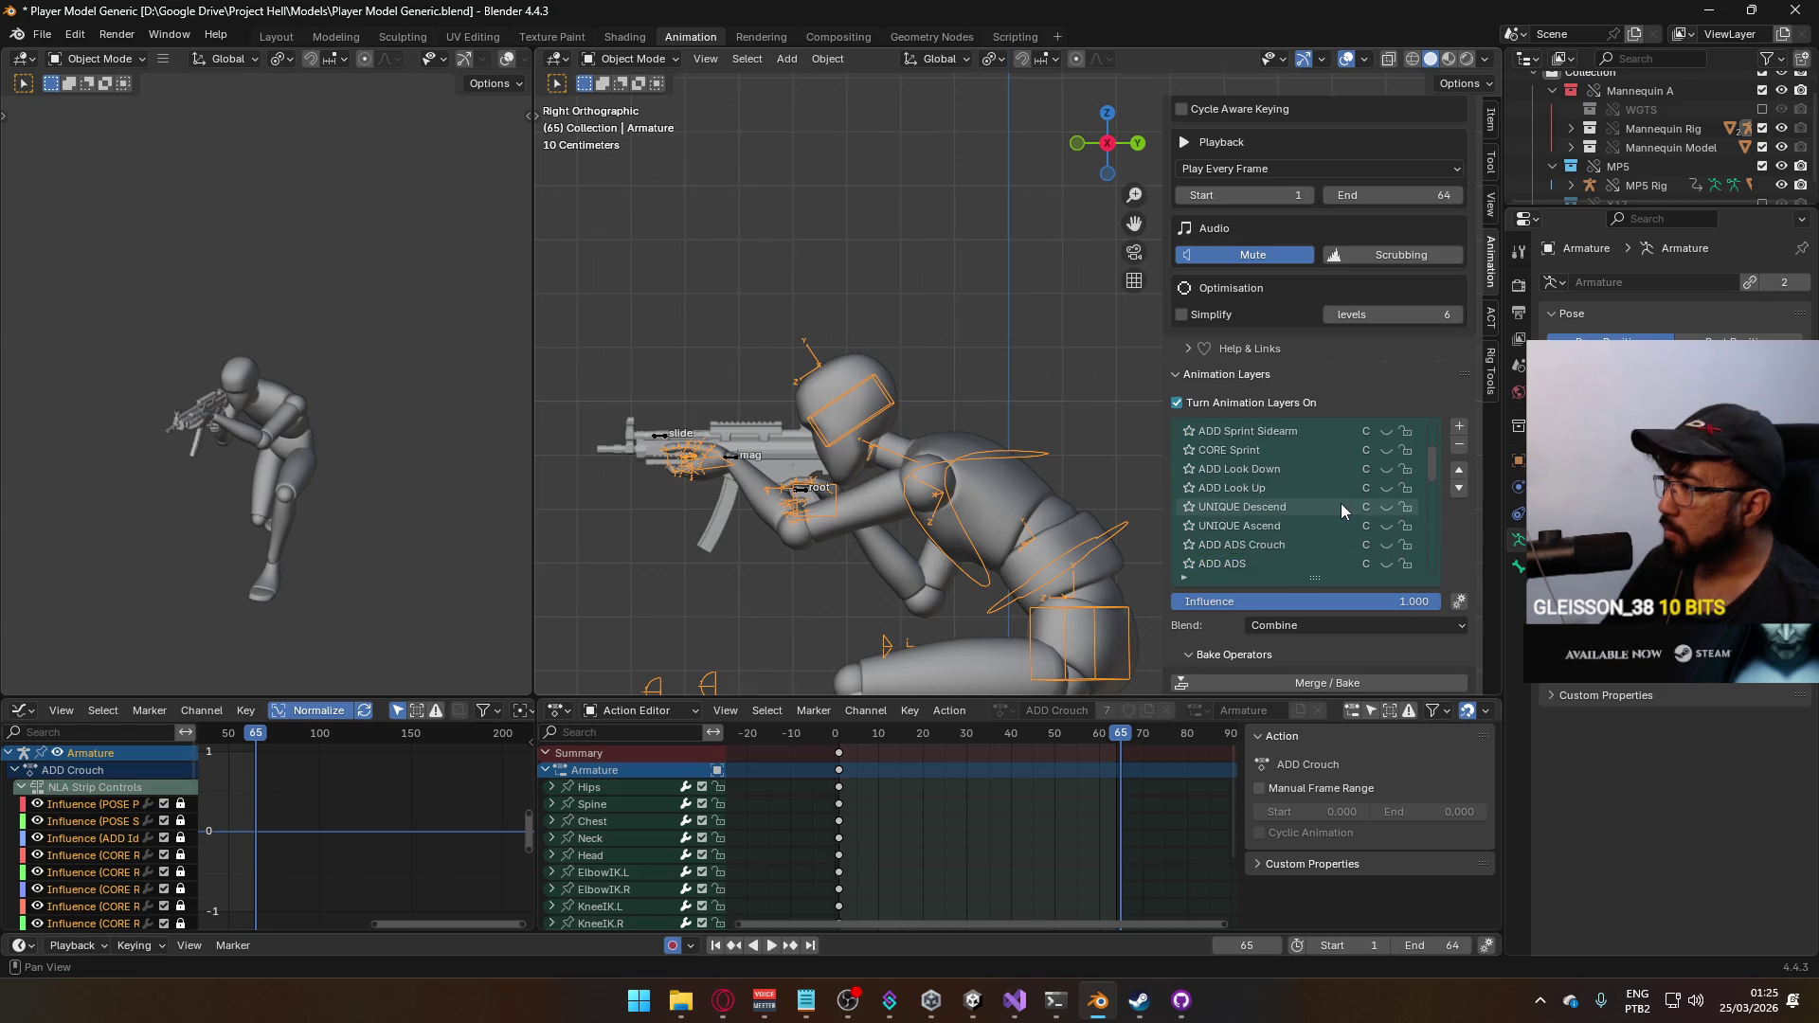
click(731, 463)
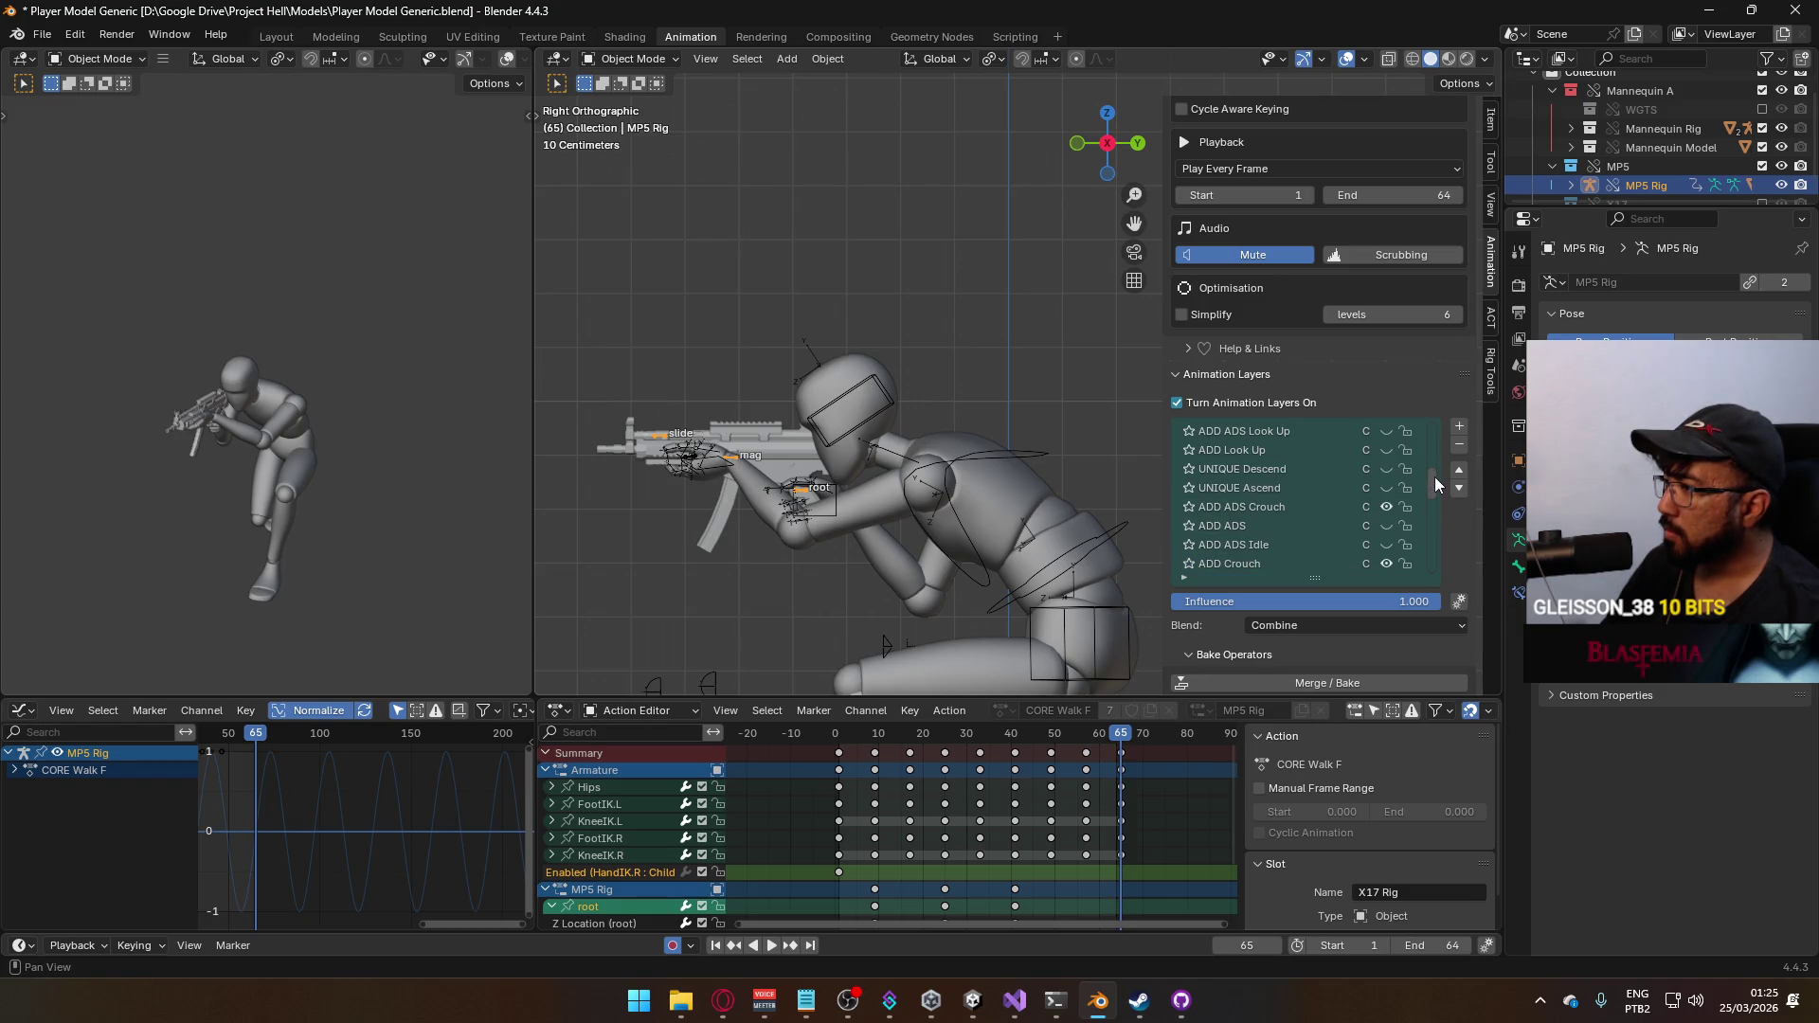
scroll(1434, 476, down, 1)
Preview the ADD ADS Crouch and Crouch Move layers on the MP5 rig and move Crouch Move lower in the stack
click(1399, 489)
scroll(1389, 501, up, 1)
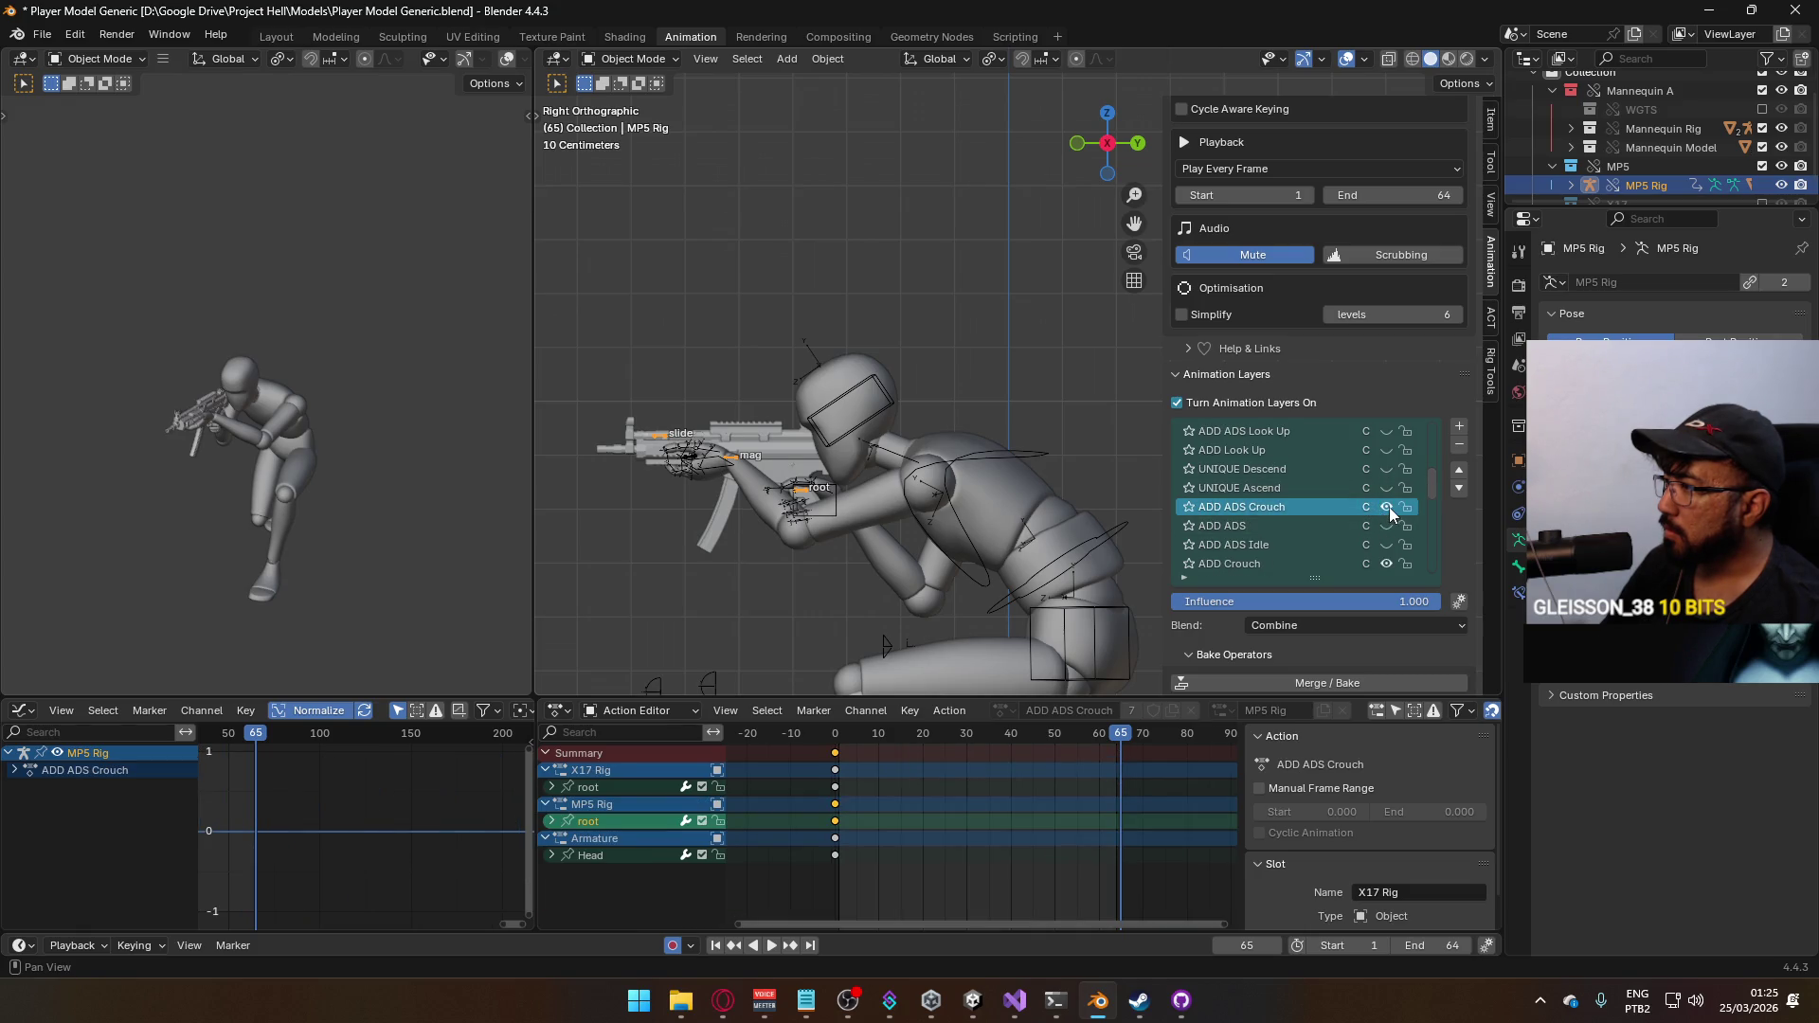
click(1388, 508)
scroll(1434, 486, up, 5)
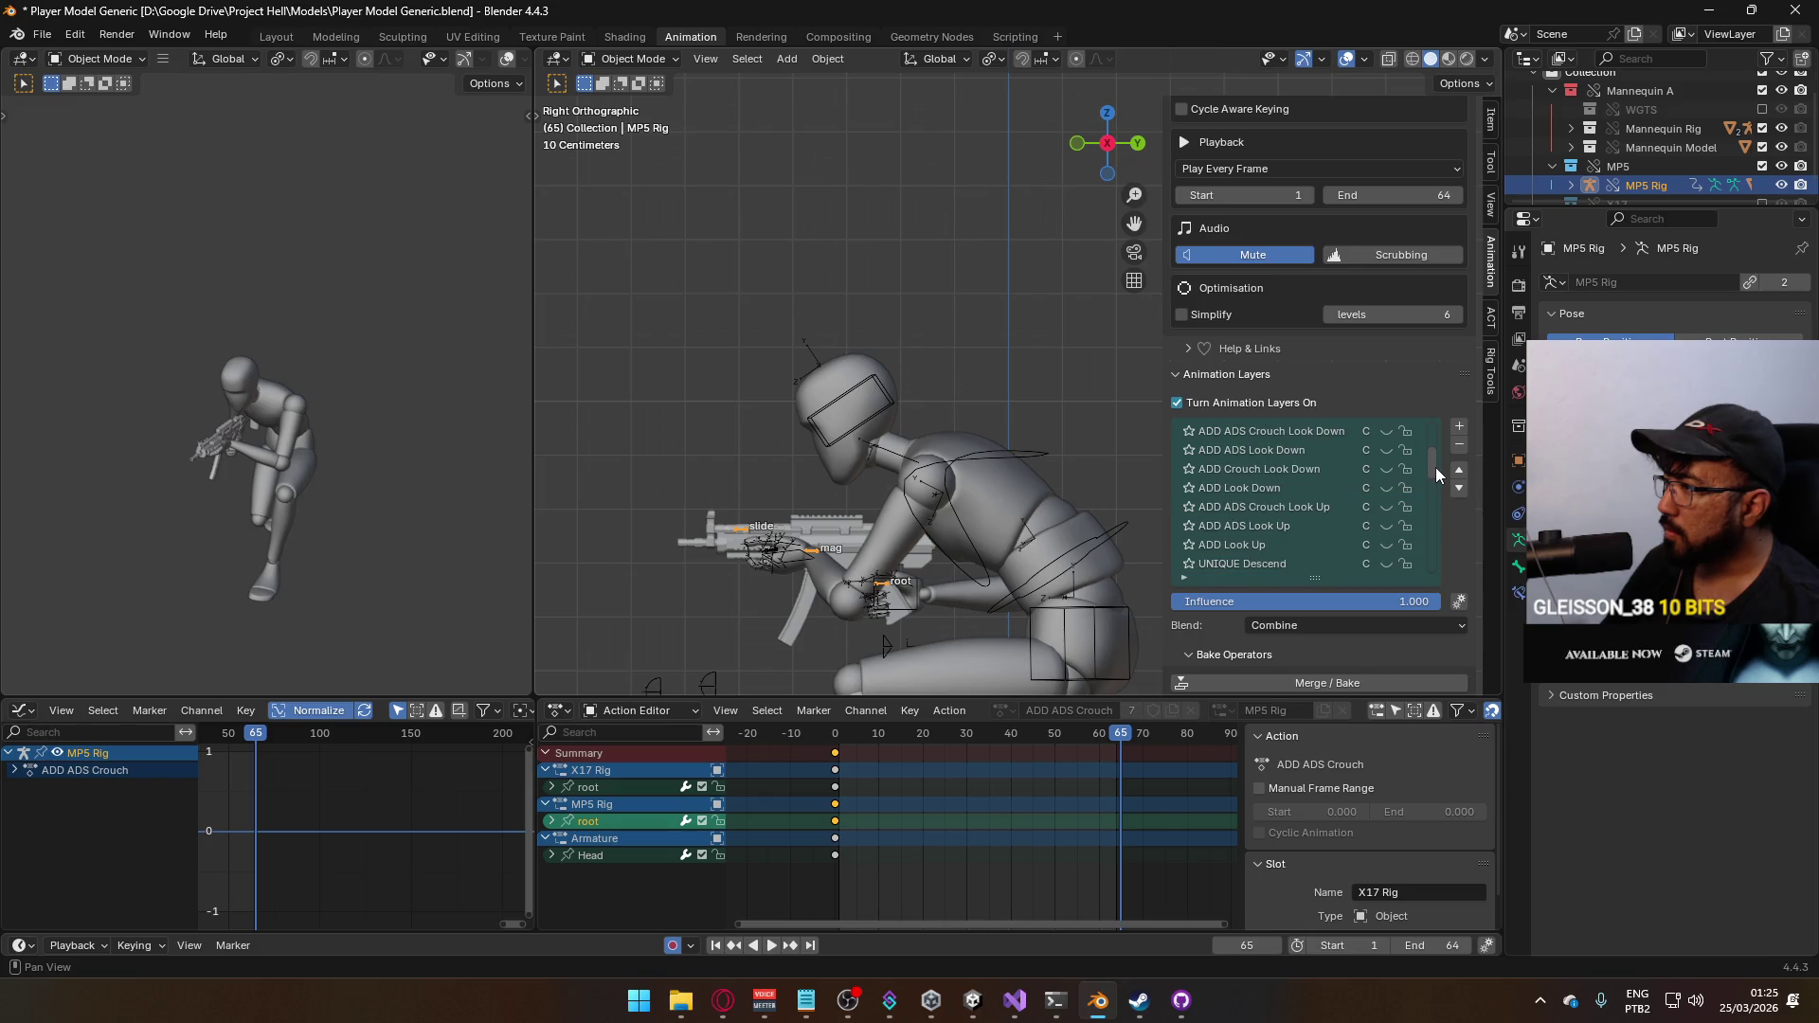
scroll(1435, 462, up, 4)
click(1309, 488)
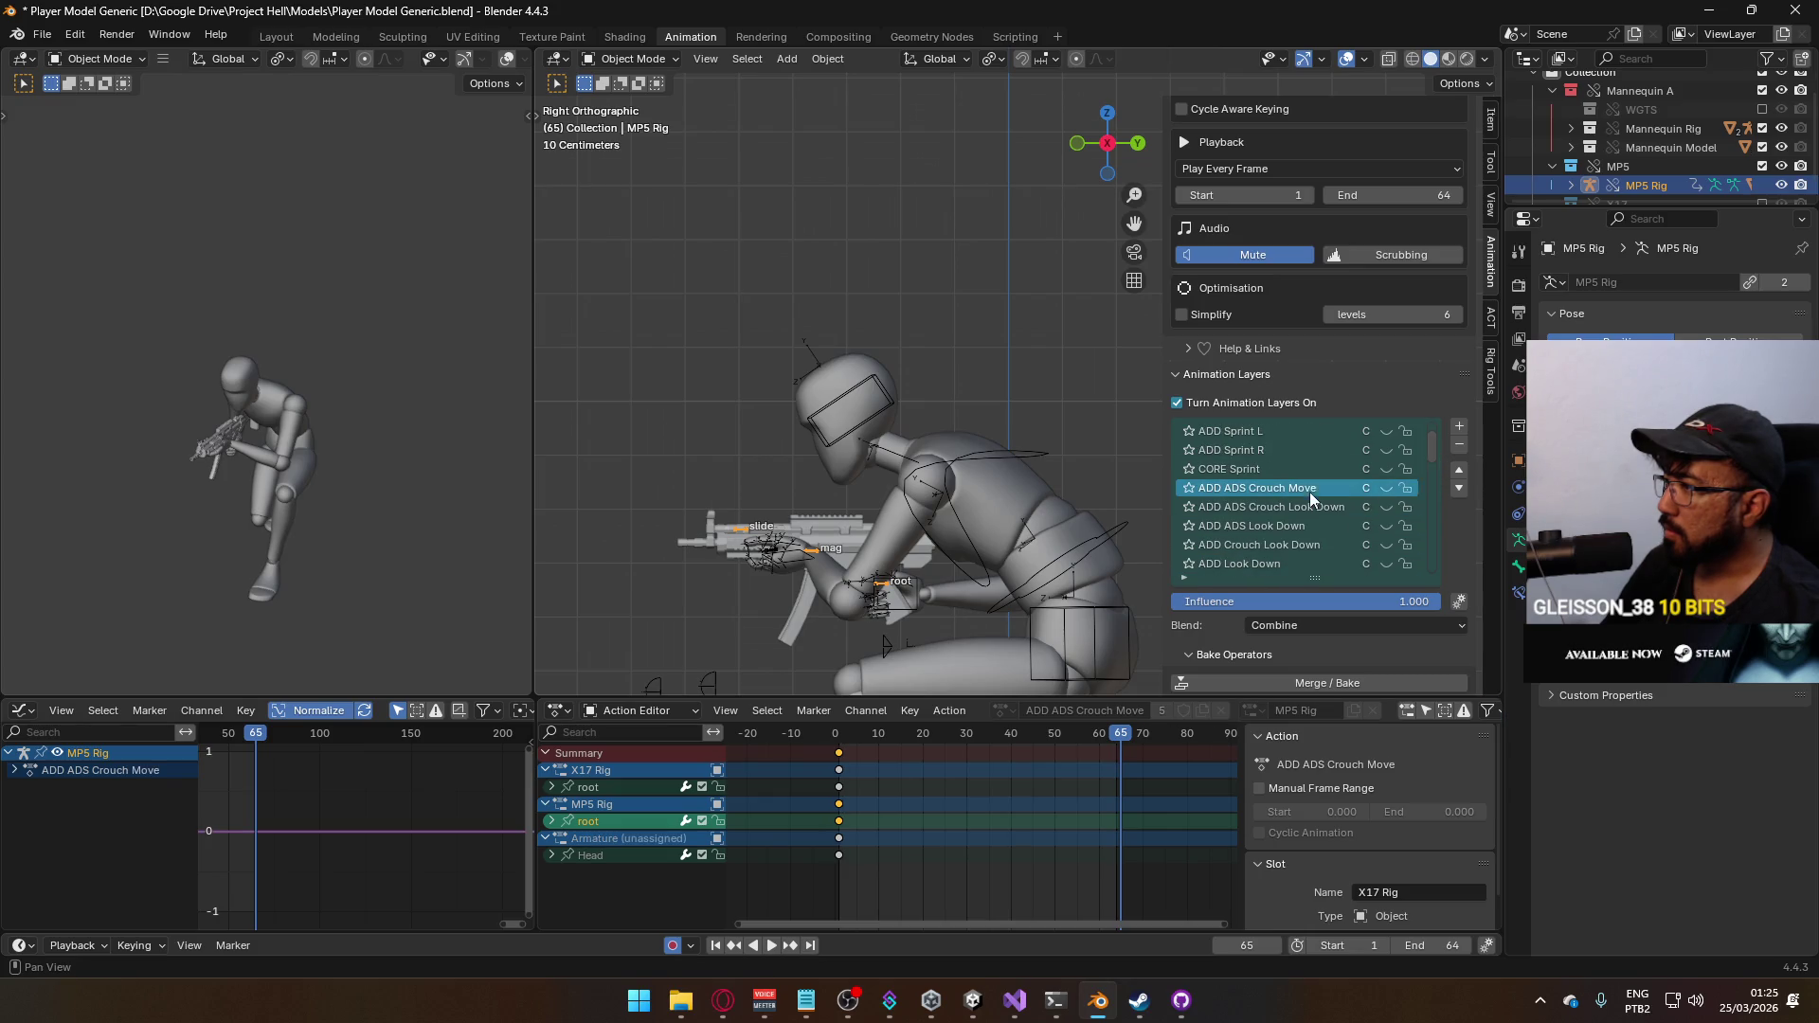
click(1387, 489)
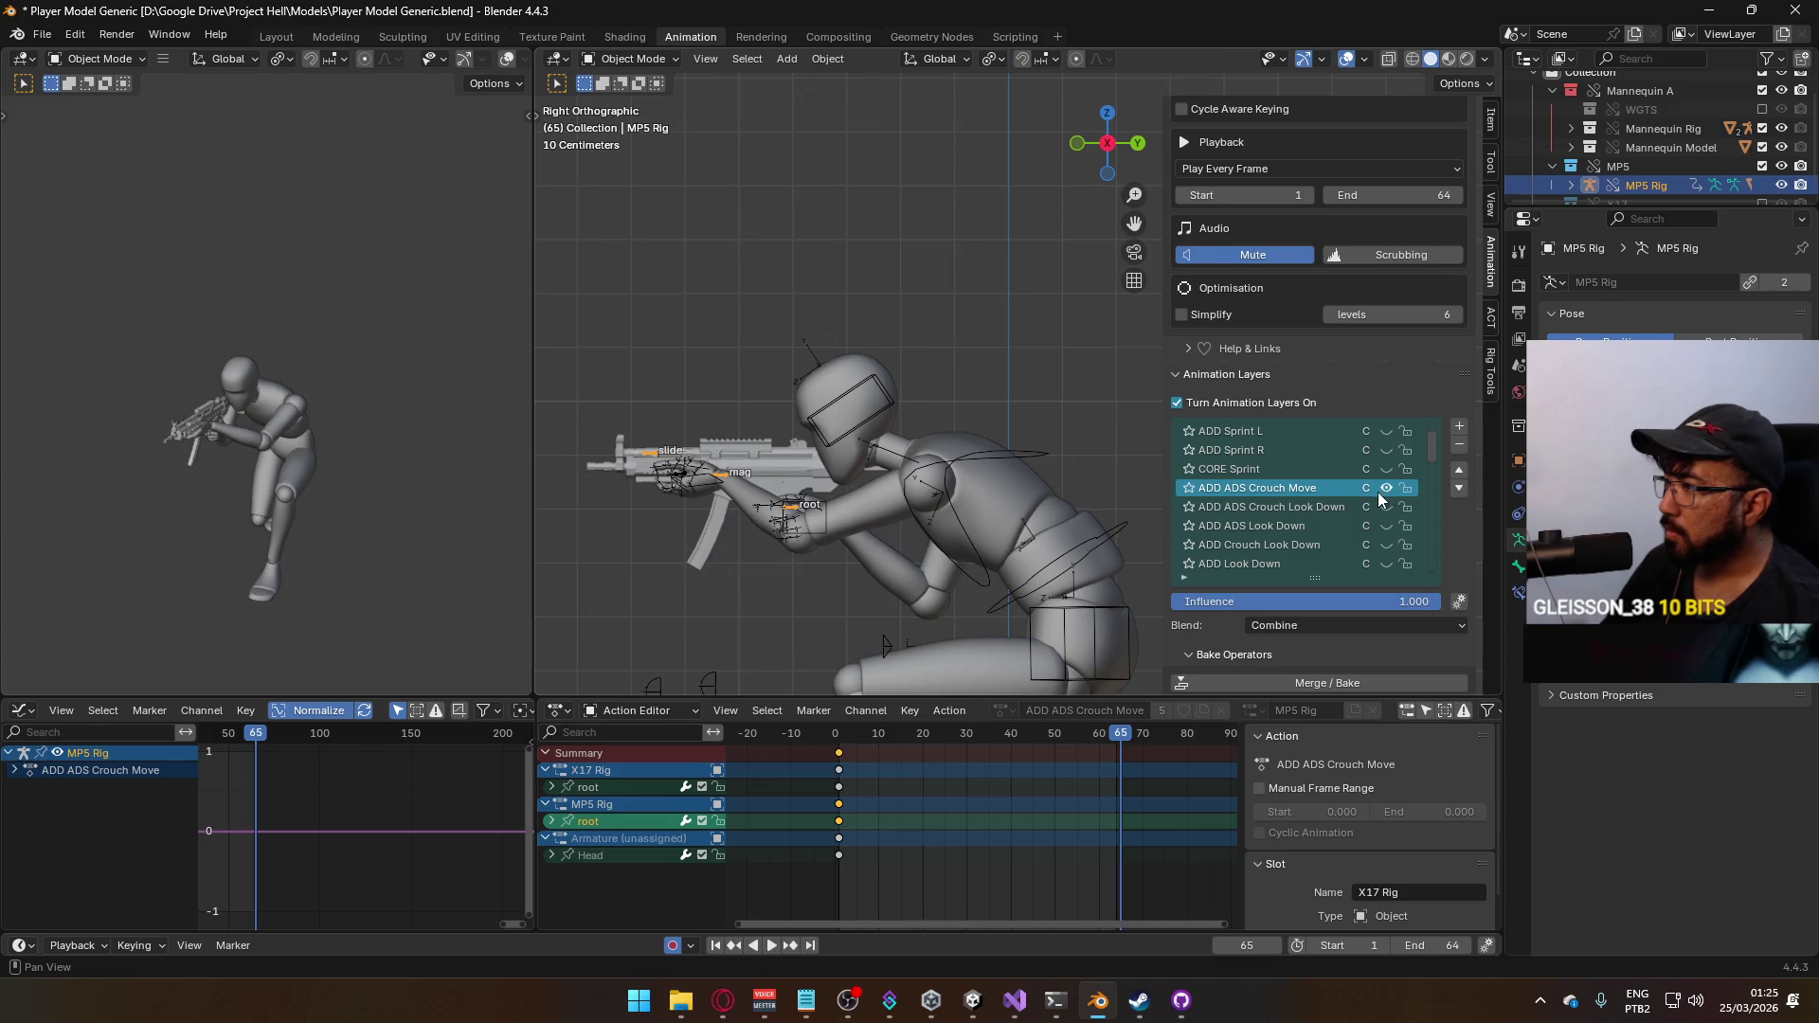
click(1457, 494)
click(1457, 494)
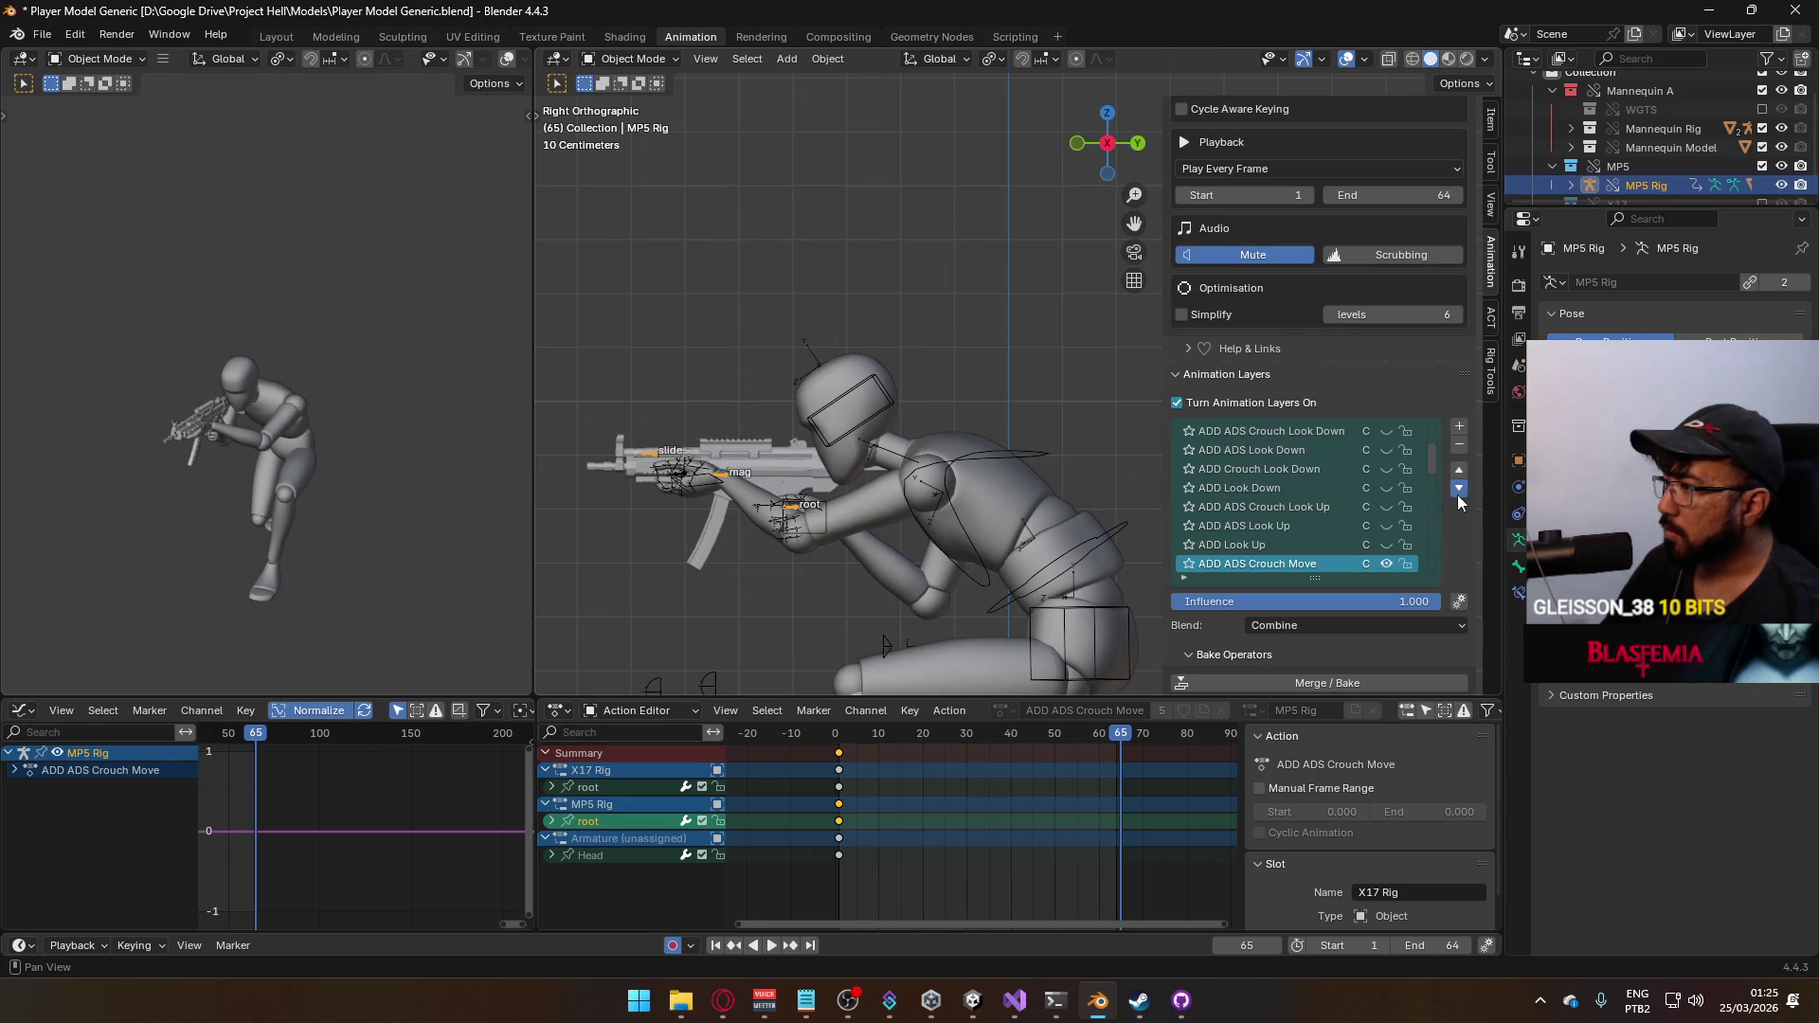
scroll(1456, 476, down, 3)
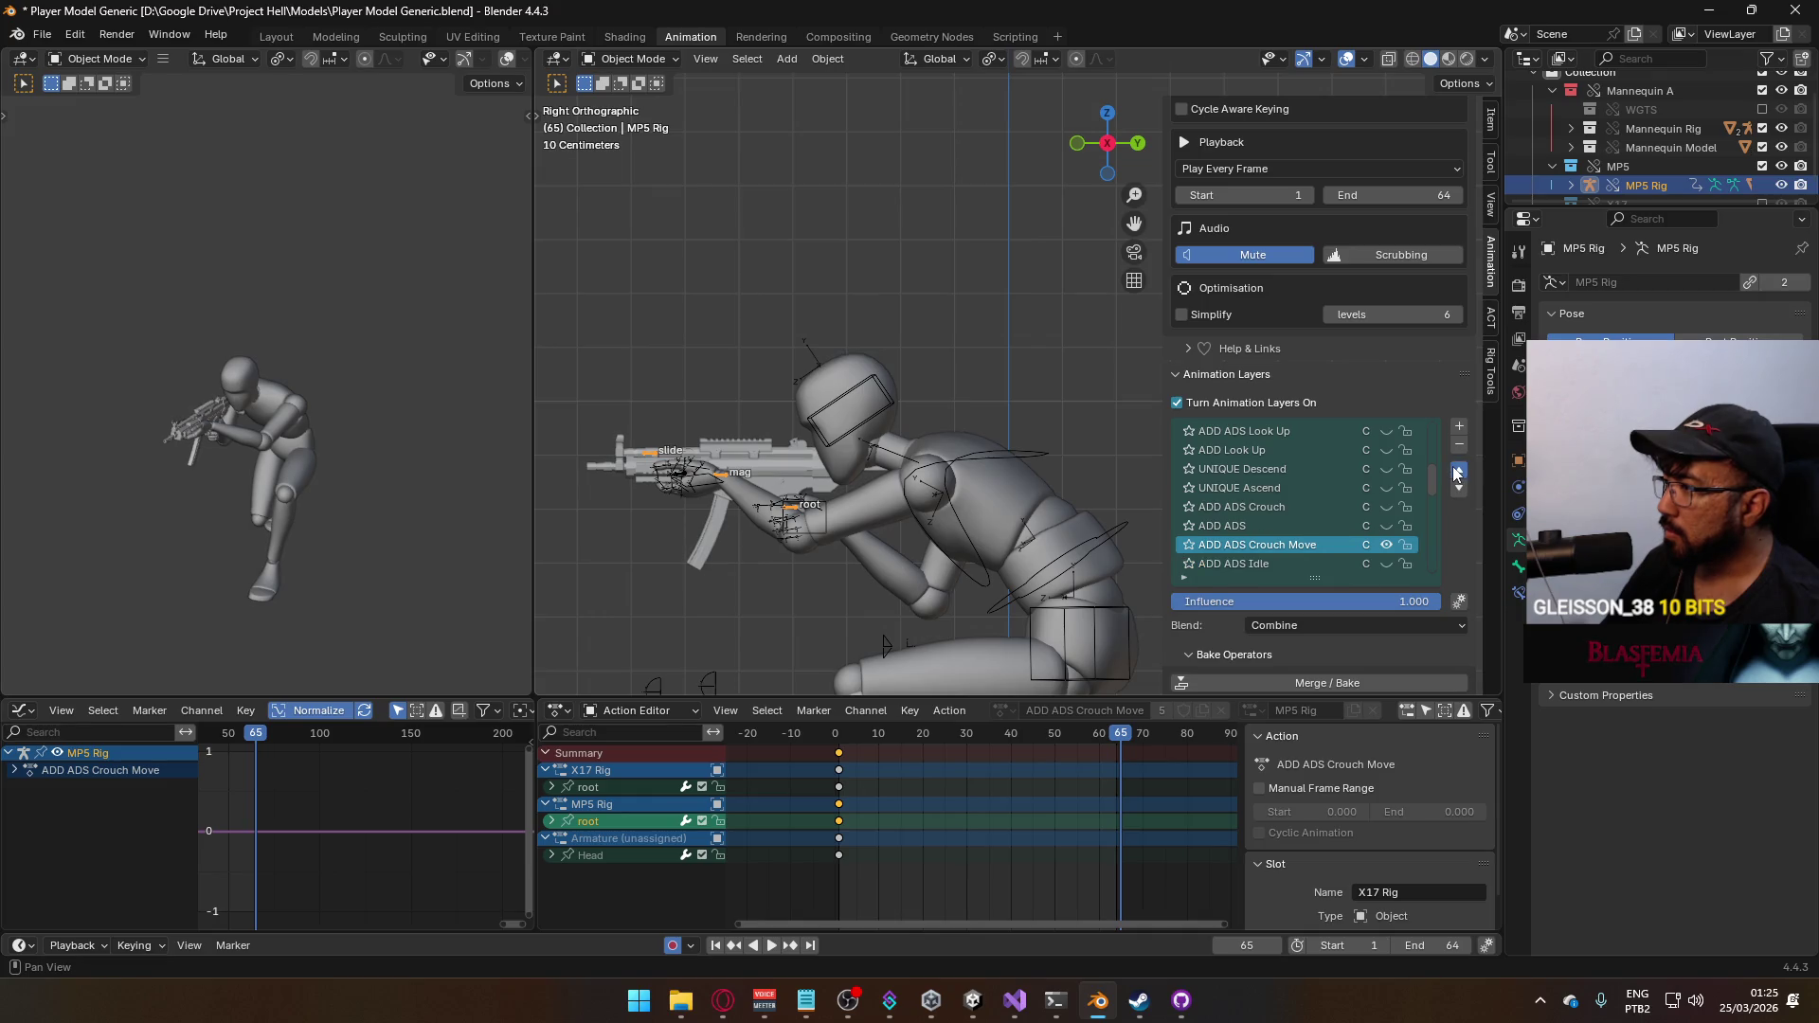
click(1456, 473)
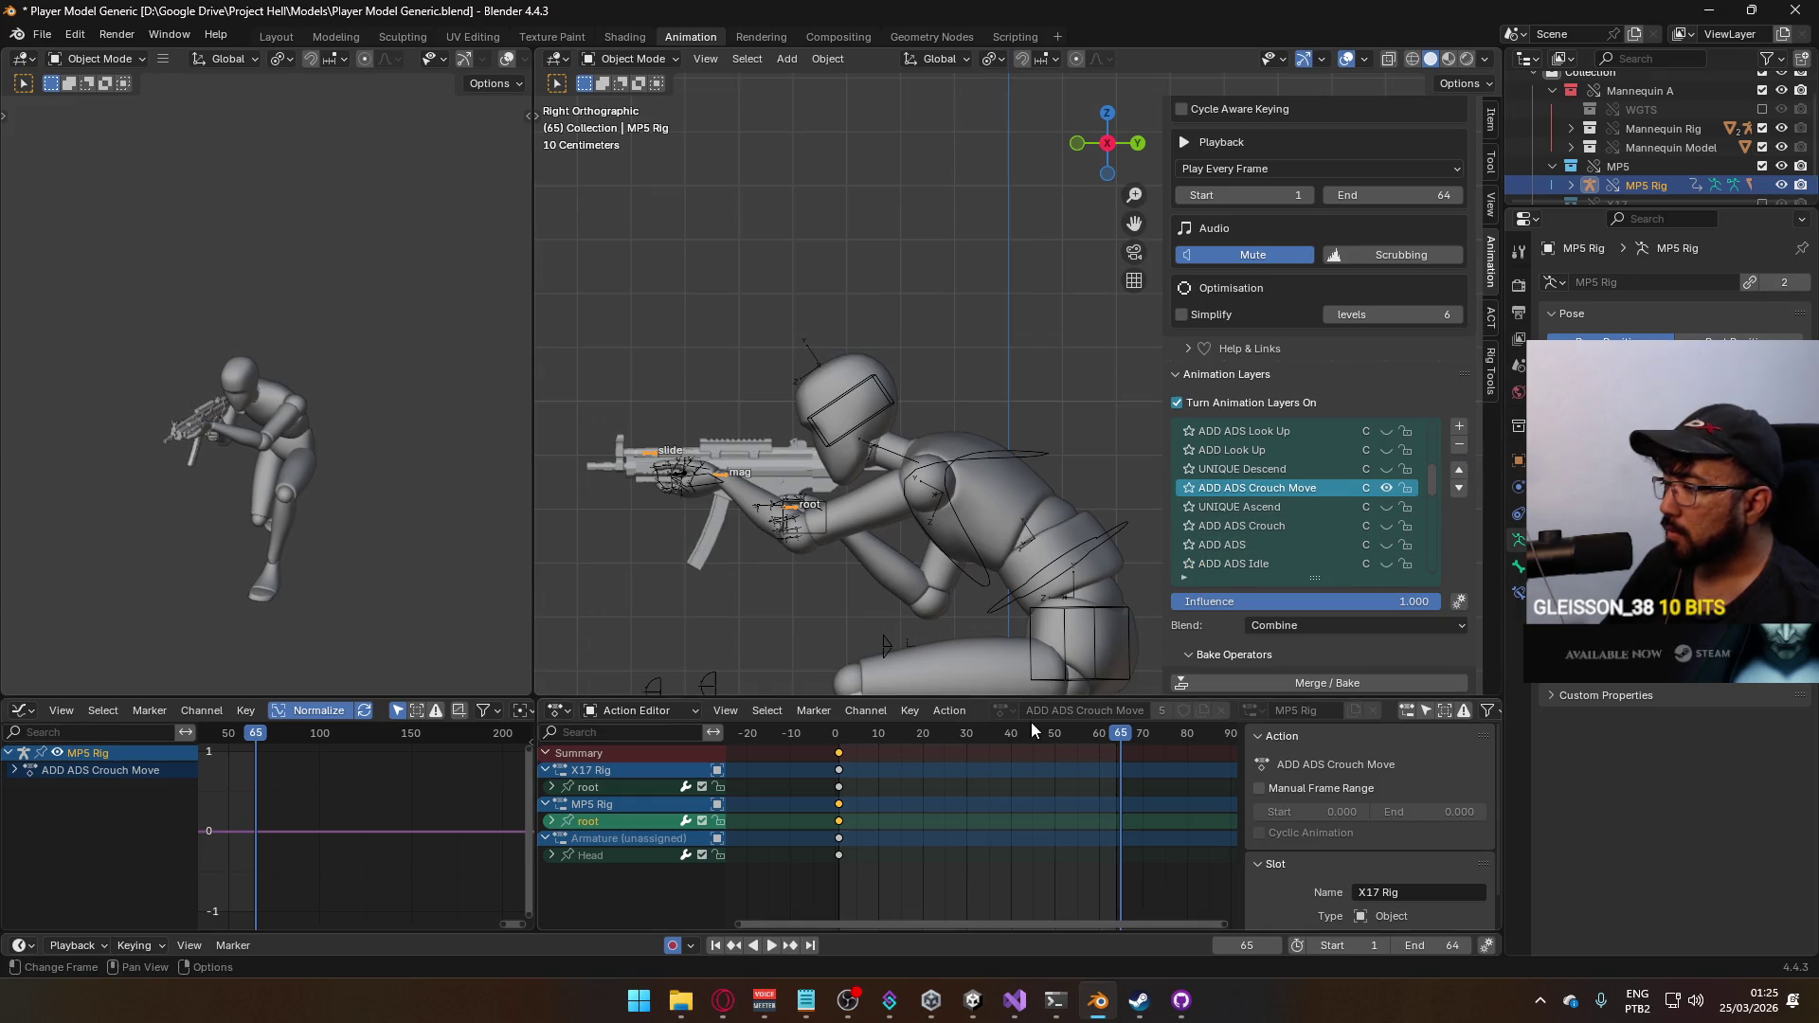
Play back the animation, return to the first frame, select the armature and save the blend file
key(space)
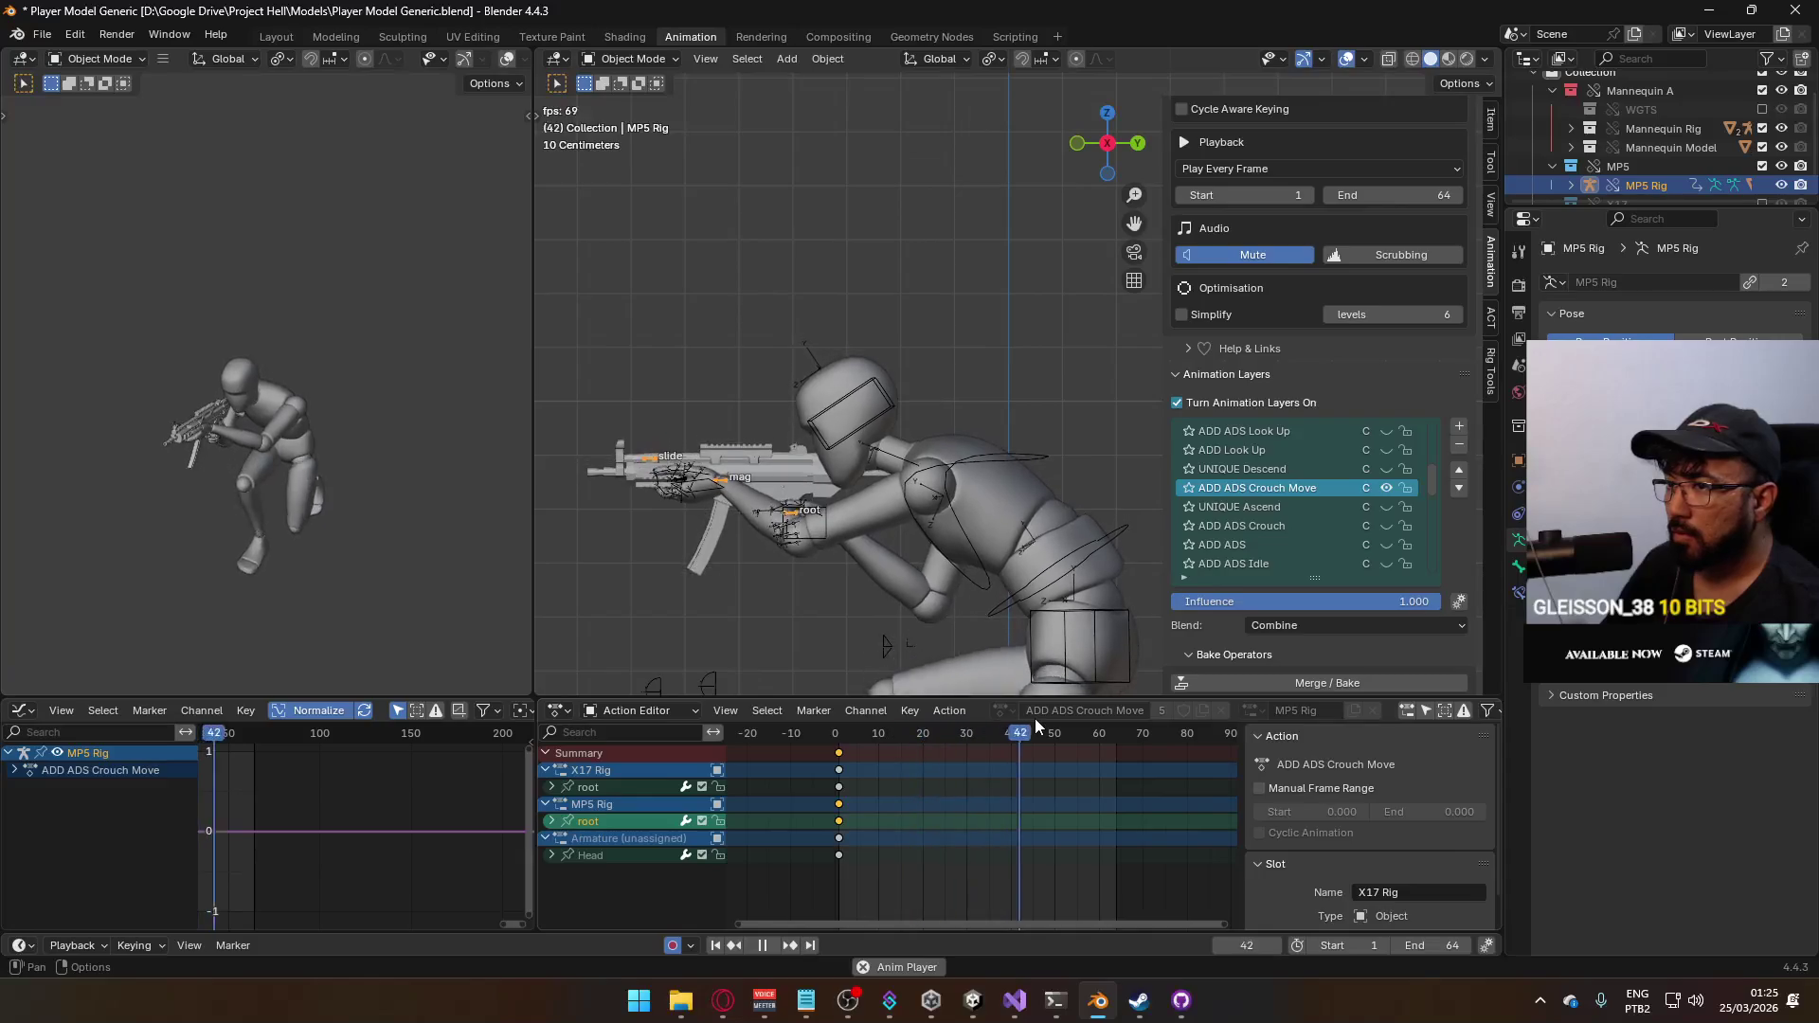
key(space)
key(shift+Left)
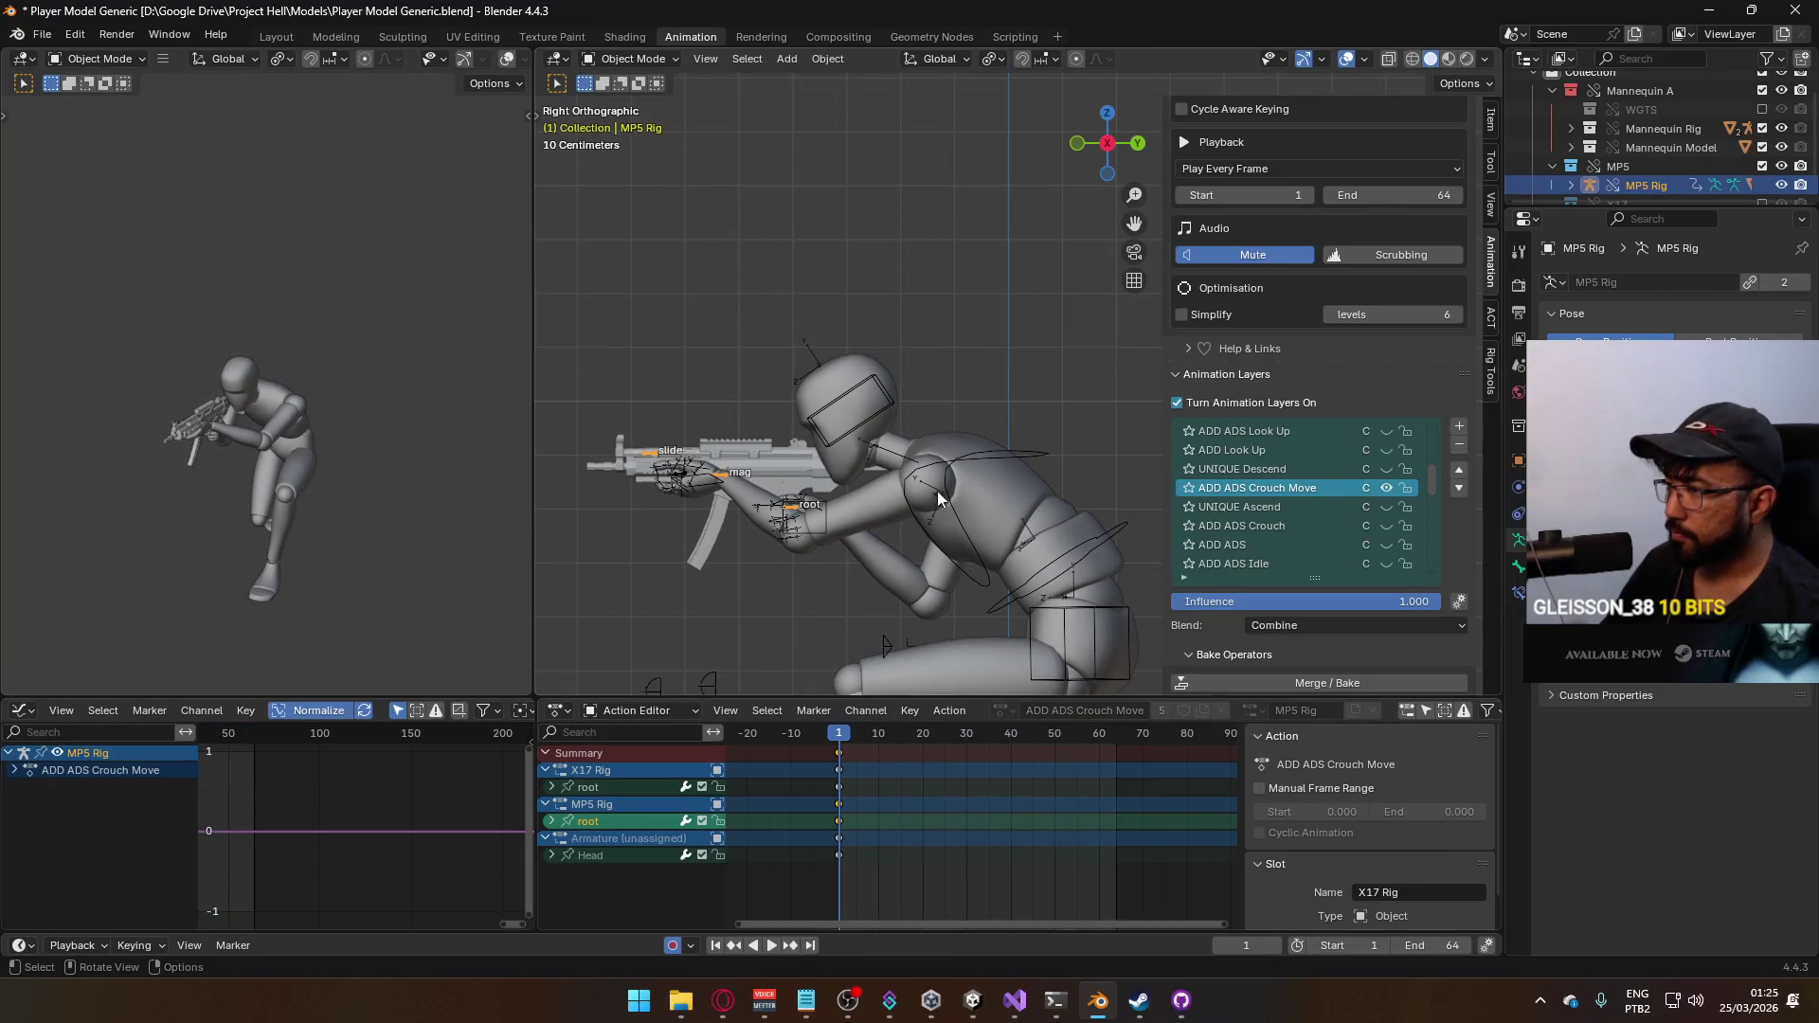
click(1009, 514)
click(1013, 454)
key(ctrl+s)
click(40, 34)
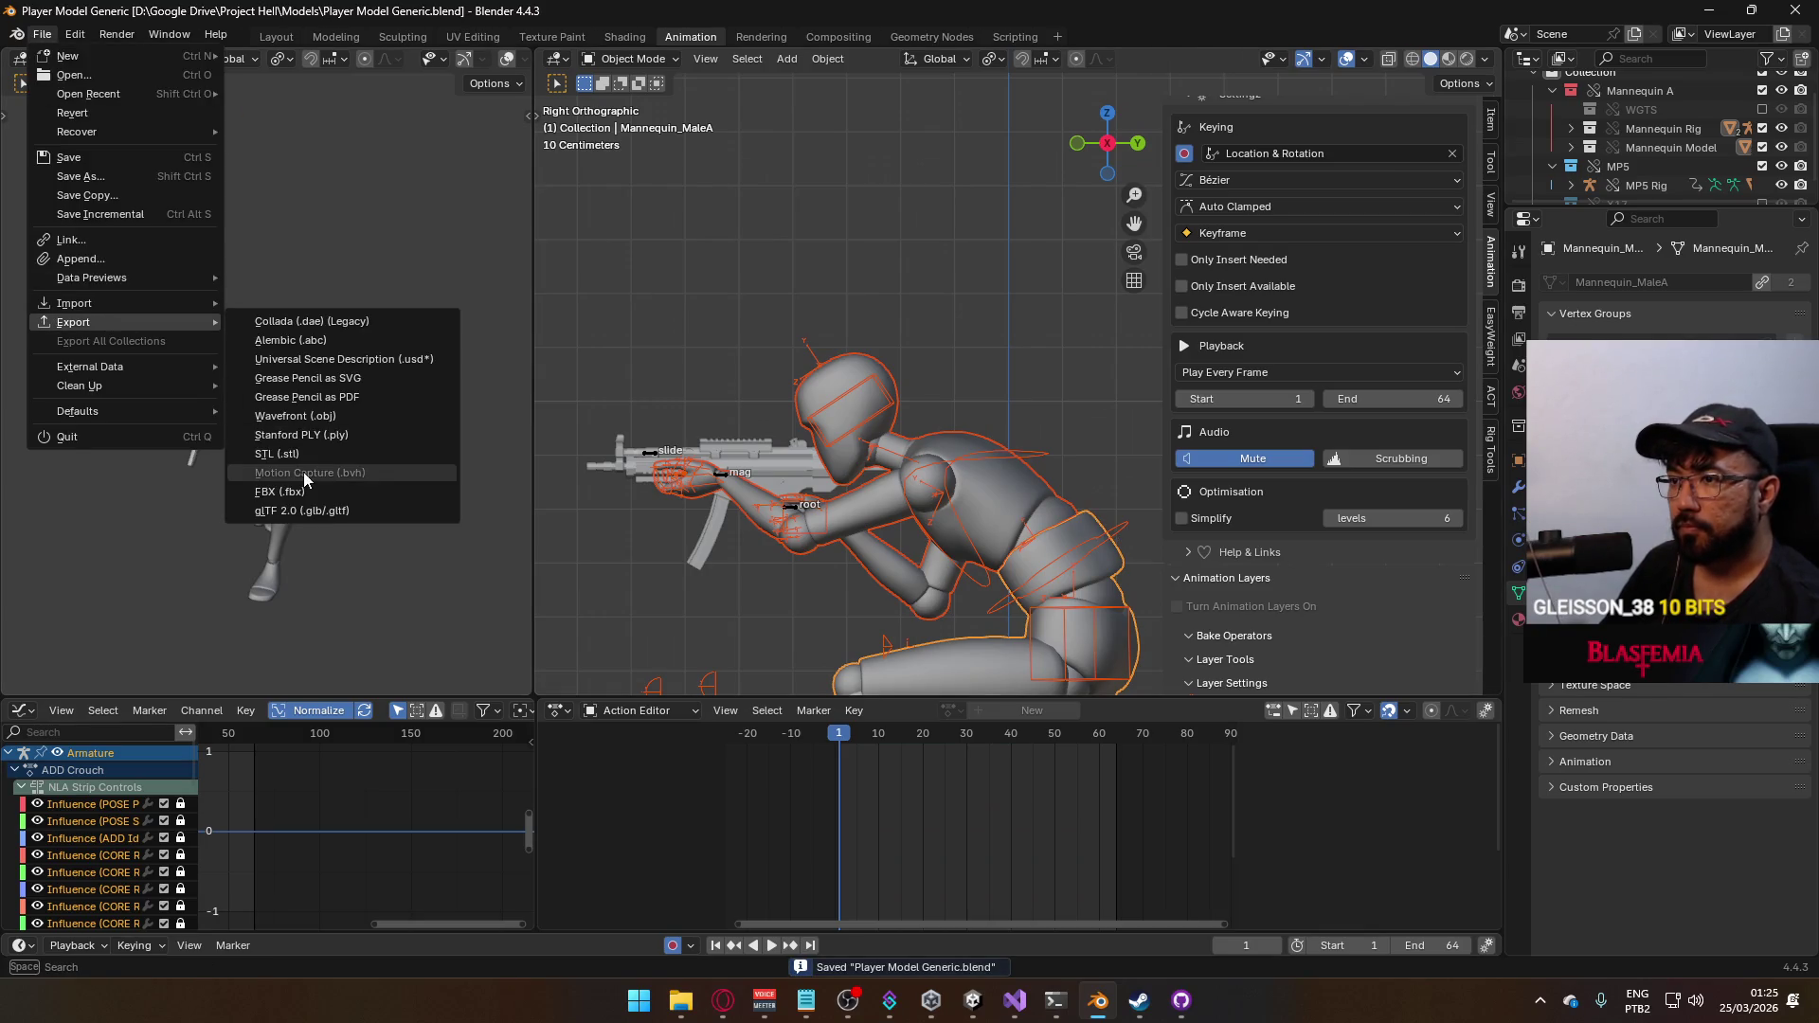
Export the animation as FBX over Model@ADS Primary Crouch F.fbx in the Unity animations folder
click(355, 490)
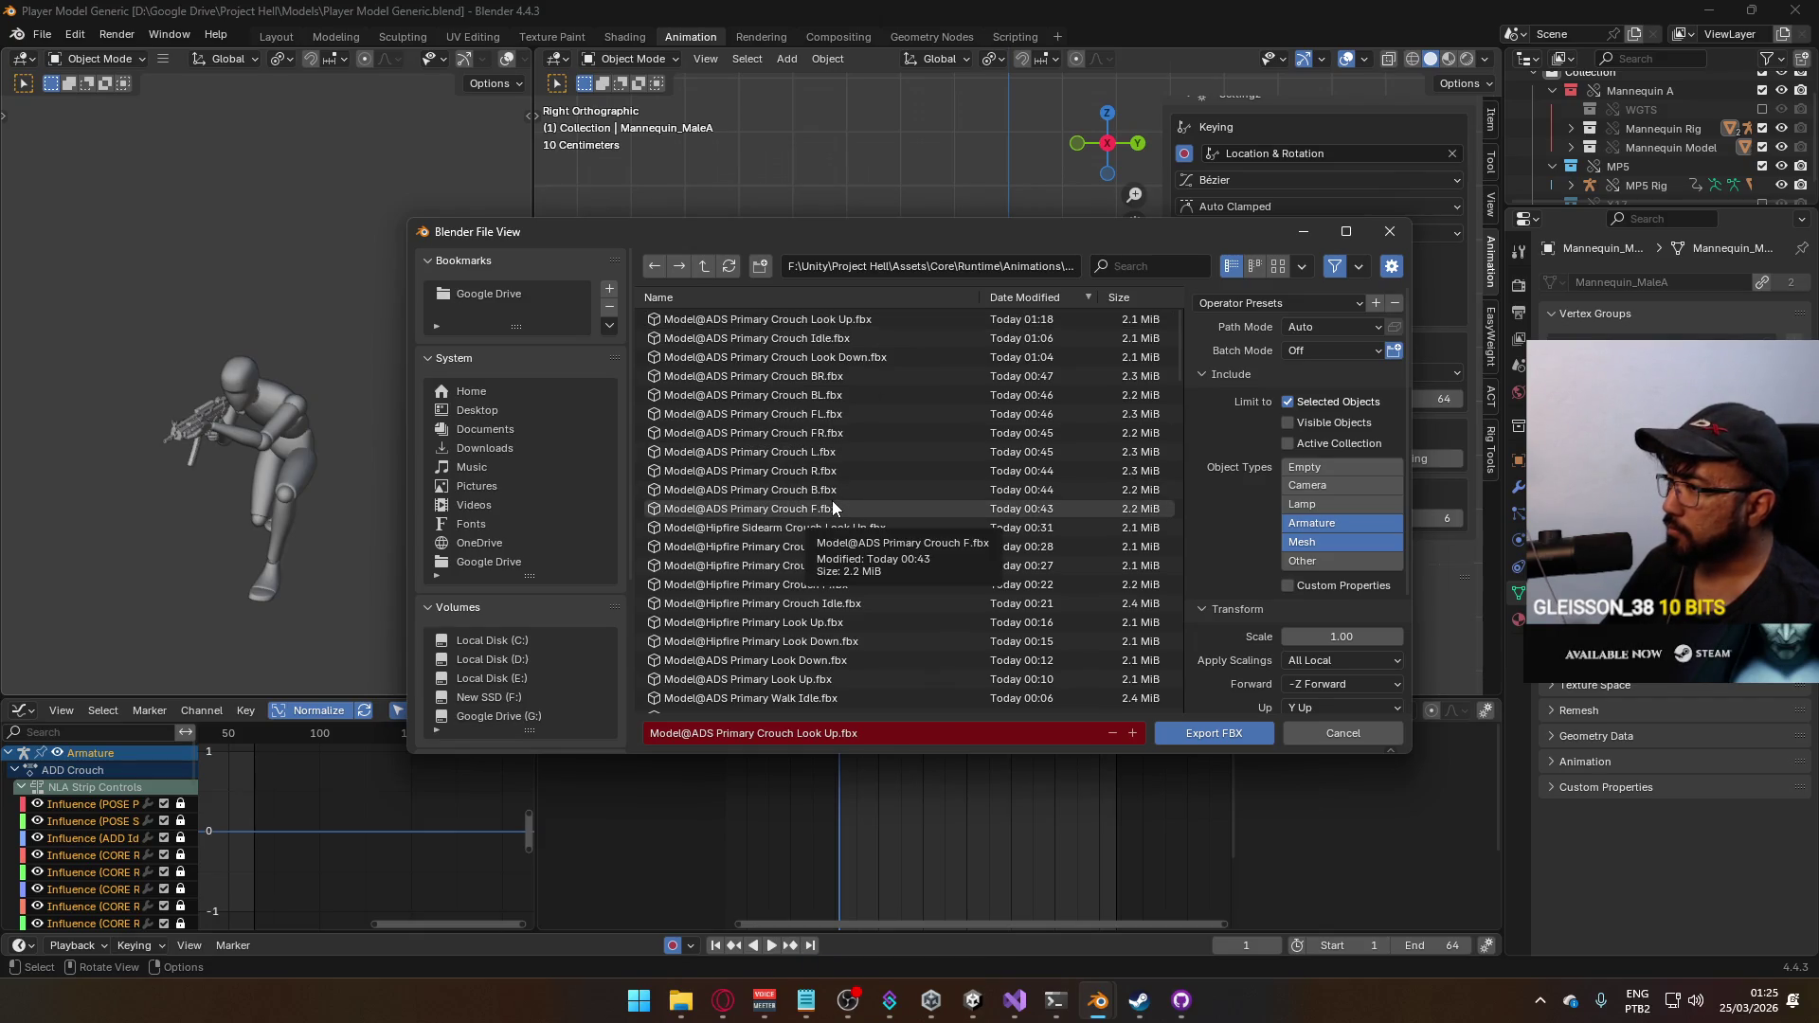
click(808, 505)
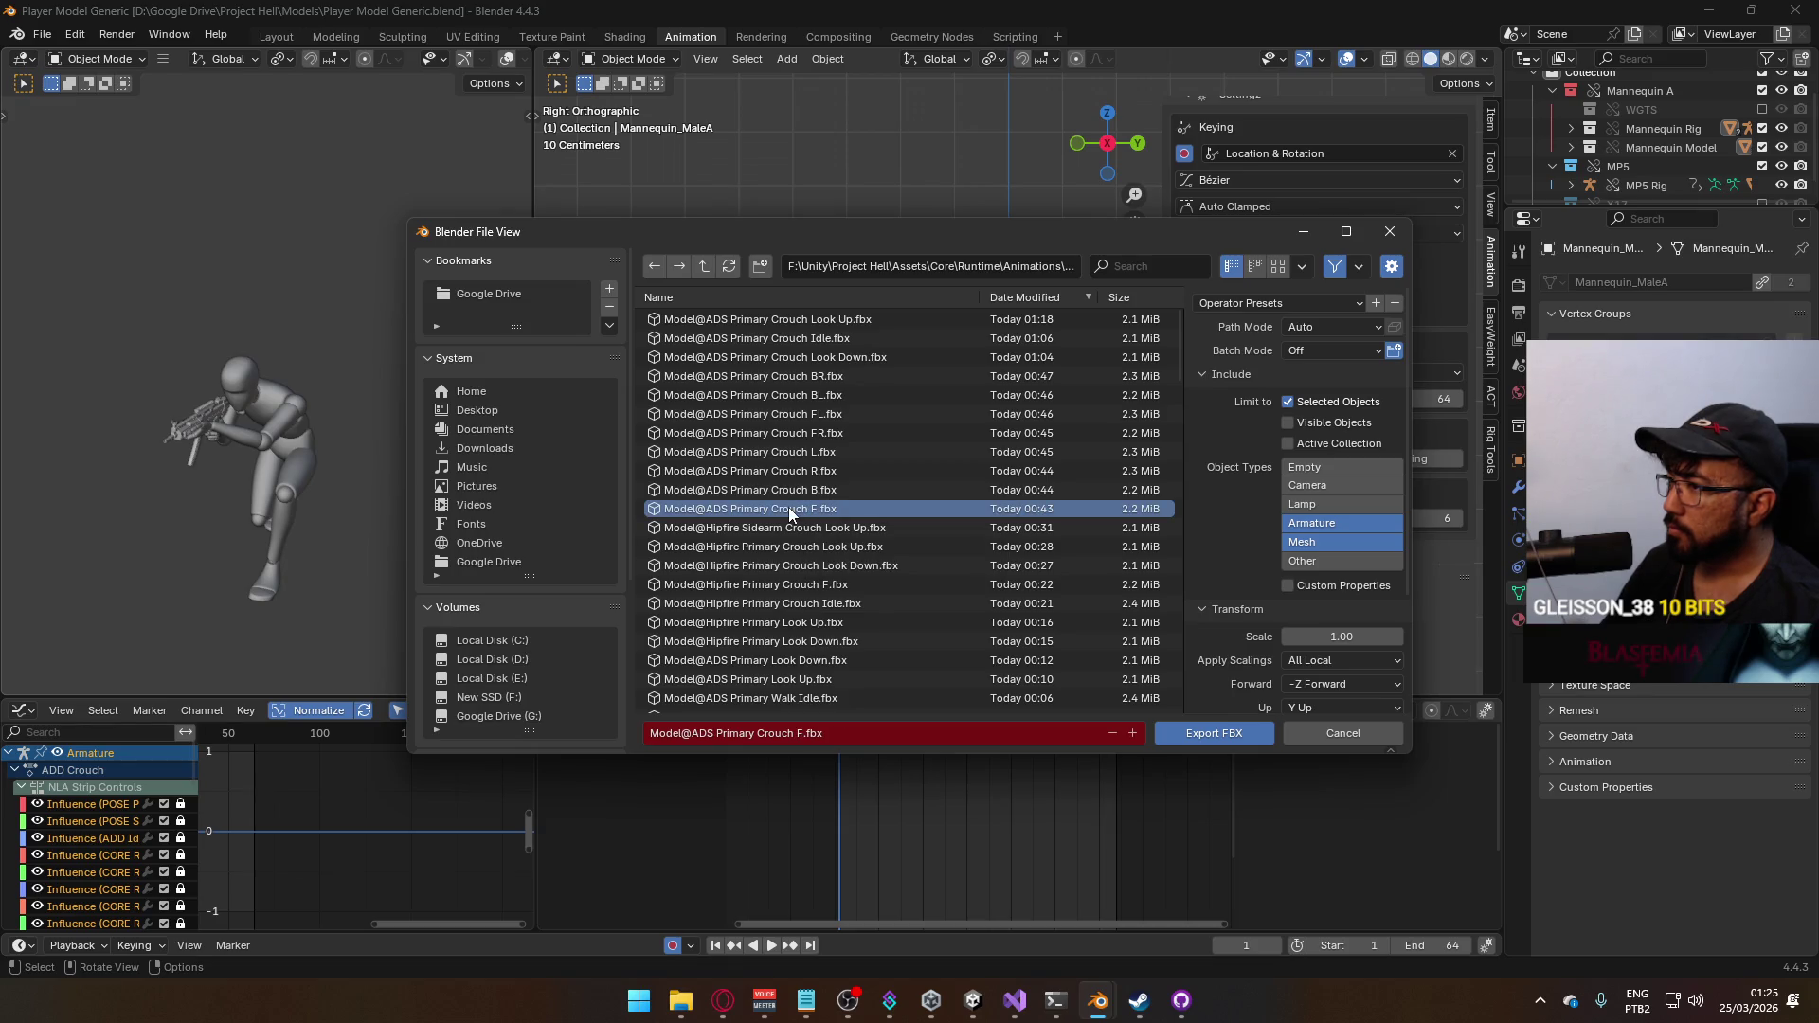
double_click(787, 507)
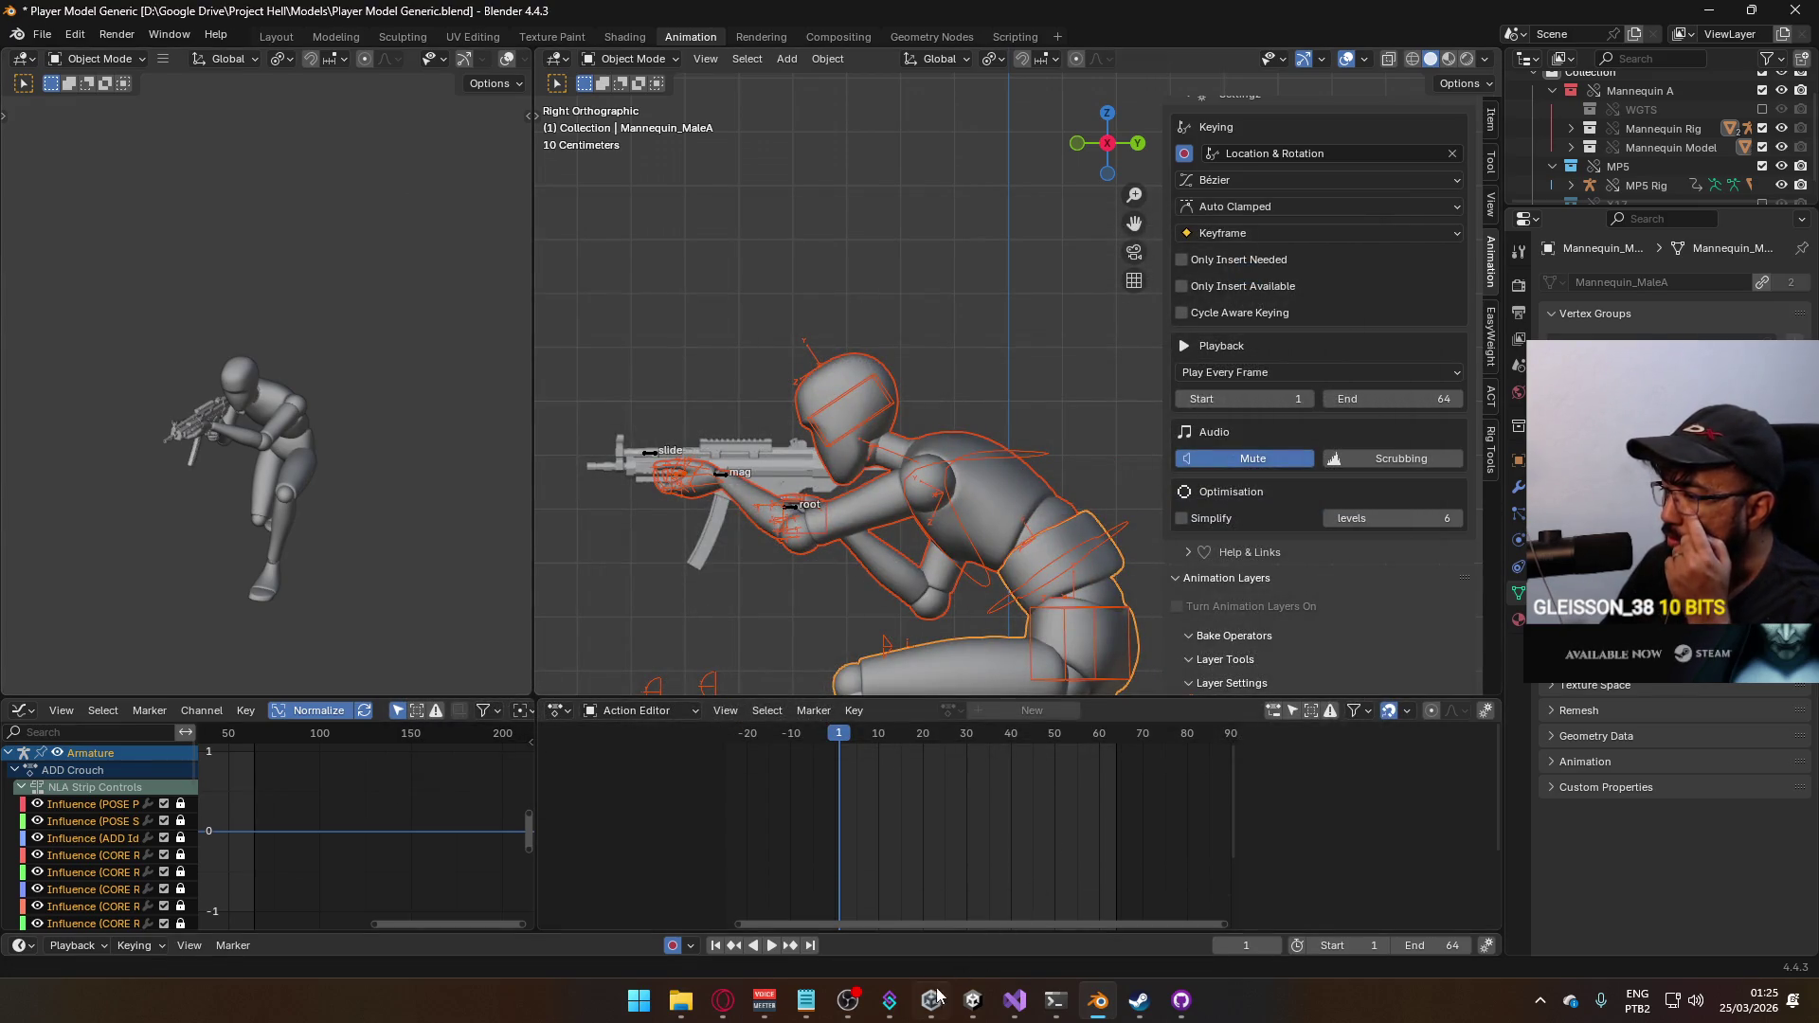
mouse_move(973, 1001)
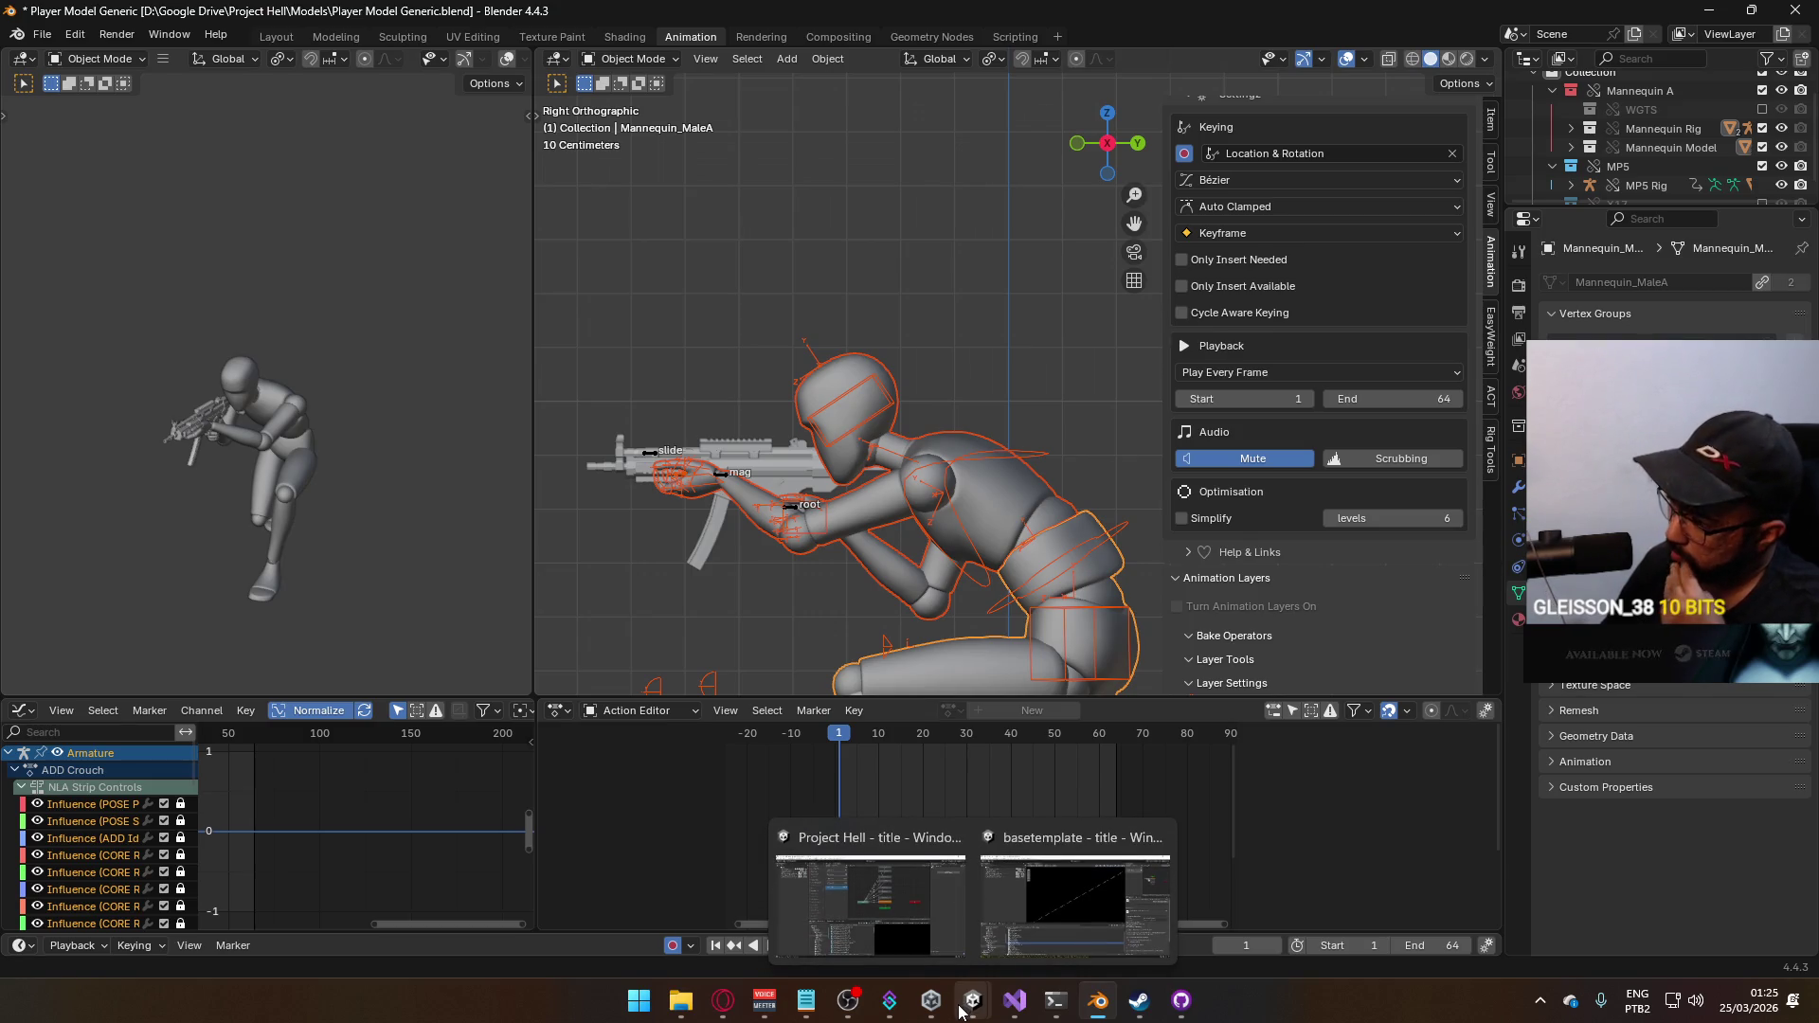
Switch to the Project Hell Unity editor, show the 3D scene and run a File menu command
click(867, 889)
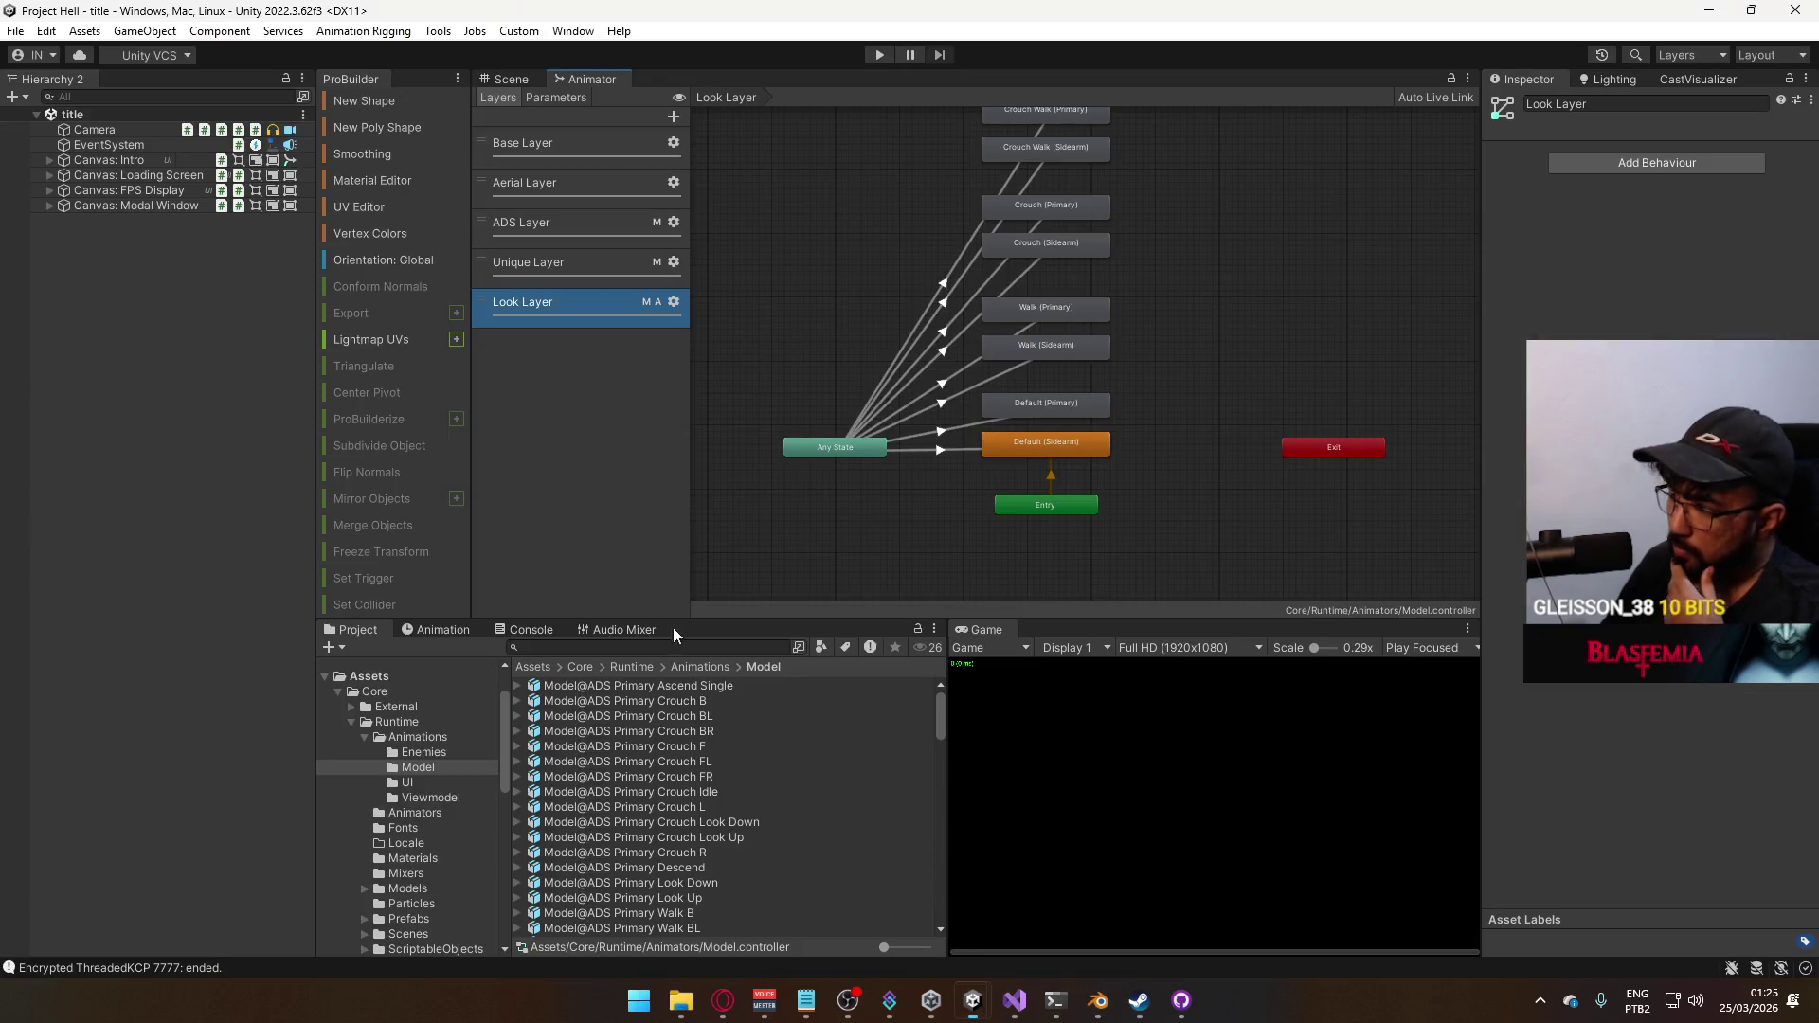
click(508, 78)
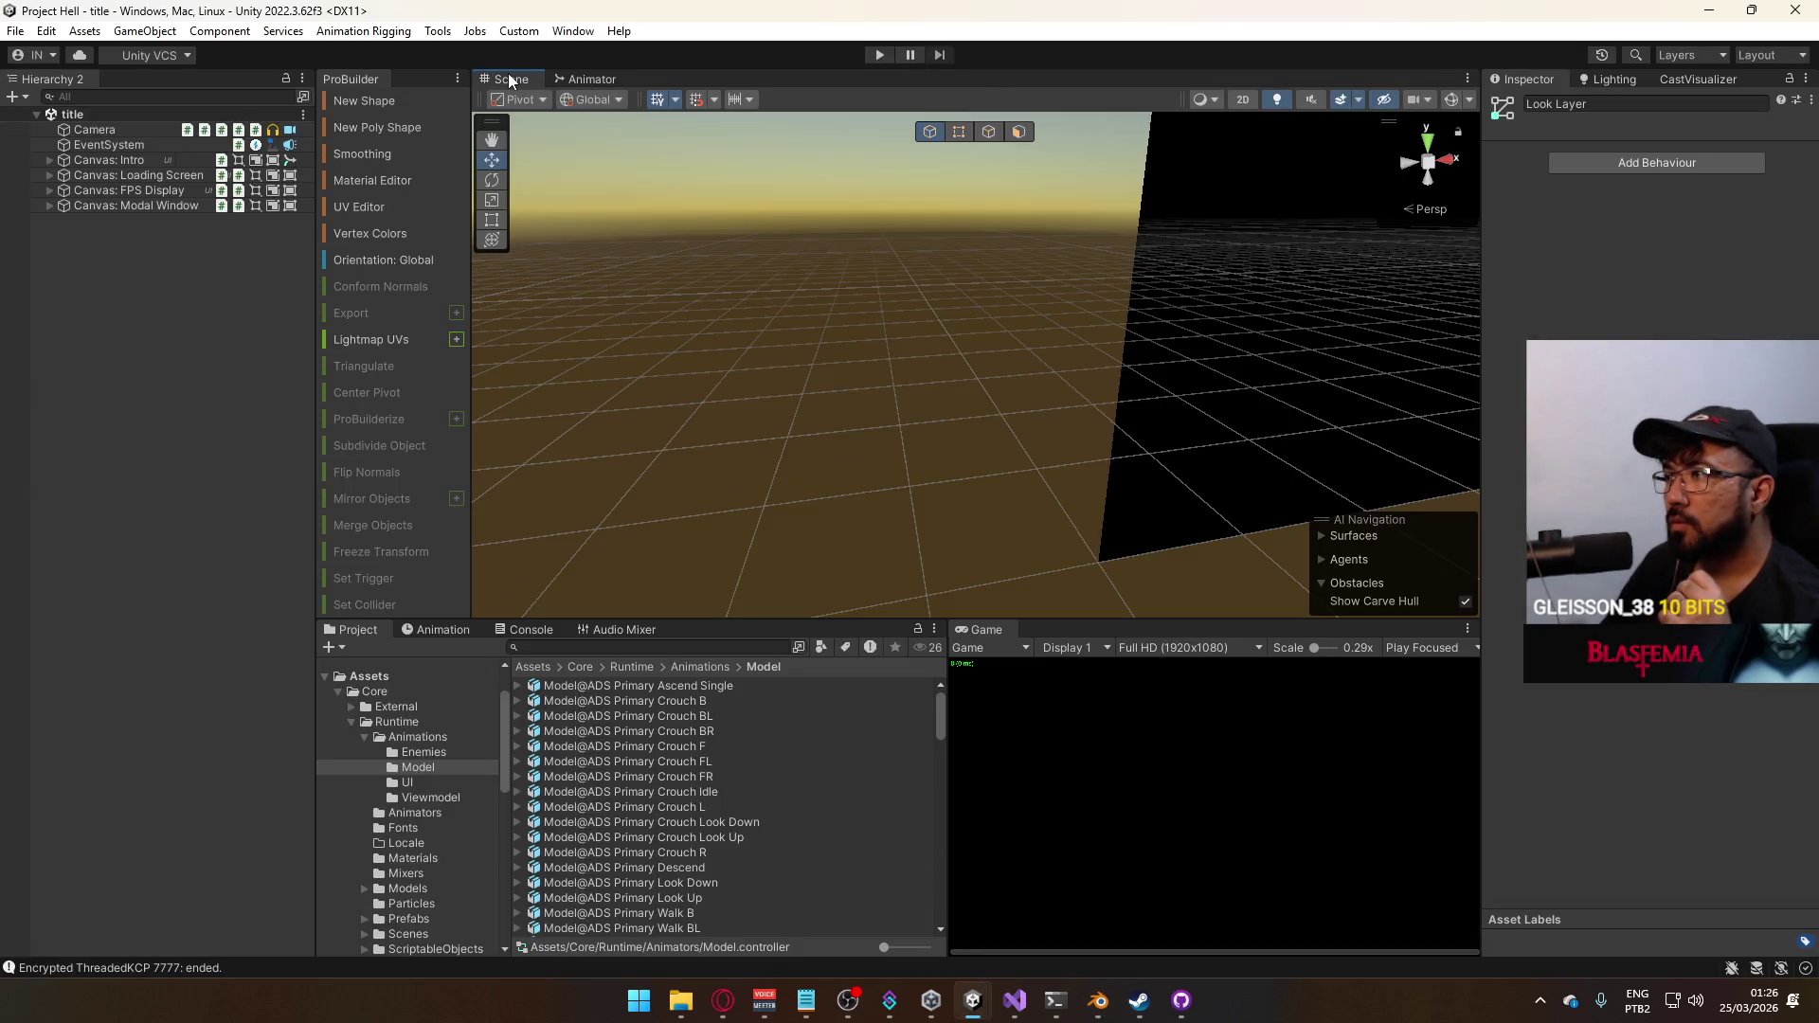
click(15, 31)
click(184, 294)
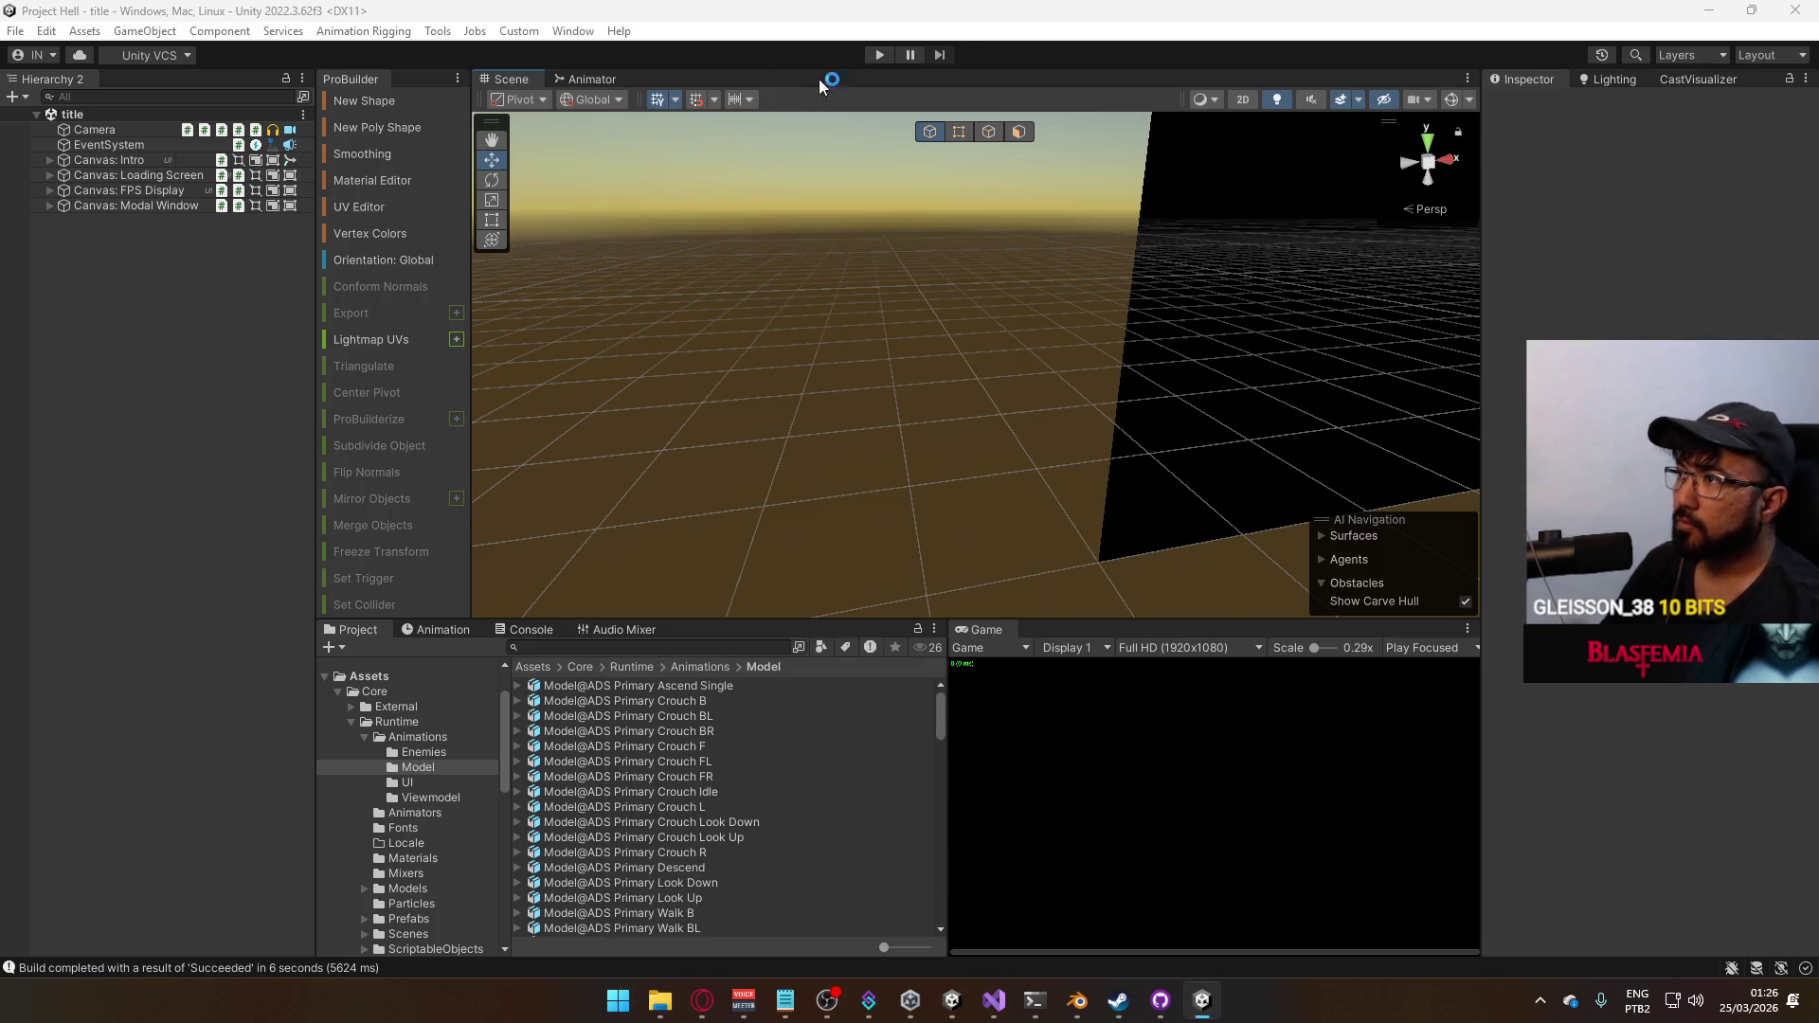
Start play mode and host a game session so the dev scene loads
click(879, 54)
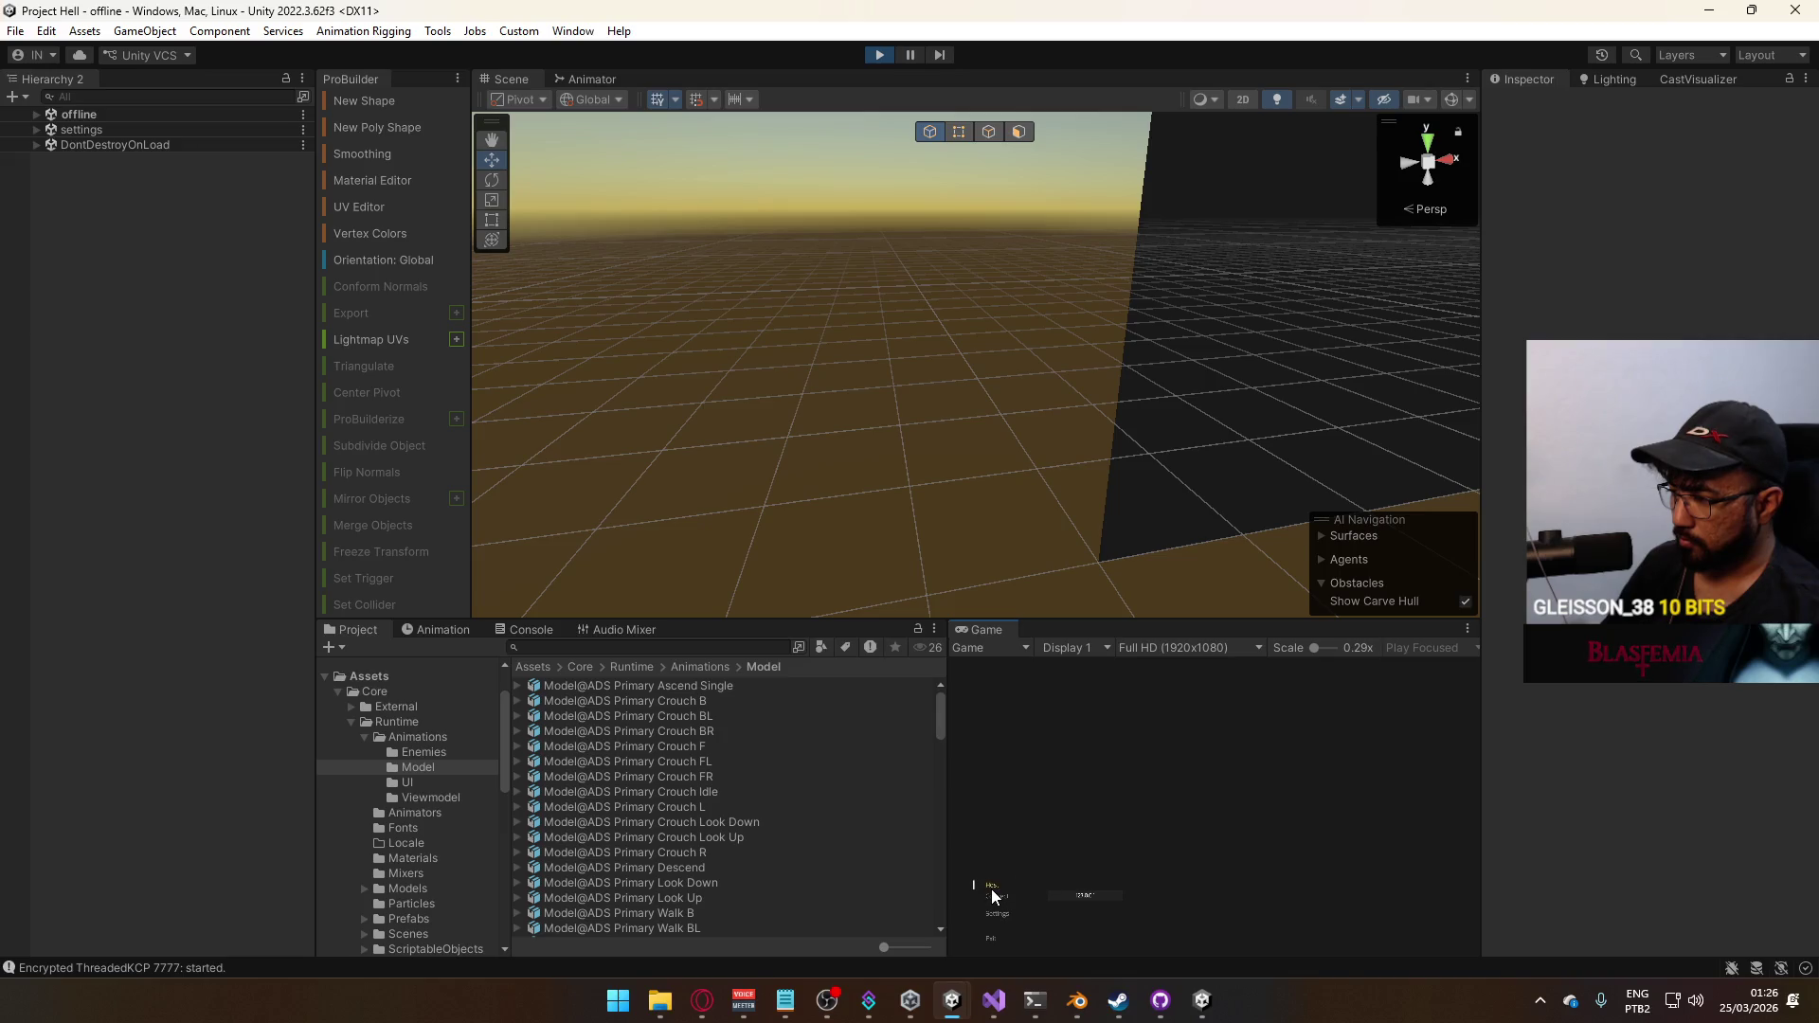
click(991, 886)
key(super)
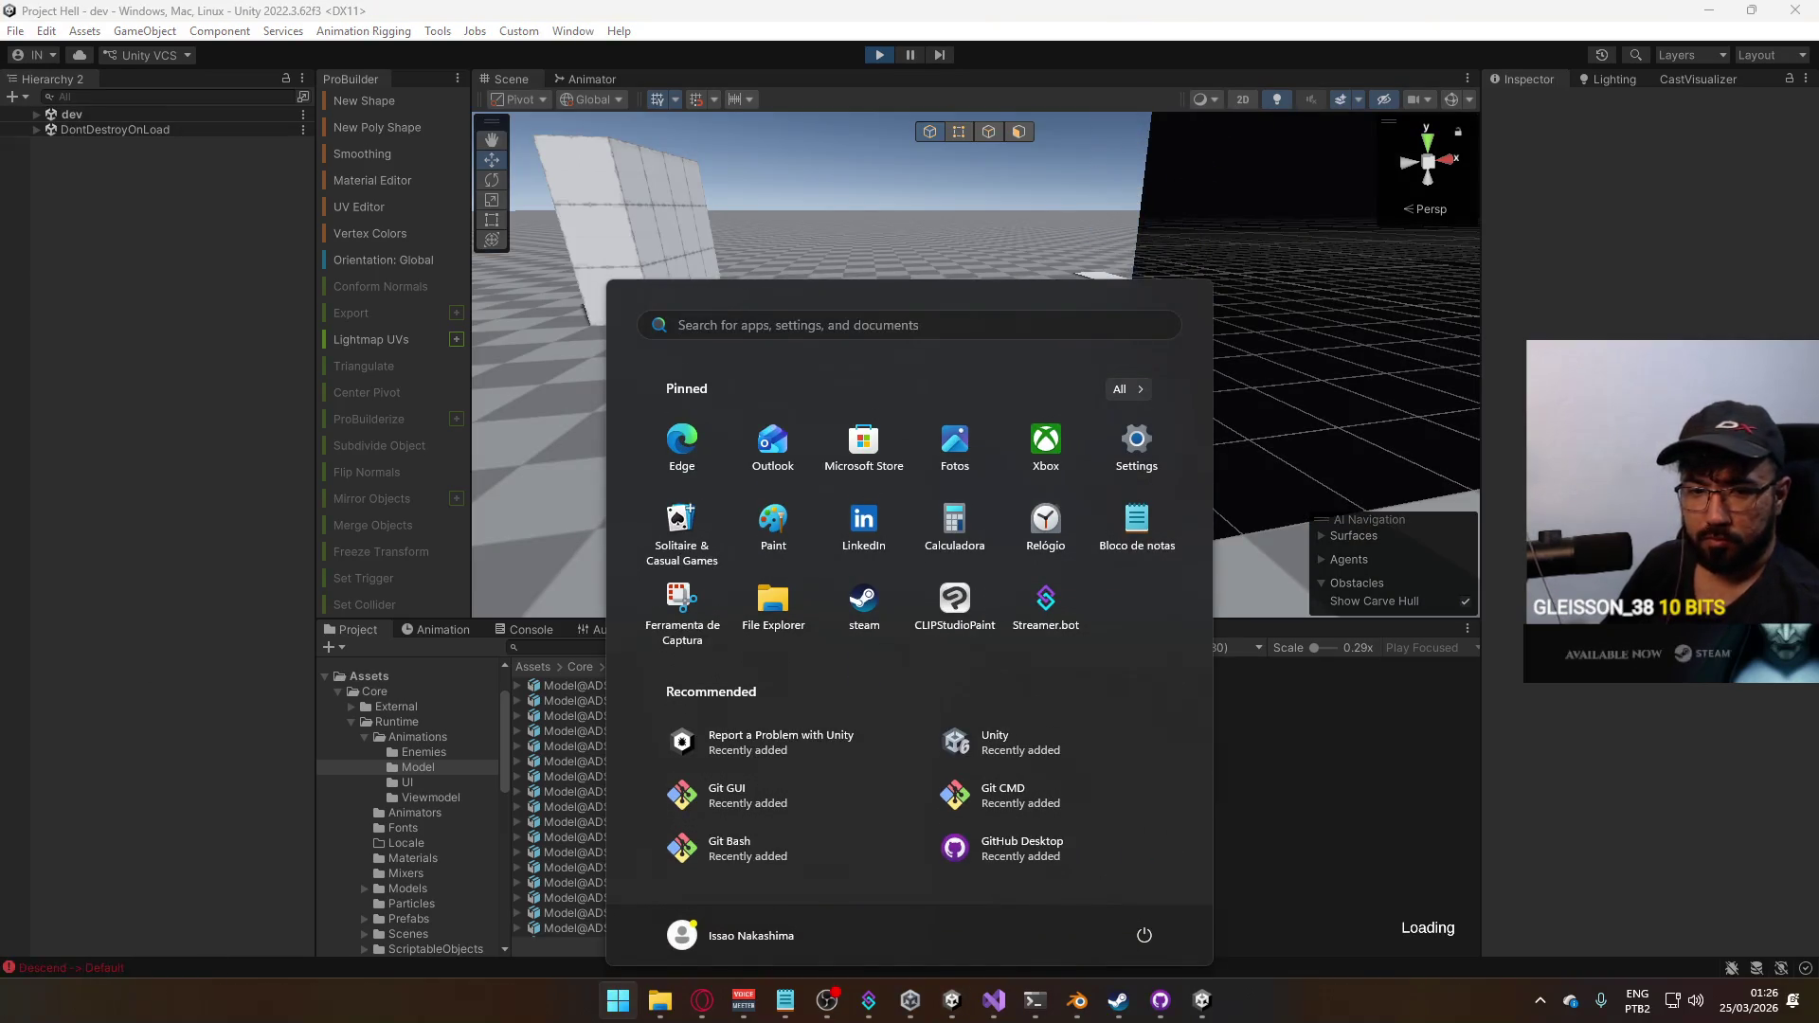
key(super)
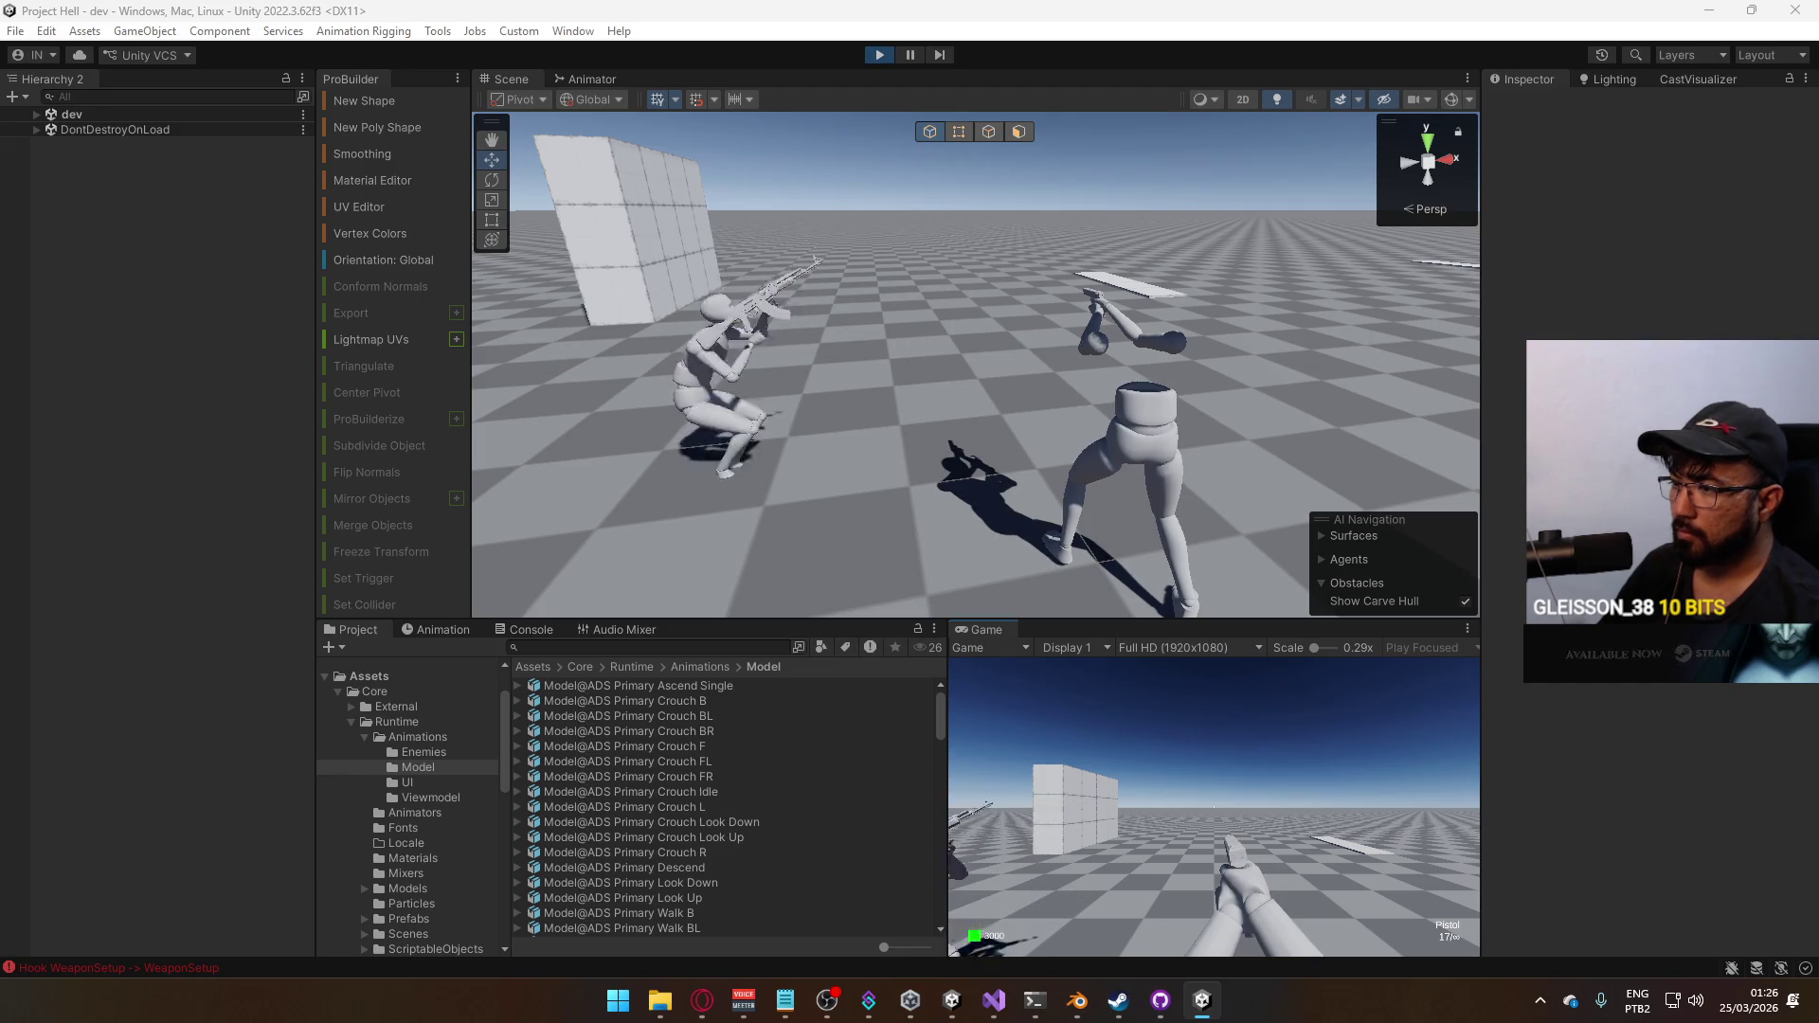
Watch the crouch aim test, close the second game client with Alt+F4 and bring Blender to the front
key(super)
key(super)
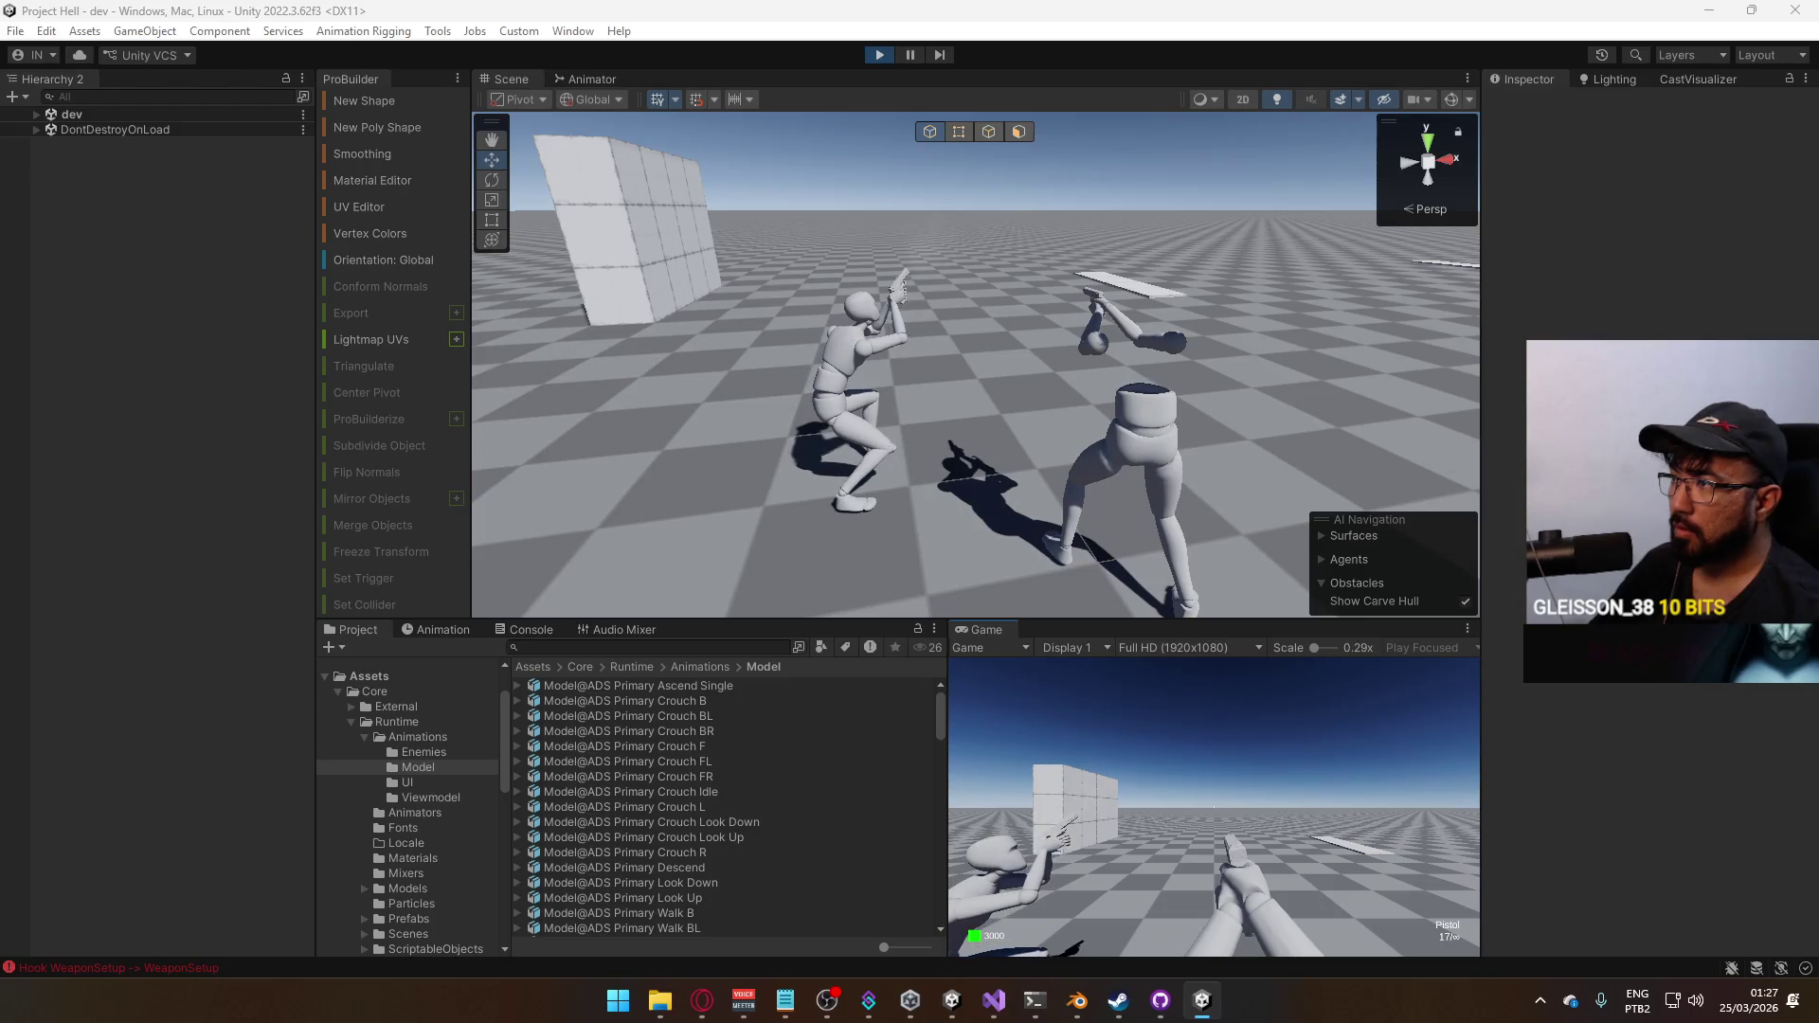
key(super)
key(super)
key(super)
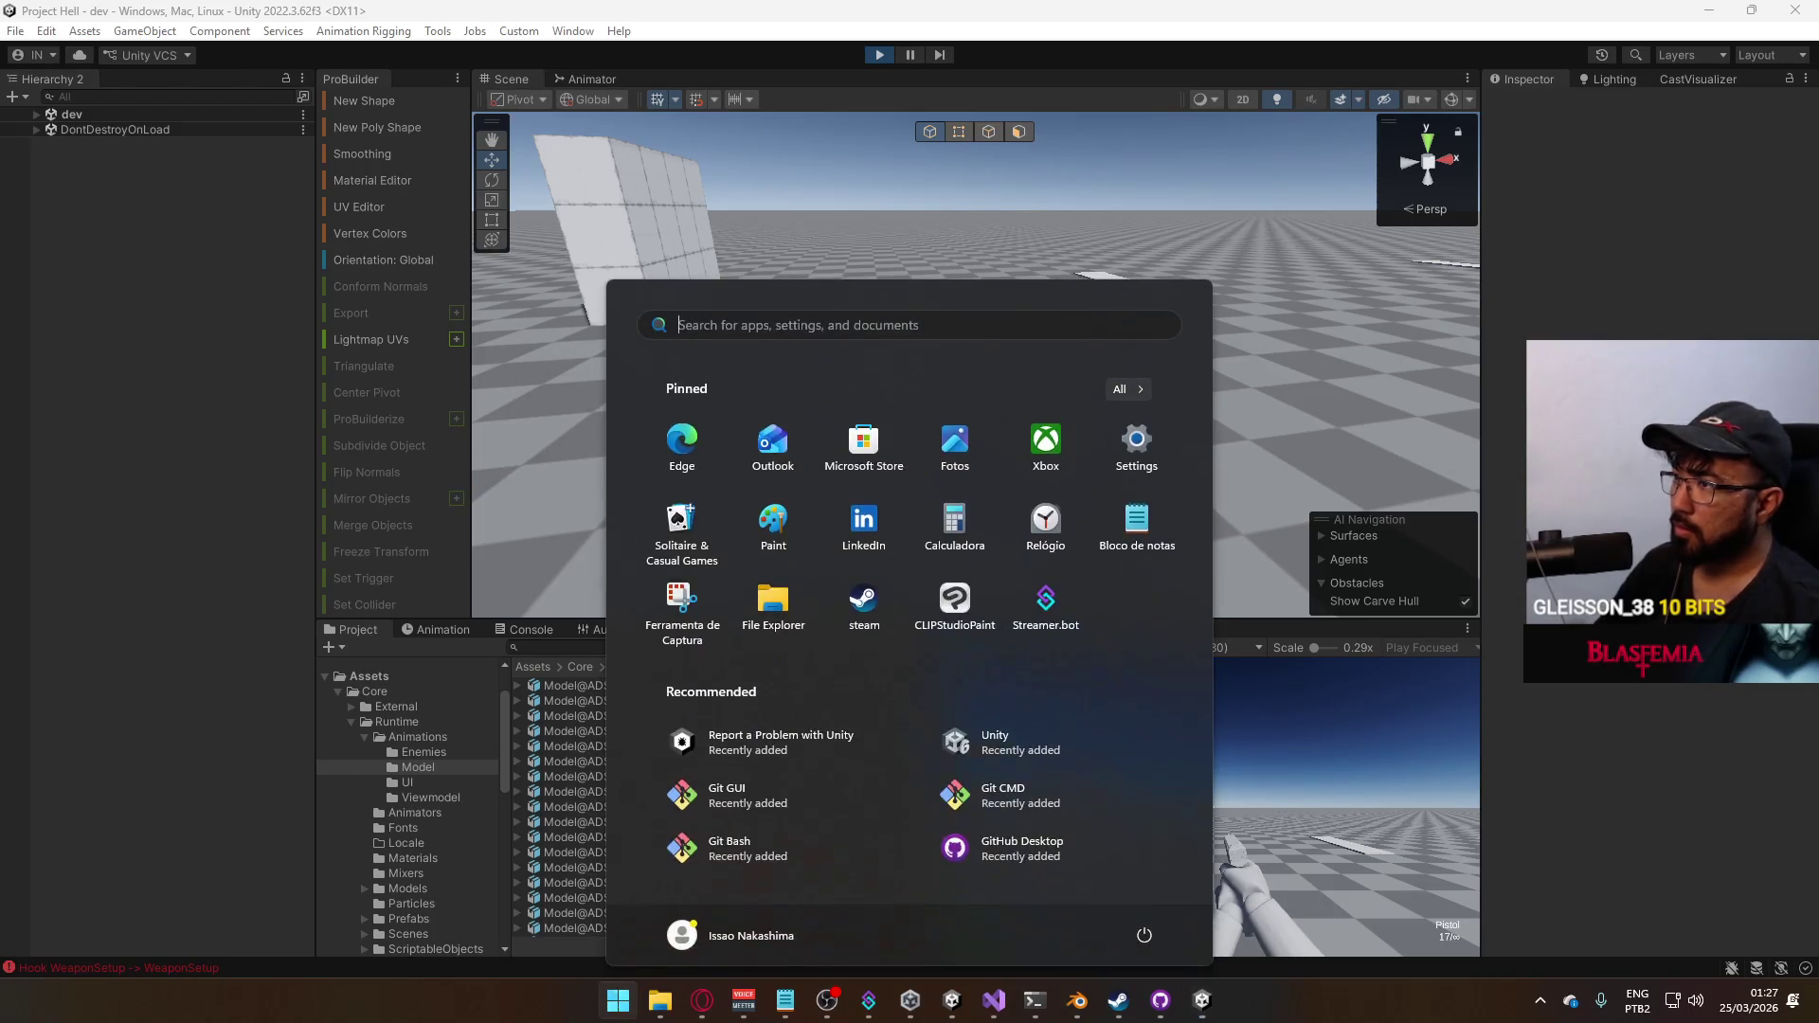
key(super)
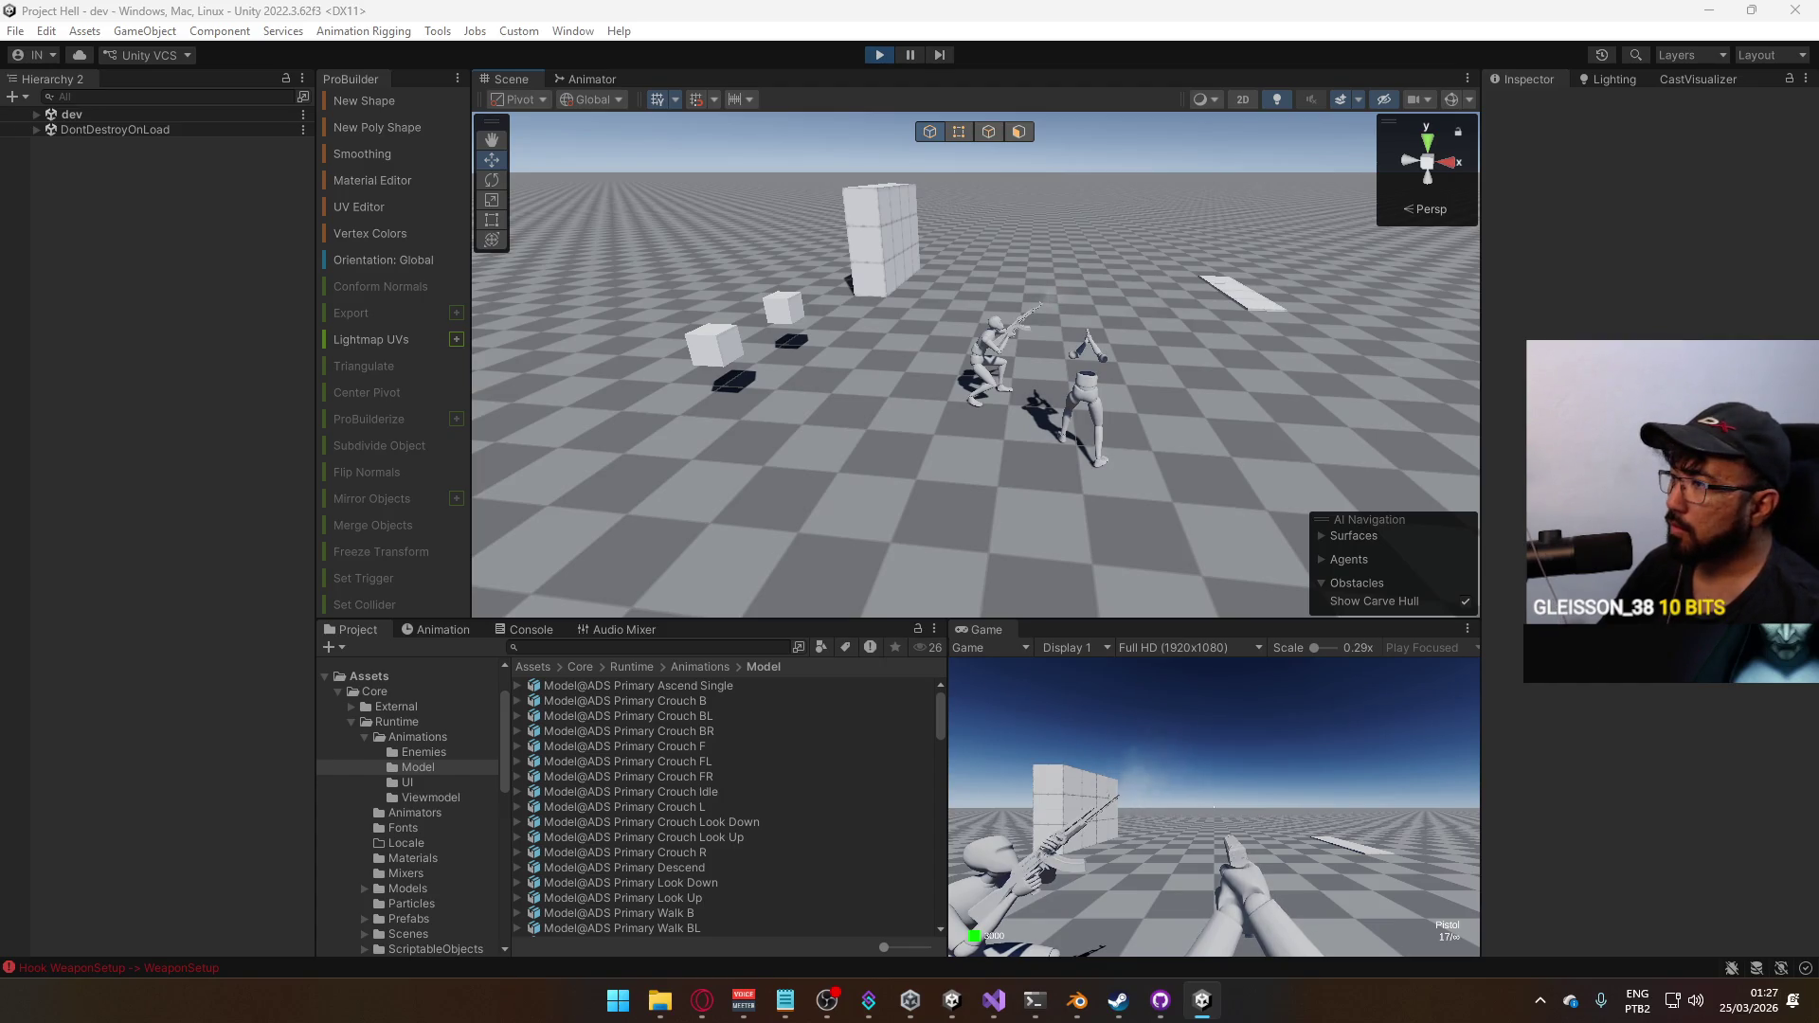
key(super)
key(super)
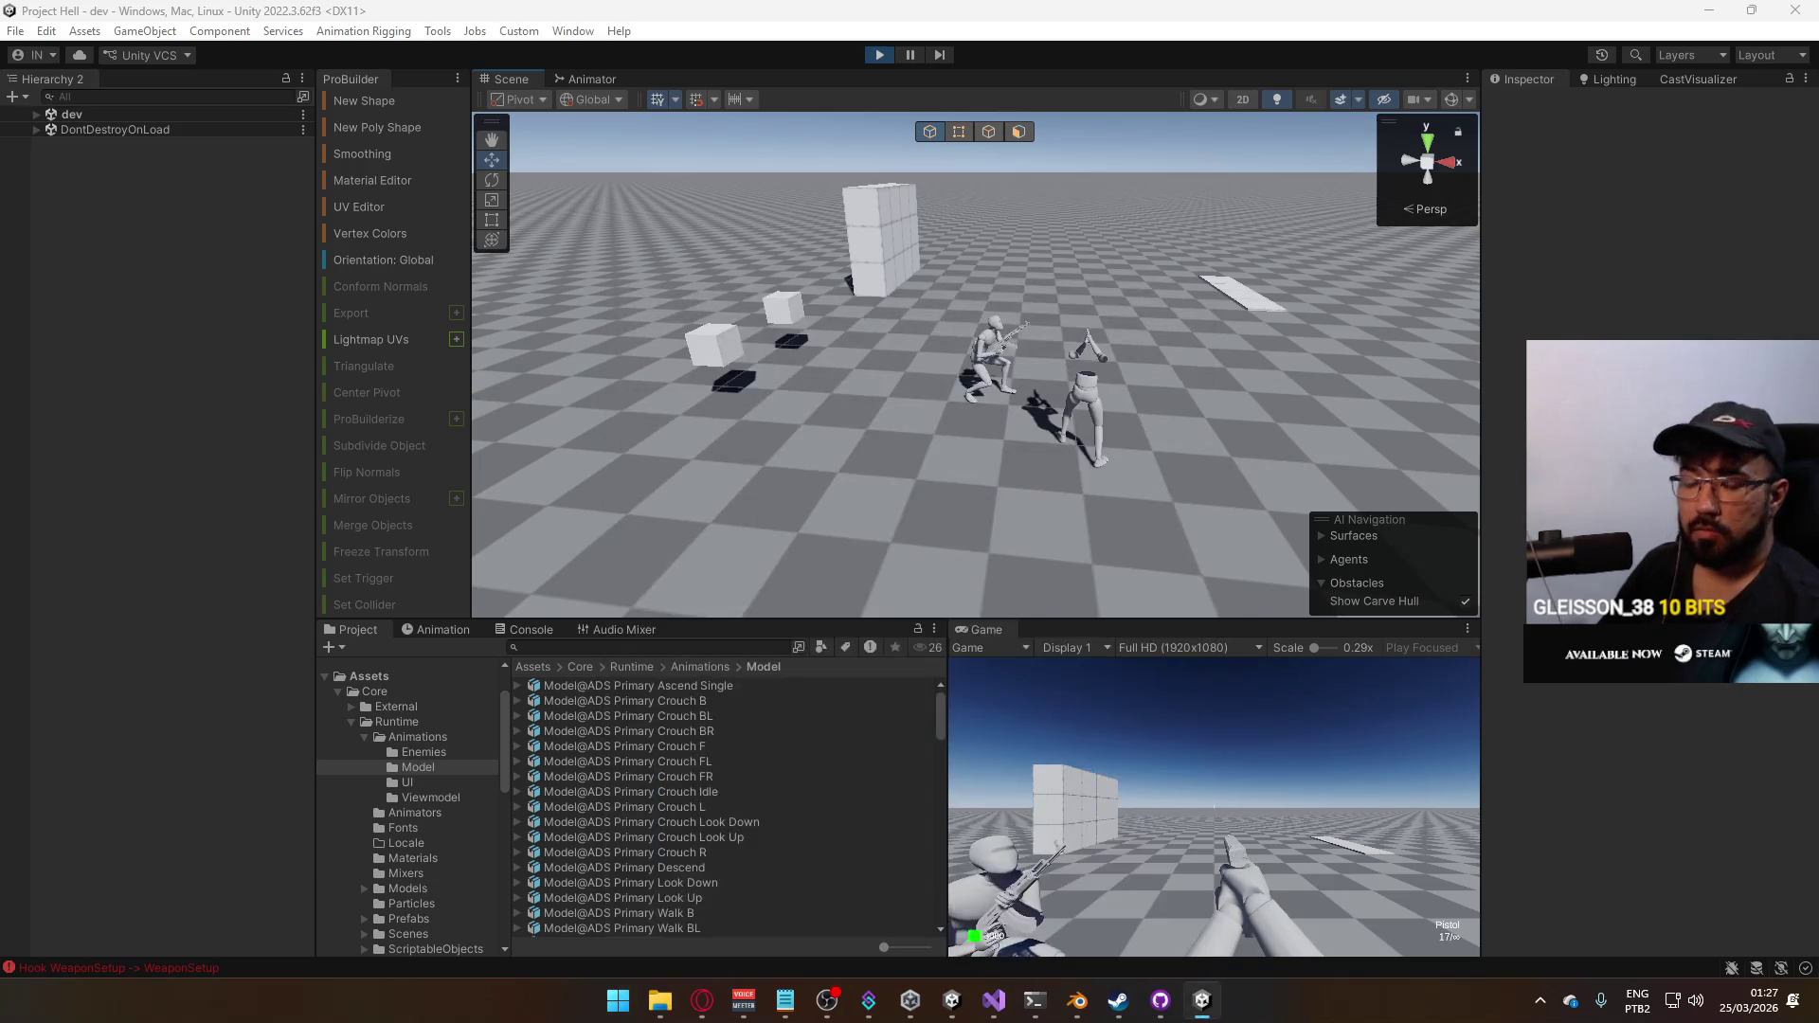
key(alt+F4)
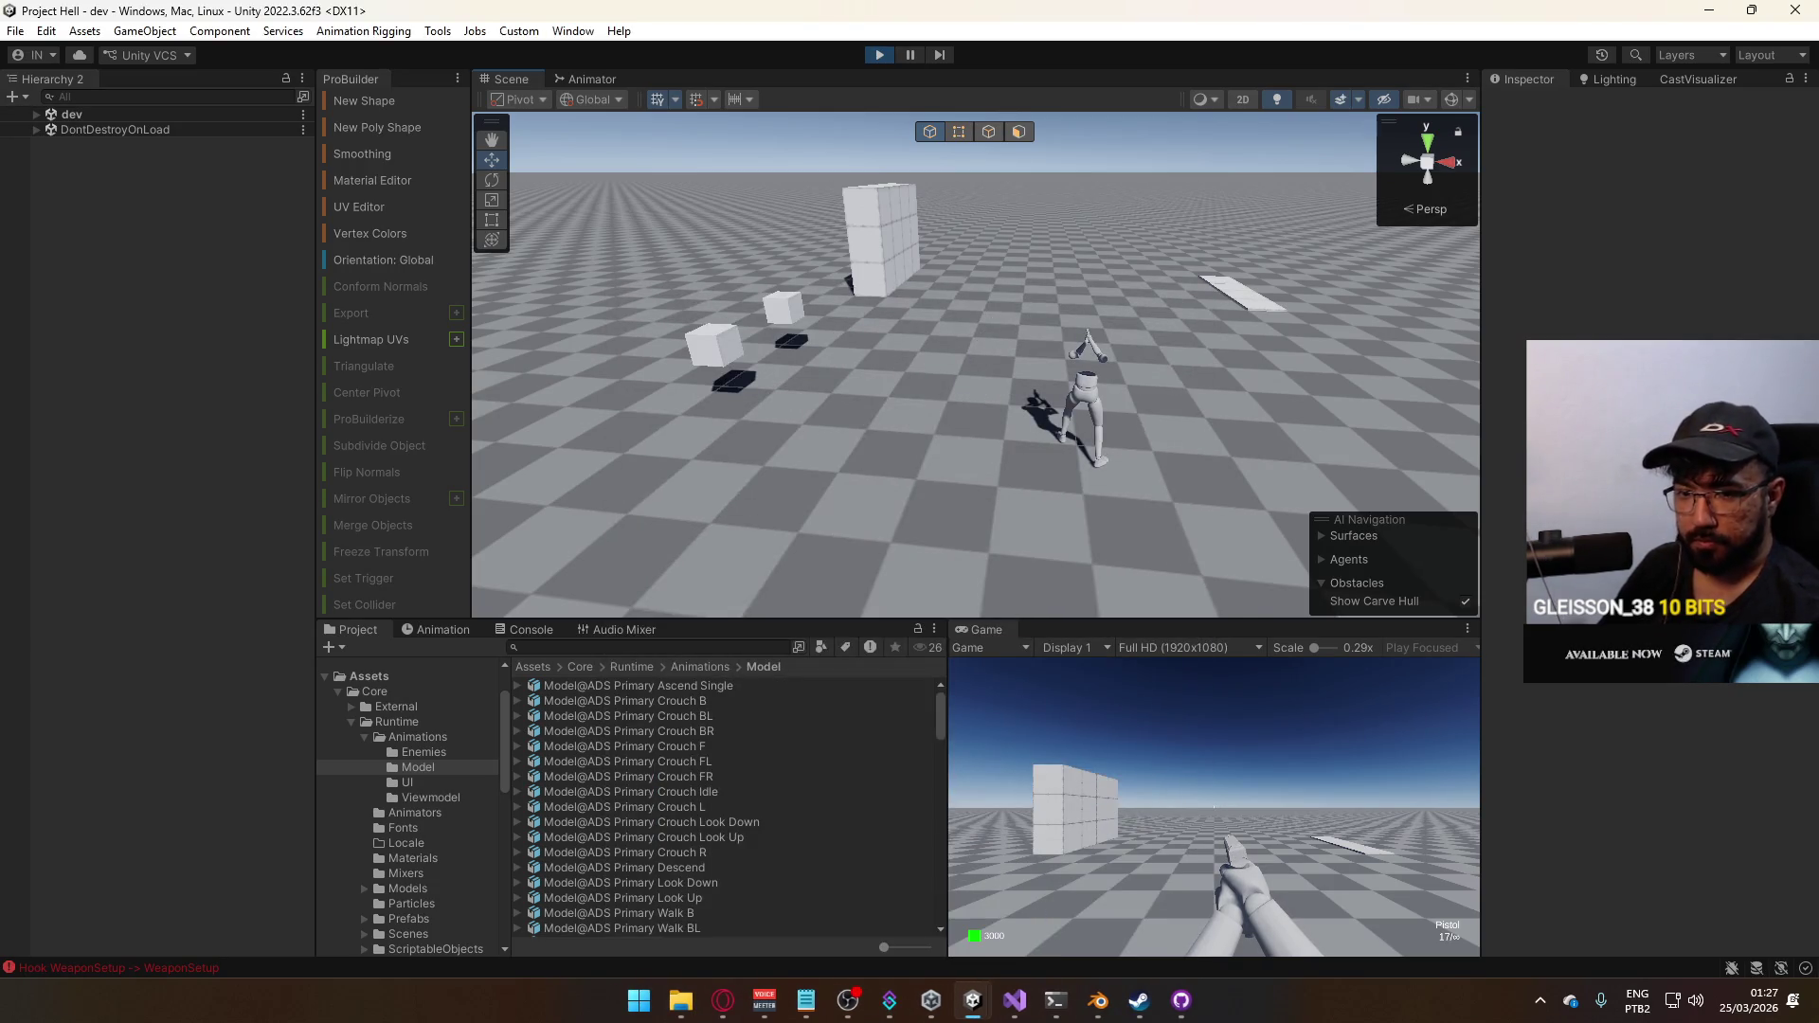
click(1098, 1000)
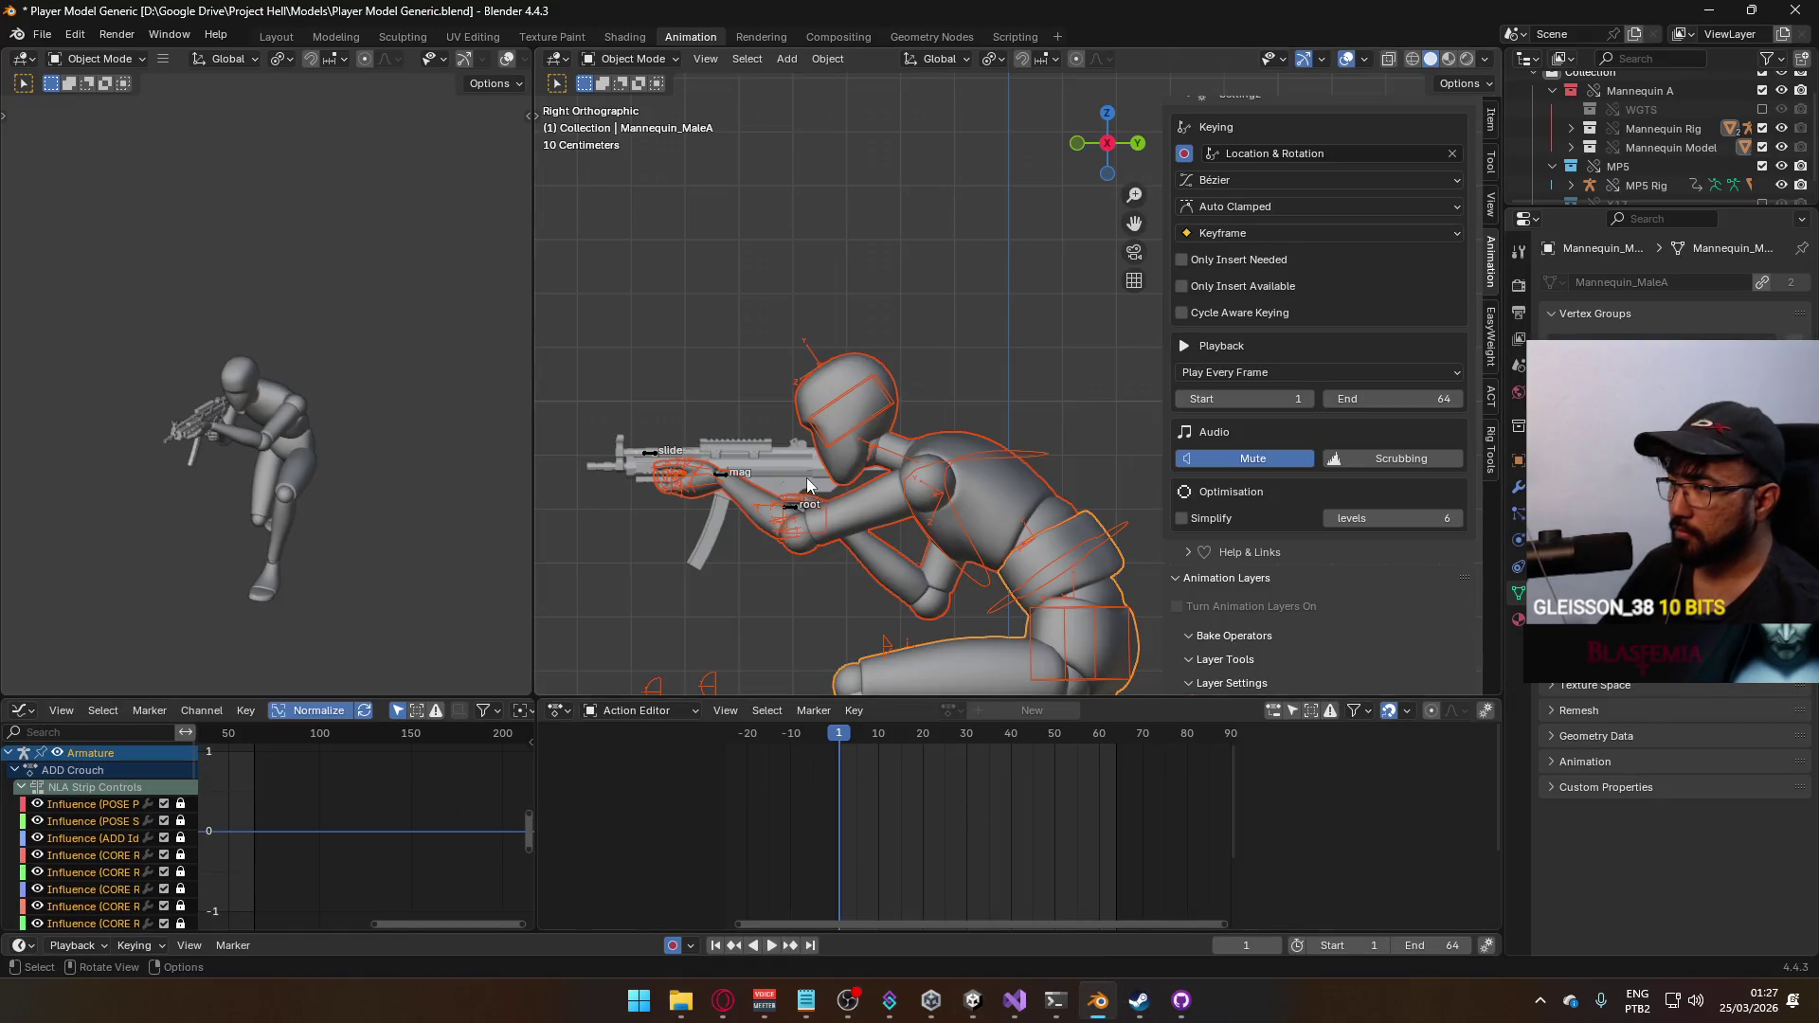
On the character armature, hide the ADD Crouch layer and enable ADD Look Up
click(937, 478)
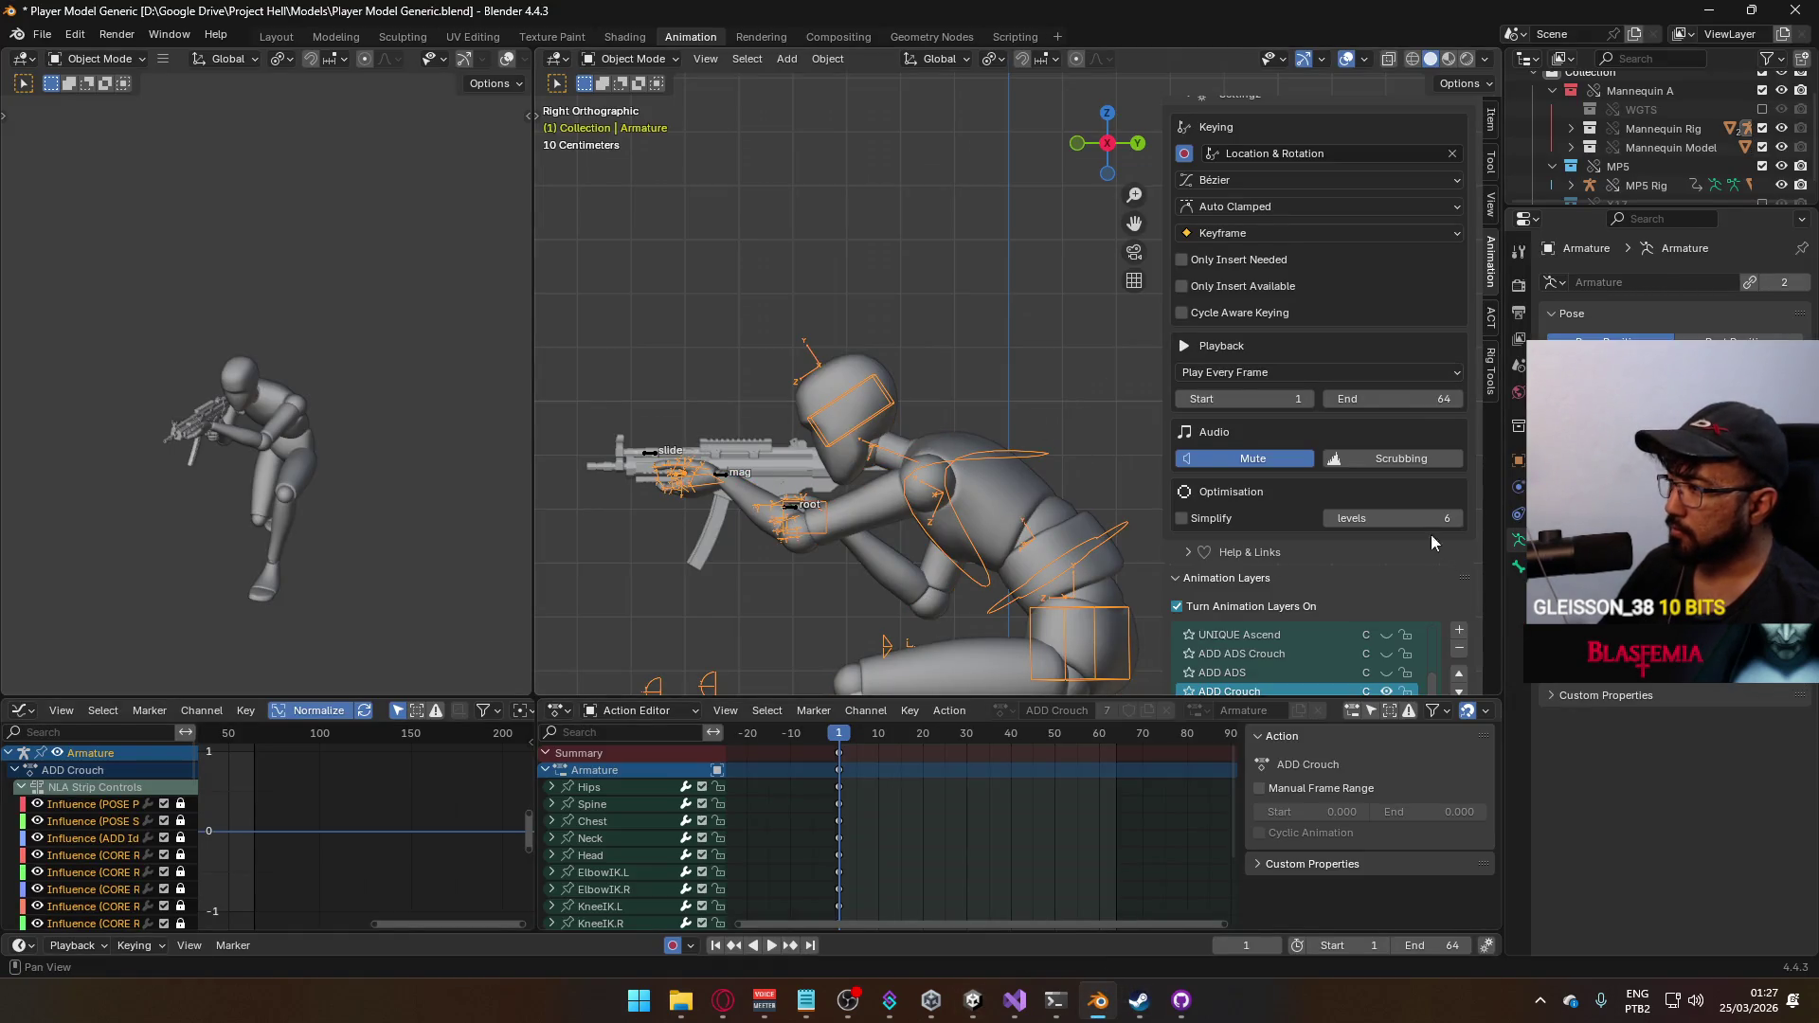
scroll(1437, 543, down, 2)
click(1386, 578)
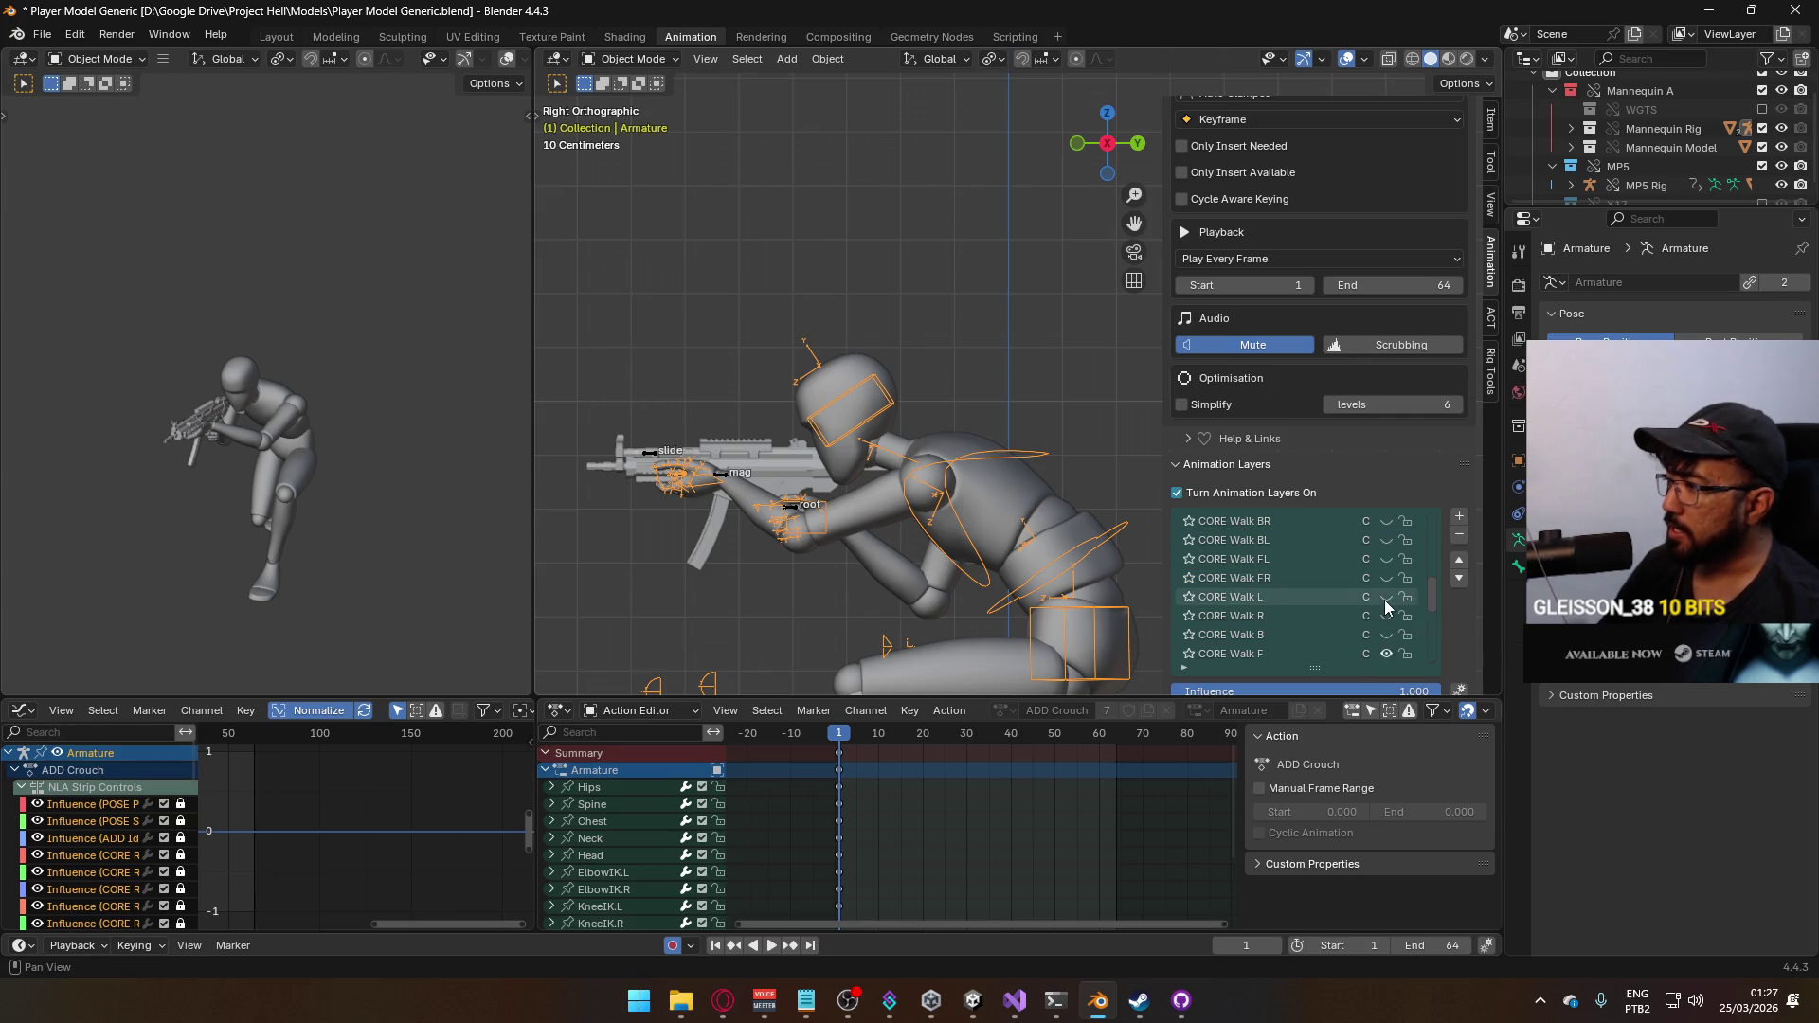
scroll(1386, 576, down, 5)
scroll(1365, 585, up, 1)
scroll(1366, 588, up, 2)
scroll(1383, 638, up, 1)
scroll(1383, 636, up, 2)
scroll(1383, 636, up, 2)
scroll(1383, 636, up, 2)
scroll(1383, 636, down, 2)
scroll(1374, 630, down, 1)
scroll(1365, 624, down, 1)
scroll(1340, 611, up, 2)
scroll(1340, 611, up, 1)
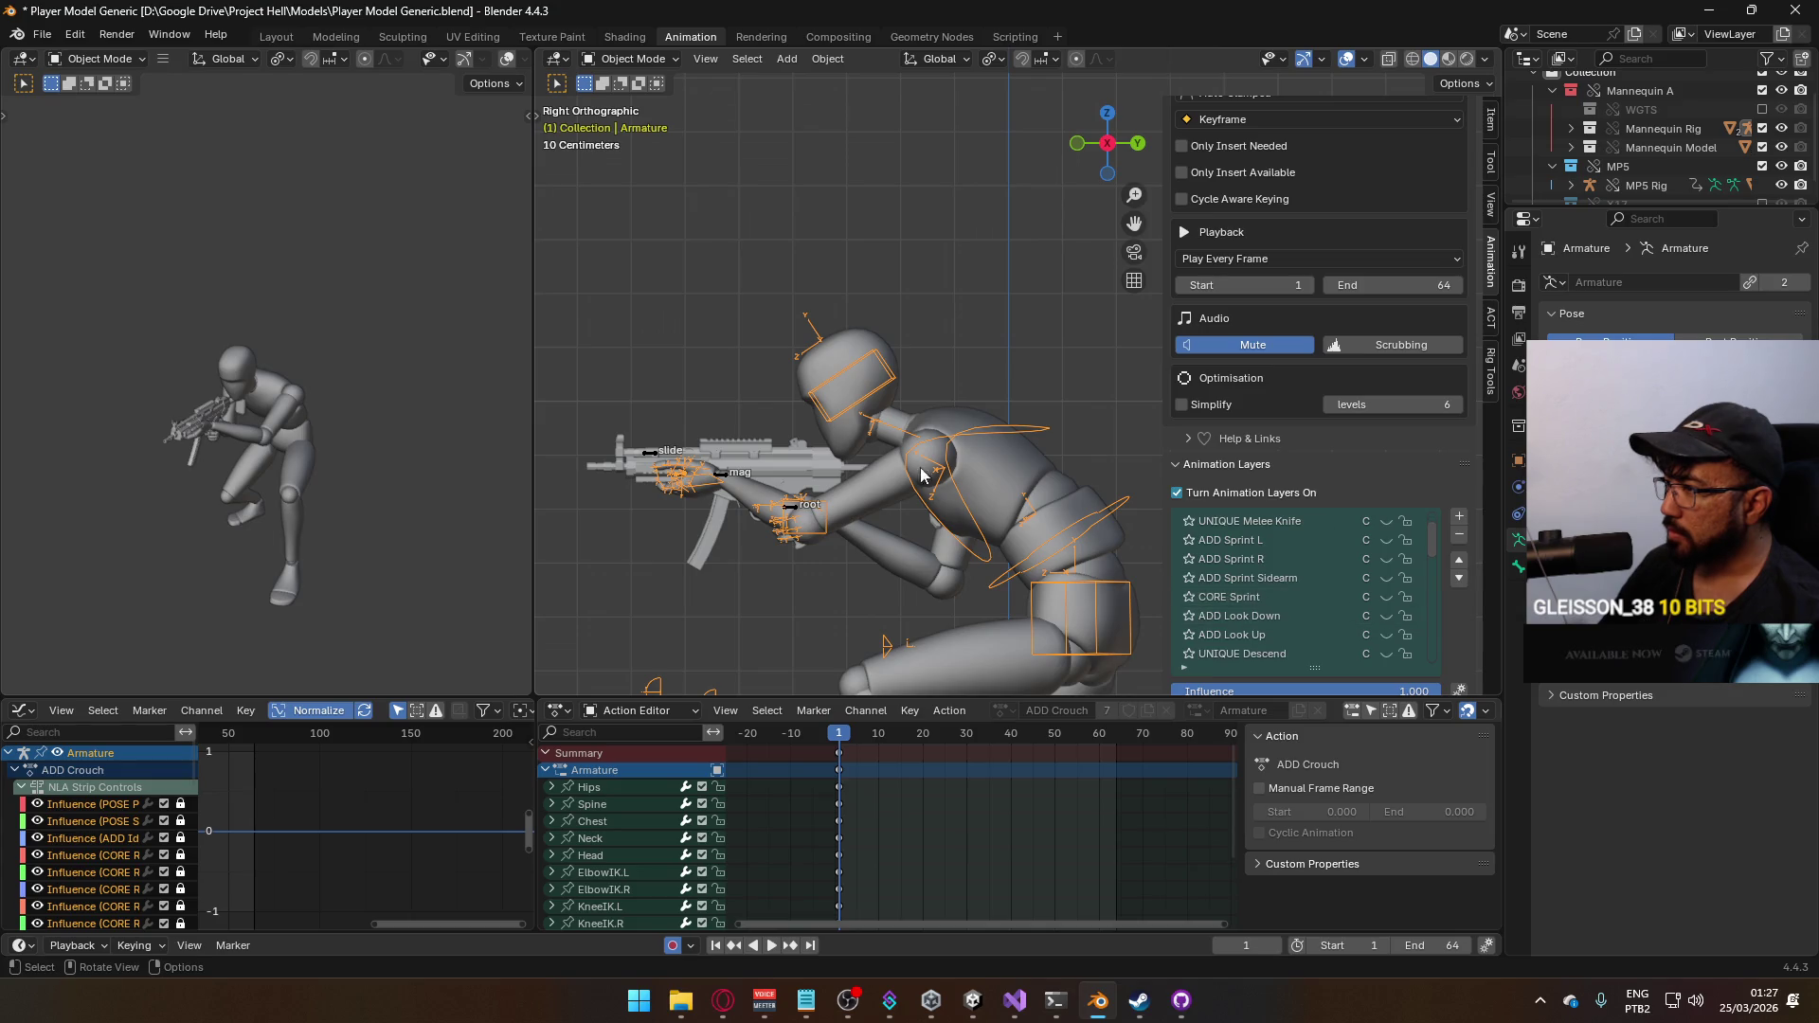
scroll(1366, 551, up, 2)
scroll(1366, 551, down, 2)
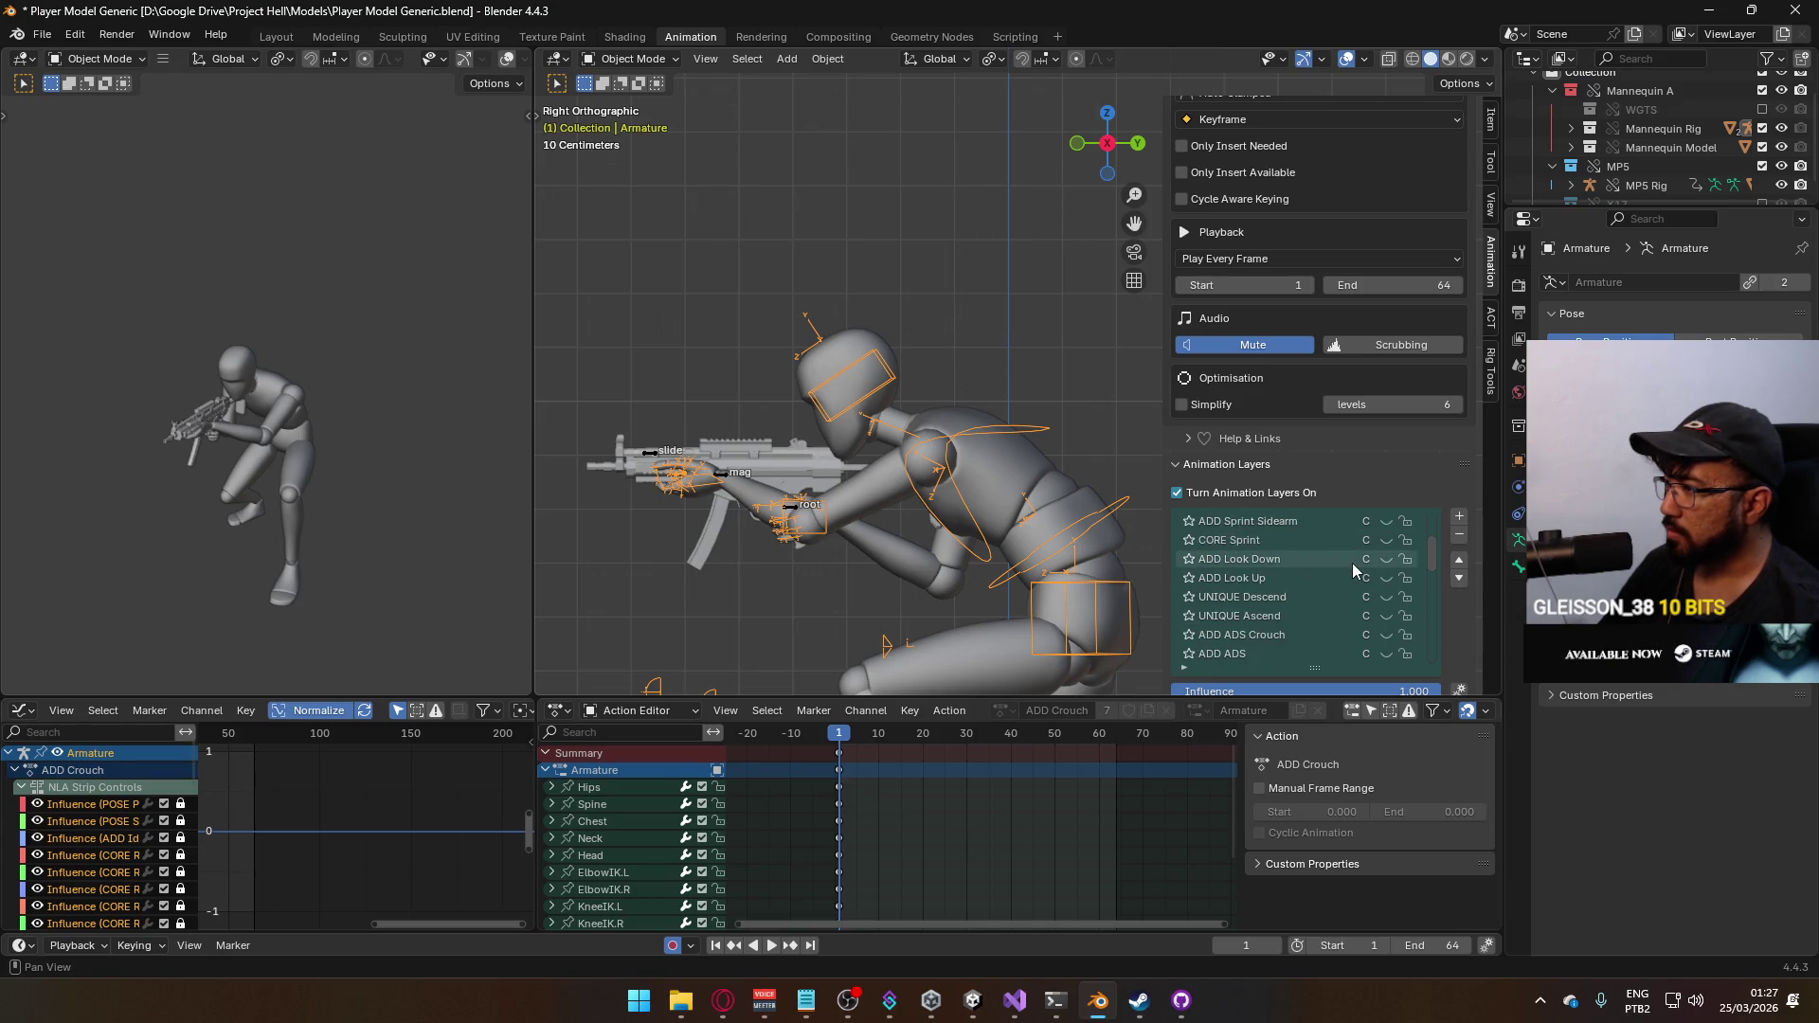
scroll(1351, 564, down, 2)
scroll(1362, 607, down, 1)
scroll(1365, 609, down, 1)
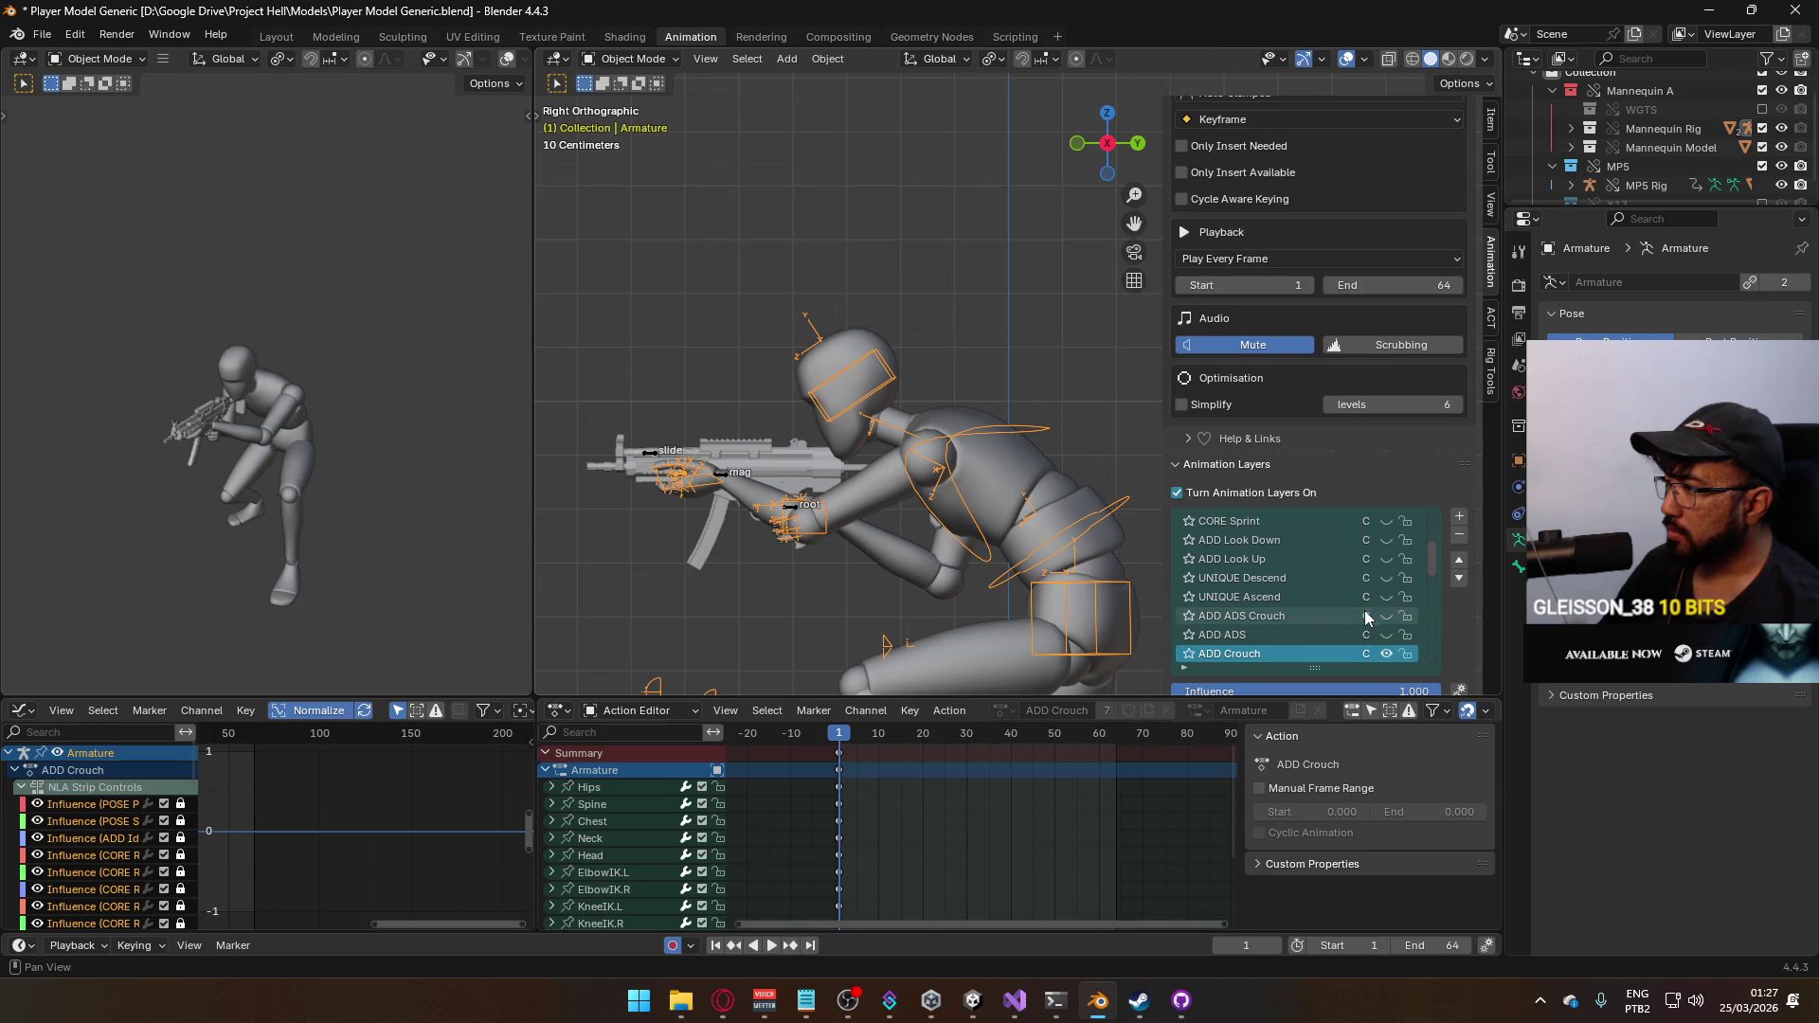
click(1386, 558)
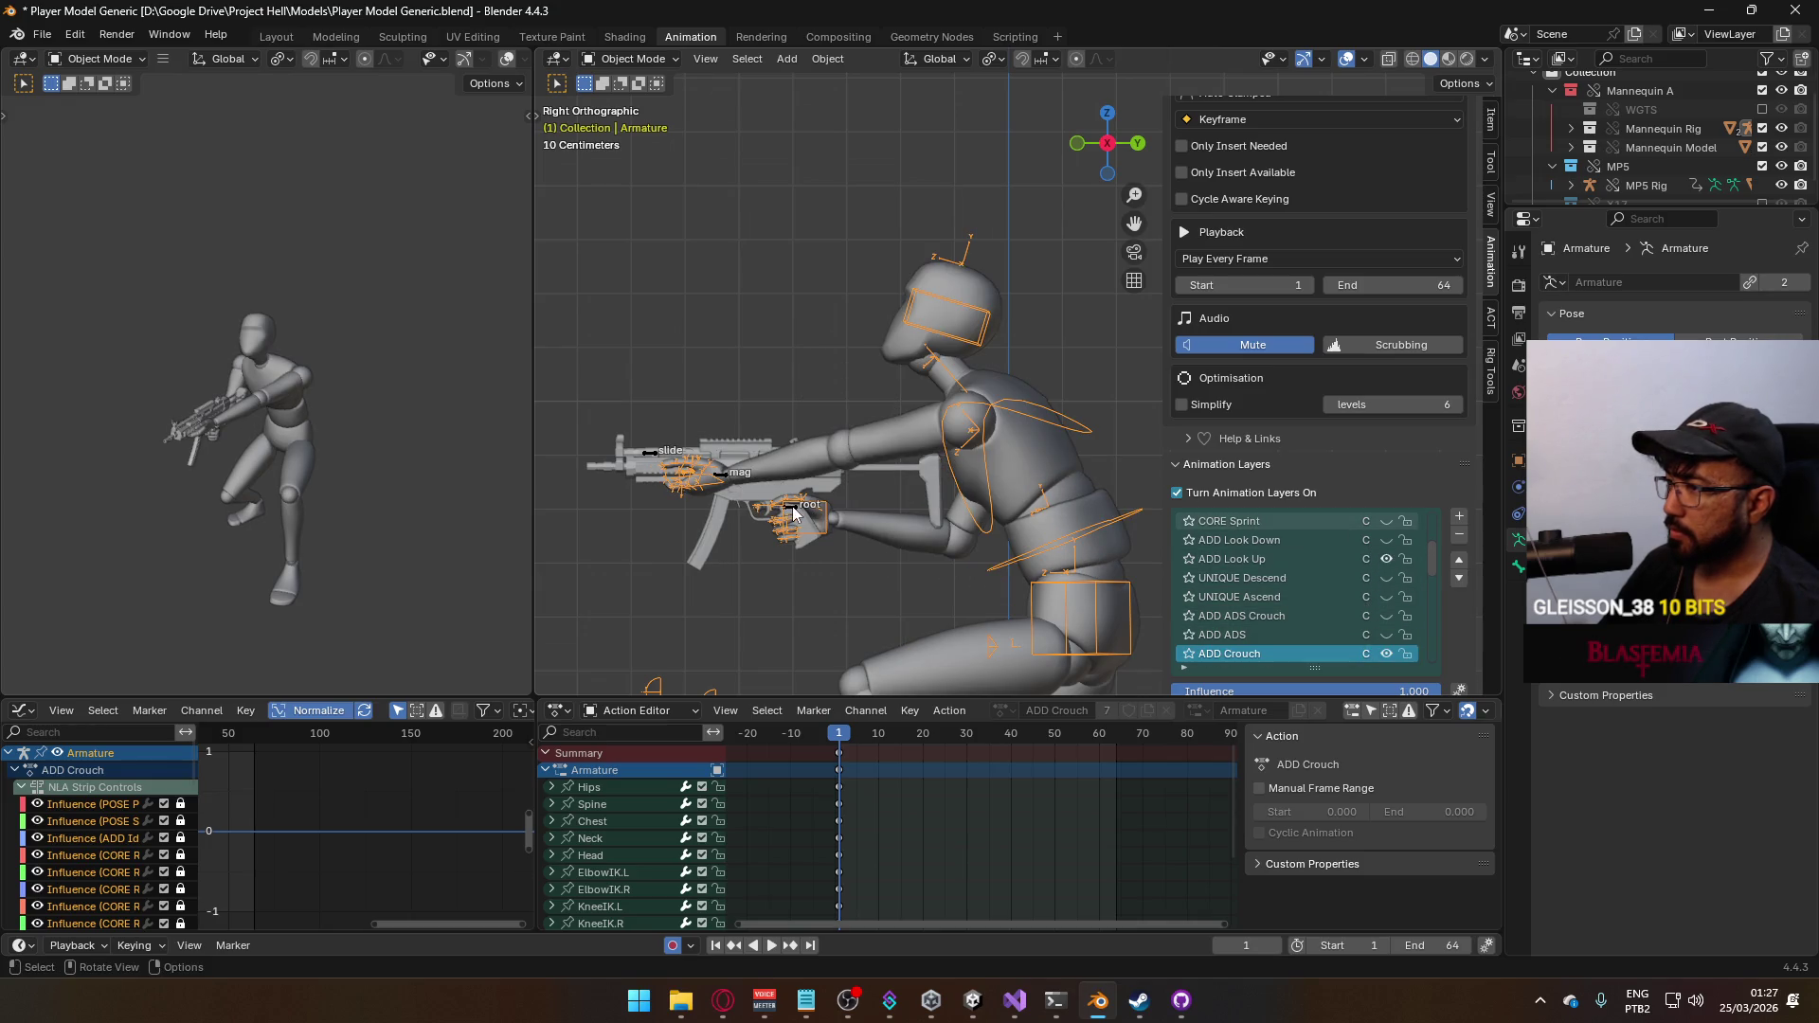
On the MP5 rig, enable the ADD ADS Crouch Look Up layer so the crouched figure aims upward
click(793, 509)
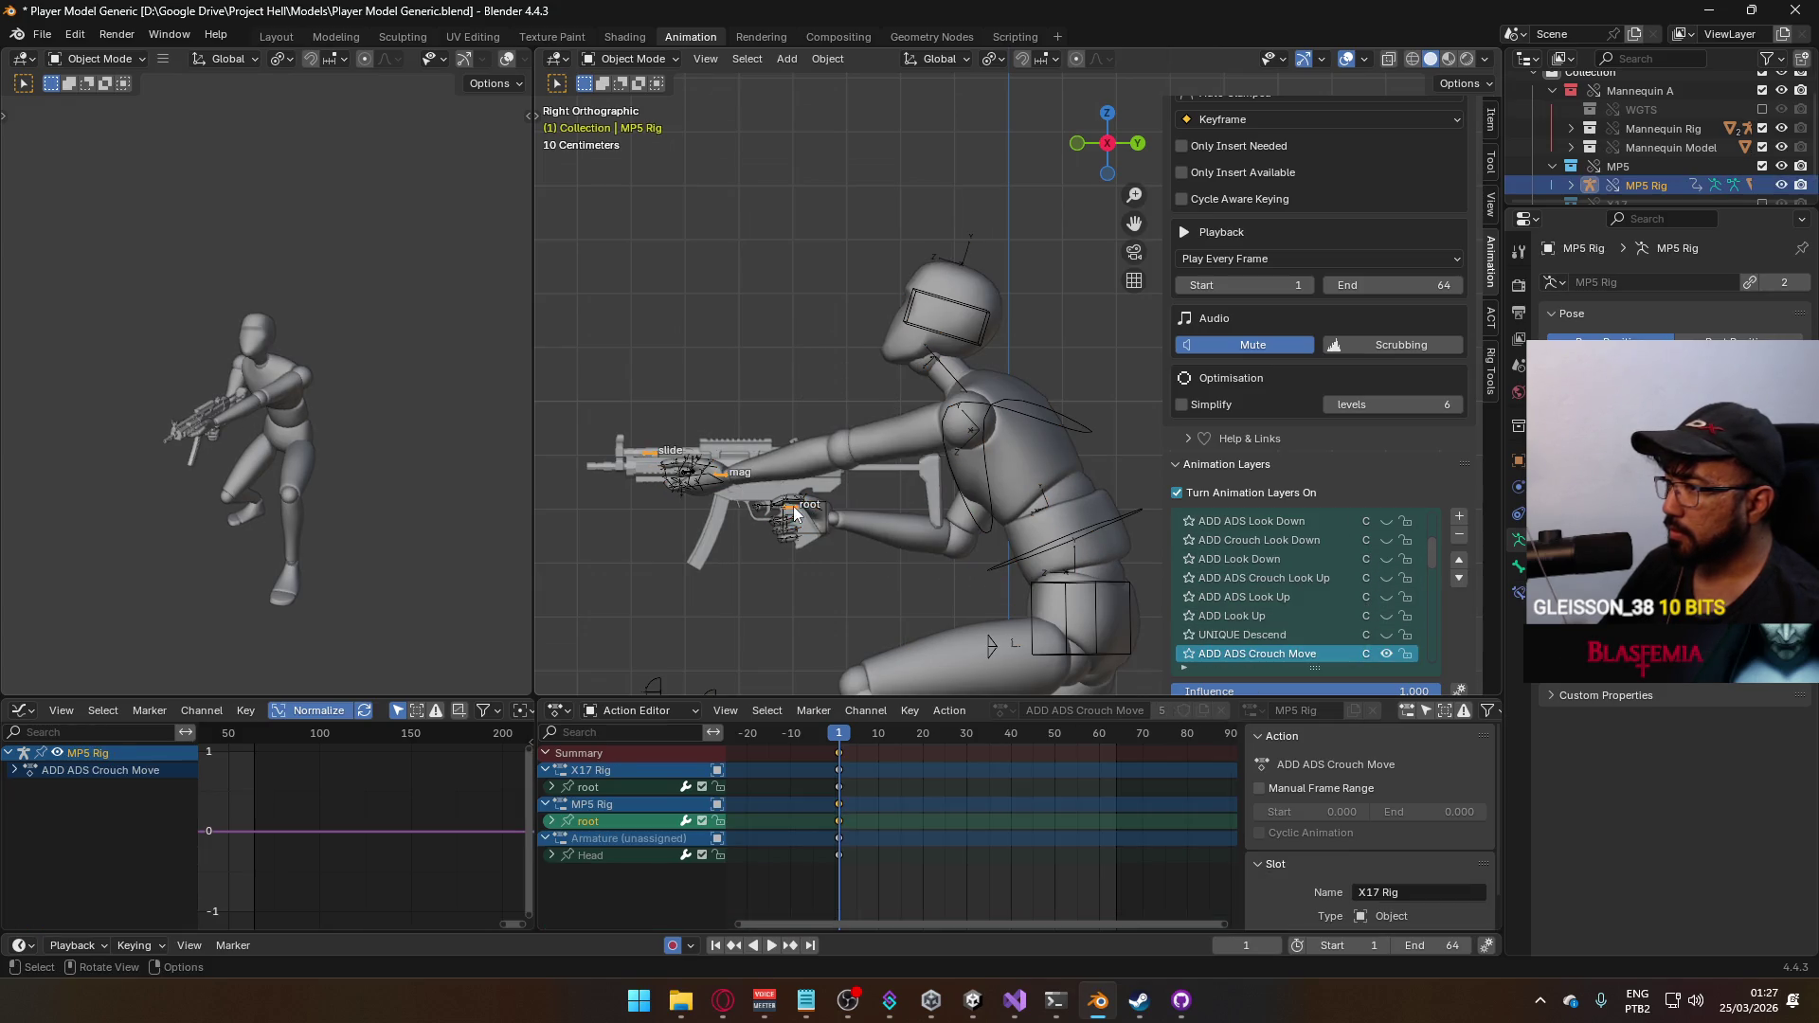
click(1386, 634)
scroll(1389, 630, up, 3)
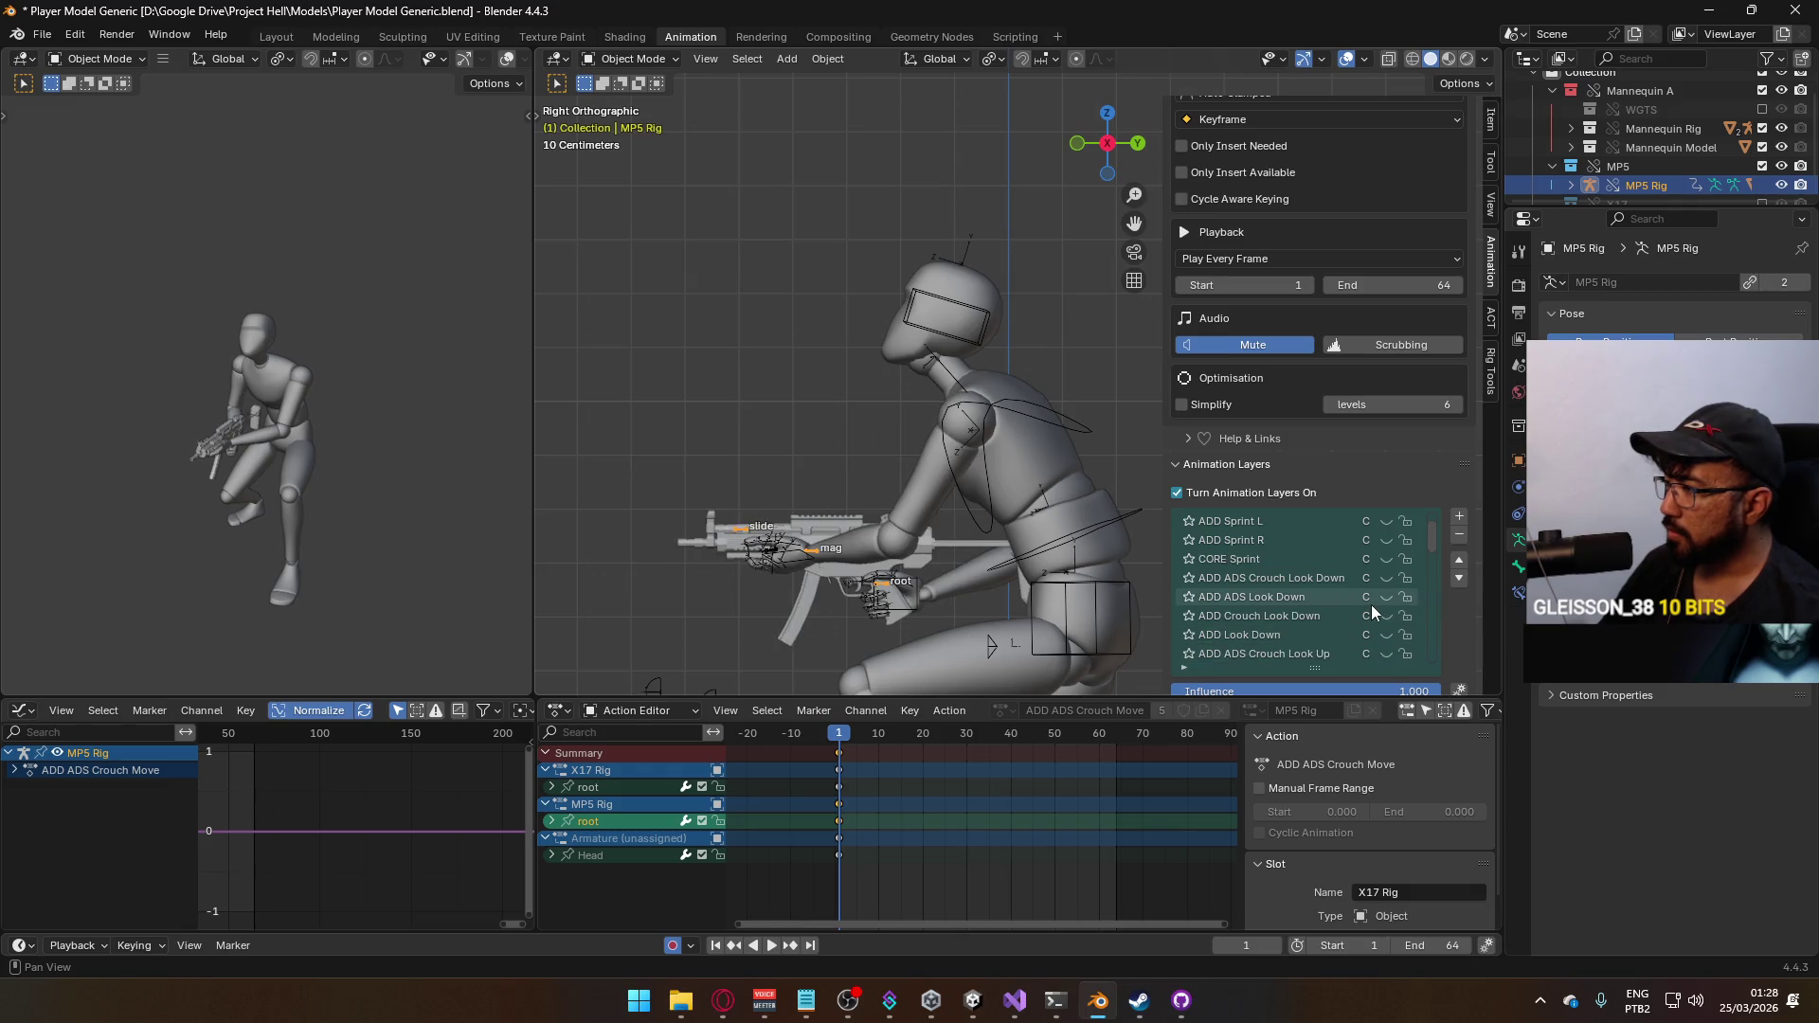
scroll(1377, 599, up, 2)
scroll(1376, 597, down, 4)
click(1377, 618)
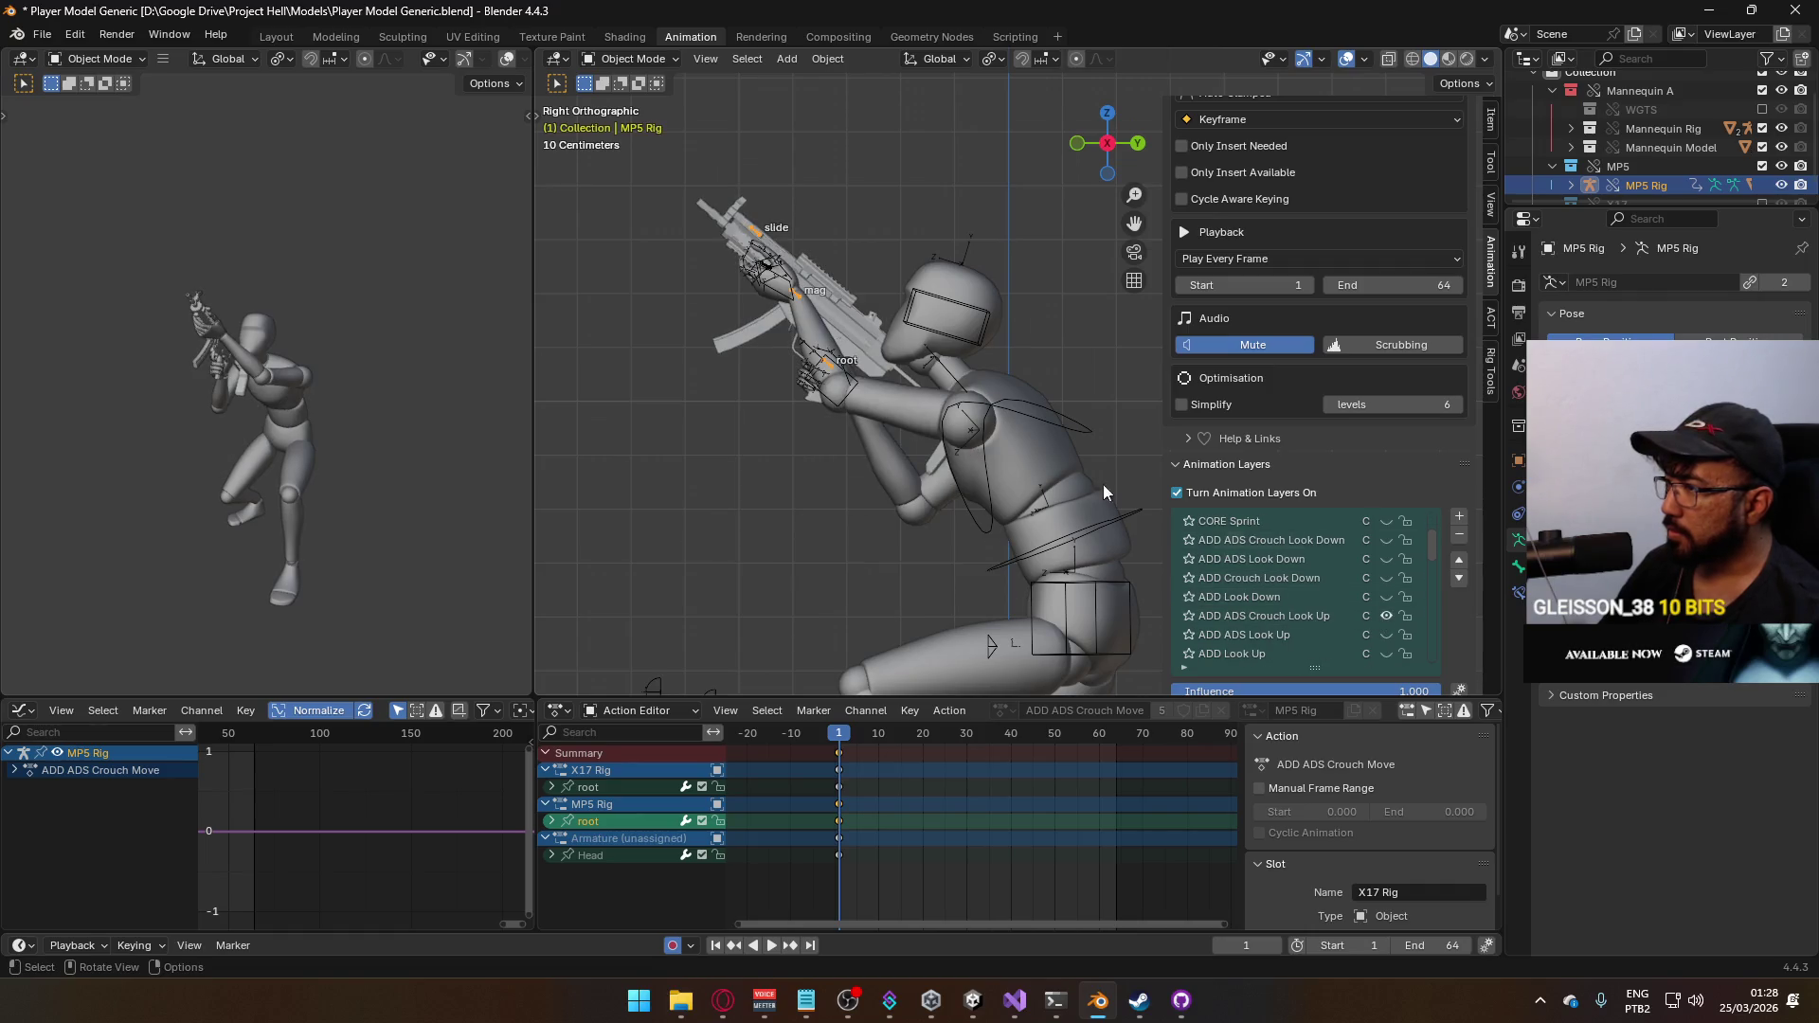
click(838, 371)
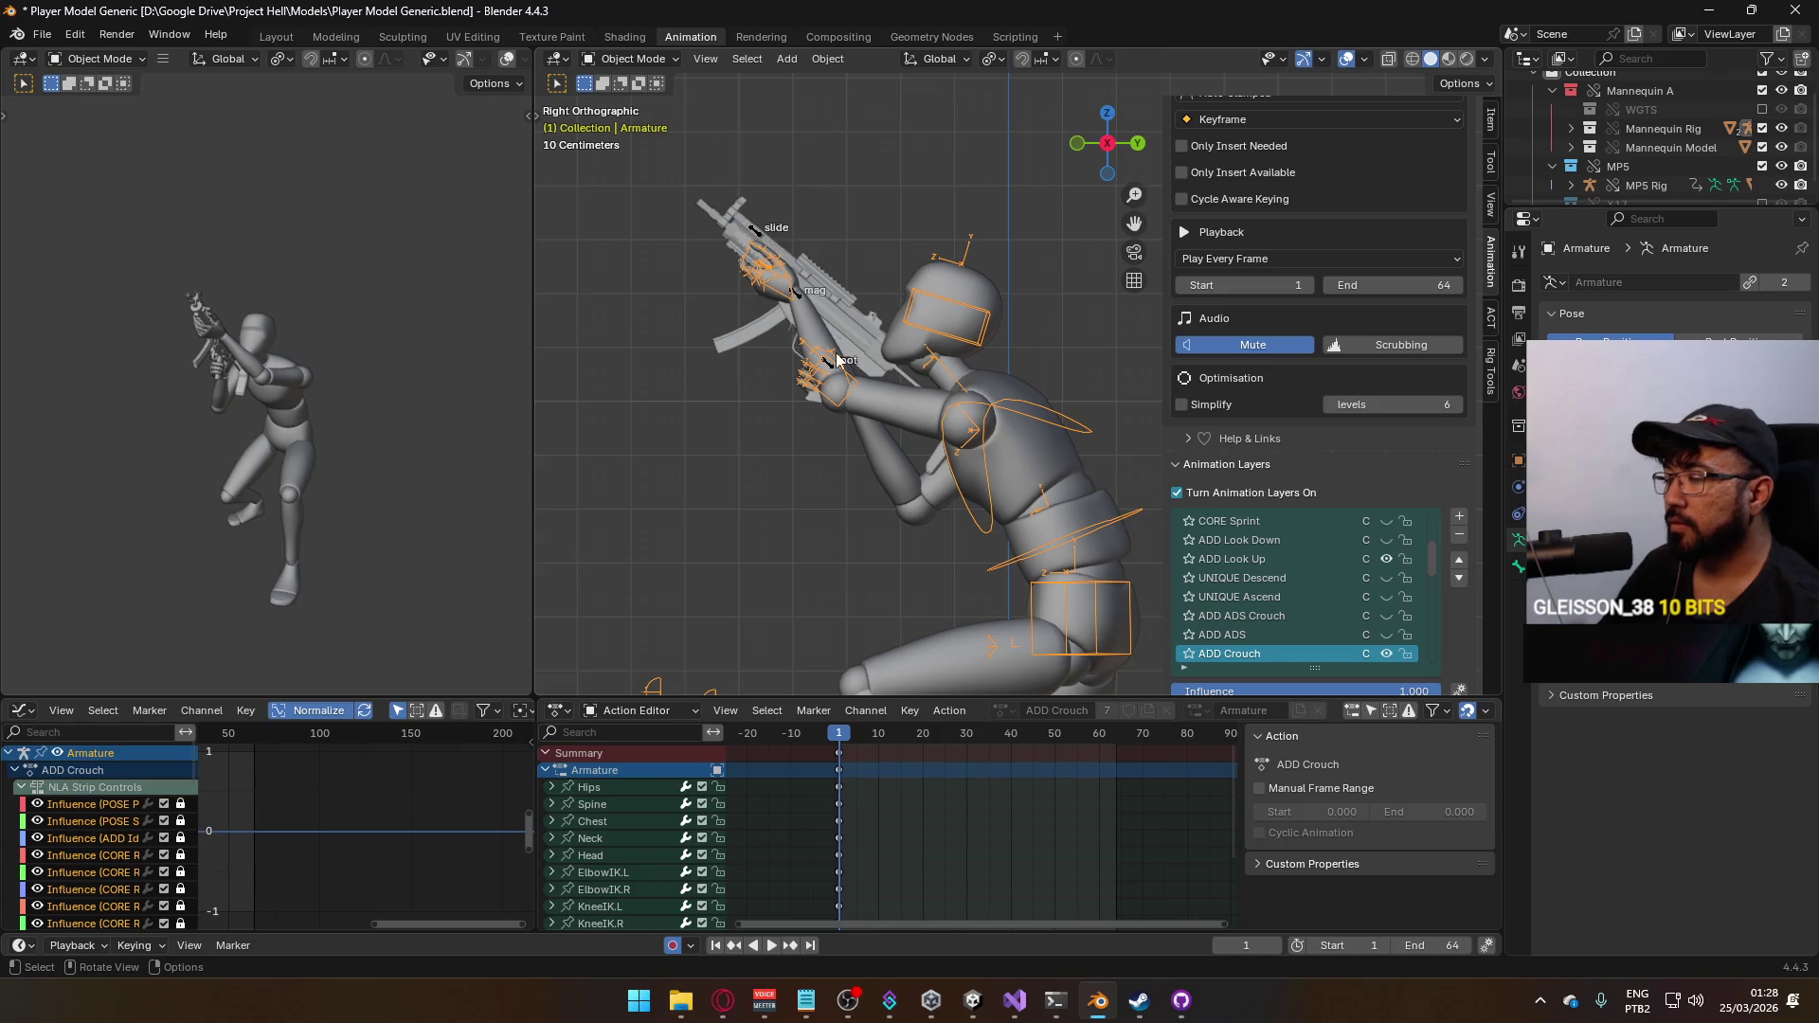
click(834, 371)
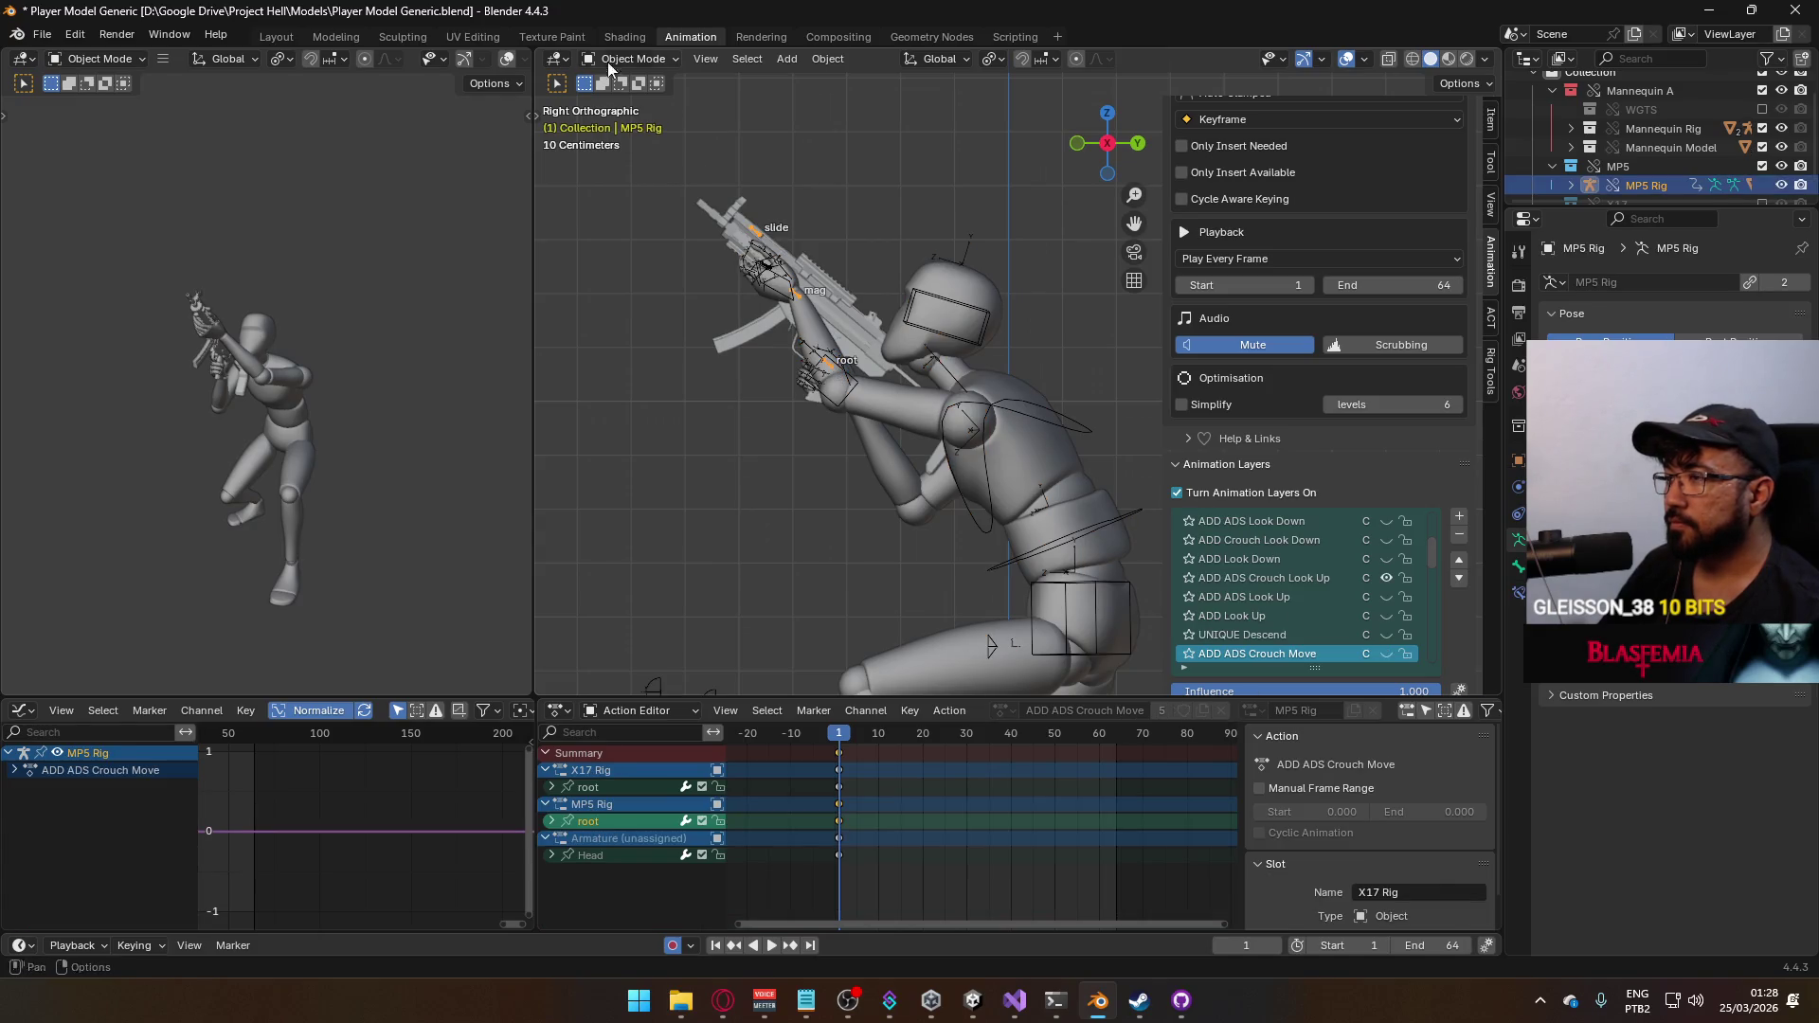
In Pose Mode, zero the MP5 root bone's X rotation via the Item panel
click(621, 58)
click(647, 123)
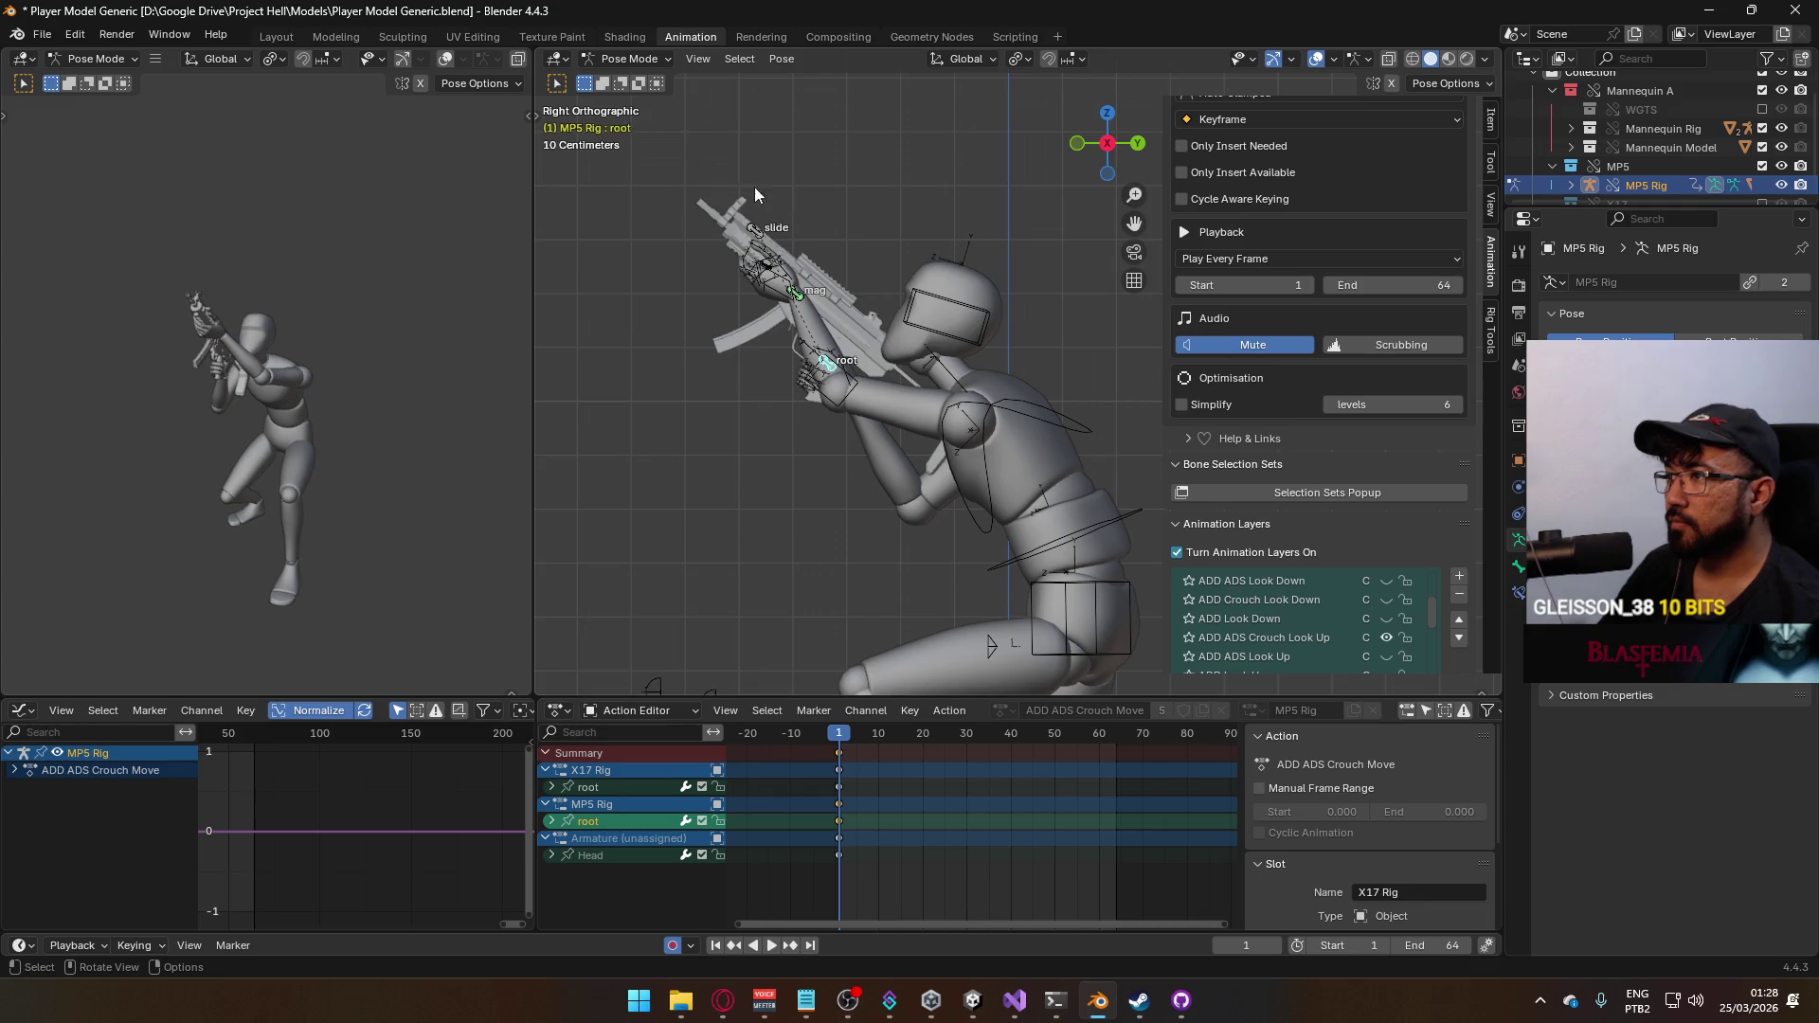
click(1488, 141)
click(1286, 253)
text(0)
key(Return)
Rotate the MP5 further upward and shift it into the crouched look-up position
key(r)
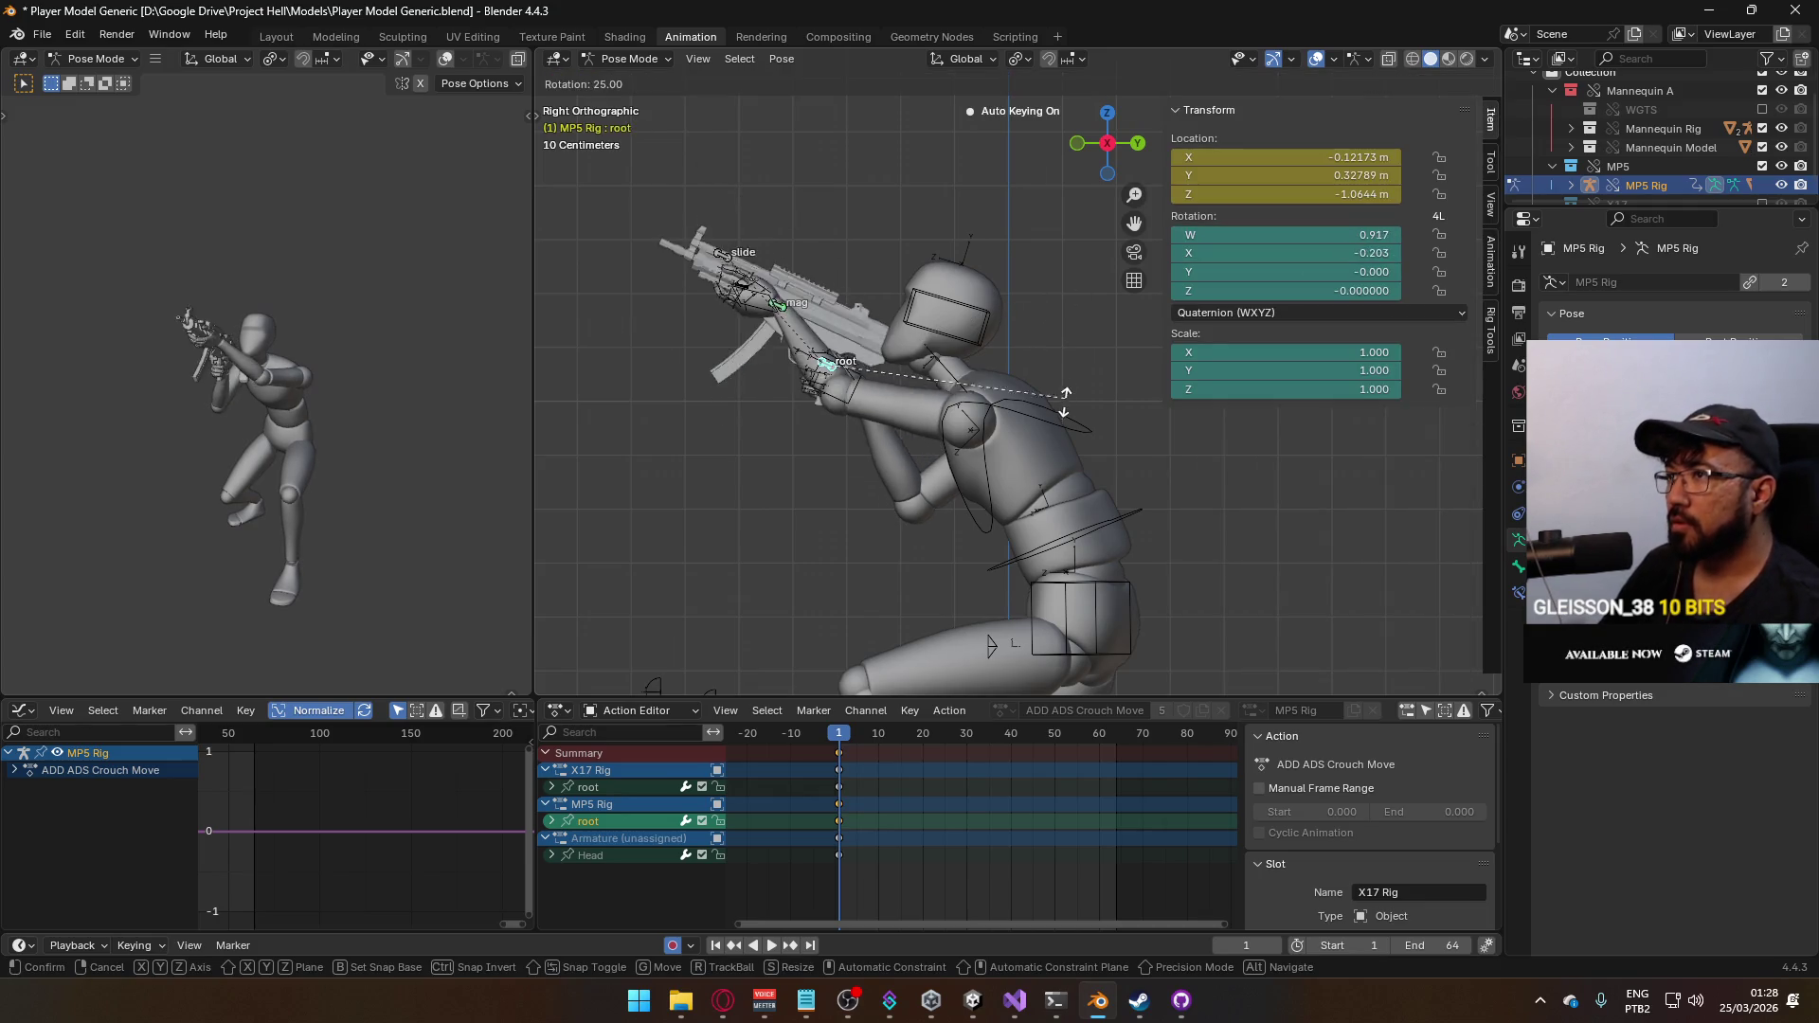
click(1041, 499)
key(g)
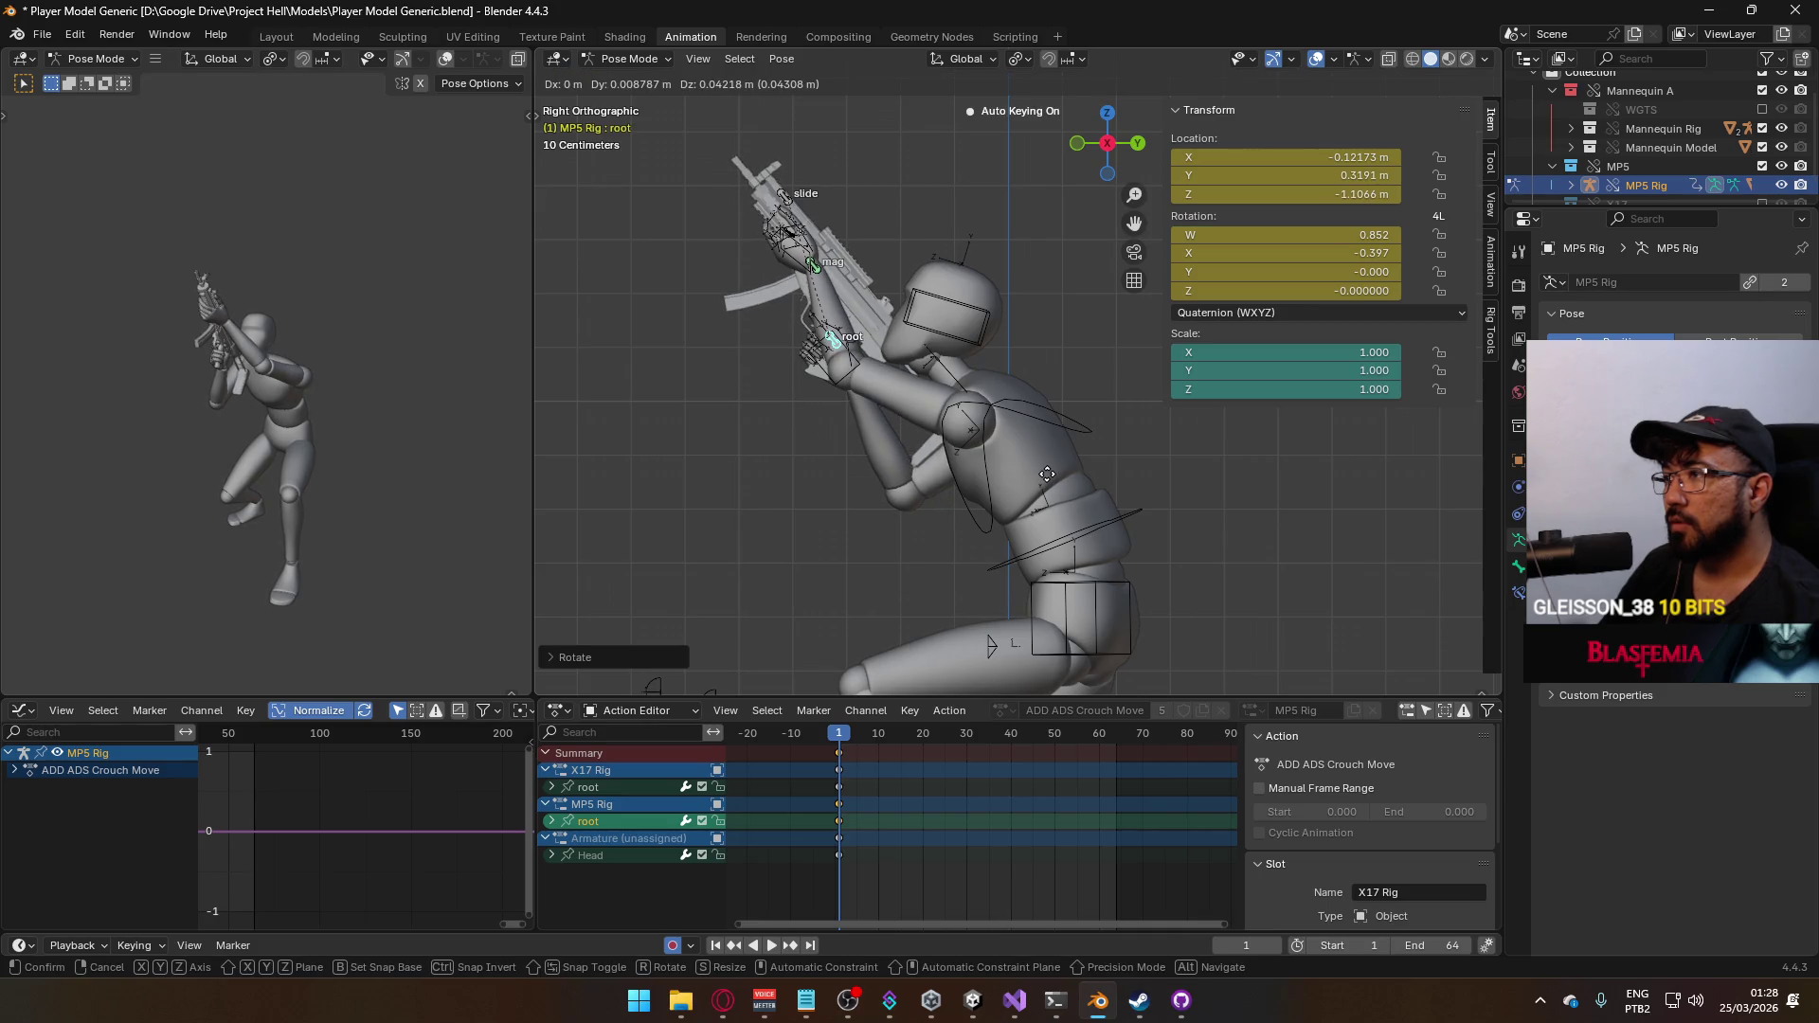
click(1047, 473)
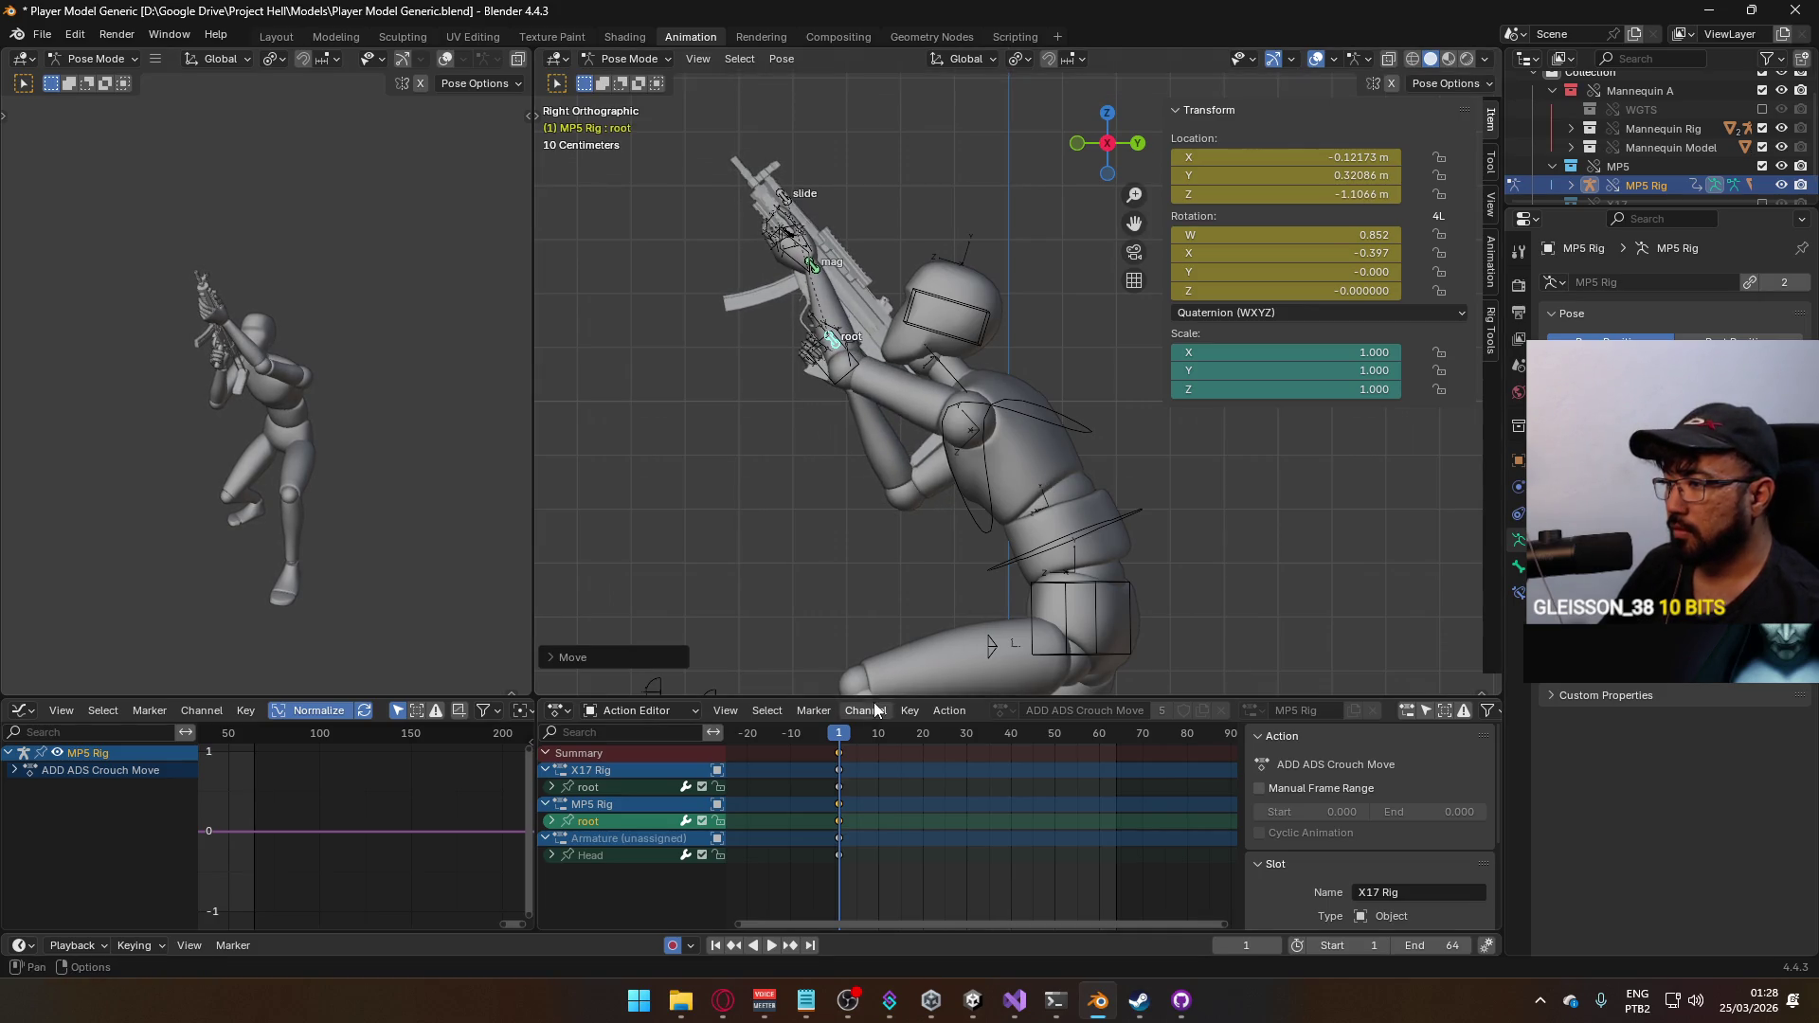